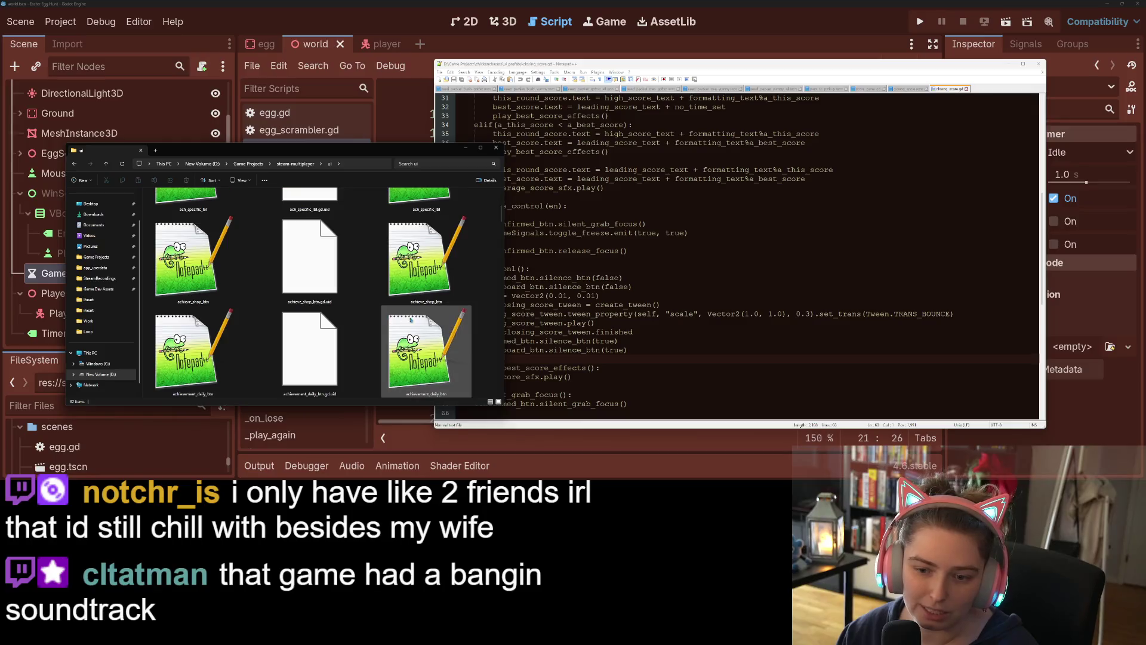
- Scroll through the ui folder and open time_pnl.tscn in Notepad++
{"action": "scroll", "coordinate": [477, 332], "scroll_direction": "down", "scroll_amount": 3}
{"action": "scroll", "coordinate": [476, 332], "scroll_direction": "down", "scroll_amount": 10}
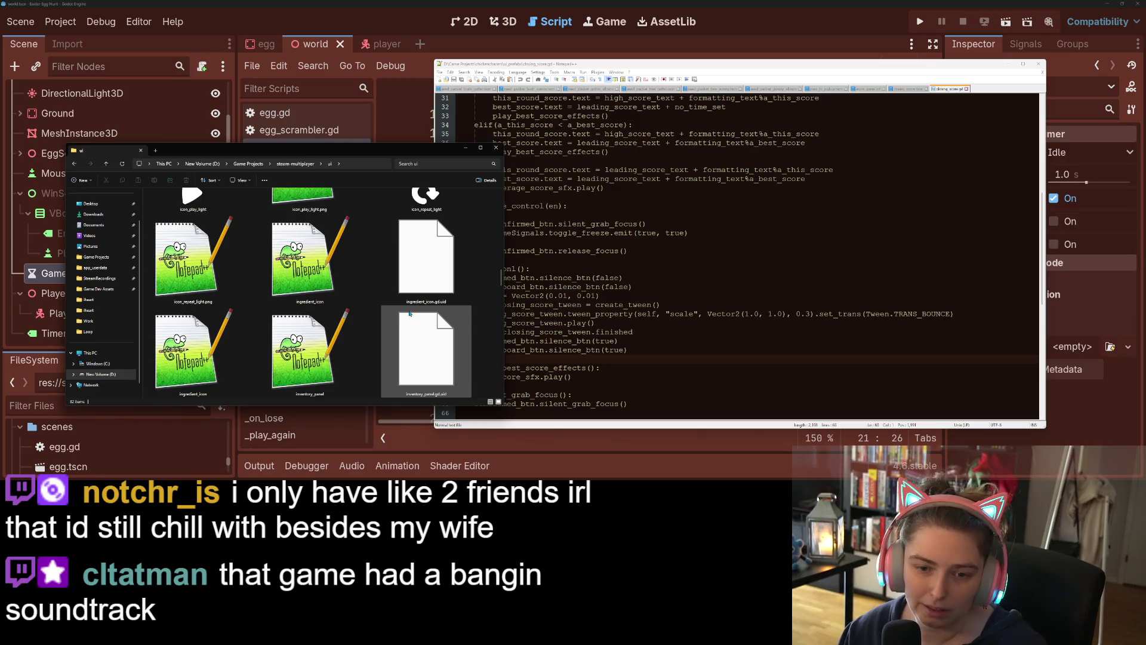
{"action": "scroll", "coordinate": [436, 327], "scroll_direction": "down", "scroll_amount": 3, "text": "ctrl"}
{"action": "scroll", "coordinate": [426, 328], "scroll_direction": "down", "scroll_amount": 1}
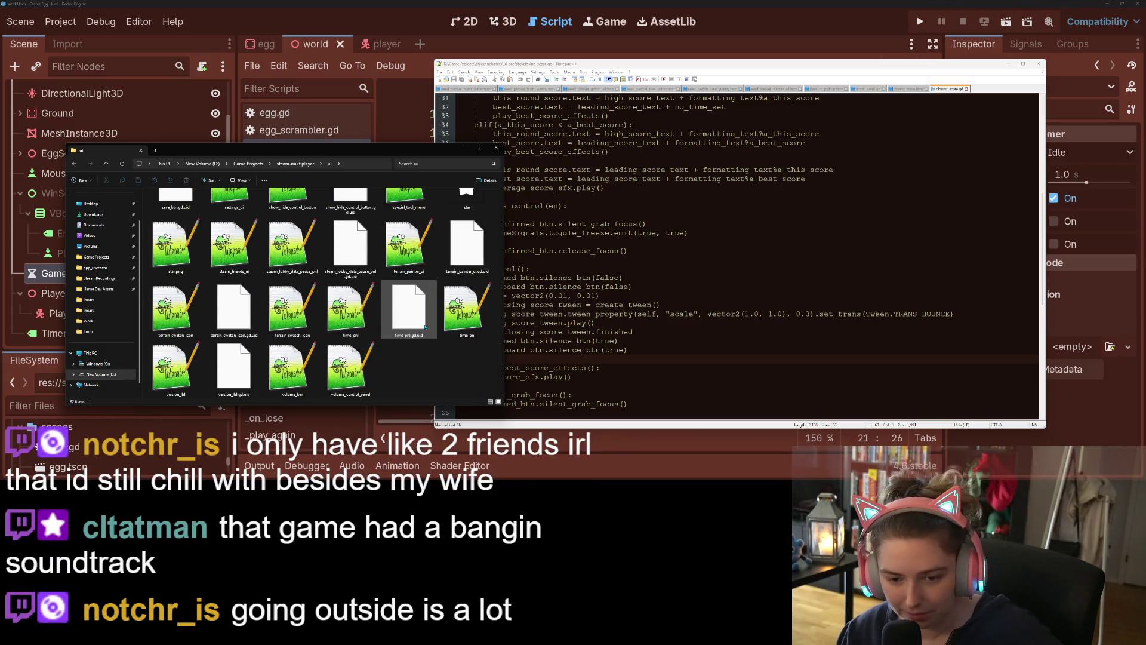
{"action": "double_click", "coordinate": [468, 308]}
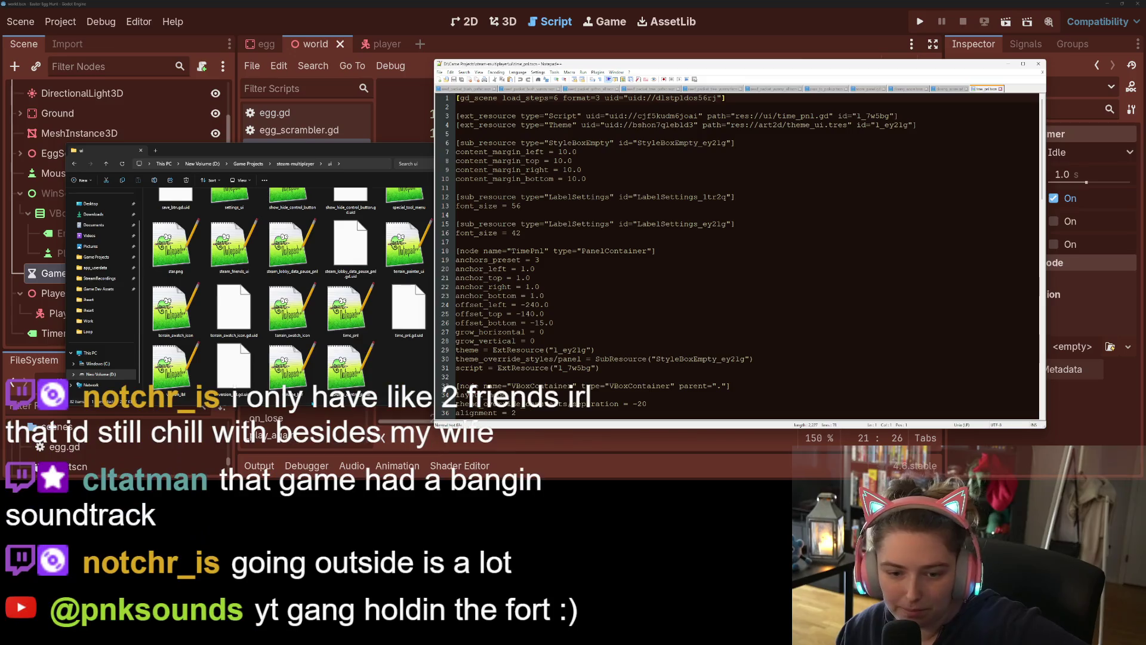
- Open the time_pnl.gd script, then go up to the steam-multiplayer project folder
{"action": "left_click", "coordinate": [352, 321]}
{"action": "double_click", "coordinate": [352, 321]}
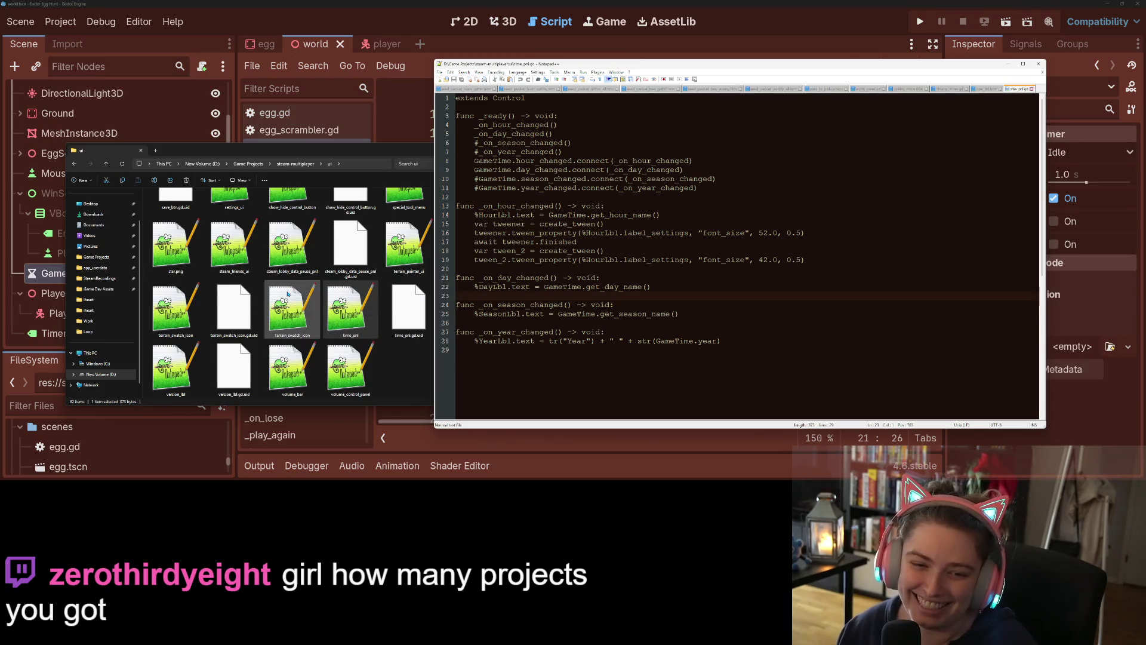
{"action": "scroll", "coordinate": [310, 326], "scroll_direction": "up", "scroll_amount": 10}
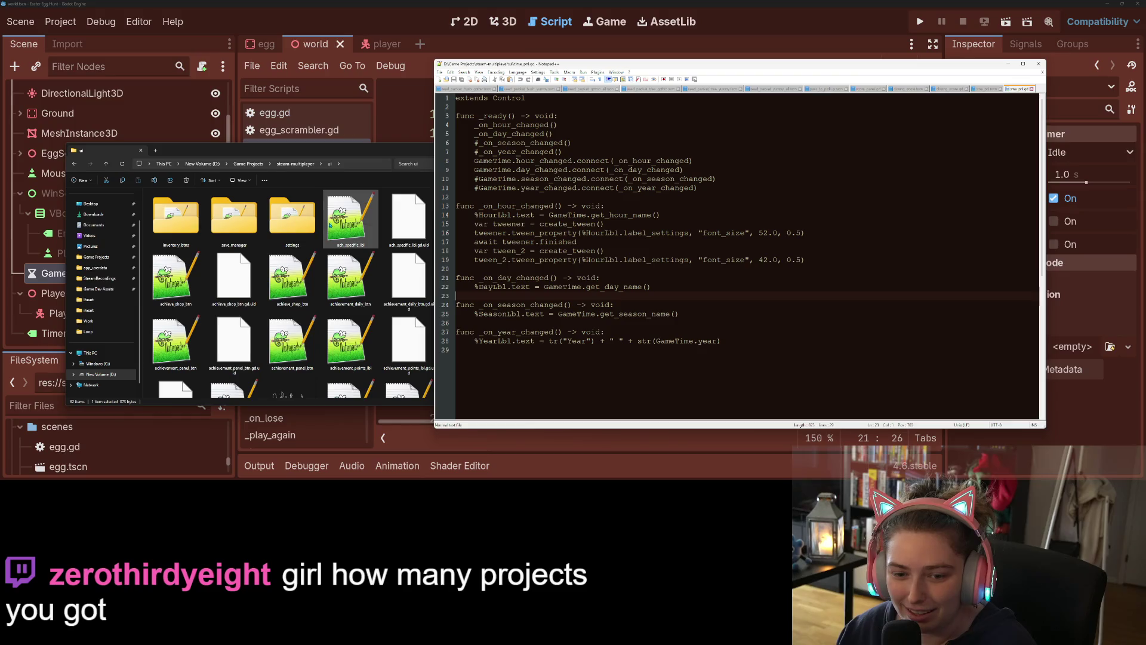
{"action": "left_click", "coordinate": [295, 163]}
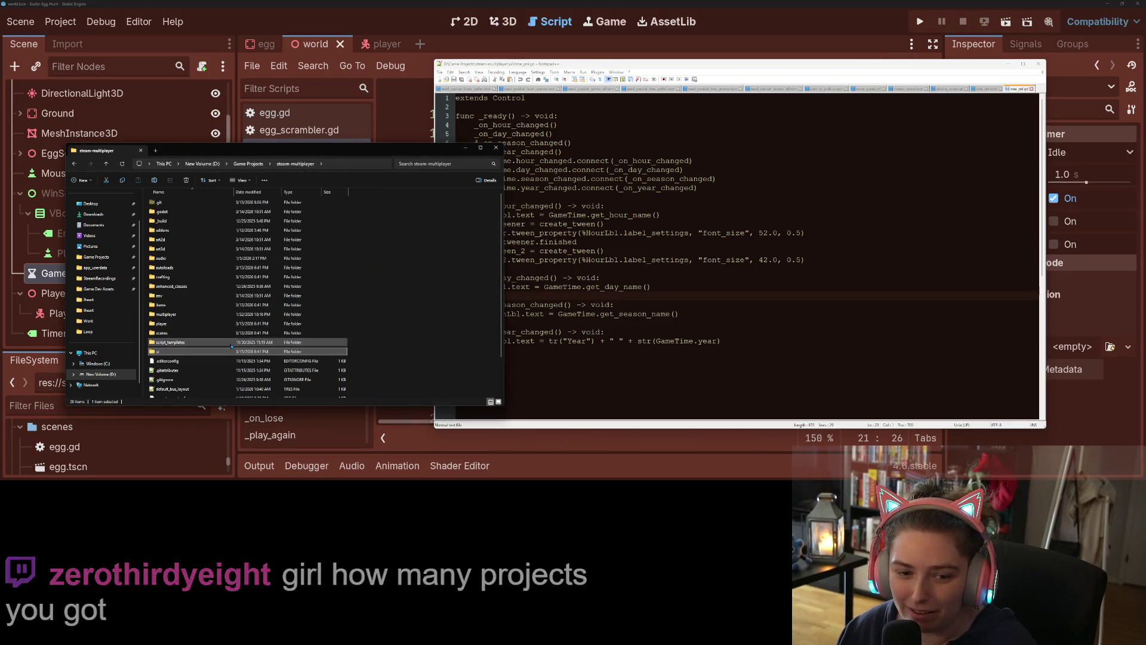
- Browse the steam-multiplayer project's scenes and env folders
{"action": "left_click", "coordinate": [179, 334]}
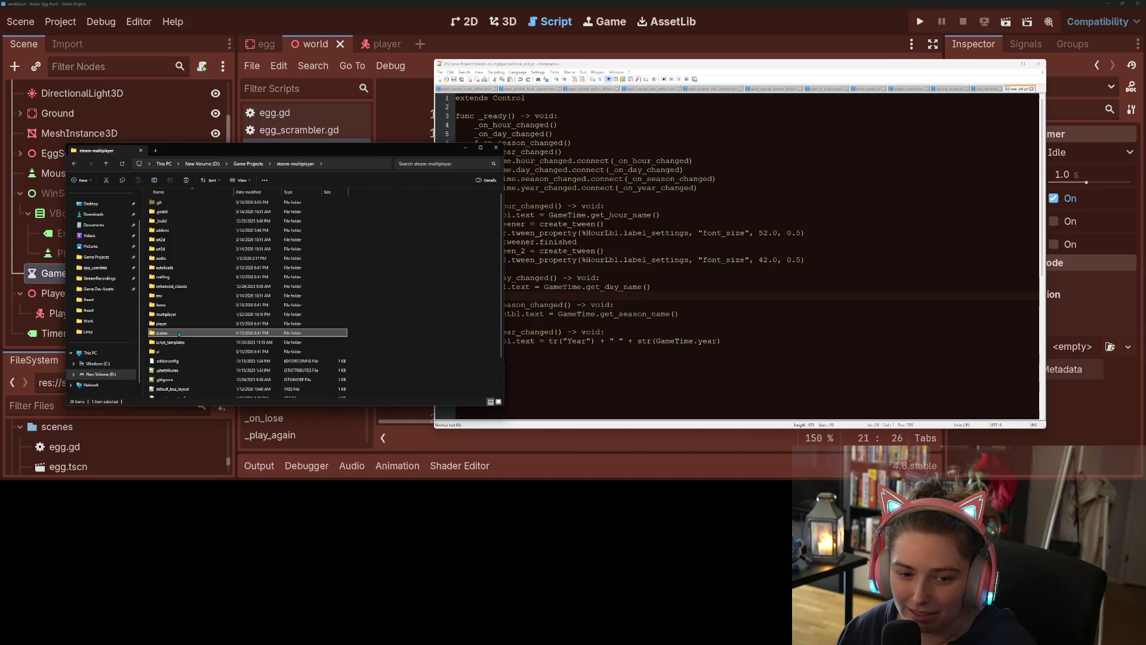
{"action": "double_click", "coordinate": [179, 334]}
{"action": "left_click", "coordinate": [292, 164]}
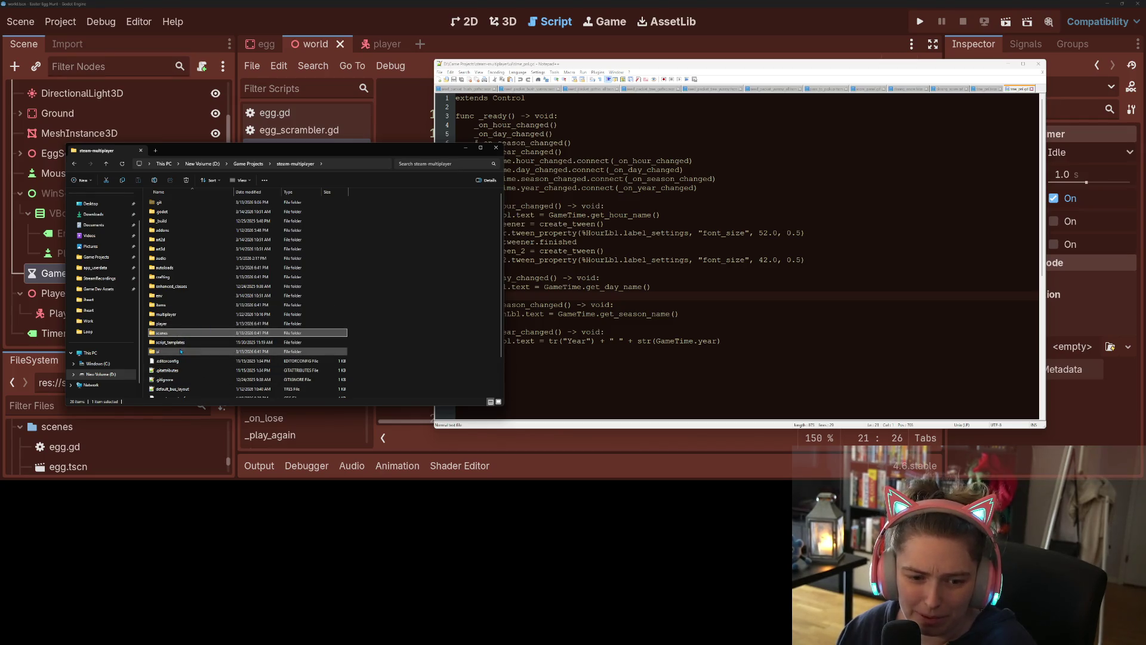
{"action": "double_click", "coordinate": [173, 295]}
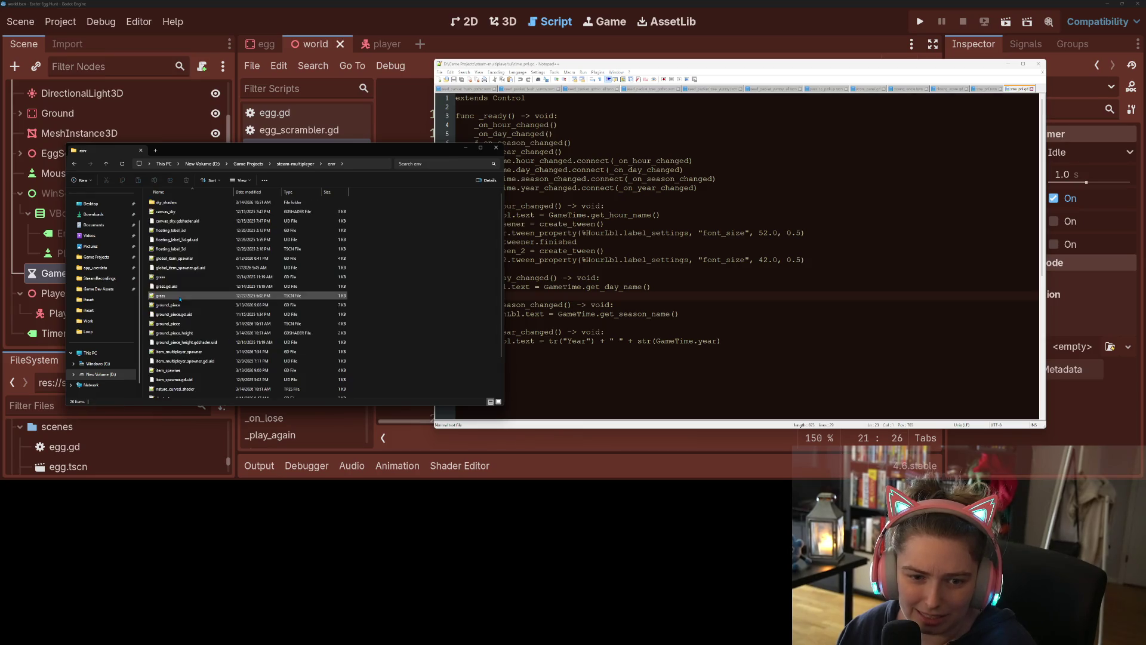
{"action": "scroll", "coordinate": [185, 347], "scroll_direction": "down", "scroll_amount": 2}
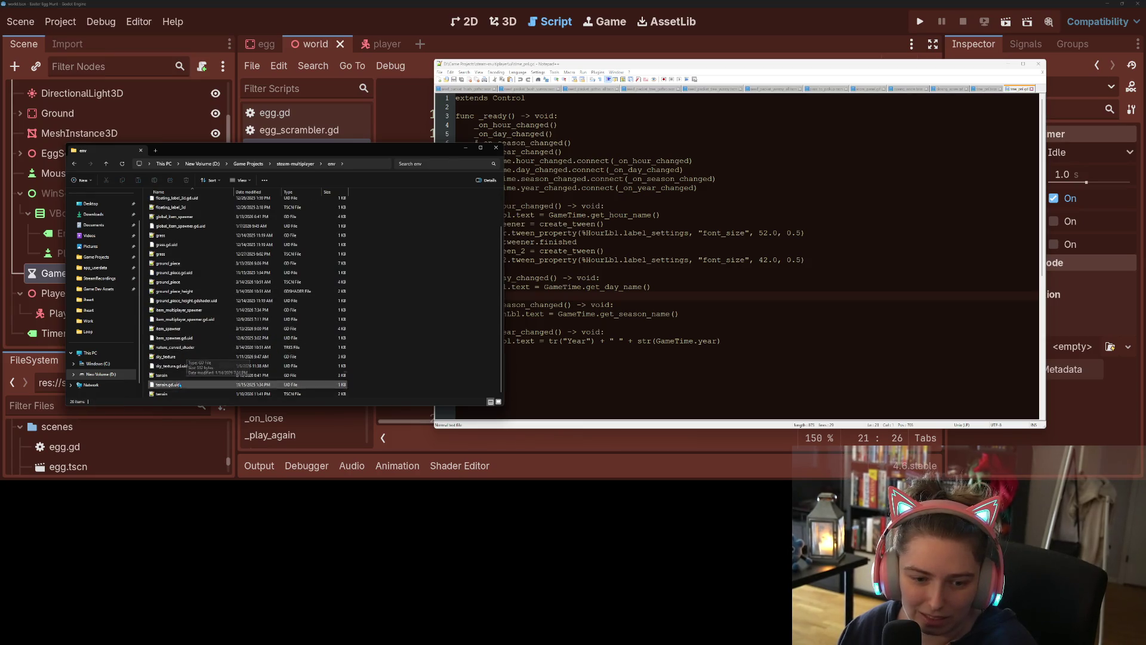
- Go up to Game Projects, then switch back to game.gd in Godot
{"action": "left_click", "coordinate": [247, 163]}
{"action": "scroll", "coordinate": [209, 364], "scroll_direction": "down", "scroll_amount": 2}
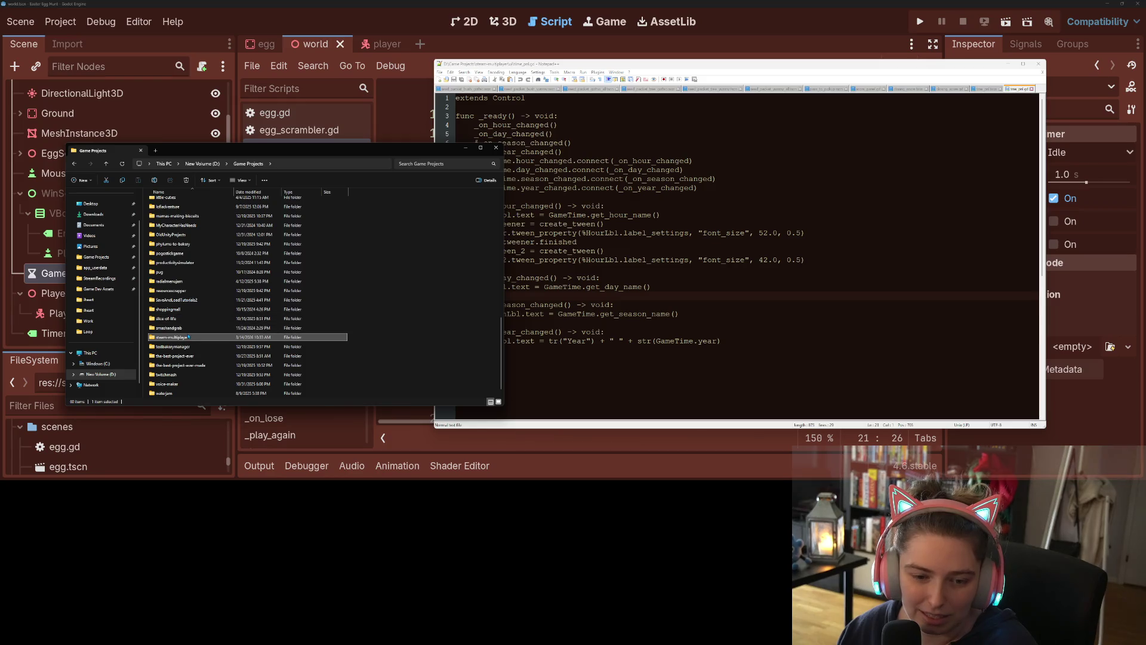
{"action": "scroll", "coordinate": [191, 346], "scroll_direction": "down", "scroll_amount": 1}
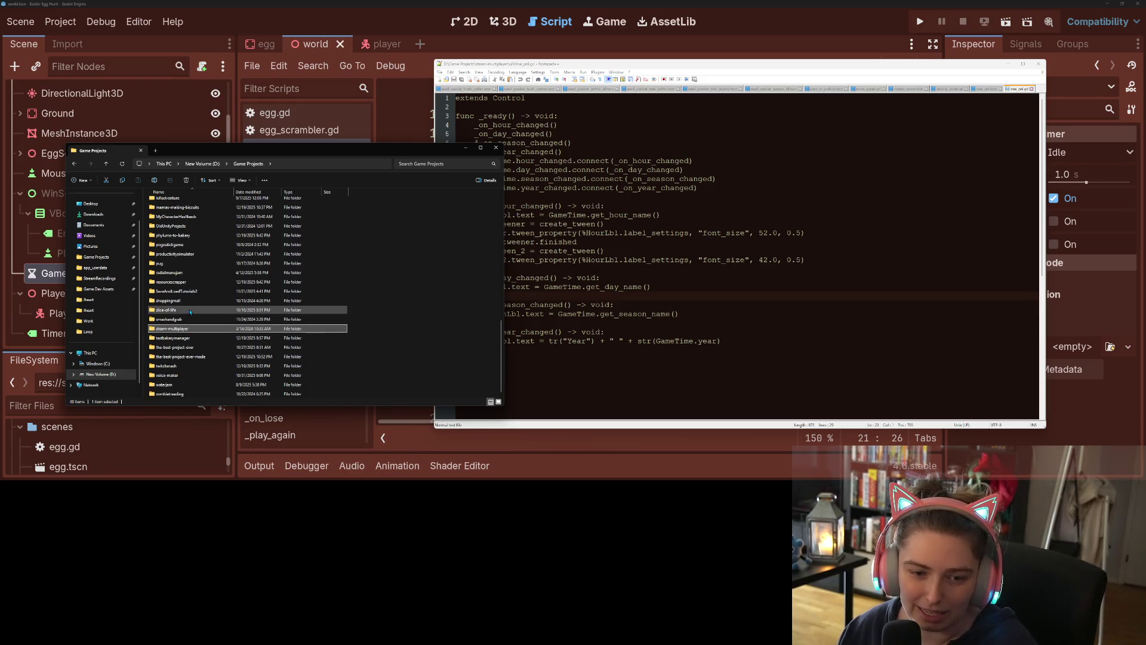
{"action": "left_click", "coordinate": [732, 307]}
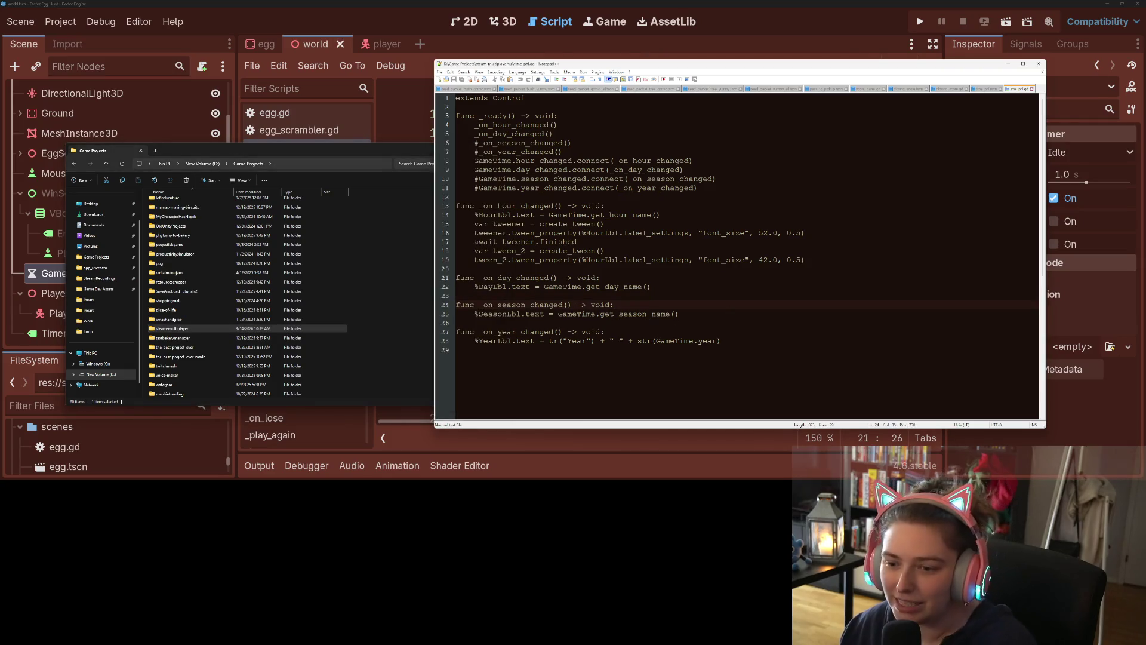
{"action": "left_click", "coordinate": [848, 8]}
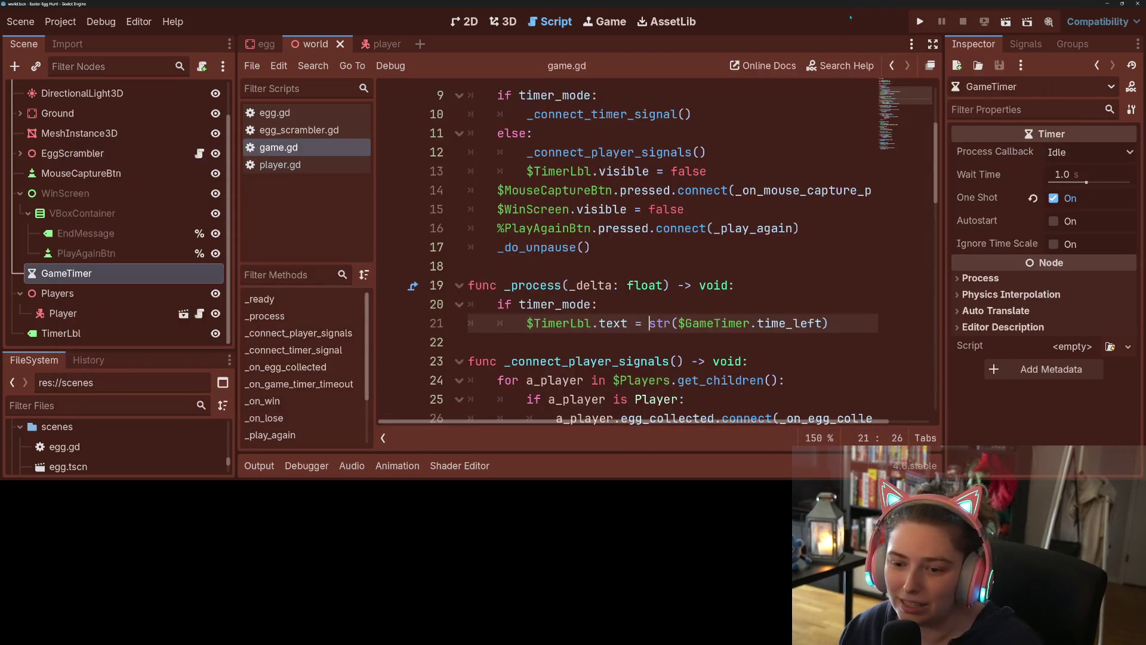
- On line 21 of game.gd, insert "%0.2"% before str(...), correcting the typos
{"action": "left_click", "coordinate": [650, 323]}
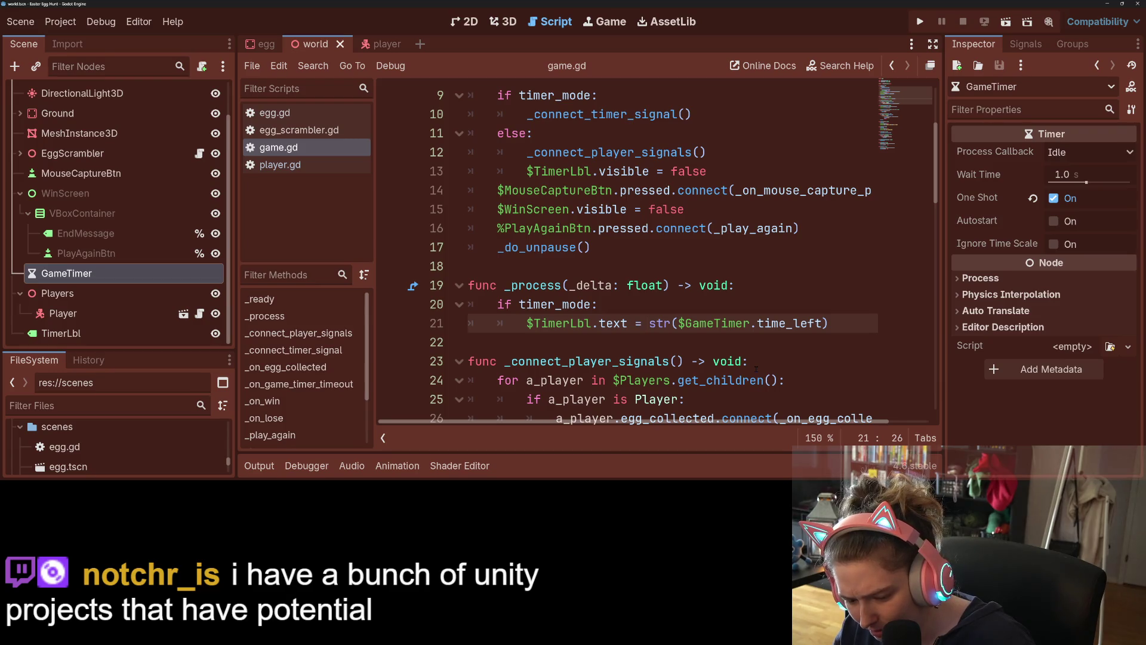
{"action": "type", "text": "%"}
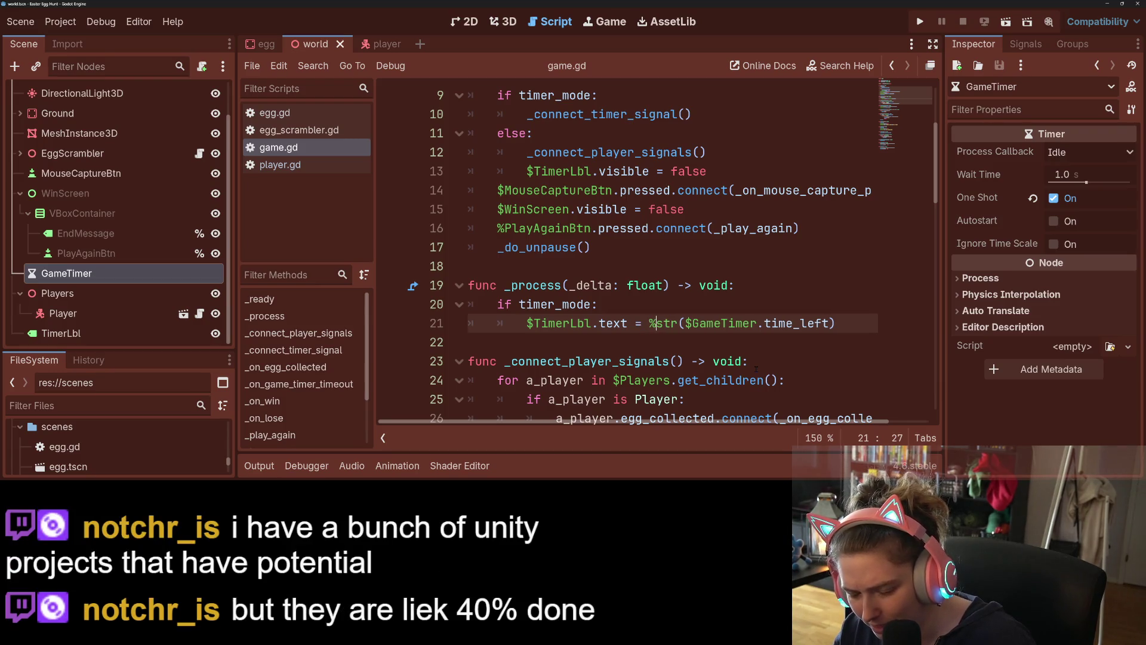
{"action": "type", "text": "t"}
{"action": "key", "text": "BackSpace"}
{"action": "key", "text": "BackSpace"}
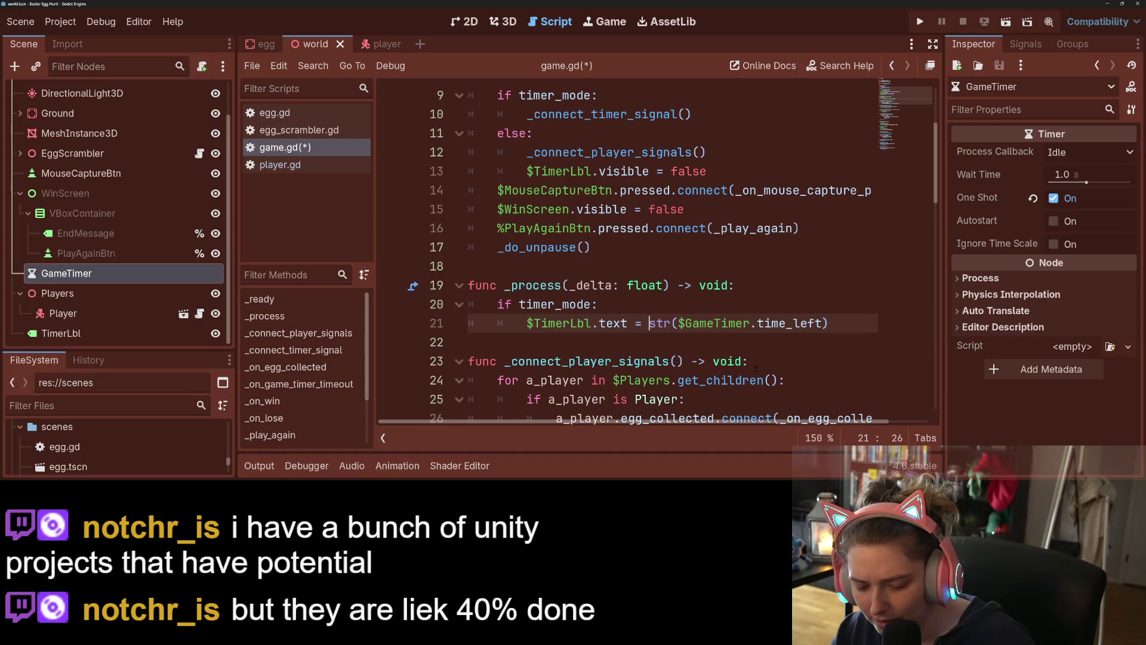
{"action": "type", "text": "$"}
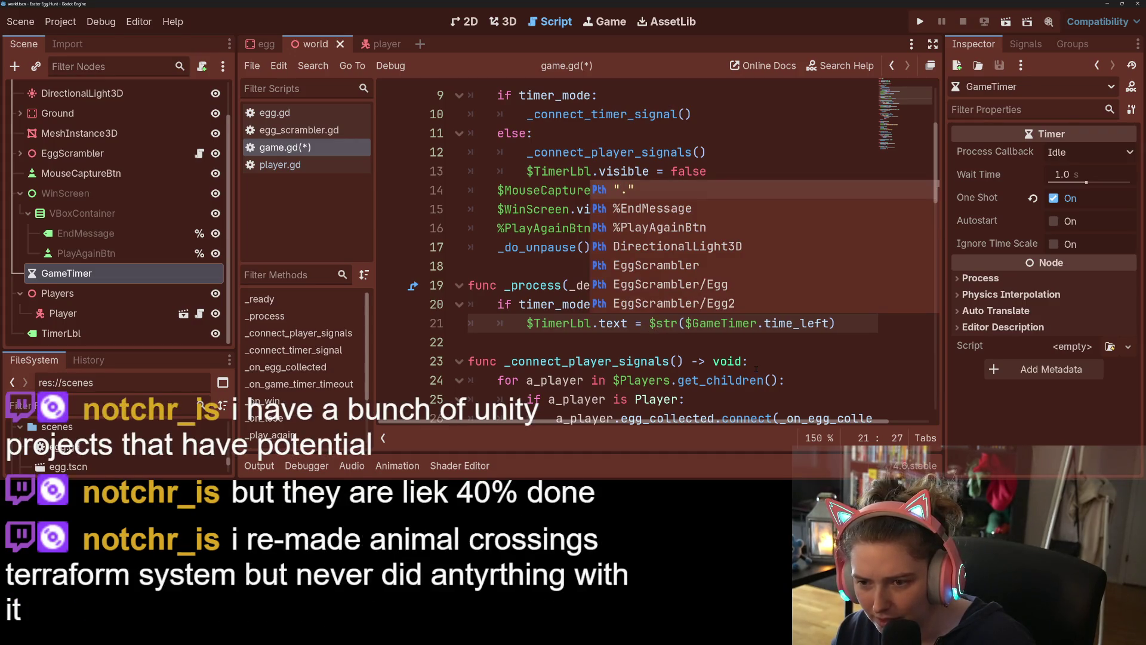
{"action": "type", "text": "t"}
{"action": "key", "text": "BackSpace"}
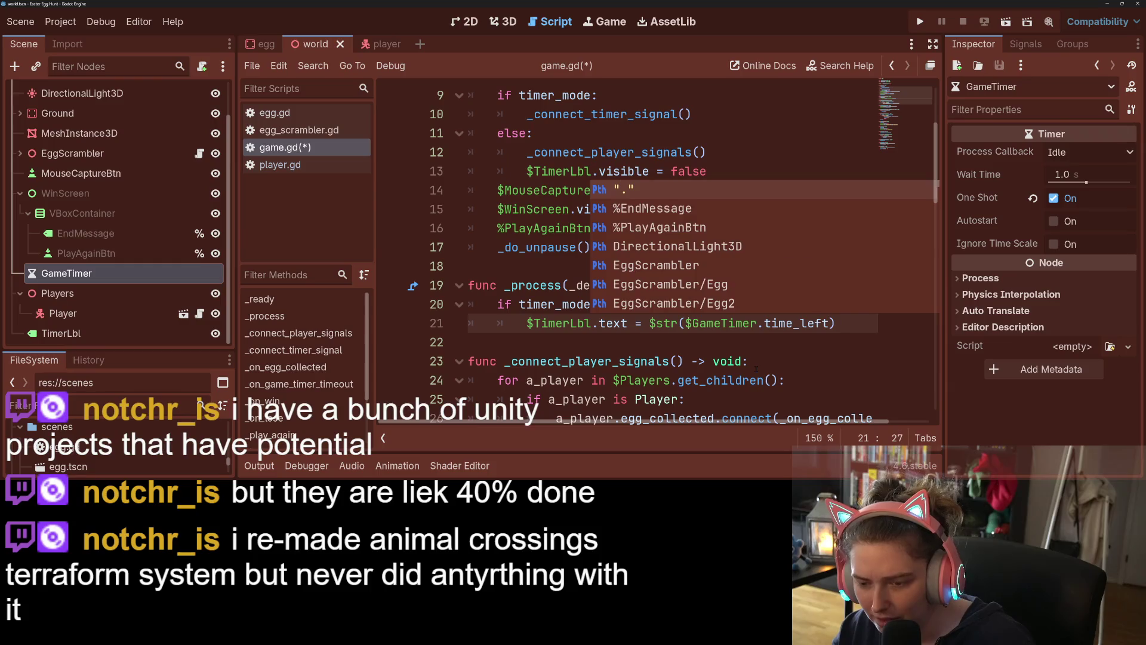
{"action": "type", "text": "i"}
{"action": "key", "text": "BackSpace"}
{"action": "type", "text": "i"}
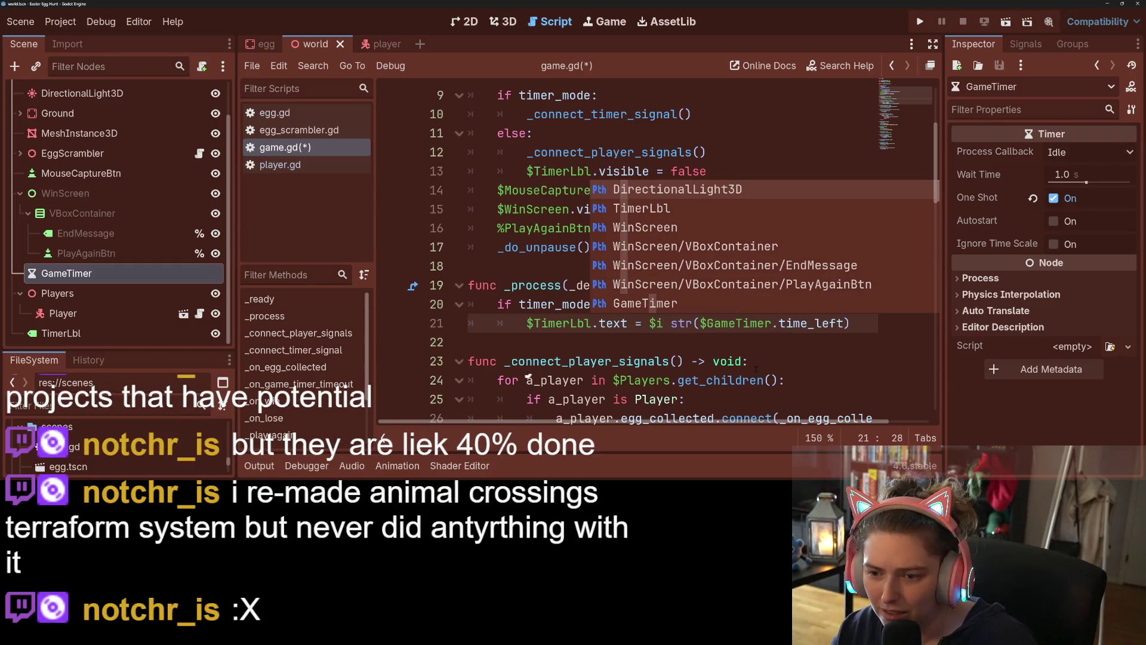
{"action": "key", "text": "BackSpace"}
{"action": "key", "text": "BackSpace"}
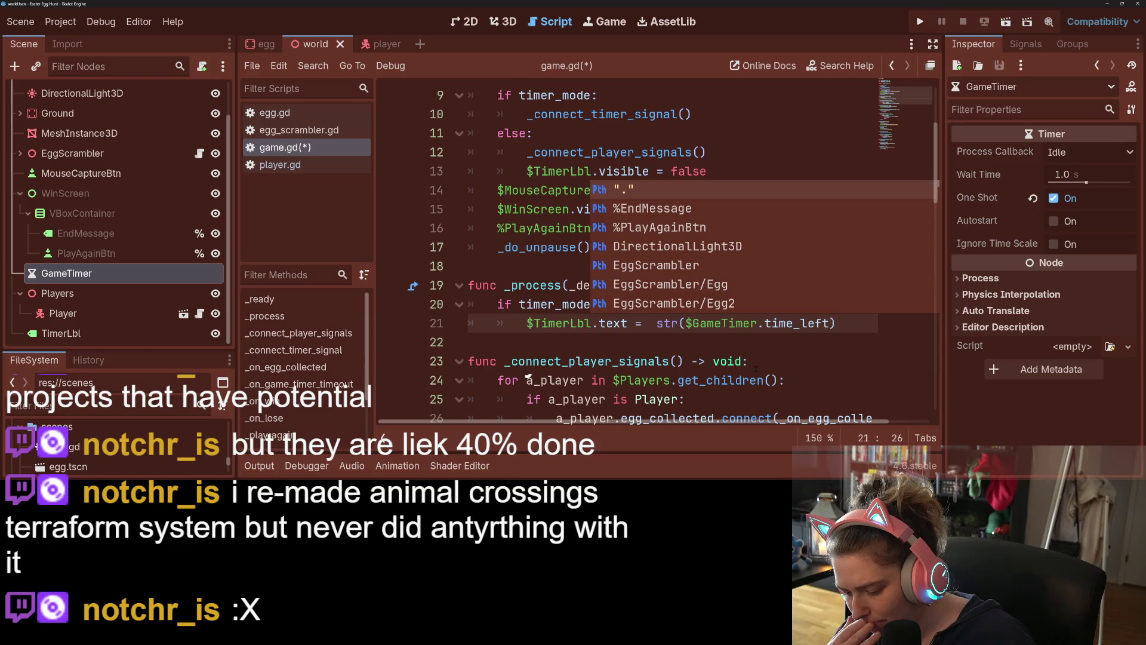
{"action": "type", "text": "\""}
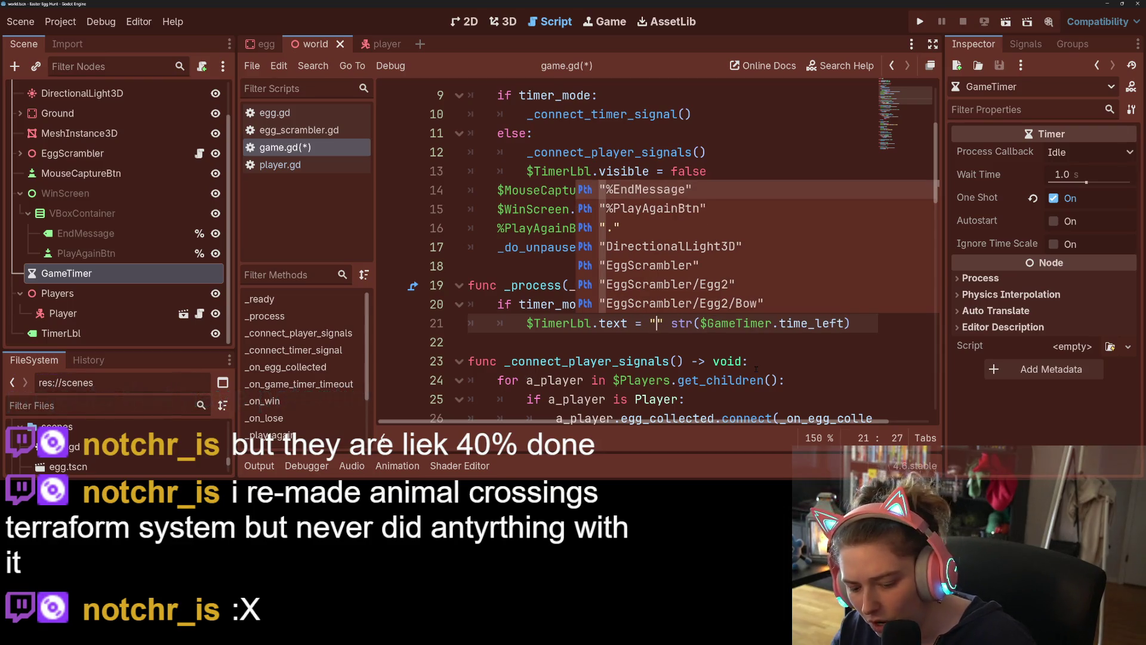
{"action": "type", "text": "%"}
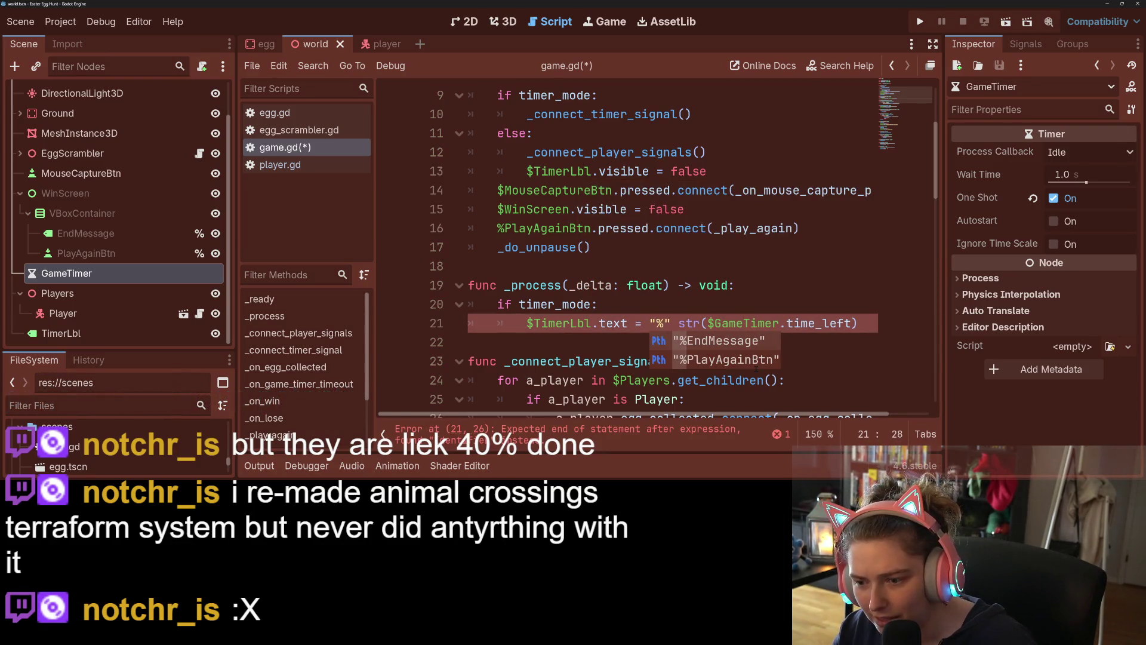
{"action": "key", "text": "BackSpace"}
{"action": "type", "text": "$"}
{"action": "key", "text": "Escape"}
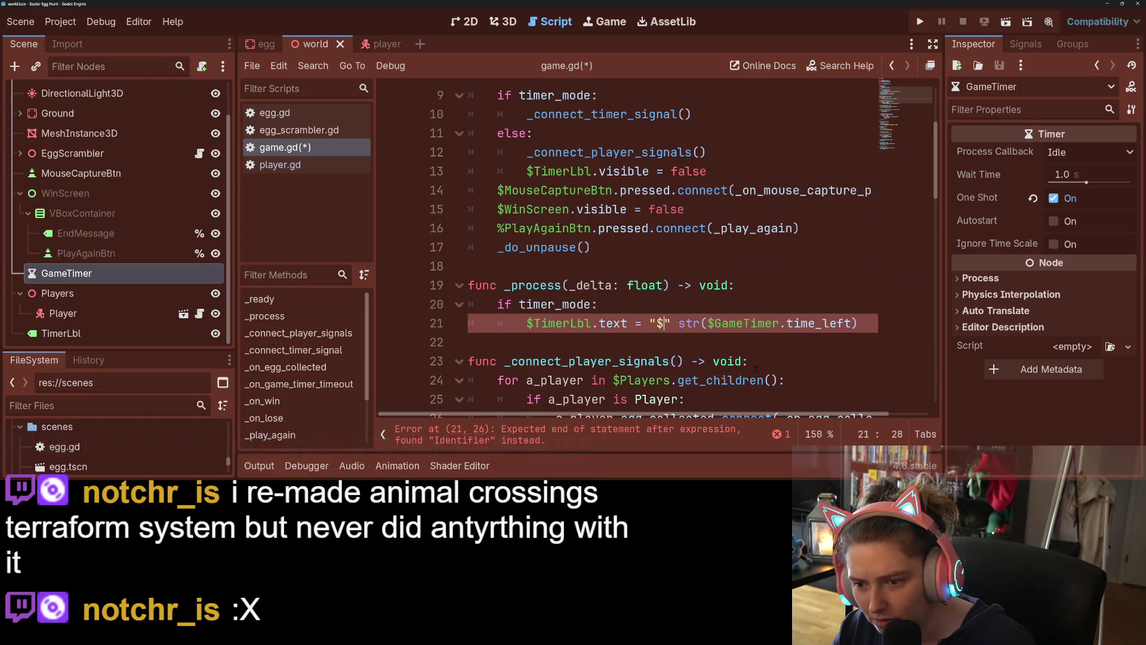
{"action": "key", "text": "BackSpace"}
{"action": "type", "text": "%"}
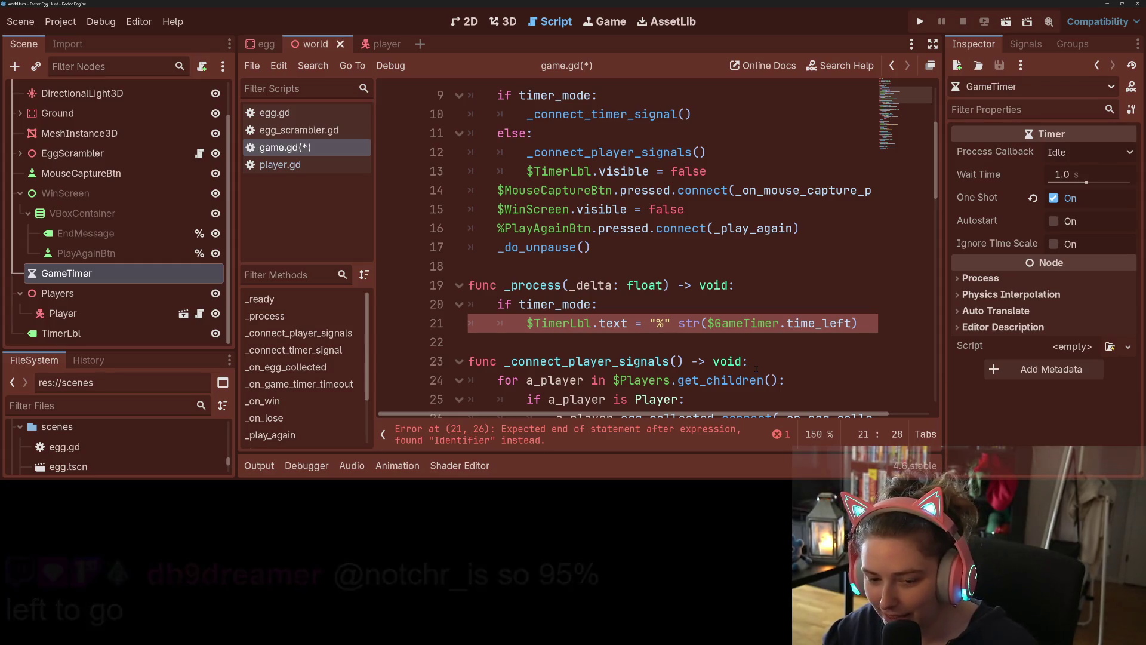
{"action": "type", "text": "0."}
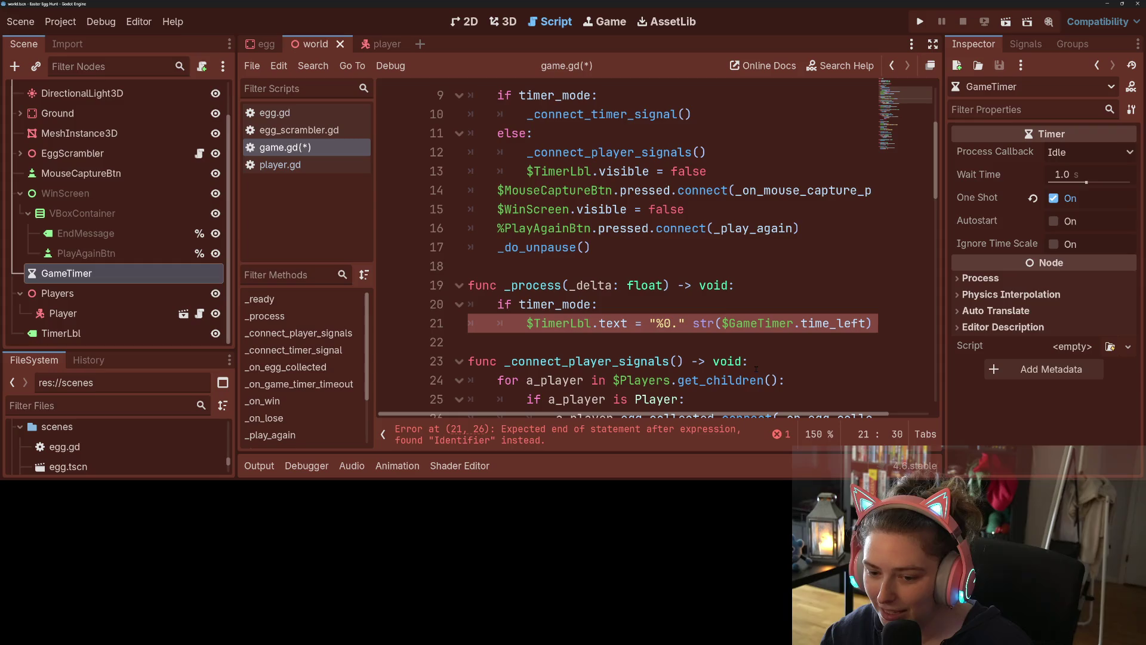
{"action": "type", "text": "2\""}
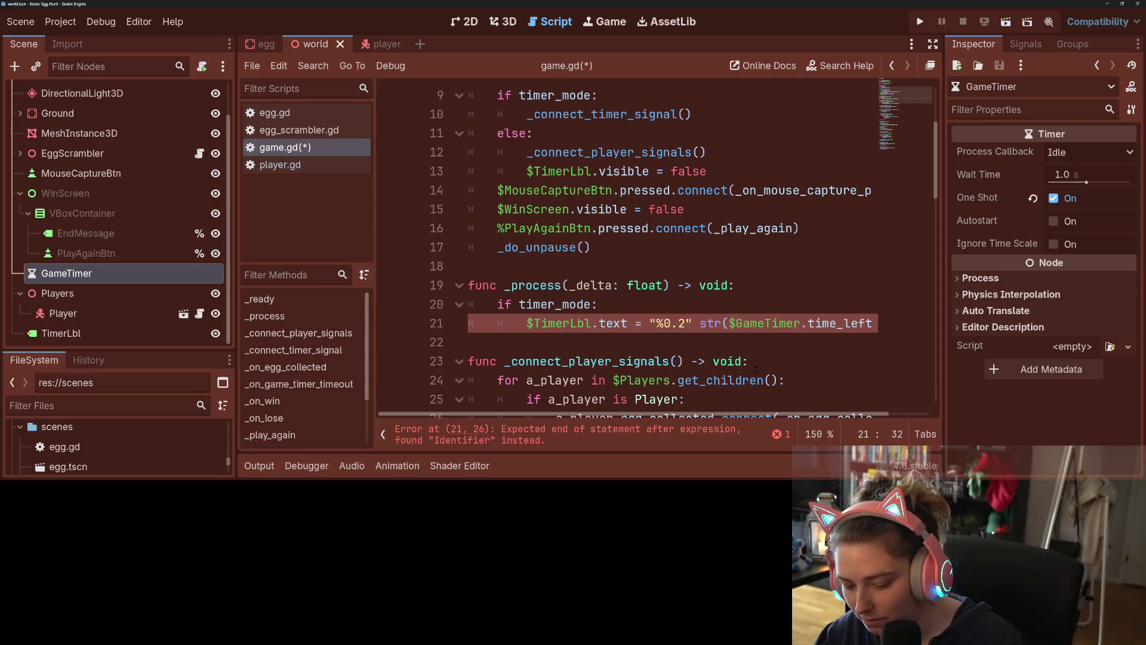
{"action": "type", "text": "%"}
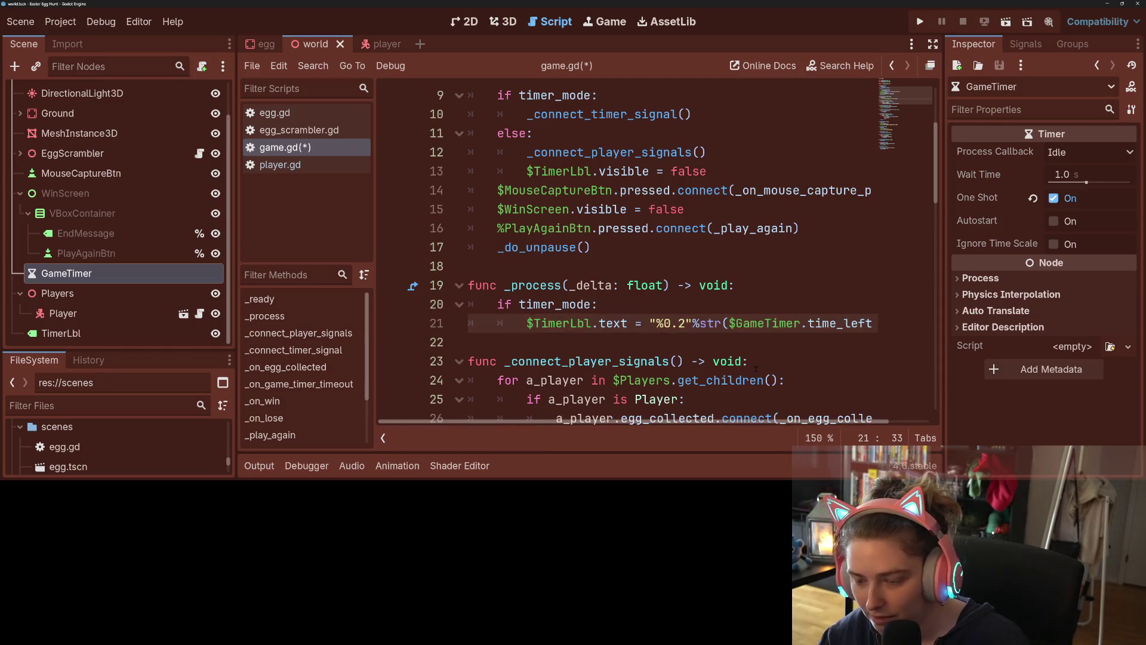
- Save game.gd and run the game to test the timer label
{"action": "left_click", "coordinate": [815, 350]}
{"action": "key", "text": "ctrl+s"}
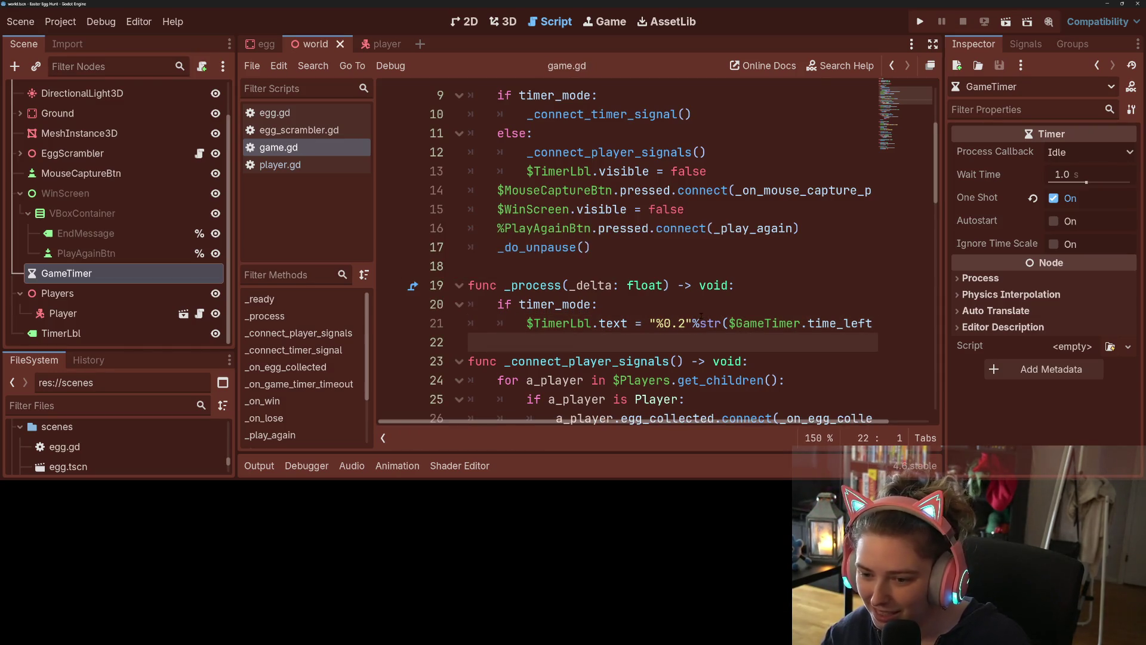
{"action": "left_click", "coordinate": [701, 322]}
{"action": "left_click", "coordinate": [920, 22]}
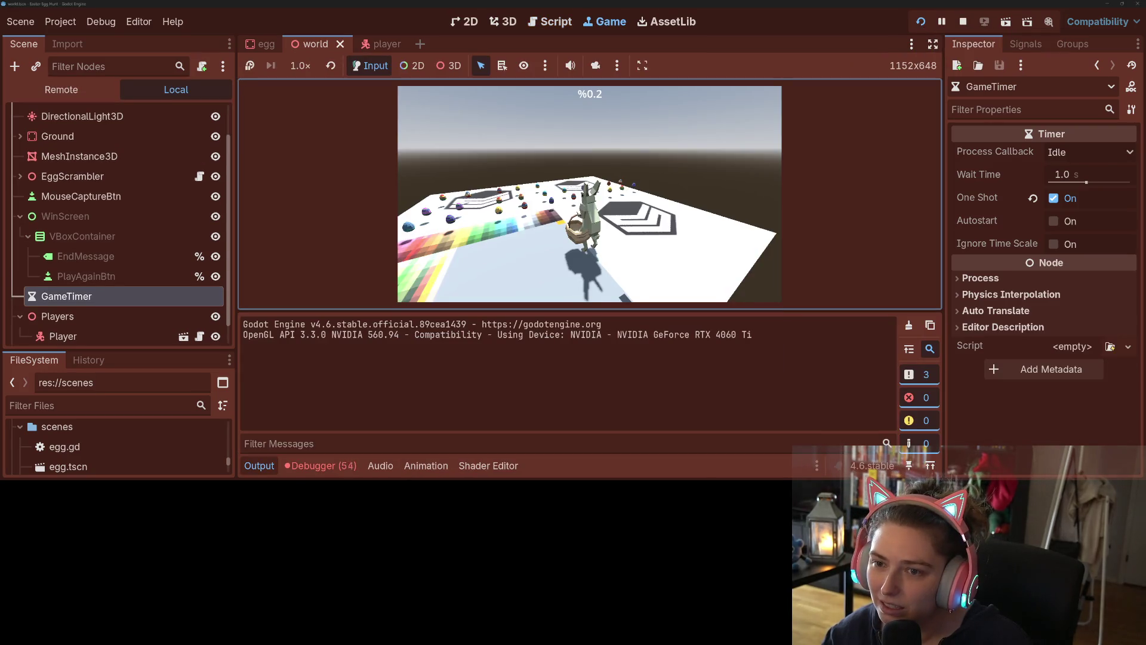
- Complete the format string as "%0.2f" and test-run the game
{"action": "left_click", "coordinate": [963, 22]}
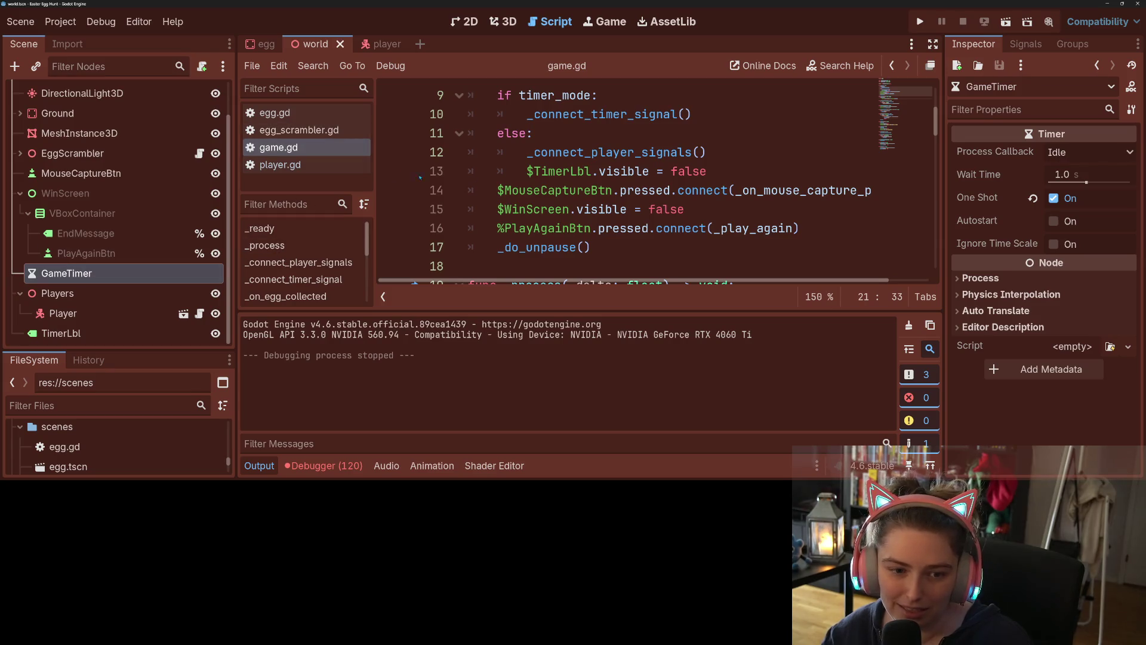
{"action": "scroll", "coordinate": [698, 235], "scroll_direction": "down", "scroll_amount": 10}
{"action": "scroll", "coordinate": [699, 234], "scroll_direction": "down", "scroll_amount": 7}
{"action": "scroll", "coordinate": [702, 241], "scroll_direction": "up", "scroll_amount": 5}
{"action": "scroll", "coordinate": [702, 241], "scroll_direction": "up", "scroll_amount": 9}
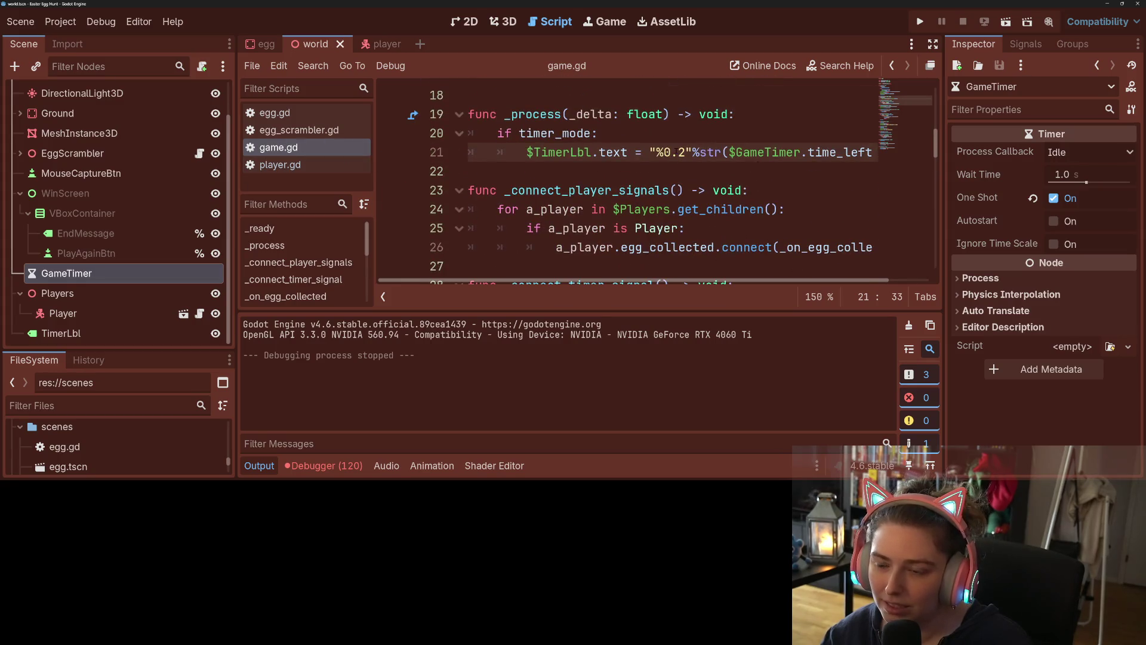
{"action": "type", "text": "f"}
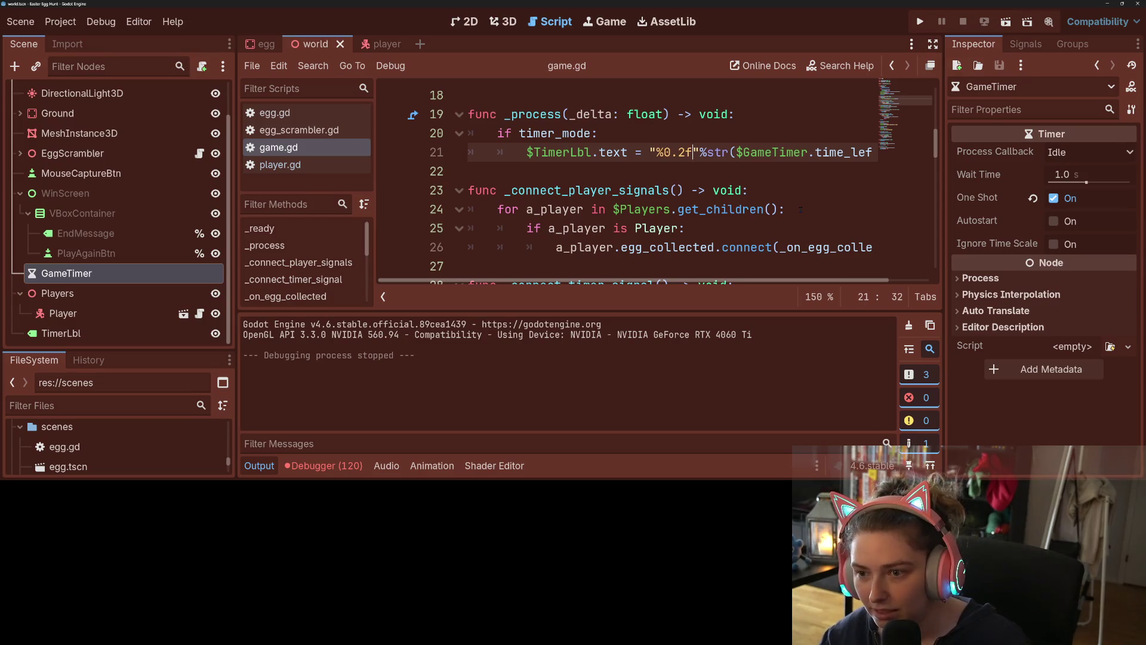
{"action": "left_click", "coordinate": [920, 21]}
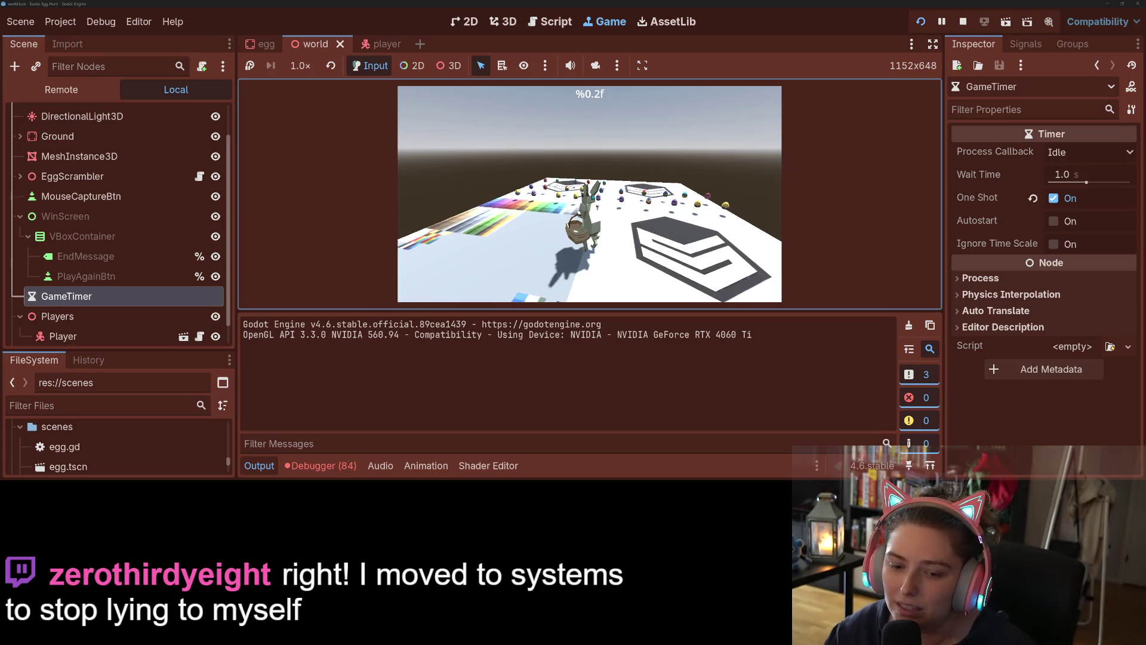
{"action": "left_click", "coordinate": [963, 21]}
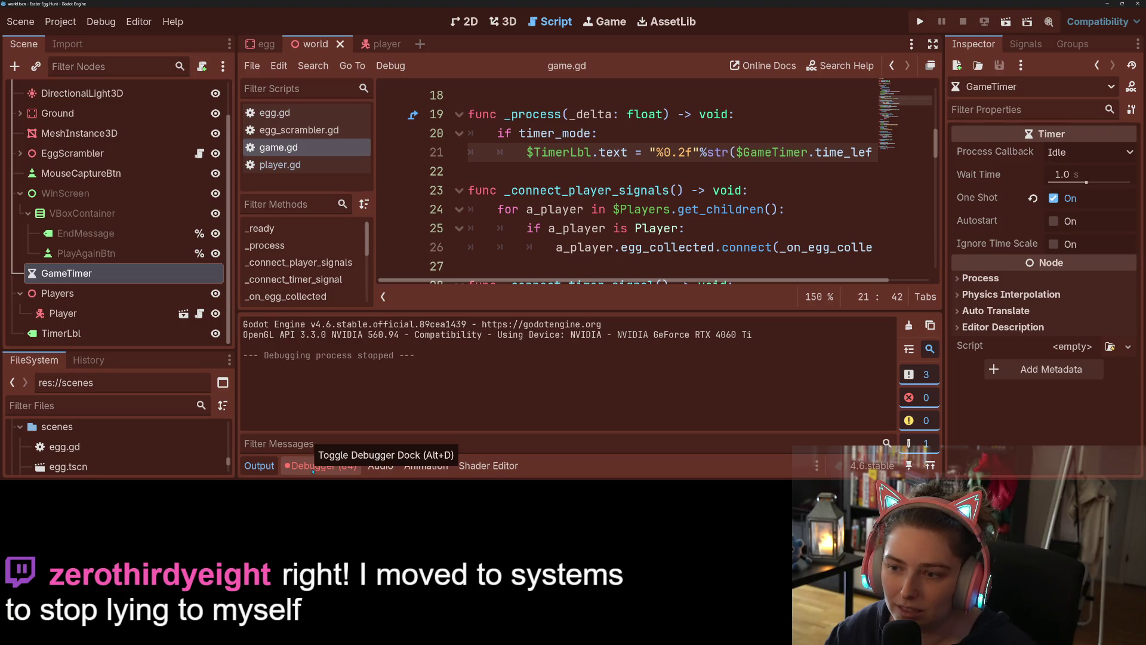
- Remove the str() wrapper so line 21 formats $GameTimer.time_left directly, then run with F5
{"action": "key", "text": "shift+Left"}
{"action": "key", "text": "shift+Left"}
{"action": "key", "text": "shift+Left"}
{"action": "key", "text": "BackSpace"}
{"action": "left_click", "coordinate": [858, 153]}
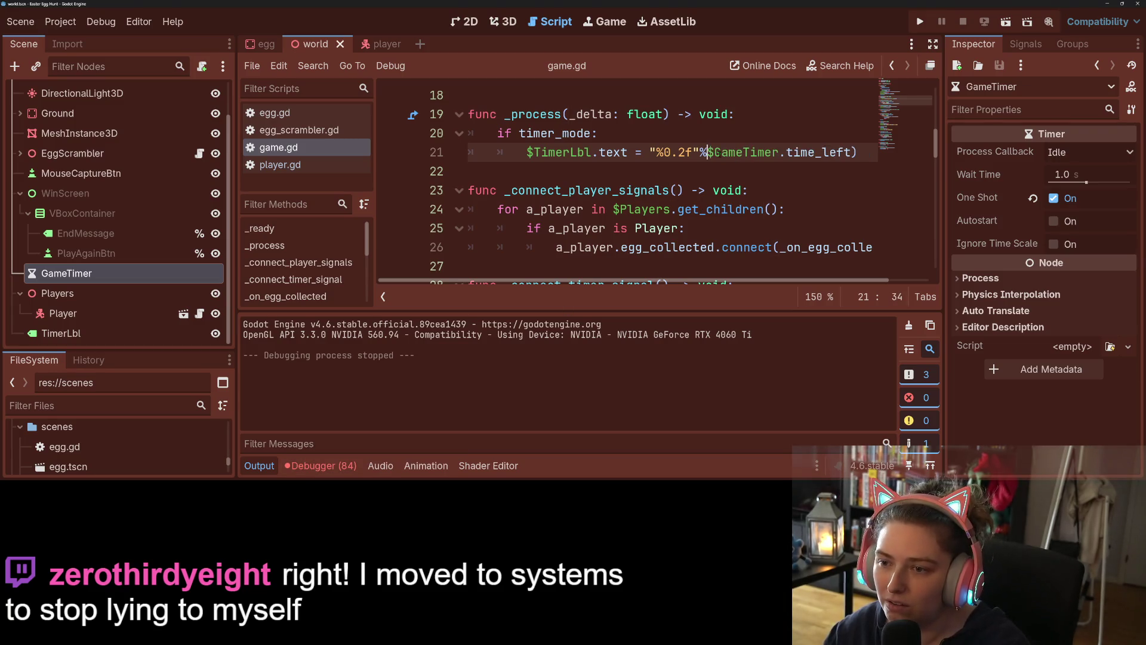
{"action": "key", "text": "F5"}
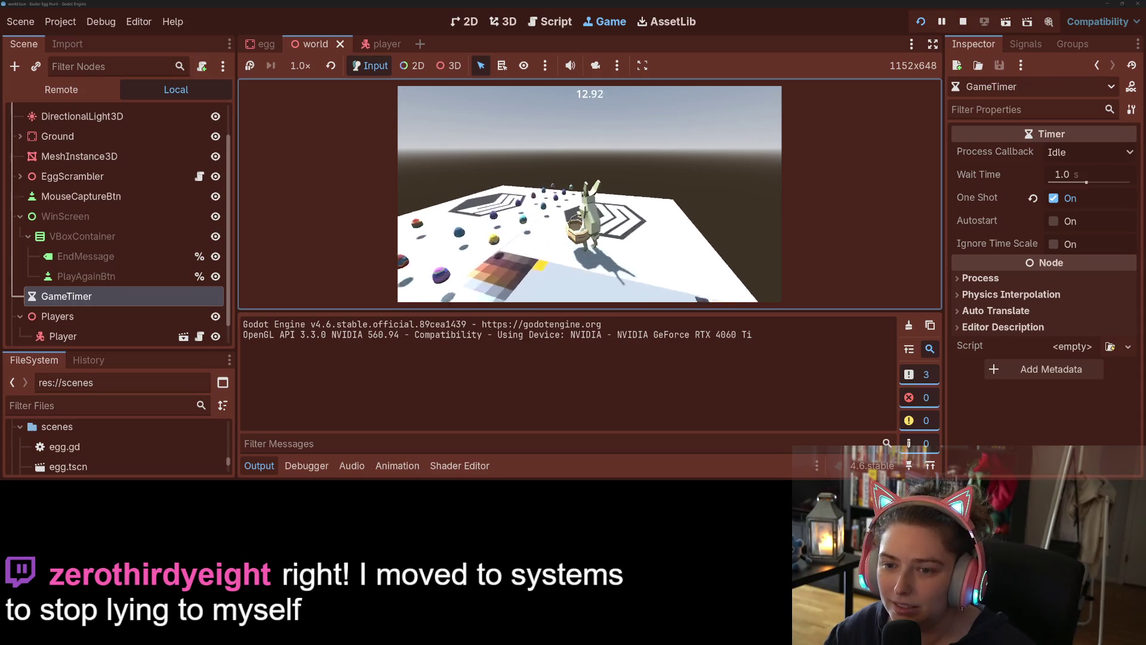
- Move the bunny with W to collect eggs until the Winner screen shows 0.01, then stop
{"action": "key", "text": "w"}
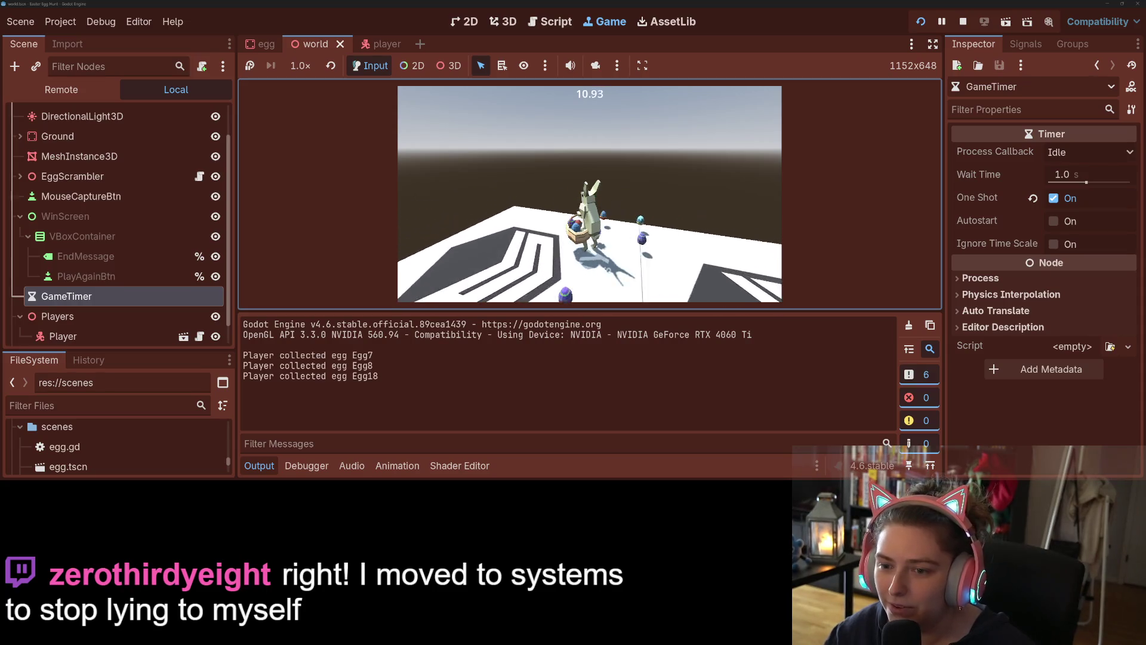
{"action": "key", "text": "w"}
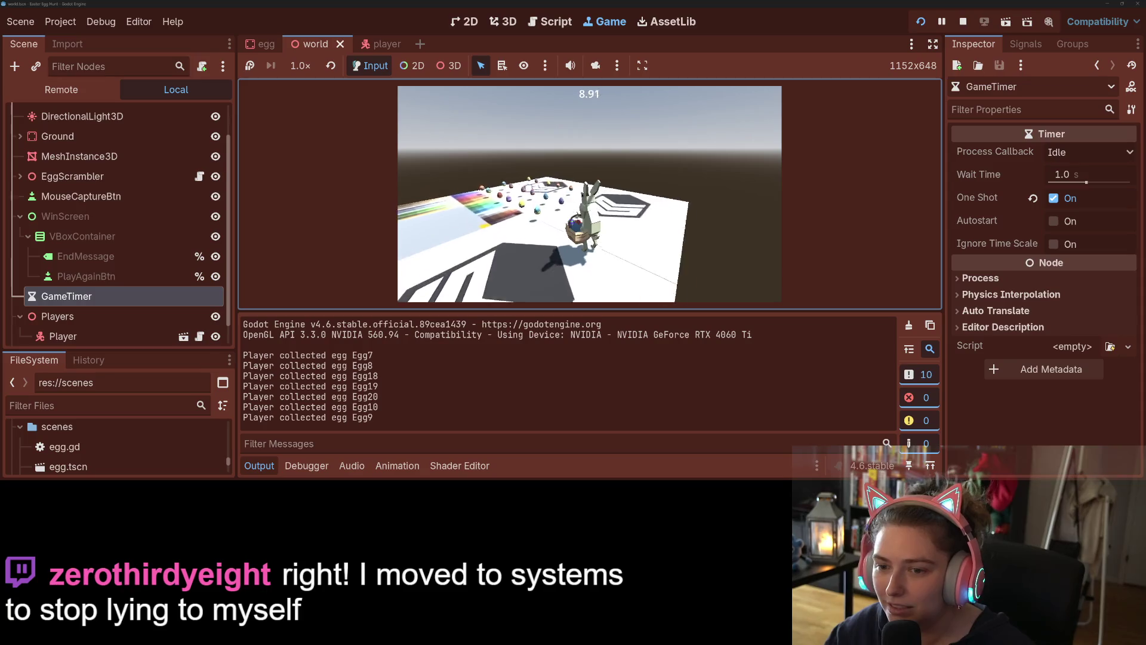
{"action": "key", "text": "w"}
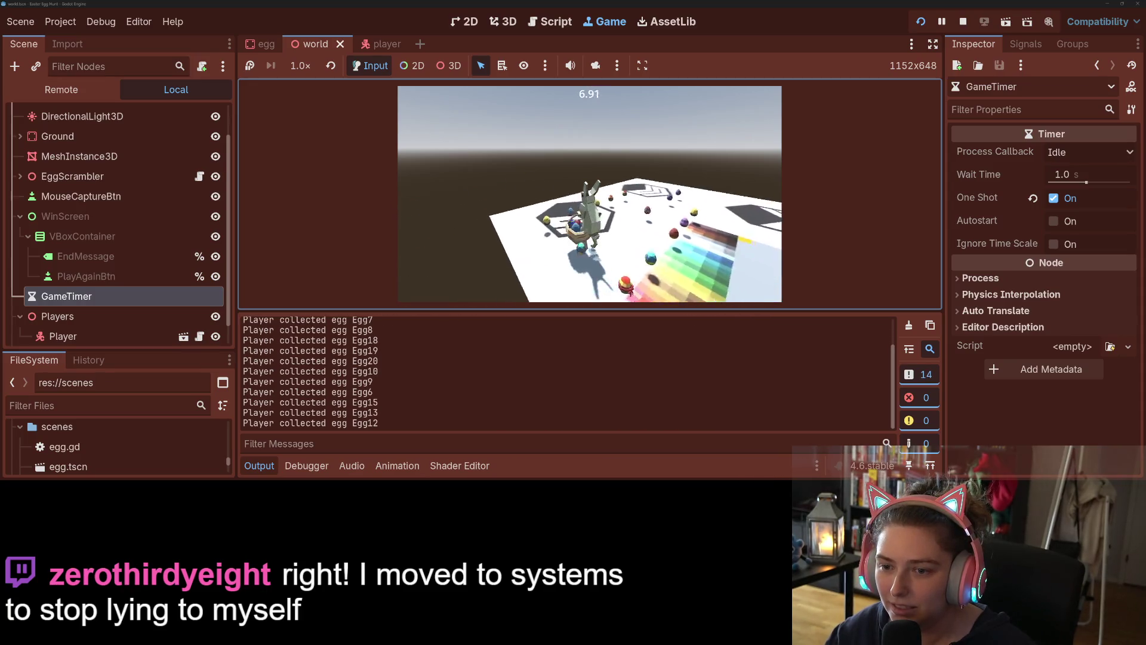
{"action": "key", "text": "w"}
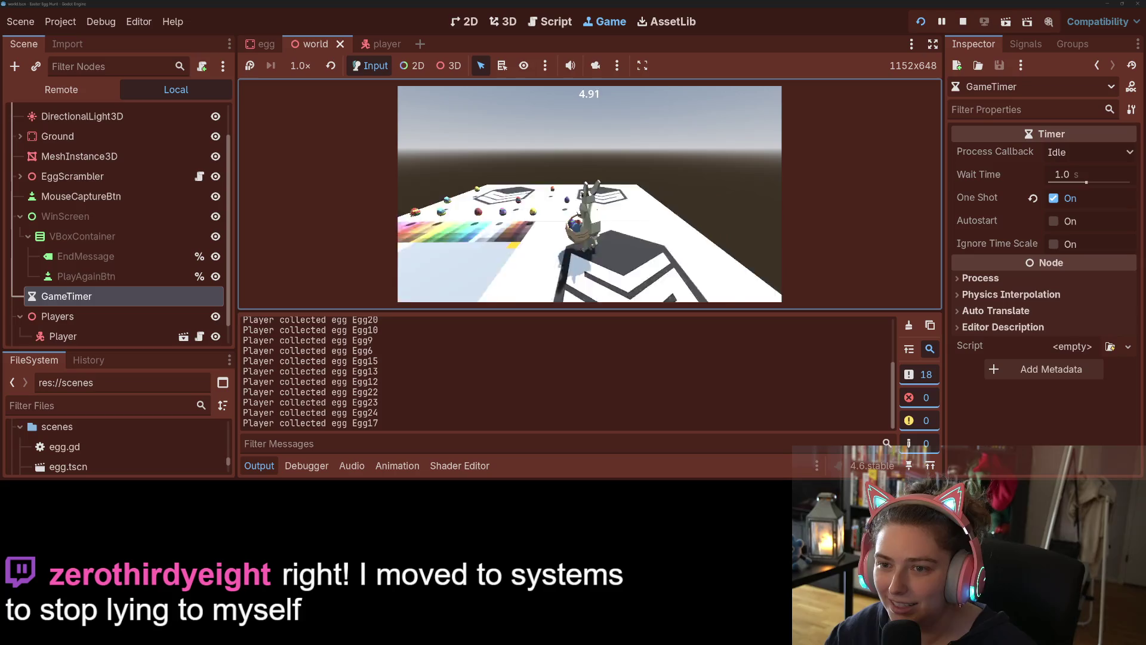
{"action": "key", "text": "w"}
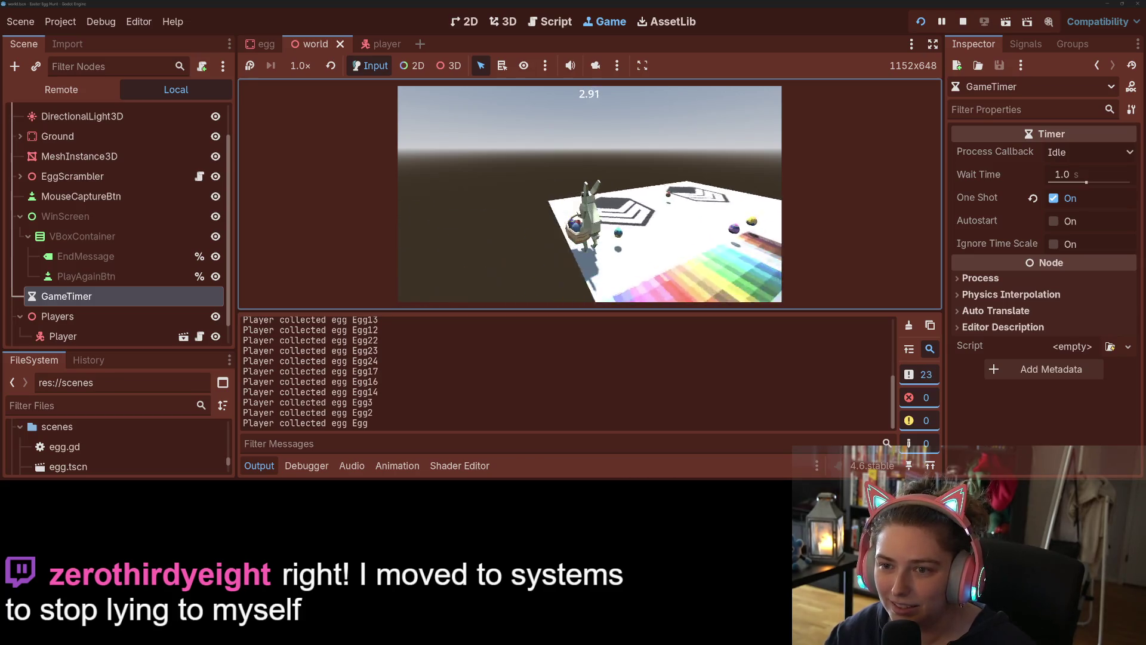
{"action": "key", "text": "w"}
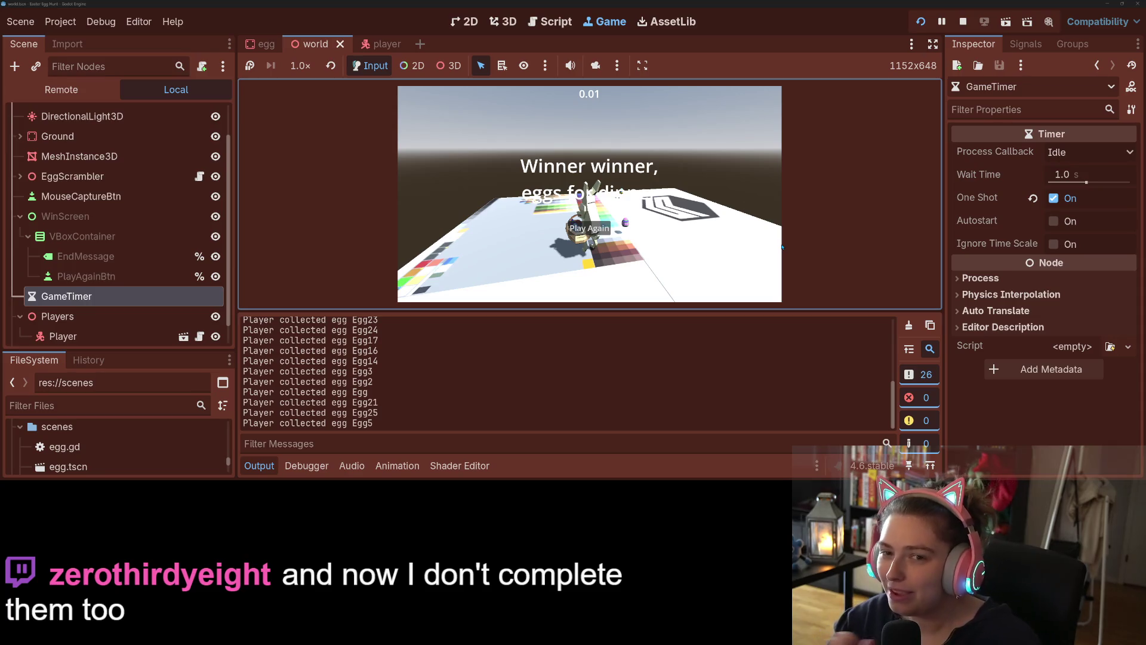
{"action": "left_click", "coordinate": [963, 22]}
- Copy timer label line 21 onto a new line in _on_game_timer_timeout
{"action": "key", "text": "Right"}
{"action": "key", "text": "Right"}
{"action": "key", "text": "Right"}
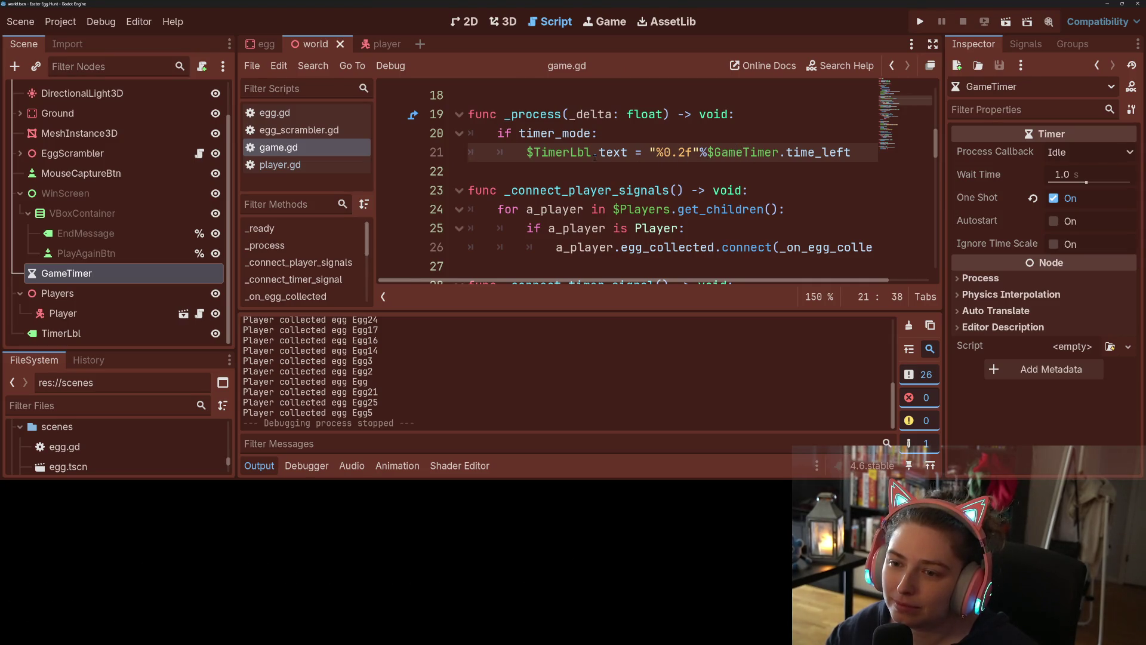
{"action": "left_click_drag", "start_coordinate": [525, 152], "coordinate": [865, 149]}
{"action": "key", "text": "ctrl+c"}
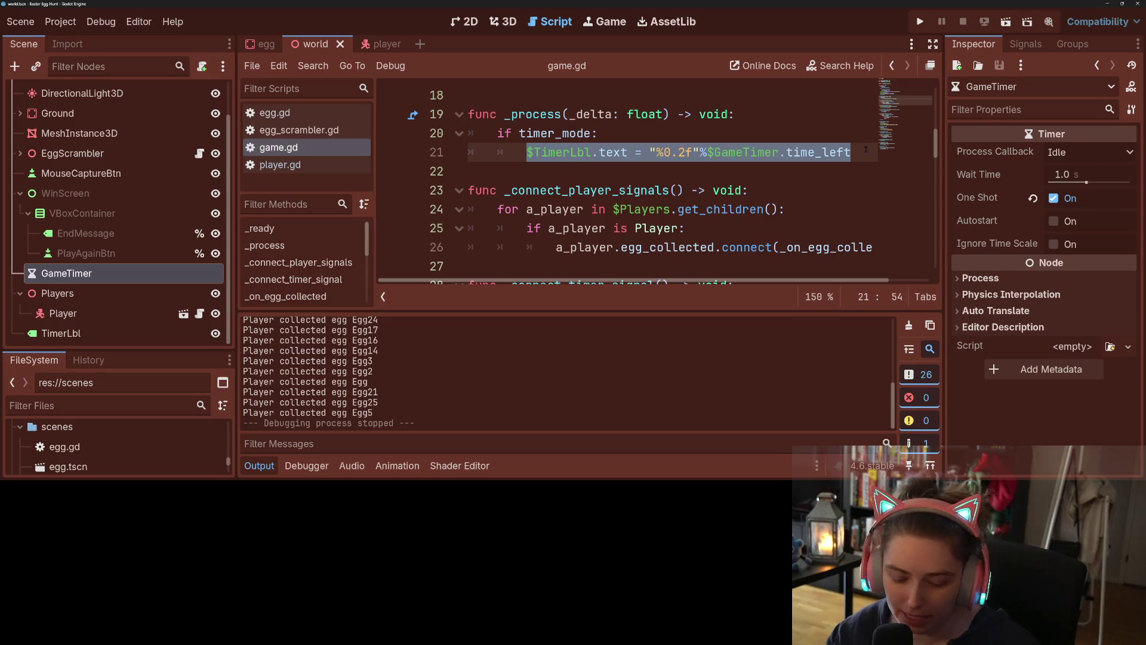
{"action": "scroll", "coordinate": [637, 203], "scroll_direction": "down", "scroll_amount": 4}
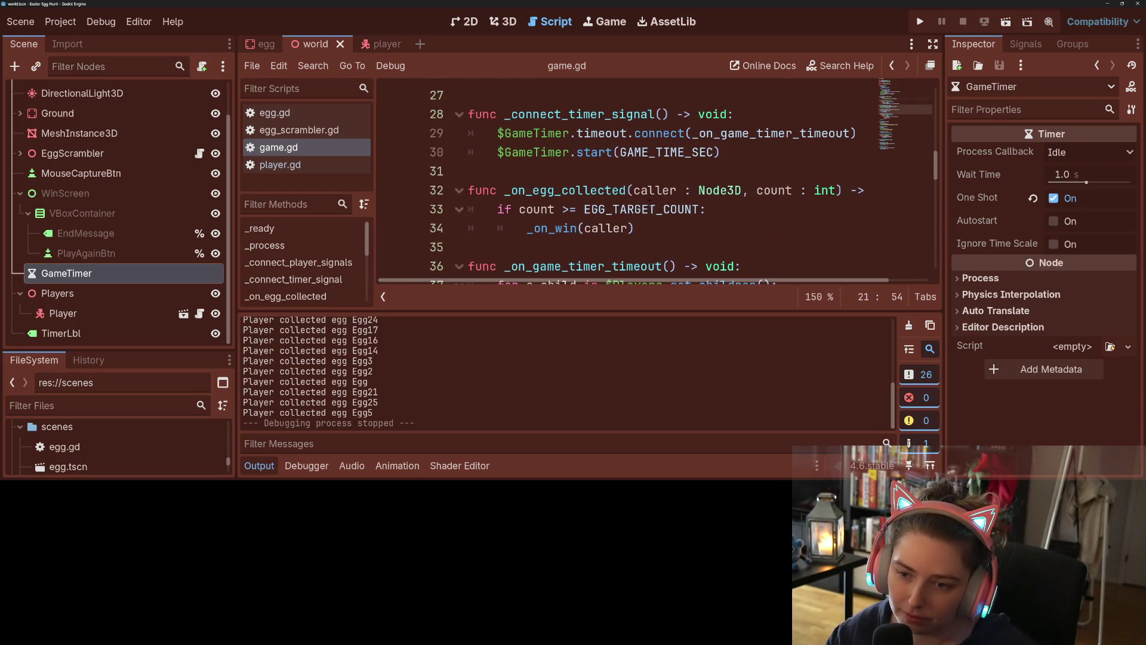
{"action": "scroll", "coordinate": [636, 203], "scroll_direction": "down", "scroll_amount": 2}
{"action": "left_click", "coordinate": [585, 190]}
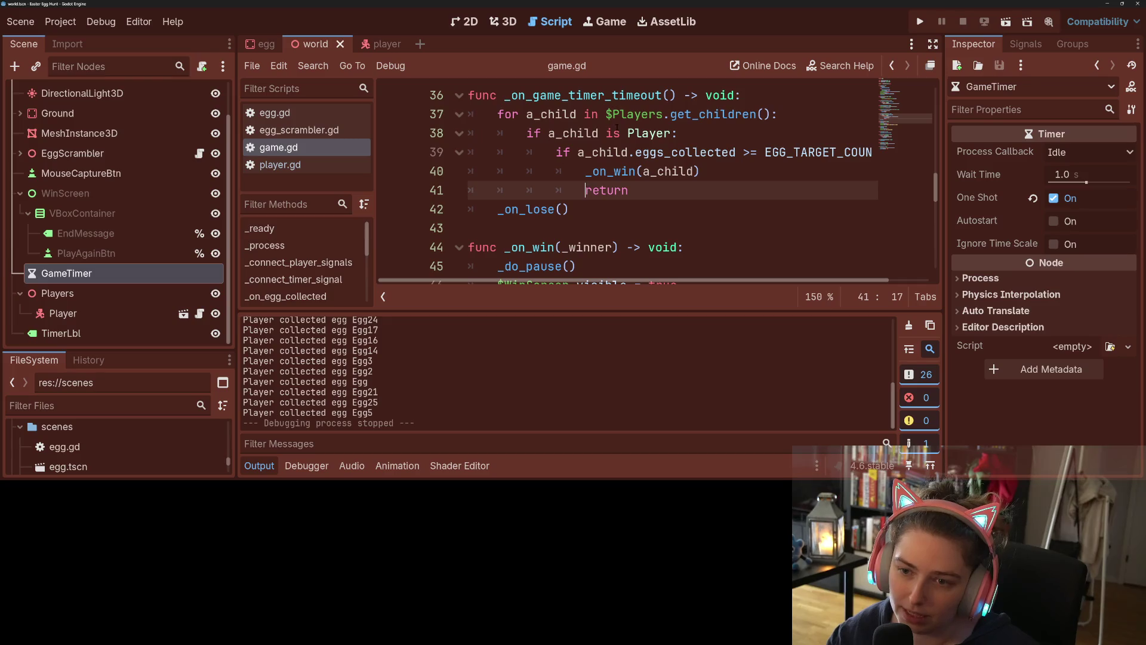
{"action": "left_click", "coordinate": [768, 94]}
{"action": "key", "text": "Return"}
{"action": "key", "text": "ctrl+v"}
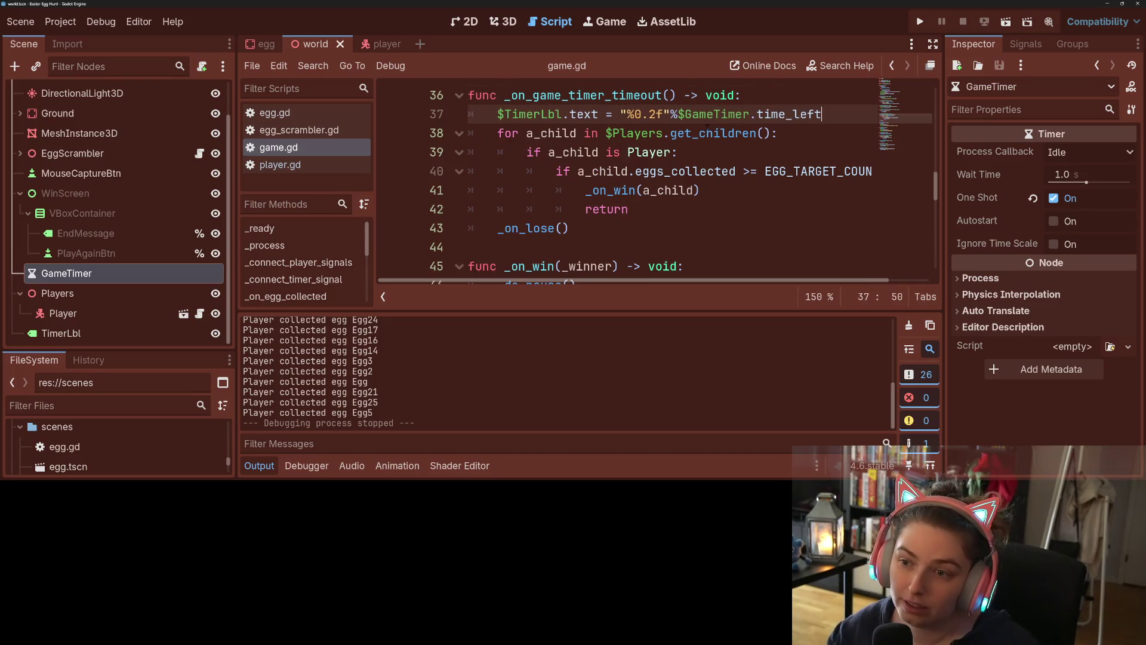
- Change the pasted line's text to "0.00", save game.gd and run the game
{"action": "left_click_drag", "start_coordinate": [626, 114], "coordinate": [823, 114]}
{"action": "key", "text": "BackSpace"}
{"action": "type", "text": "\""}
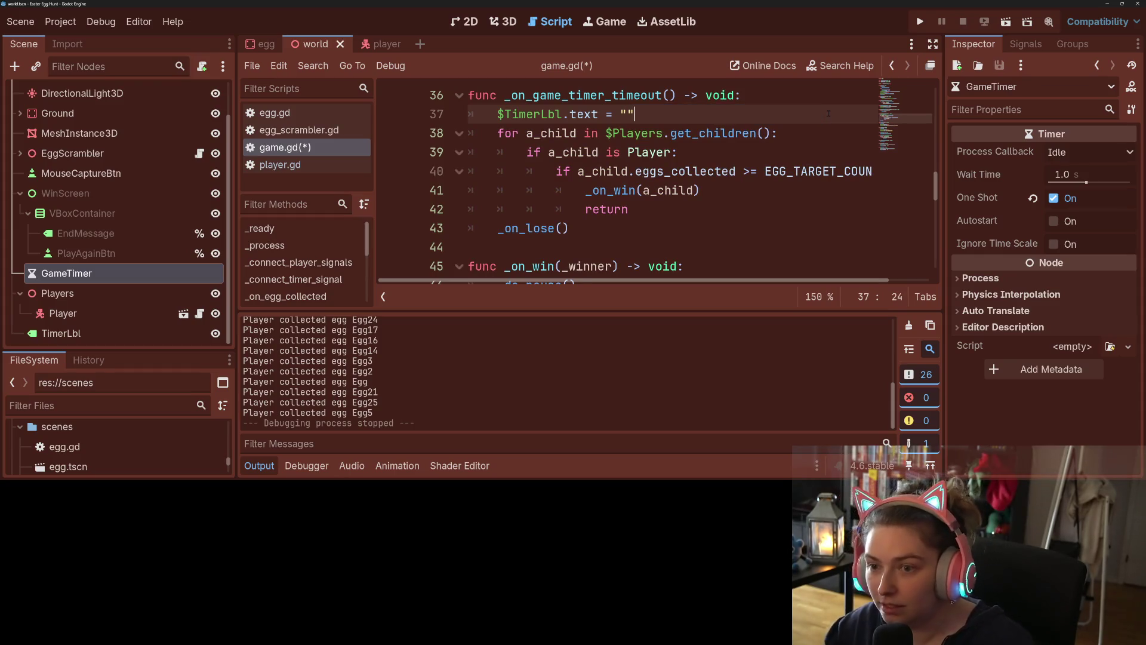
{"action": "type", "text": "0.00"}
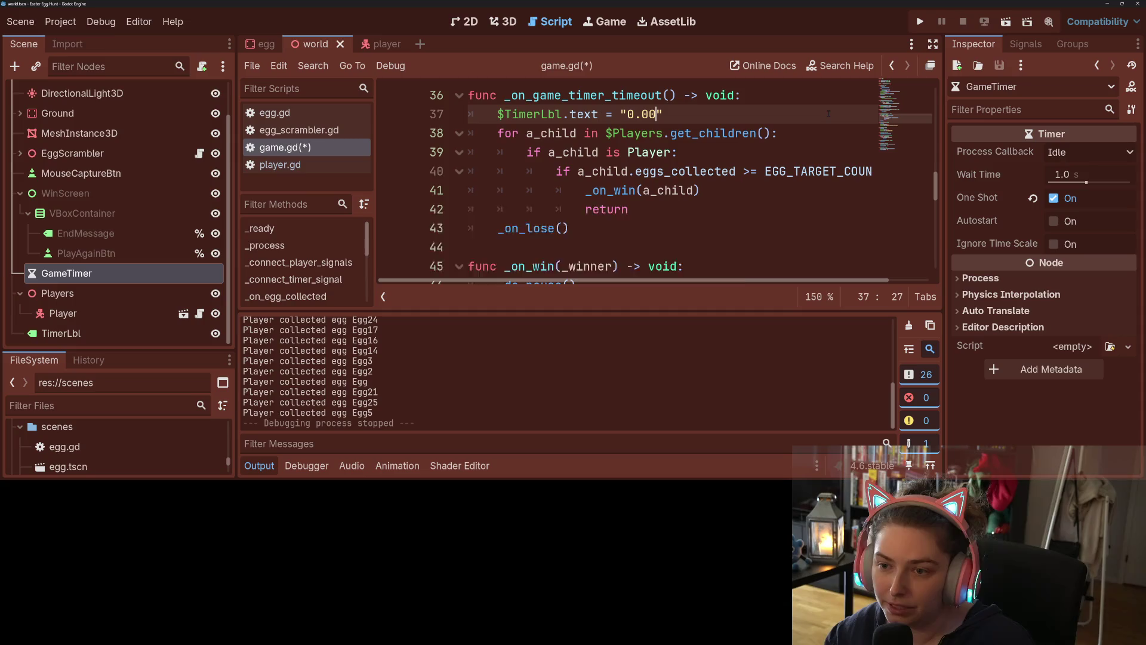
{"action": "key", "text": "ctrl+s"}
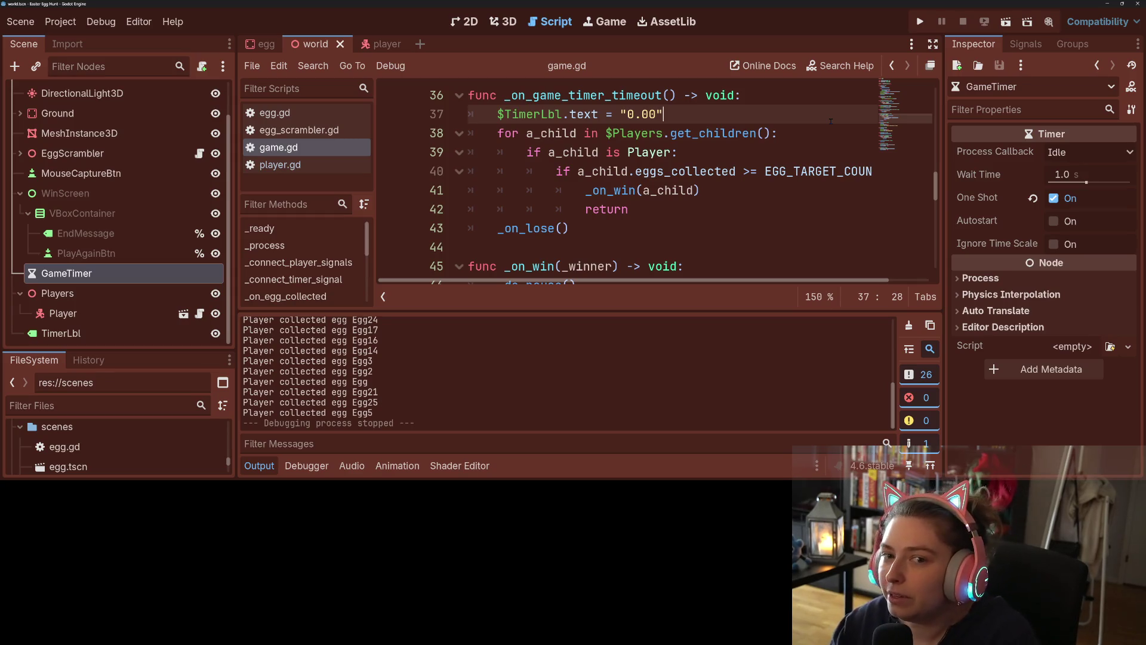
{"action": "left_click", "coordinate": [920, 22]}
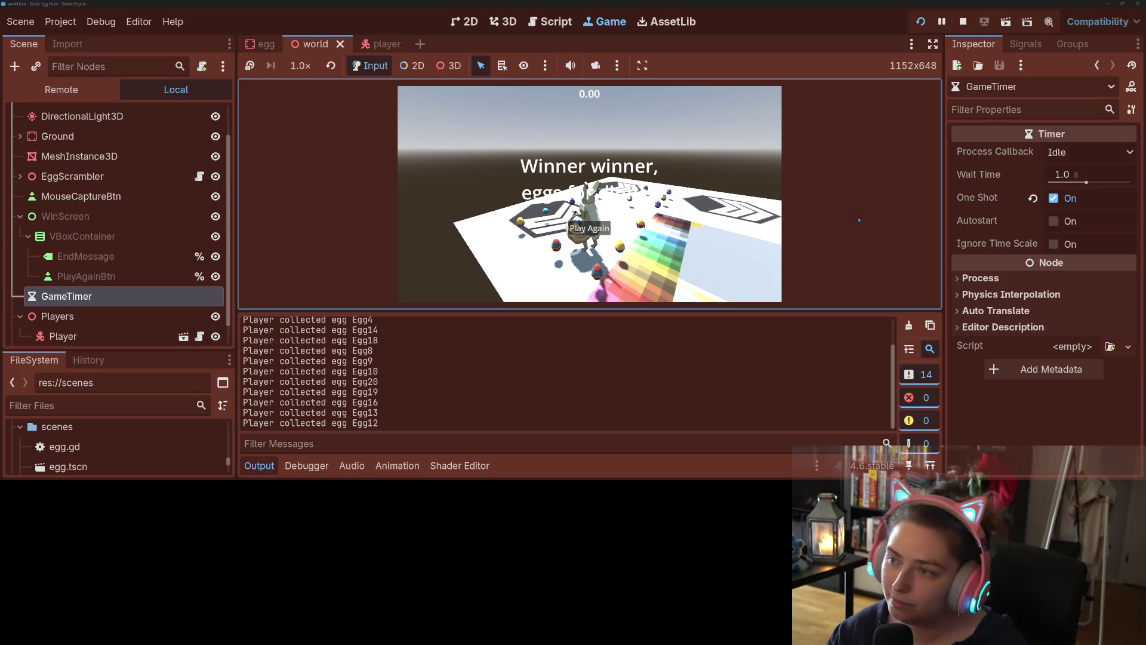
- Stop the playtest once the win screen shows the timer at 0.00
{"action": "left_click", "coordinate": [963, 22]}
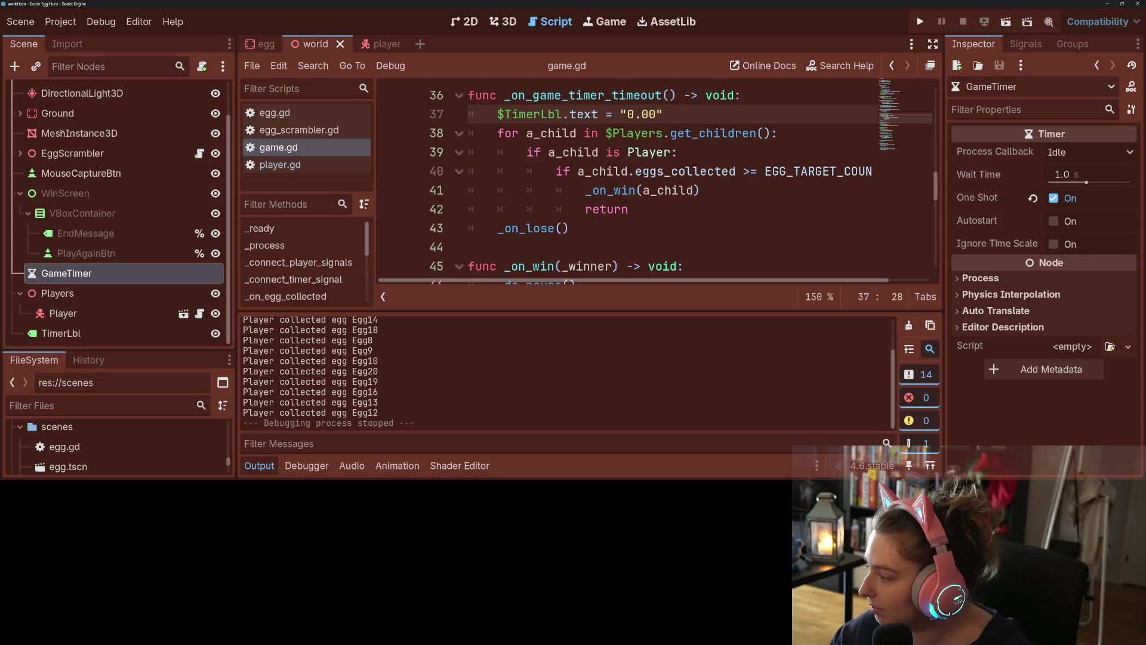
- Add the to-do item "time display effect when nearing end of timer" in Notepad
{"action": "key", "text": "alt+Tab"}
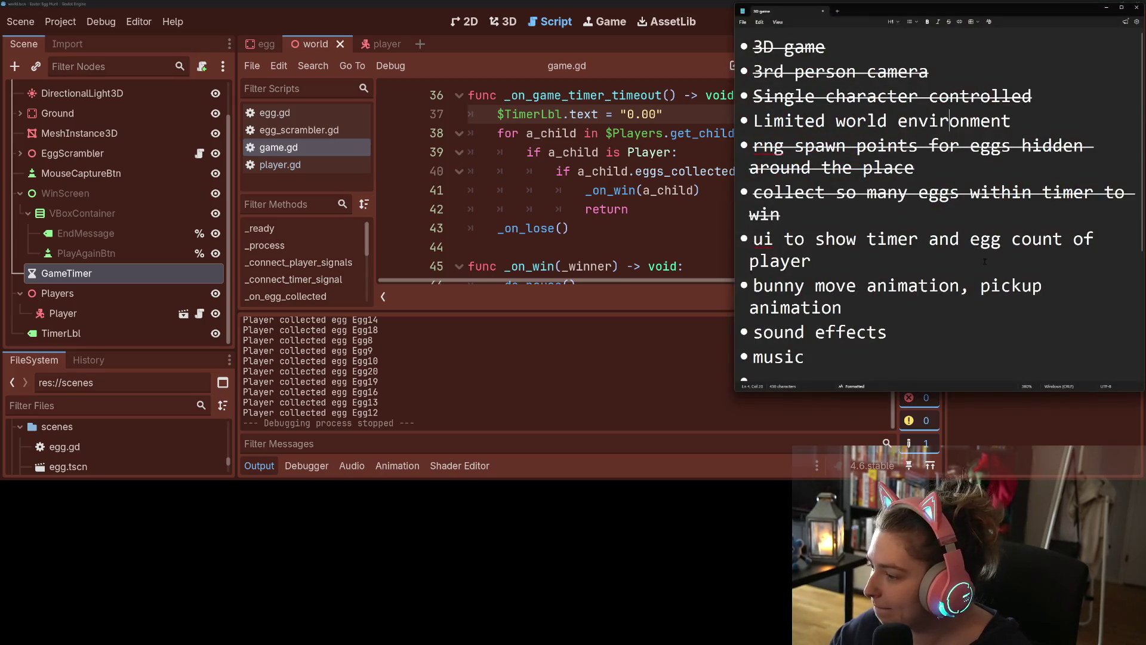
{"action": "scroll", "coordinate": [867, 279], "scroll_direction": "down", "scroll_amount": 3}
{"action": "left_click", "coordinate": [794, 182]}
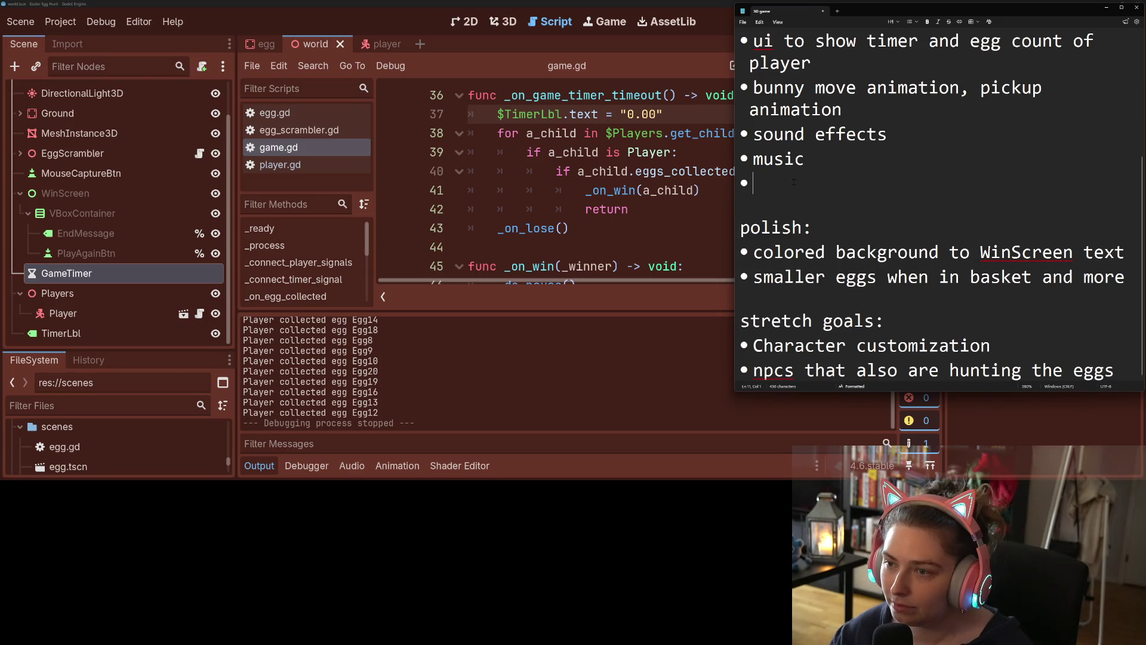
{"action": "type", "text": "time "}
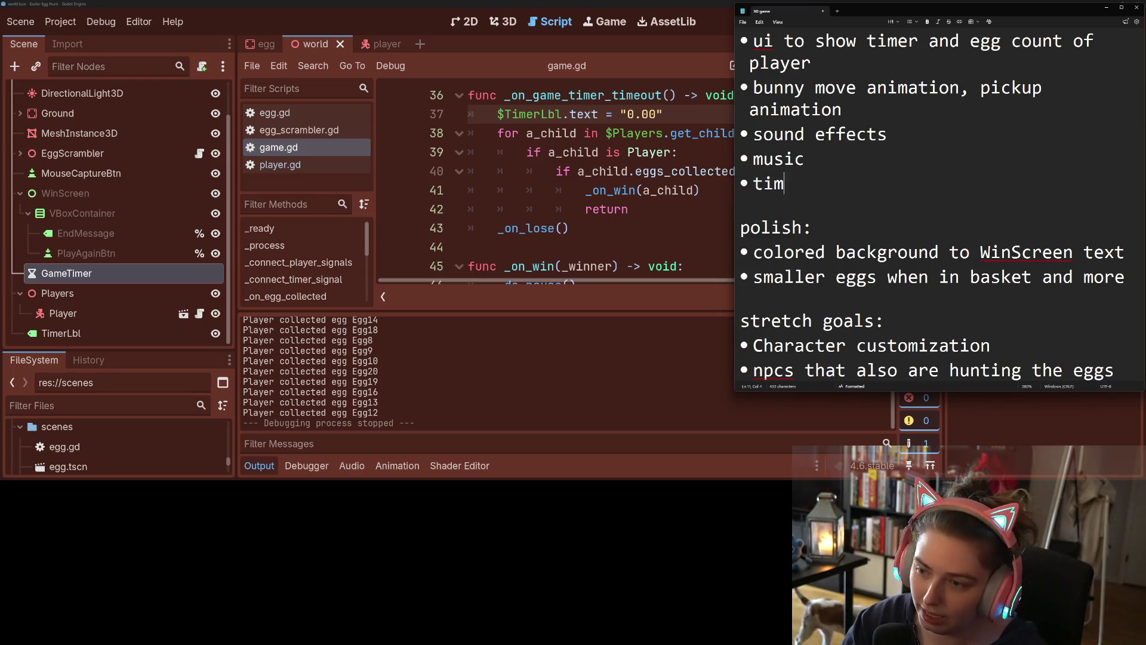
{"action": "type", "text": "se"}
{"action": "key", "text": "BackSpace"}
{"action": "key", "text": "BackSpace"}
{"action": "type", "text": "visual"}
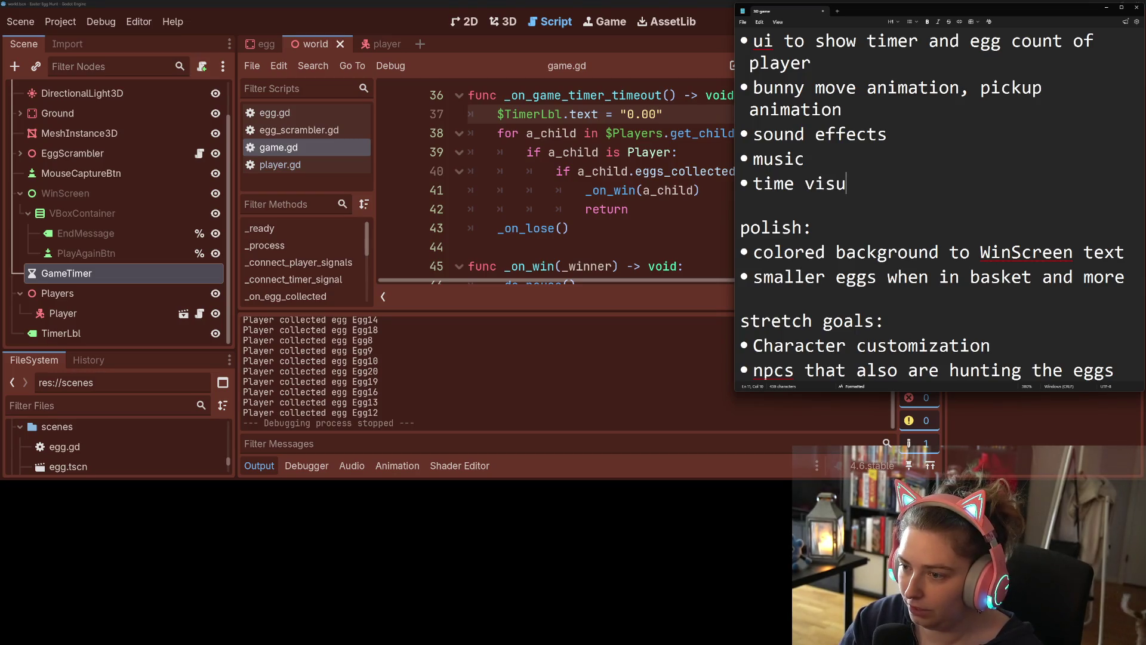
{"action": "key", "text": "BackSpace"}
{"action": "key", "text": "BackSpace"}
{"action": "key", "text": "BackSpace"}
{"action": "key", "text": "BackSpace"}
{"action": "key", "text": "BackSpace"}
{"action": "key", "text": "BackSpace"}
{"action": "type", "text": "display ef"}
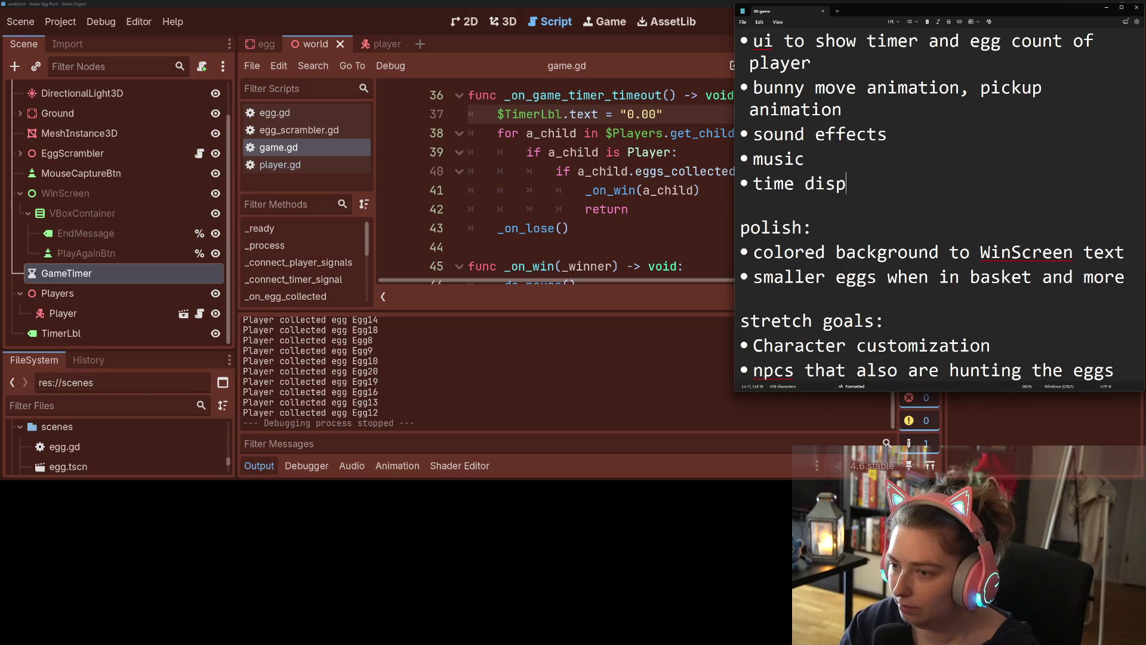
{"action": "type", "text": "fect when "}
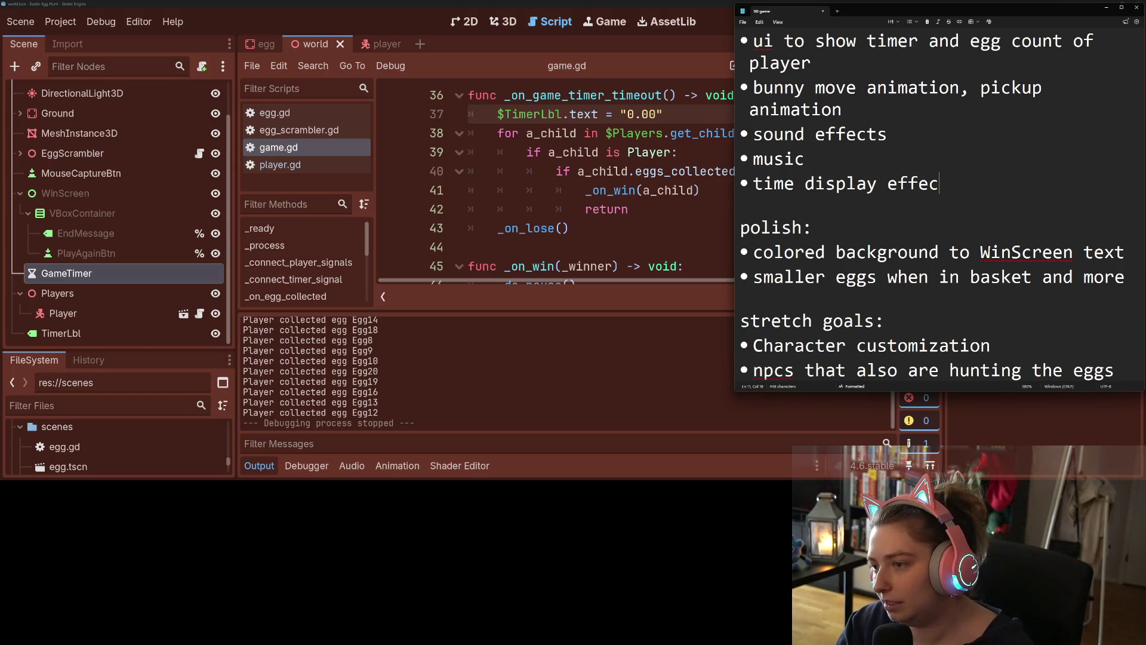
{"action": "type", "text": "nearing end o"}
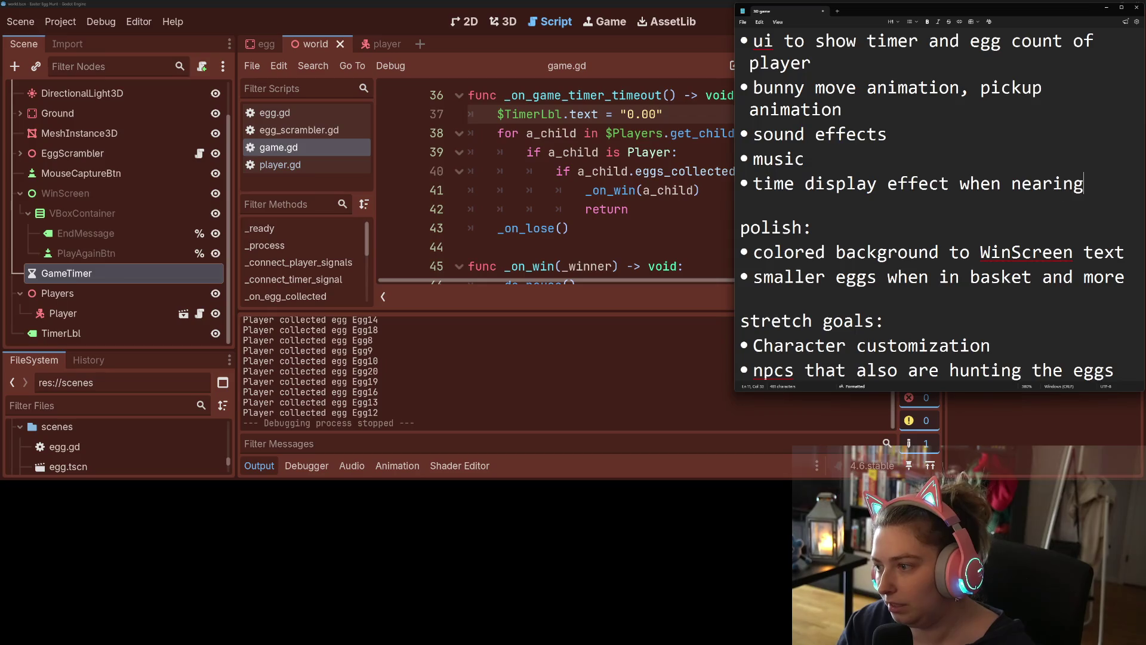
{"action": "type", "text": "f timer"}
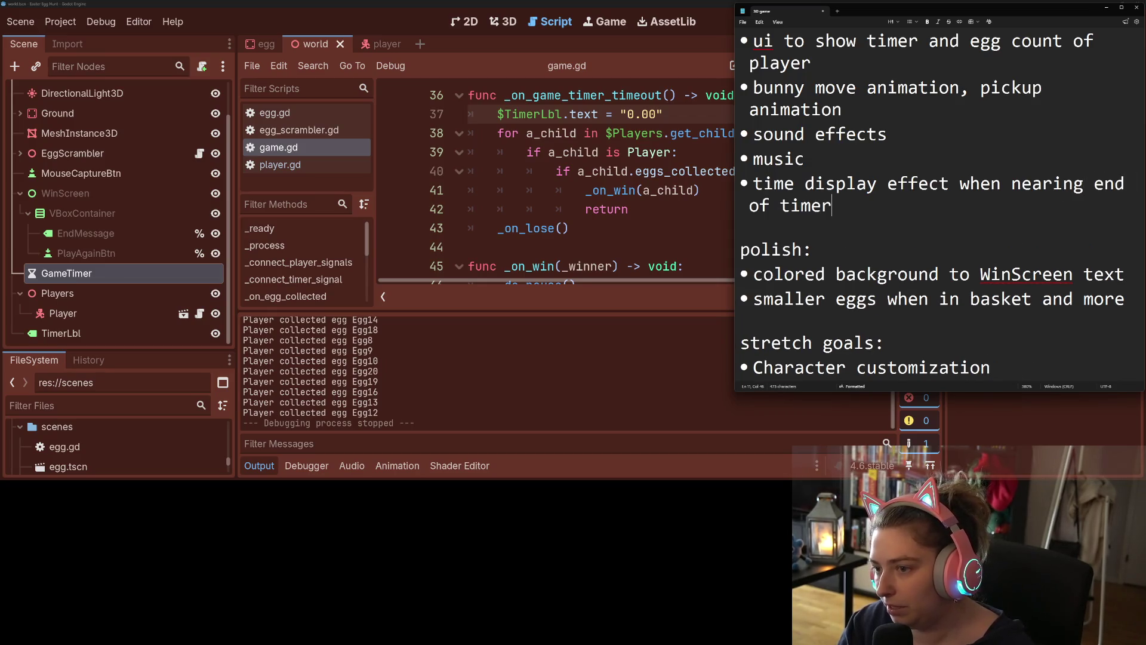
{"action": "type", "text": ", wh"}
{"action": "key", "text": "BackSpace"}
{"action": "key", "text": "BackSpace"}
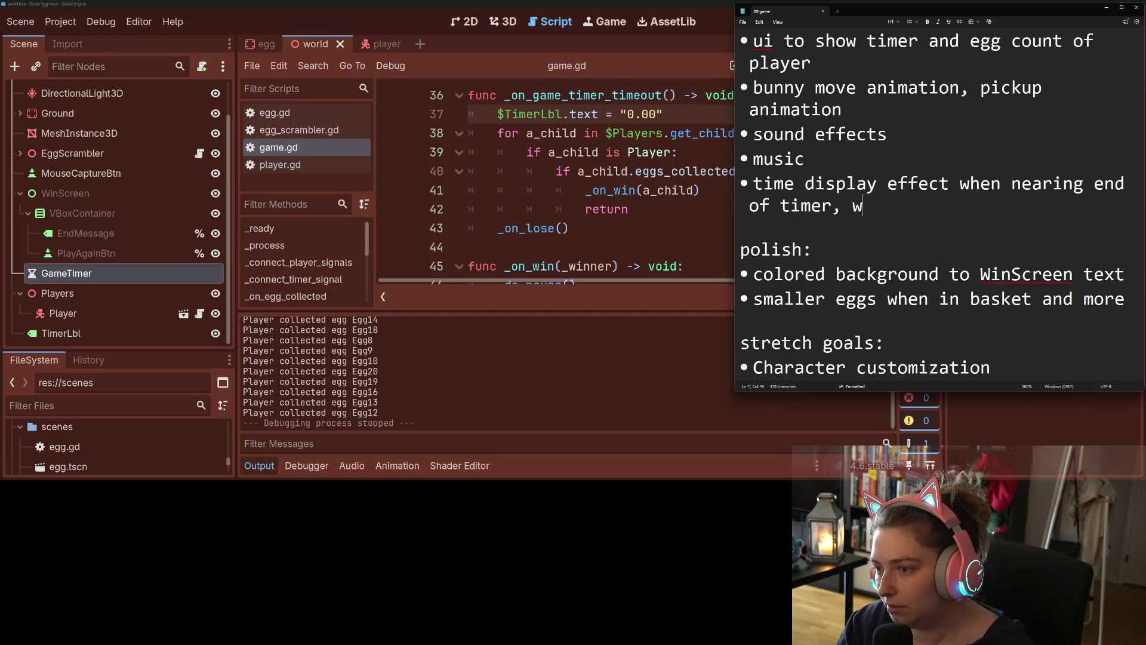
{"action": "key", "text": "BackSpace"}
{"action": "key", "text": "BackSpace"}
- Strike through 'show timer' in the UI item and save the list as plain text
{"action": "scroll", "coordinate": [884, 215], "scroll_direction": "up", "scroll_amount": 1}
{"action": "left_click", "coordinate": [915, 172]}
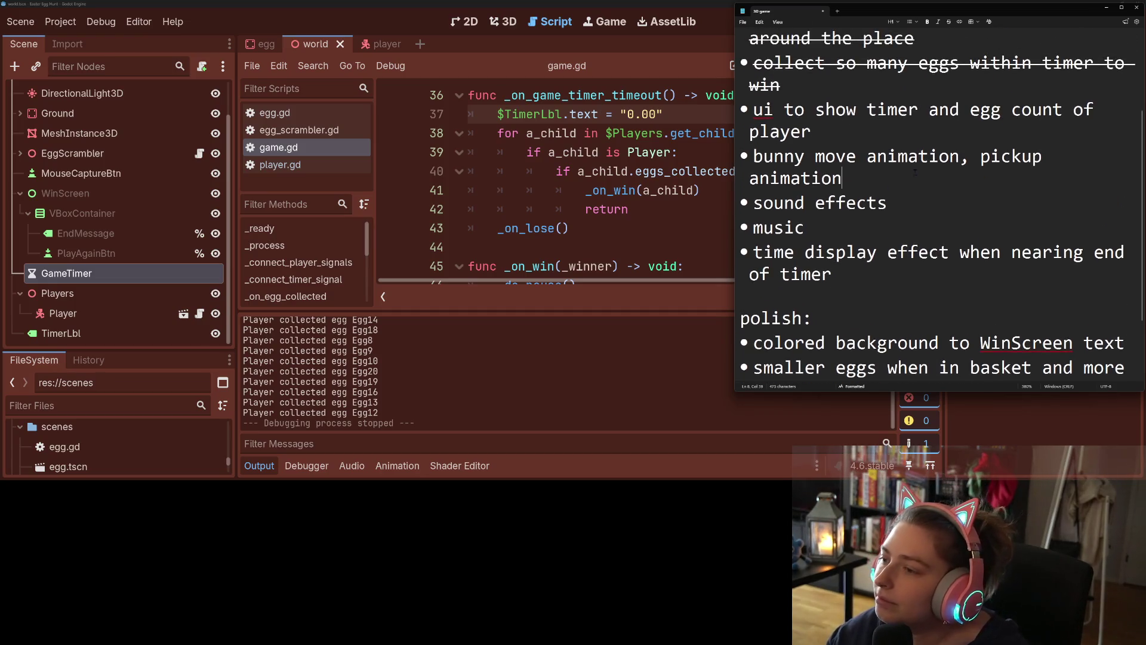
{"action": "scroll", "coordinate": [889, 275], "scroll_direction": "up", "scroll_amount": 1}
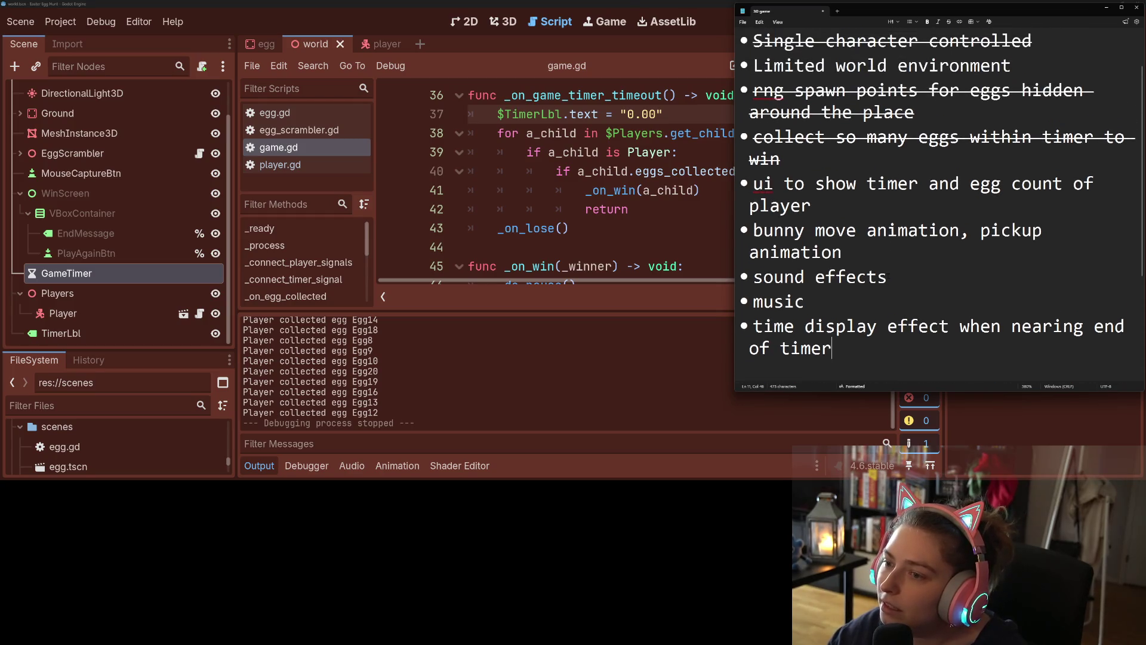
{"action": "left_click", "coordinate": [866, 196]}
{"action": "left_click_drag", "start_coordinate": [918, 183], "coordinate": [815, 183]}
{"action": "left_click", "coordinate": [949, 22]}
{"action": "left_click", "coordinate": [975, 234]}
{"action": "key", "text": "ctrl+s"}
{"action": "left_click", "coordinate": [939, 221]}
- Review game.gd's player loop, win function and timer reset line with the output log hidden
{"action": "left_click", "coordinate": [512, 3]}
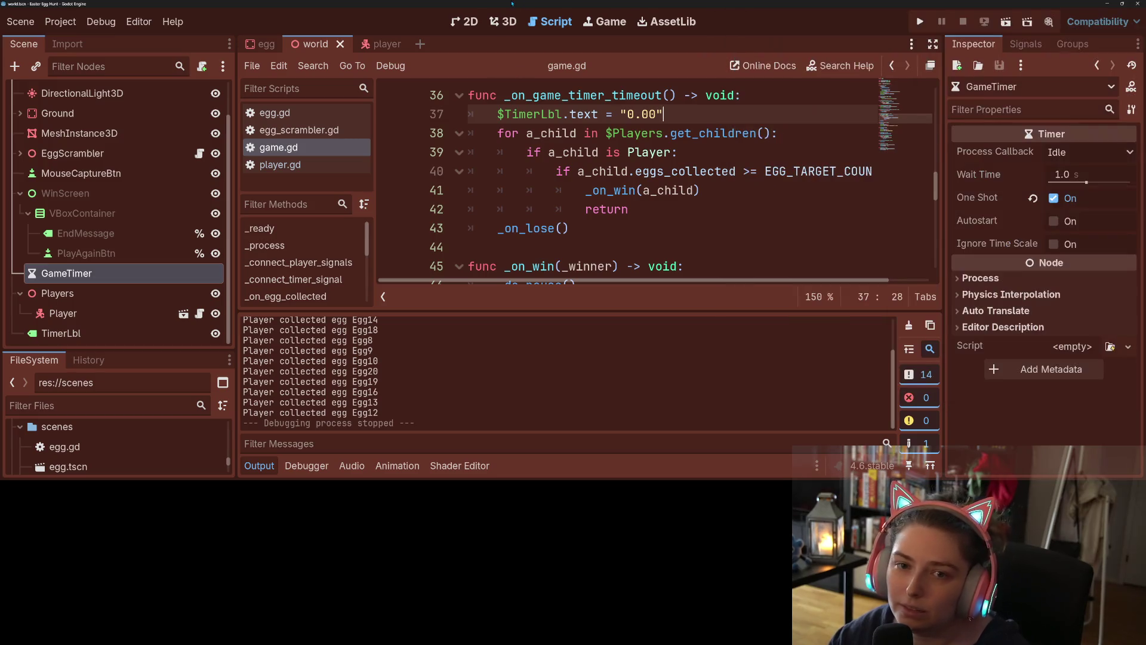
{"action": "left_click", "coordinate": [727, 133]}
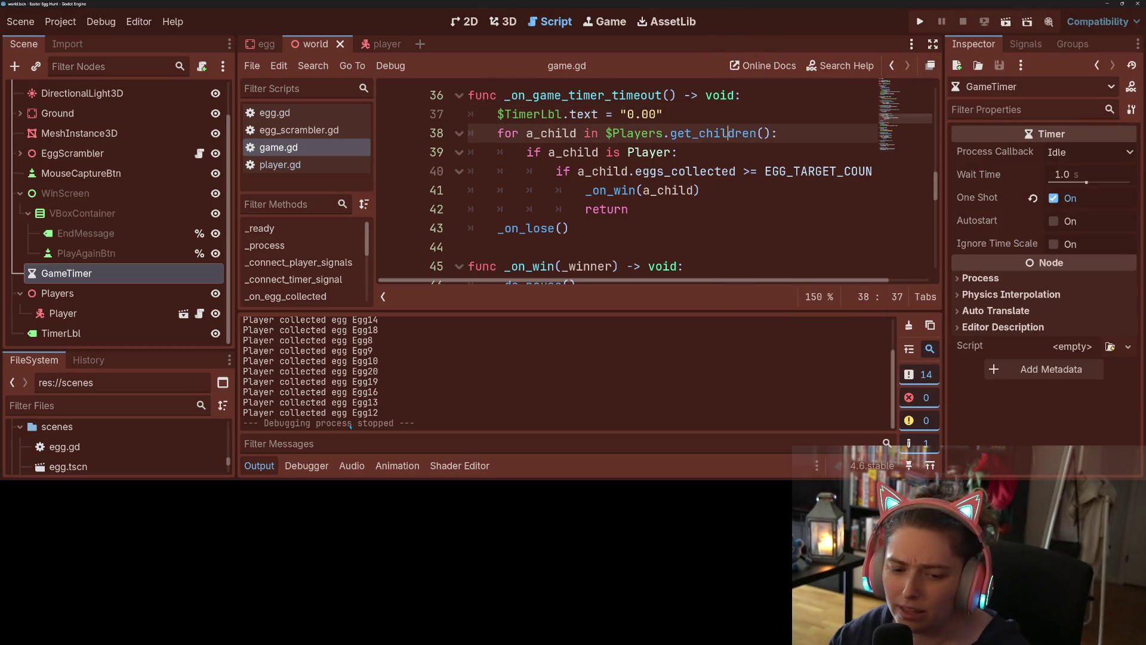
{"action": "left_click", "coordinate": [259, 466]}
{"action": "left_click", "coordinate": [647, 285]}
{"action": "scroll", "coordinate": [647, 285], "scroll_direction": "up", "scroll_amount": 2}
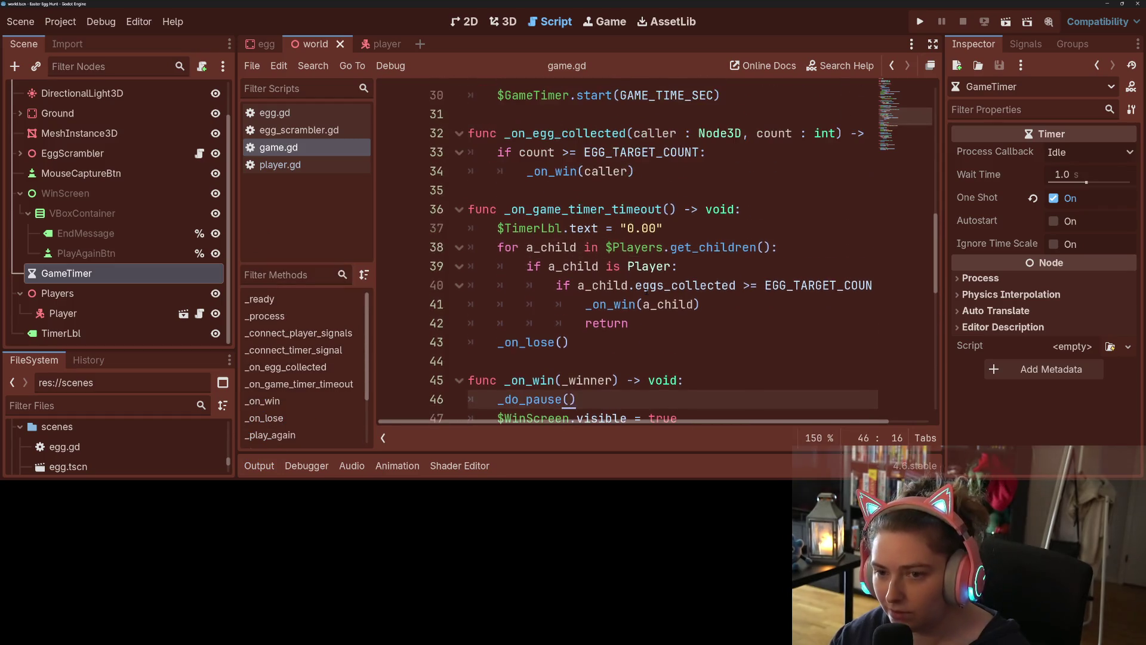
{"action": "scroll", "coordinate": [647, 290], "scroll_direction": "down", "scroll_amount": 1}
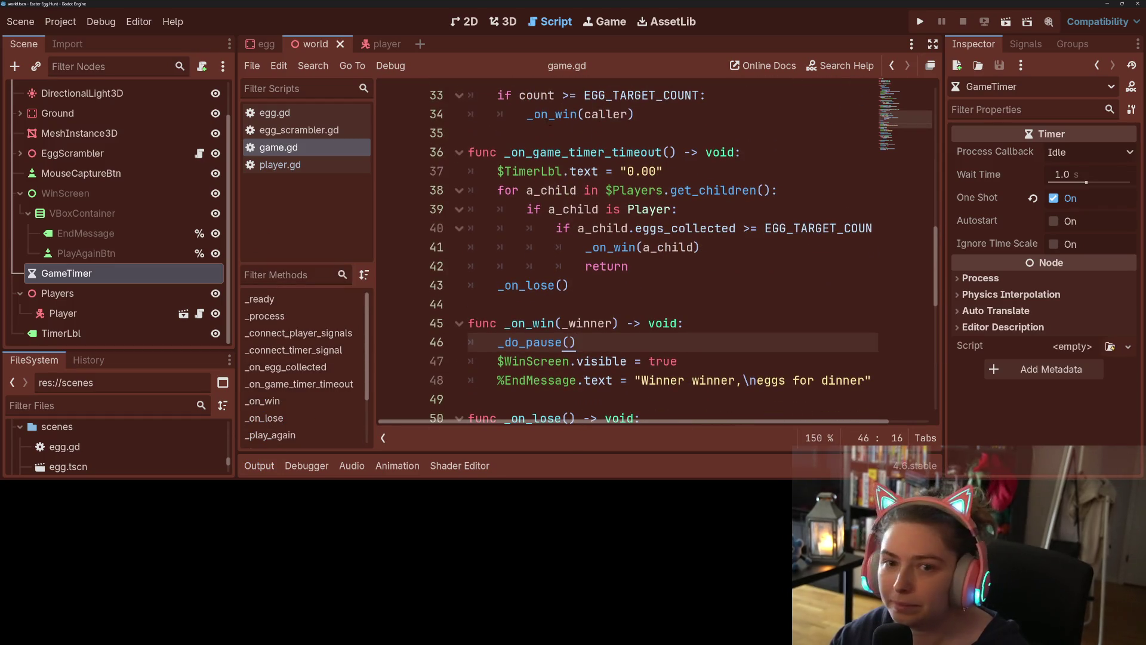
{"action": "left_click", "coordinate": [664, 171]}
- View the You Won! screen in 2D, then open the player scene and select Player
{"action": "left_click", "coordinate": [465, 22]}
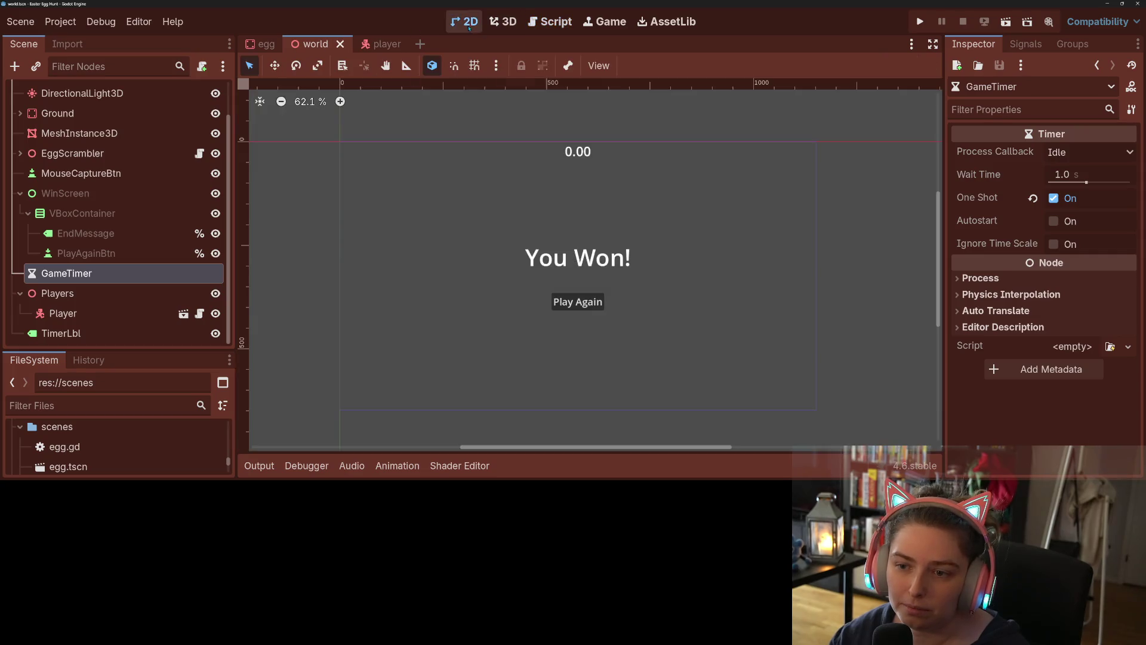
{"action": "scroll", "coordinate": [631, 291], "scroll_direction": "up", "scroll_amount": 1}
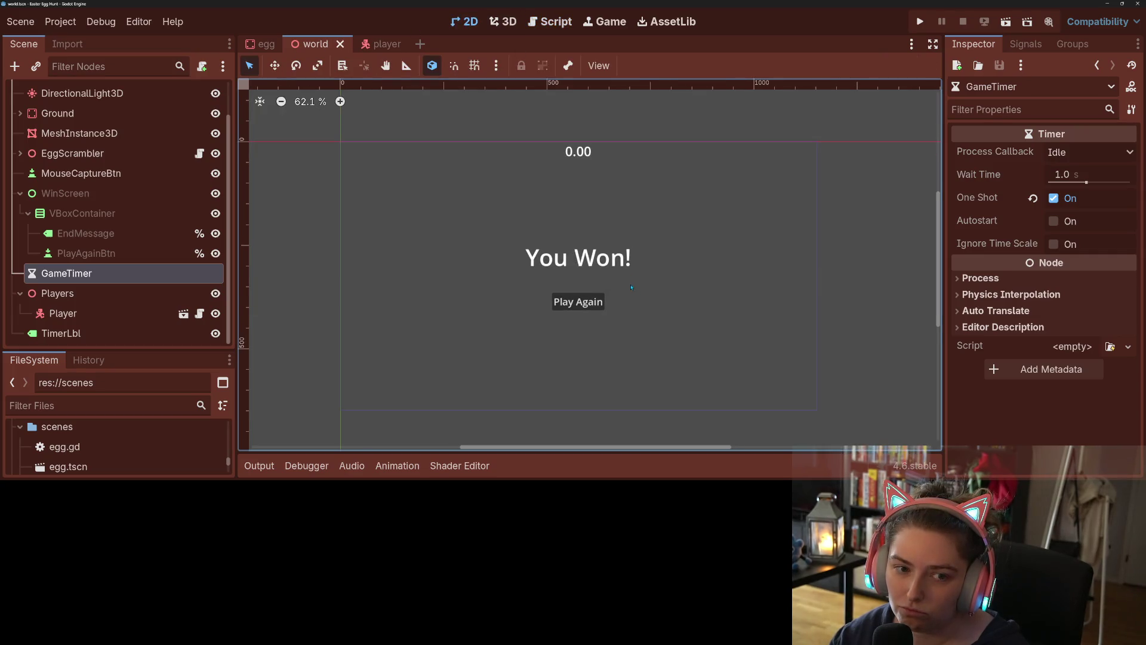
{"action": "left_click", "coordinate": [376, 43]}
{"action": "left_click", "coordinate": [136, 89]}
{"action": "right_click", "coordinate": [136, 85]}
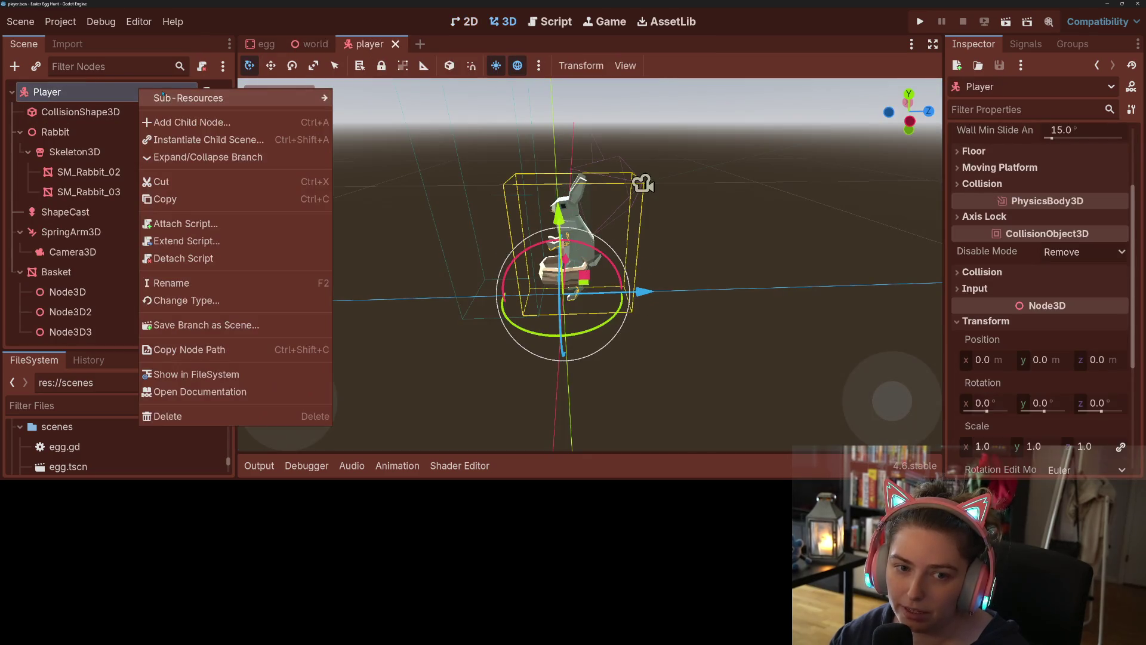
- Add a Label child under Player anchored to the top-right corner
{"action": "left_click", "coordinate": [183, 121]}
{"action": "type", "text": "lab"}
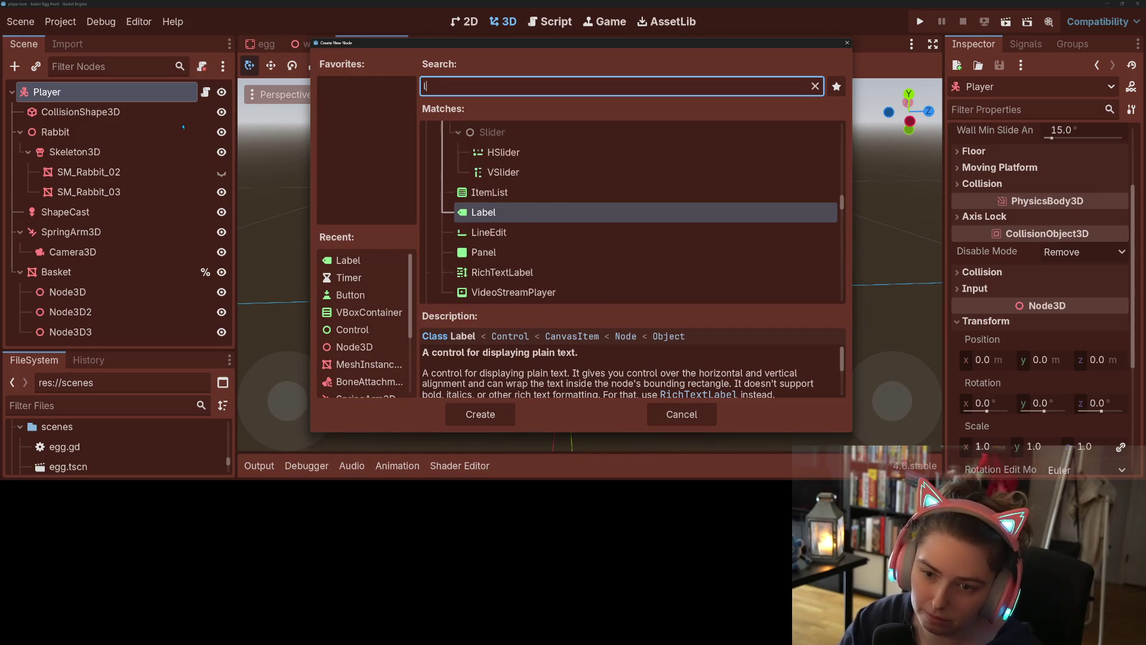
{"action": "key", "text": "Return"}
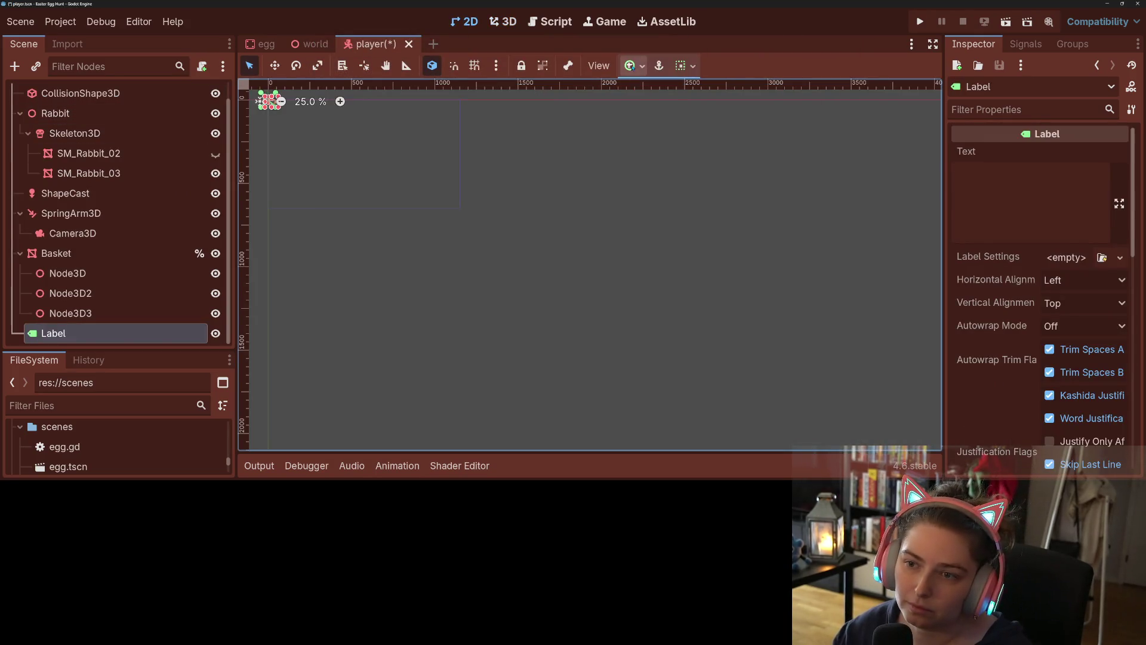
{"action": "left_click", "coordinate": [634, 66]}
{"action": "left_click", "coordinate": [686, 114]}
{"action": "left_click", "coordinate": [876, 158]}
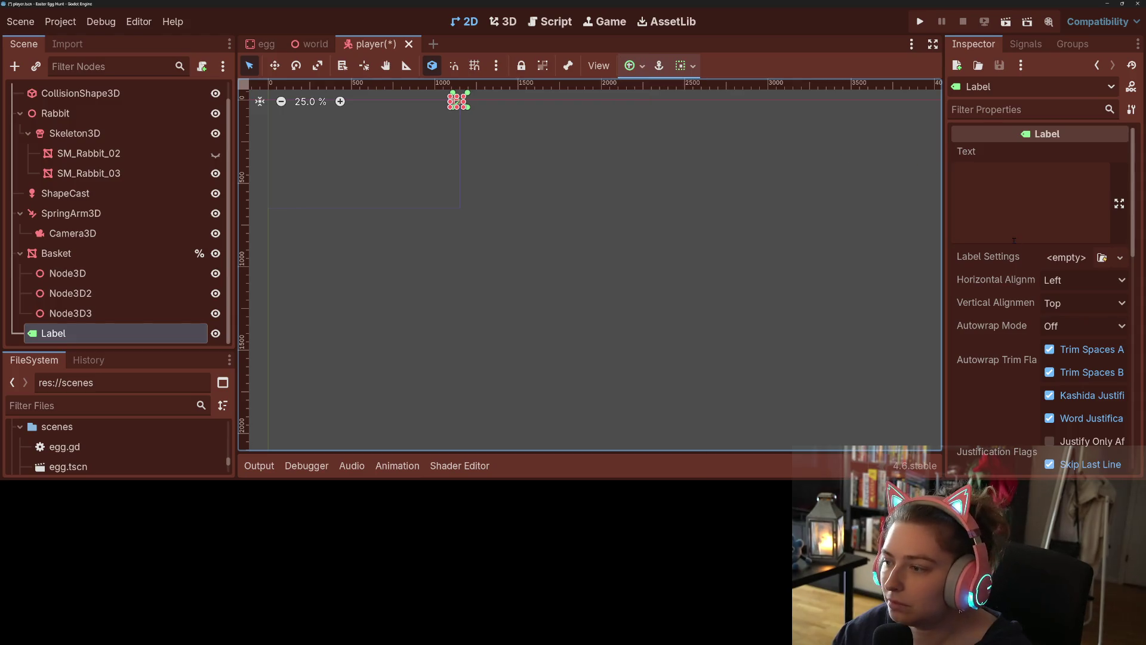
- Give the label new LabelSettings with font size 32 and save the scene
{"action": "left_click", "coordinate": [1120, 257]}
{"action": "left_click", "coordinate": [1096, 297]}
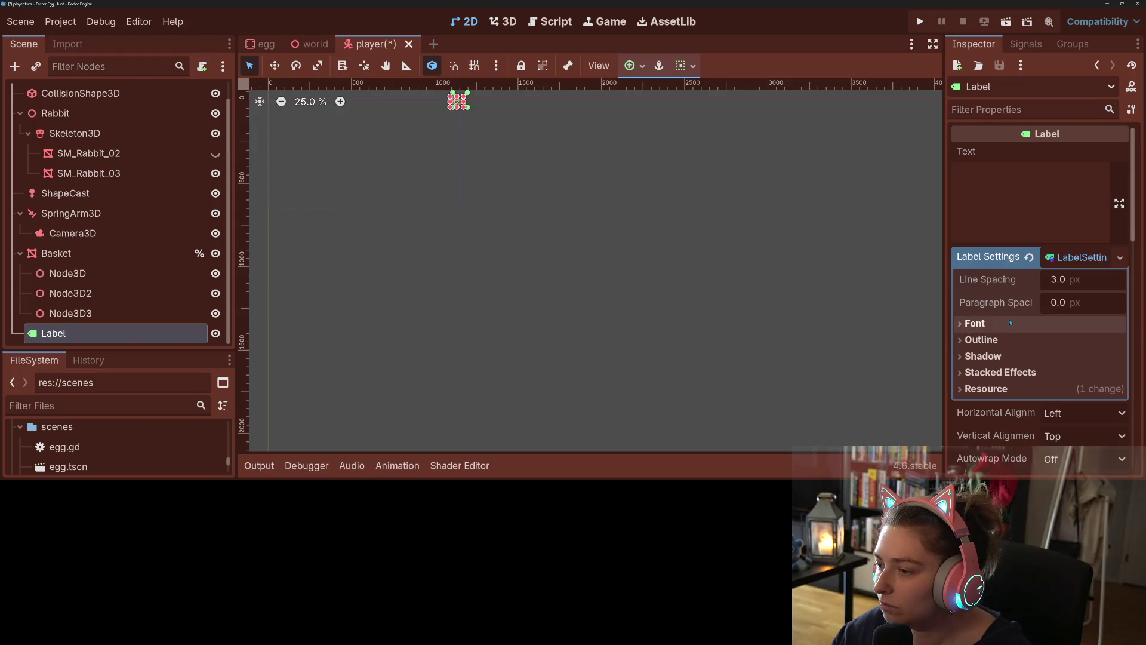
{"action": "left_click", "coordinate": [979, 323]}
{"action": "left_click", "coordinate": [1081, 365]}
{"action": "type", "text": "32"}
{"action": "key", "text": "Return"}
{"action": "key", "text": "ctrl+s"}
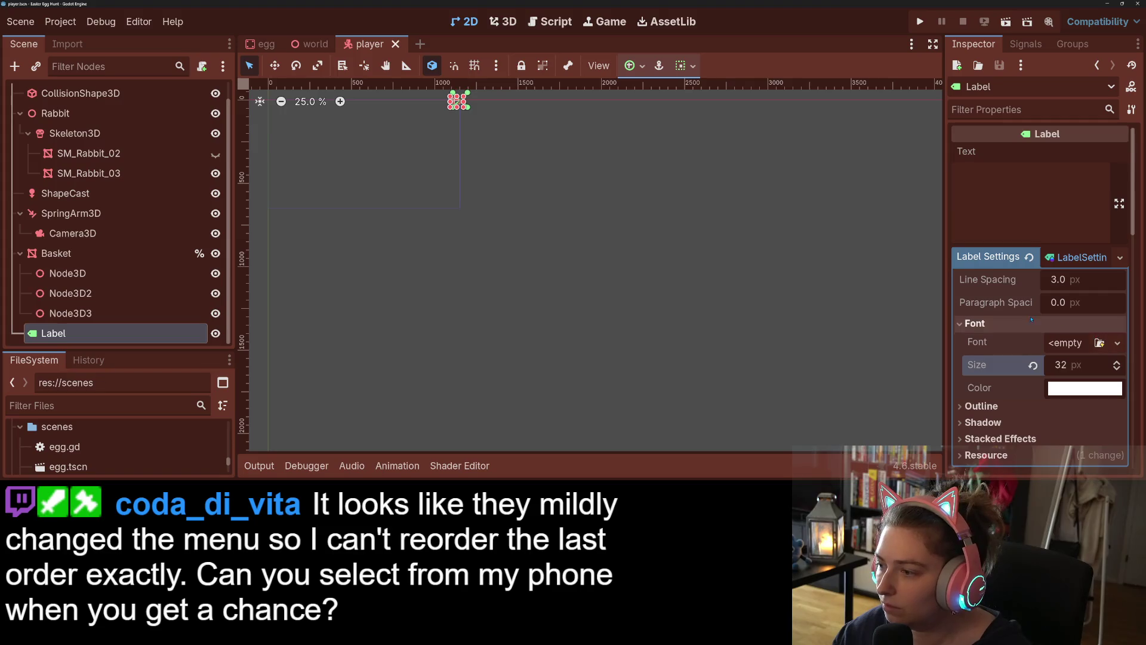
- Set the label's horizontal alignment to Right and save the player scene
{"action": "left_click", "coordinate": [1082, 257]}
{"action": "left_click", "coordinate": [1077, 280]}
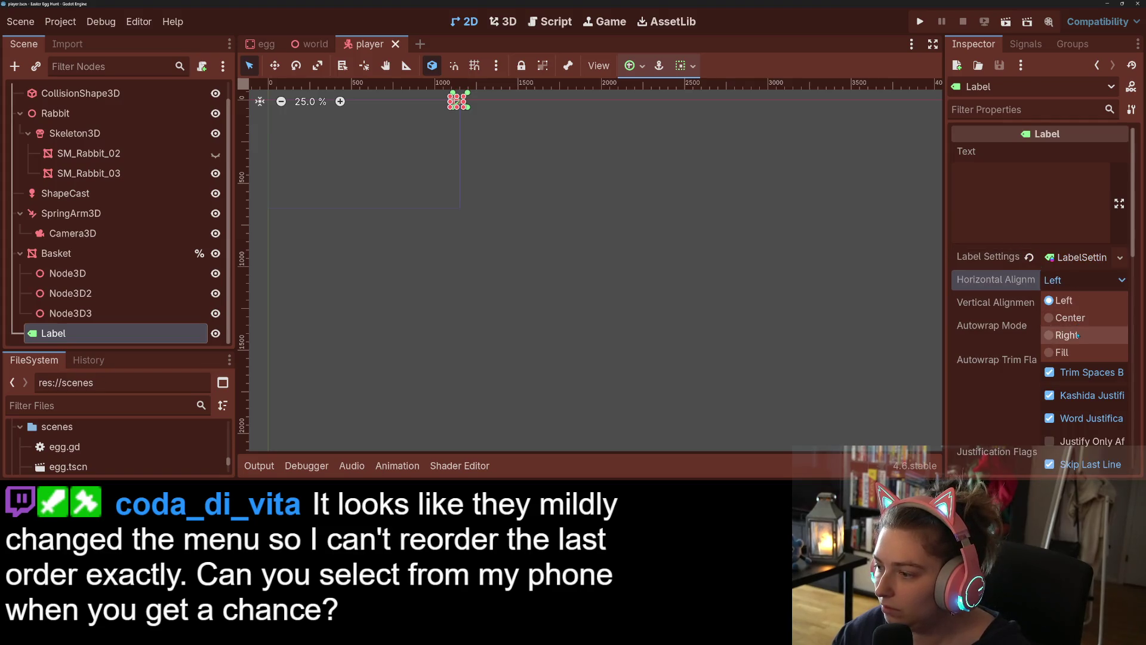
{"action": "left_click", "coordinate": [1077, 335]}
{"action": "left_click", "coordinate": [1066, 224]}
{"action": "key", "text": "ctrl+s"}
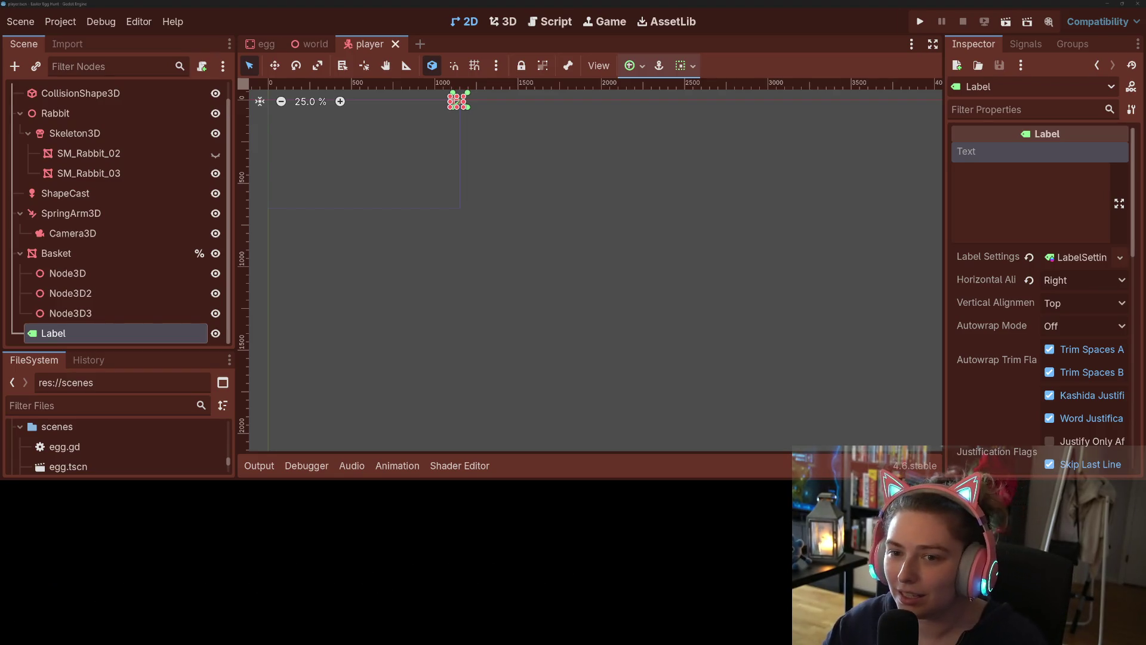
{"action": "left_click", "coordinate": [534, 207]}
{"action": "scroll", "coordinate": [534, 207], "scroll_direction": "up", "scroll_amount": 2}
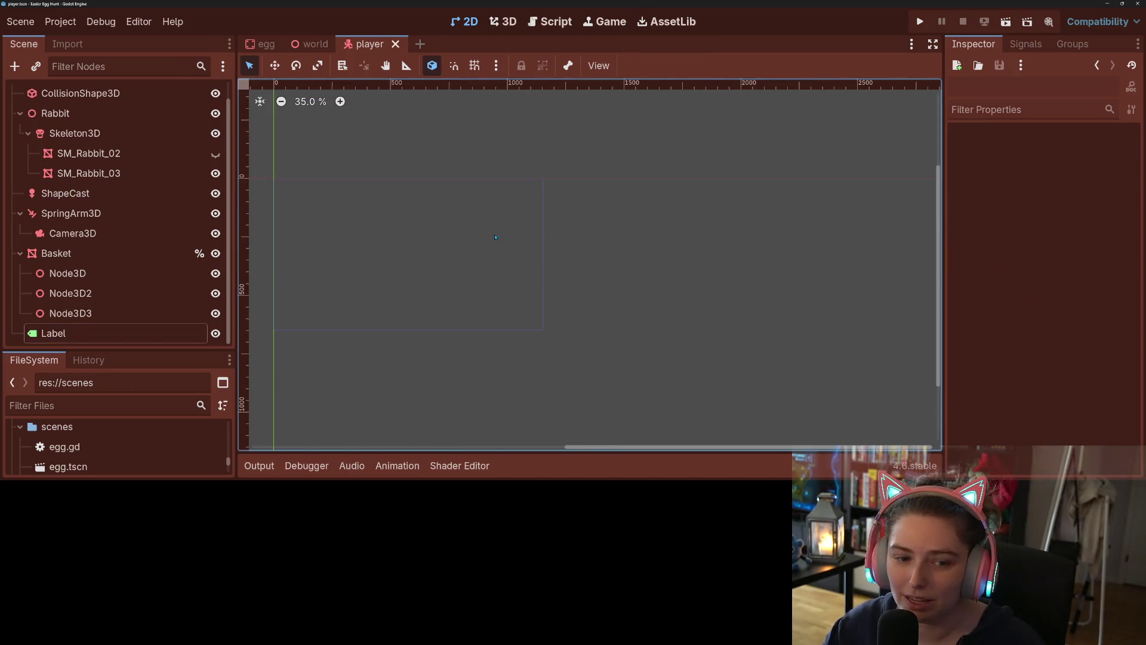
- Select the player scene's Label node and start renaming it to EggCount
{"action": "left_click", "coordinate": [179, 333]}
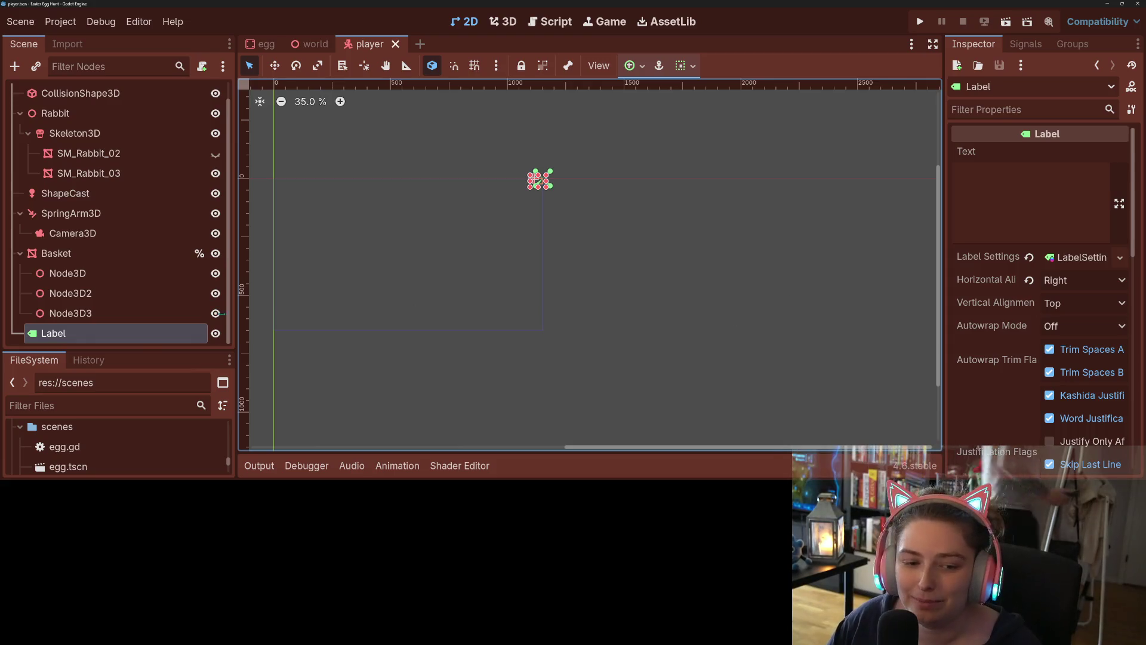
{"action": "right_click", "coordinate": [95, 342]}
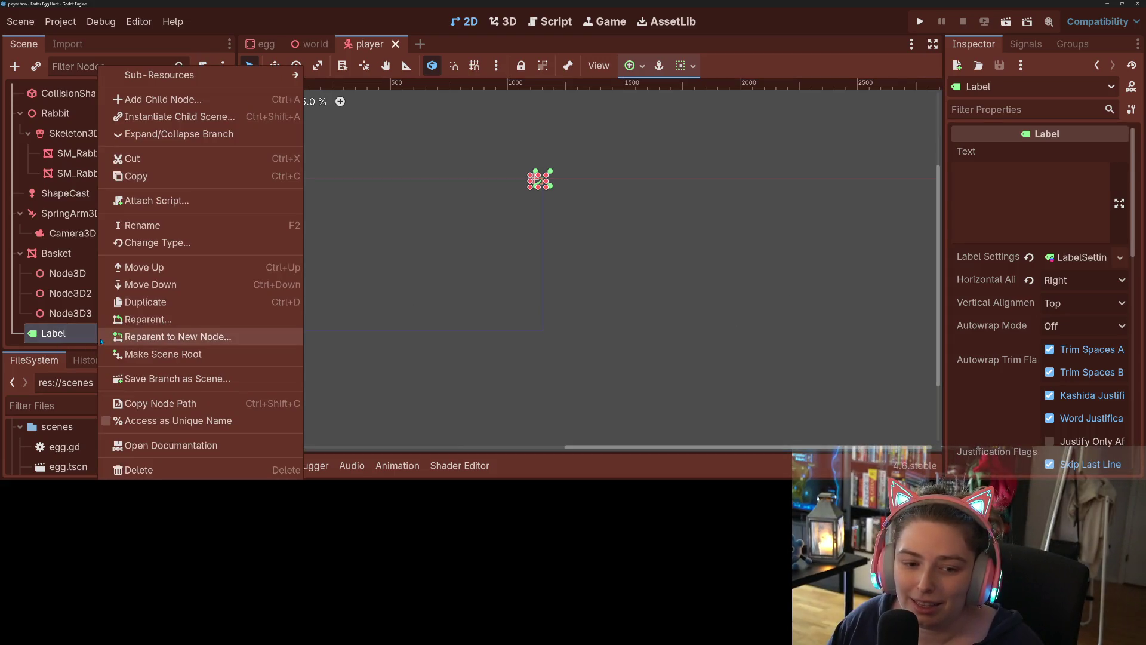
{"action": "left_click", "coordinate": [174, 227]}
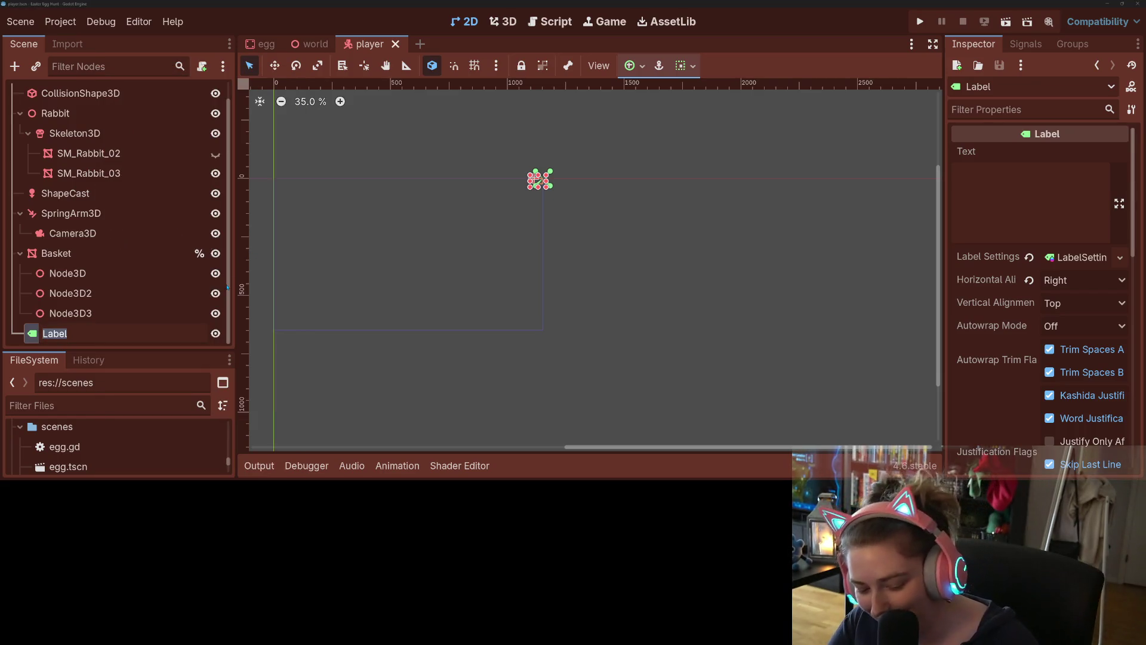
{"action": "type", "text": "Eggs"}
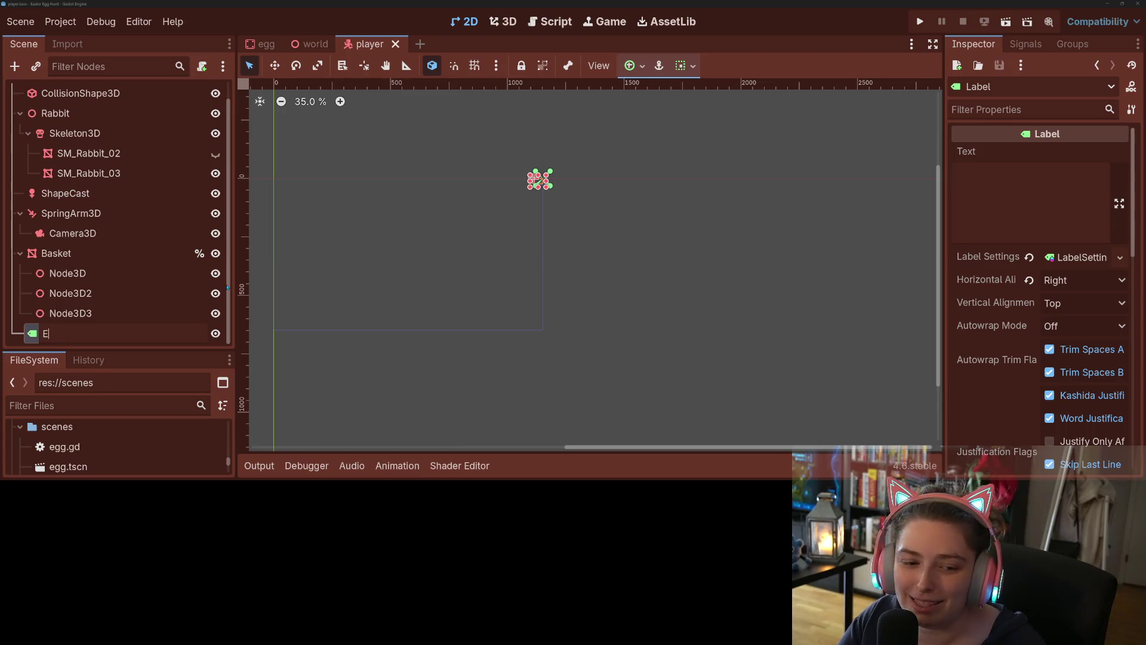
{"action": "type", "text": "Count"}
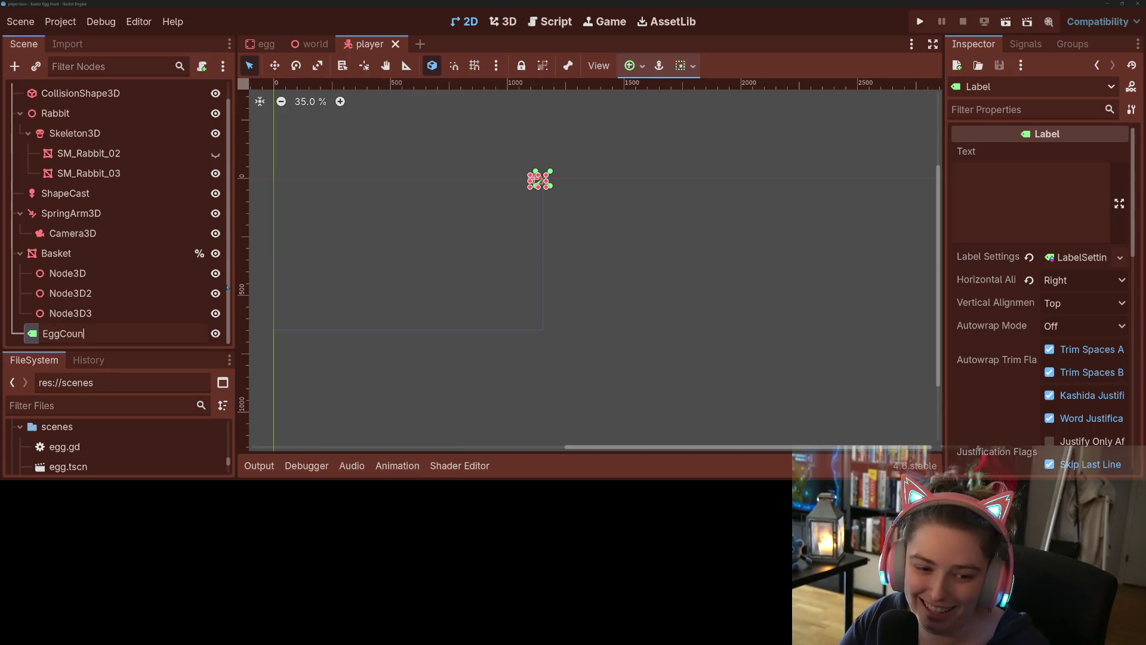
- Confirm the EggCount name and set the label's Text property to 4
{"action": "key", "text": "Return"}
{"action": "left_click", "coordinate": [1007, 193]}
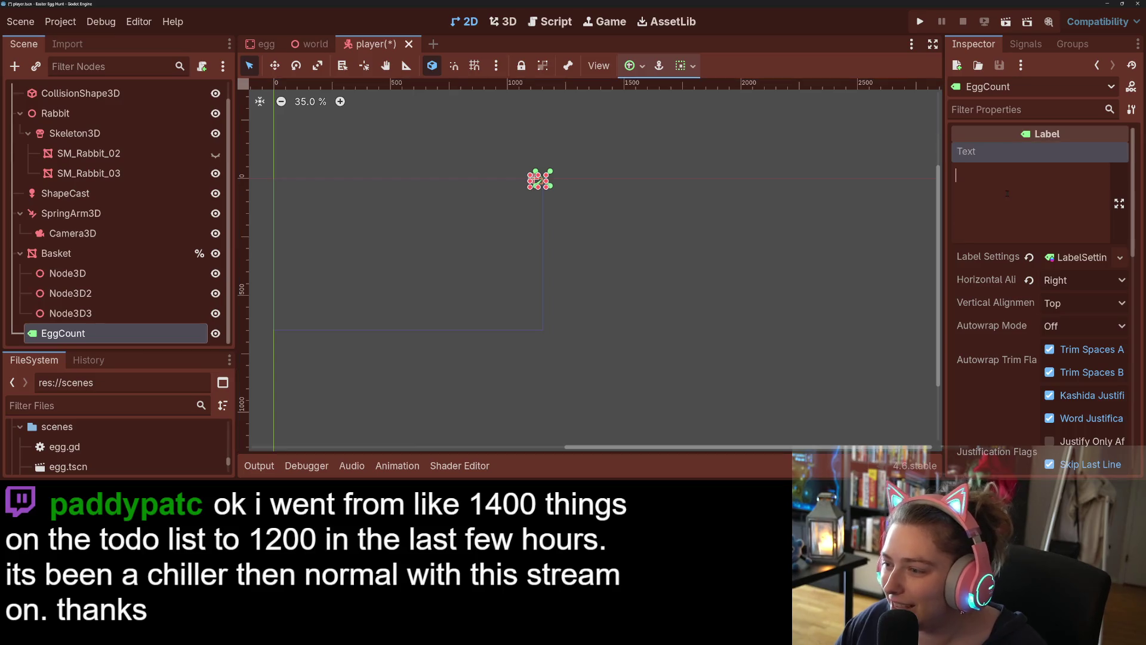
{"action": "type", "text": "4"}
- Zoom and pan the 2D canvas to preview the EggCount label
{"action": "left_click", "coordinate": [539, 257]}
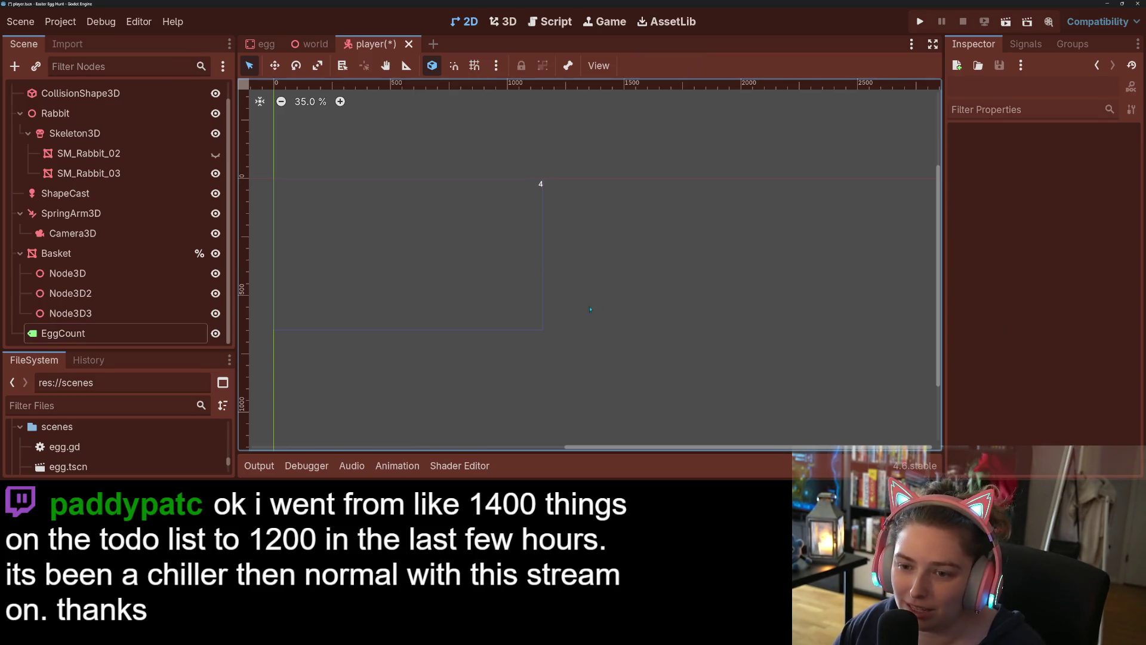
{"action": "scroll", "coordinate": [639, 232], "scroll_direction": "up", "scroll_amount": 2}
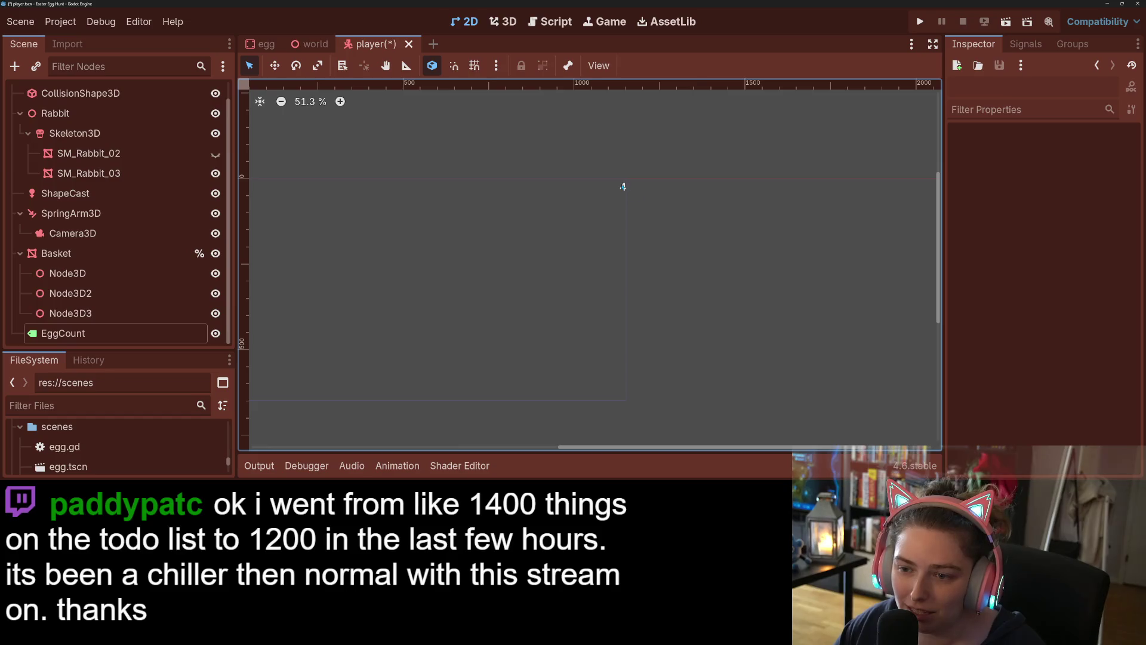
{"action": "left_click", "coordinate": [622, 187]}
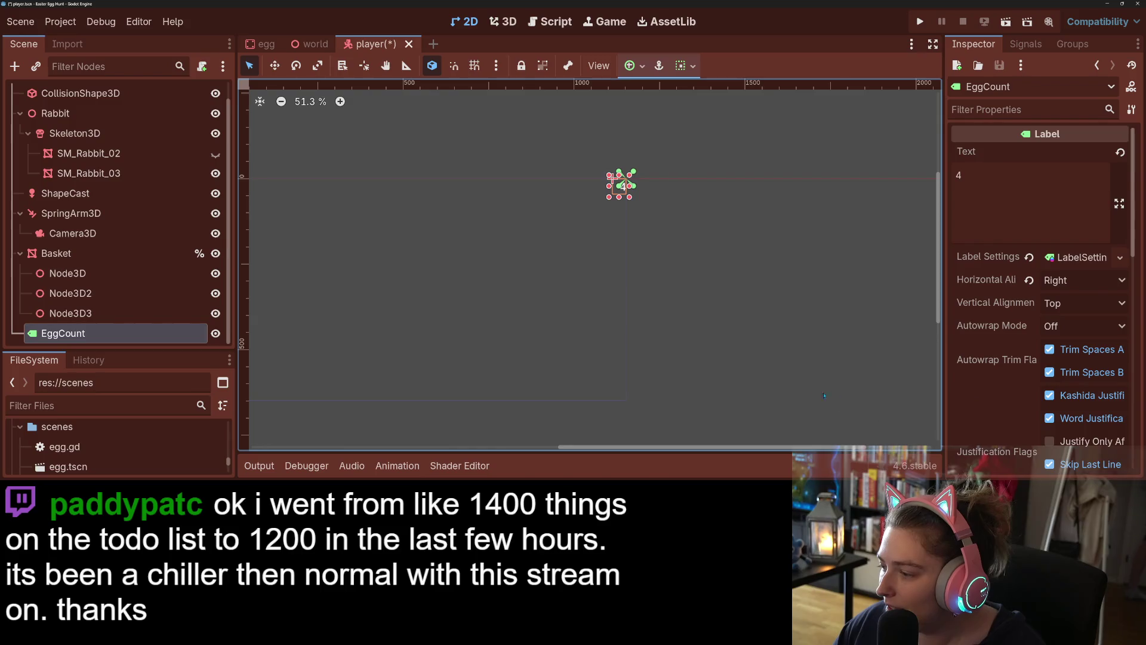
{"action": "scroll", "coordinate": [830, 398], "scroll_direction": "left", "scroll_amount": 5}
{"action": "scroll", "coordinate": [875, 378], "scroll_direction": "left", "scroll_amount": 1}
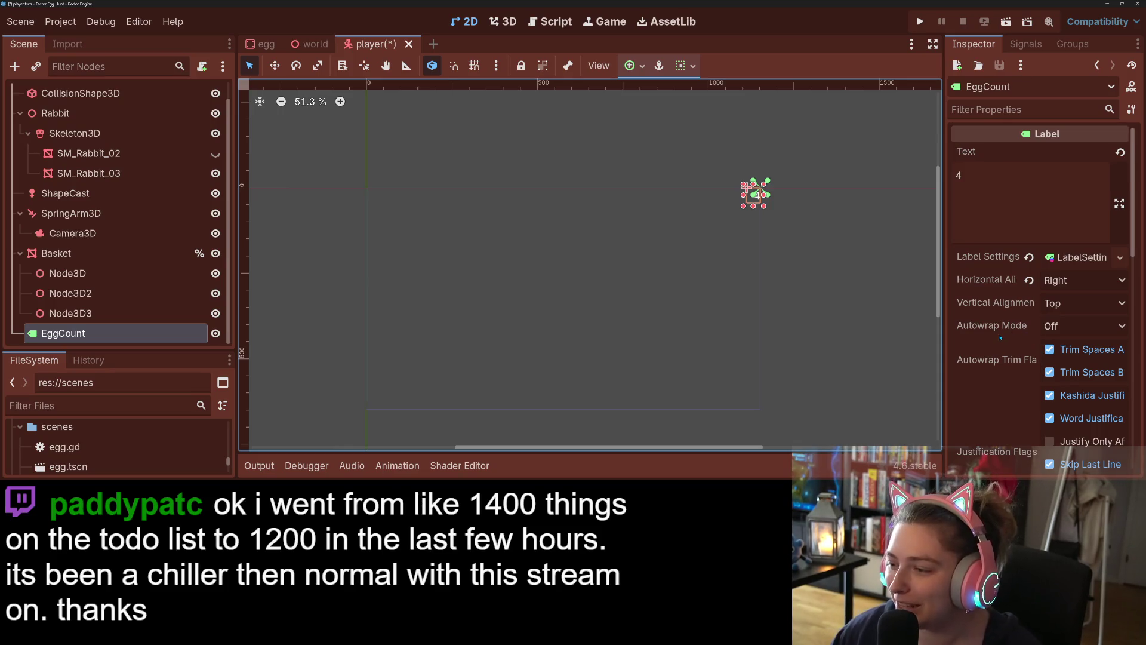
{"action": "scroll", "coordinate": [1001, 338], "scroll_direction": "down", "scroll_amount": 3}
- Give EggCount a new flat StyleBox as its Normal style override and expand its content margins
{"action": "scroll", "coordinate": [1008, 370], "scroll_direction": "down", "scroll_amount": 9}
{"action": "scroll", "coordinate": [1013, 389], "scroll_direction": "down", "scroll_amount": 3}
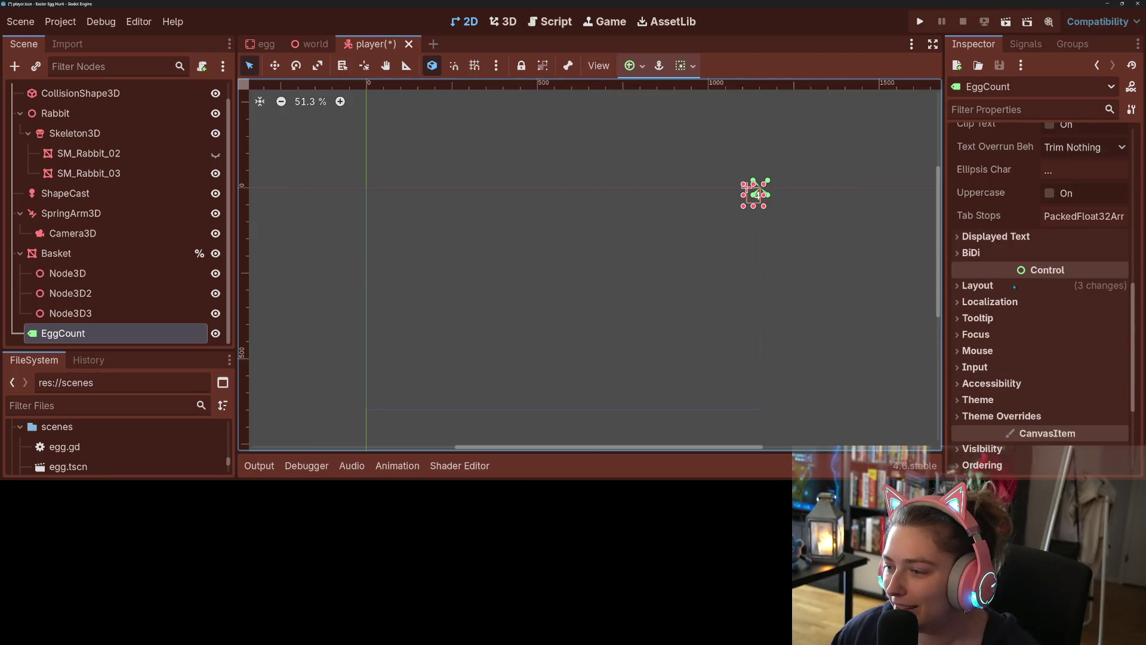
{"action": "left_click", "coordinate": [1027, 399]}
{"action": "left_click", "coordinate": [1027, 399]}
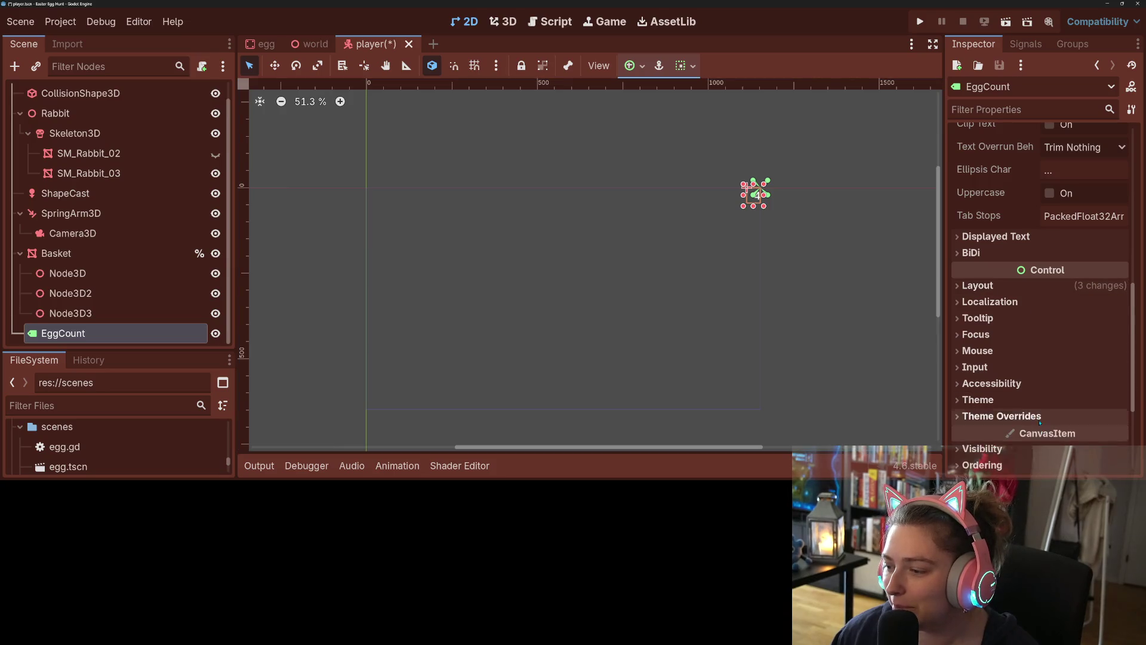
{"action": "left_click", "coordinate": [1040, 418]}
{"action": "scroll", "coordinate": [1043, 422], "scroll_direction": "down", "scroll_amount": 6}
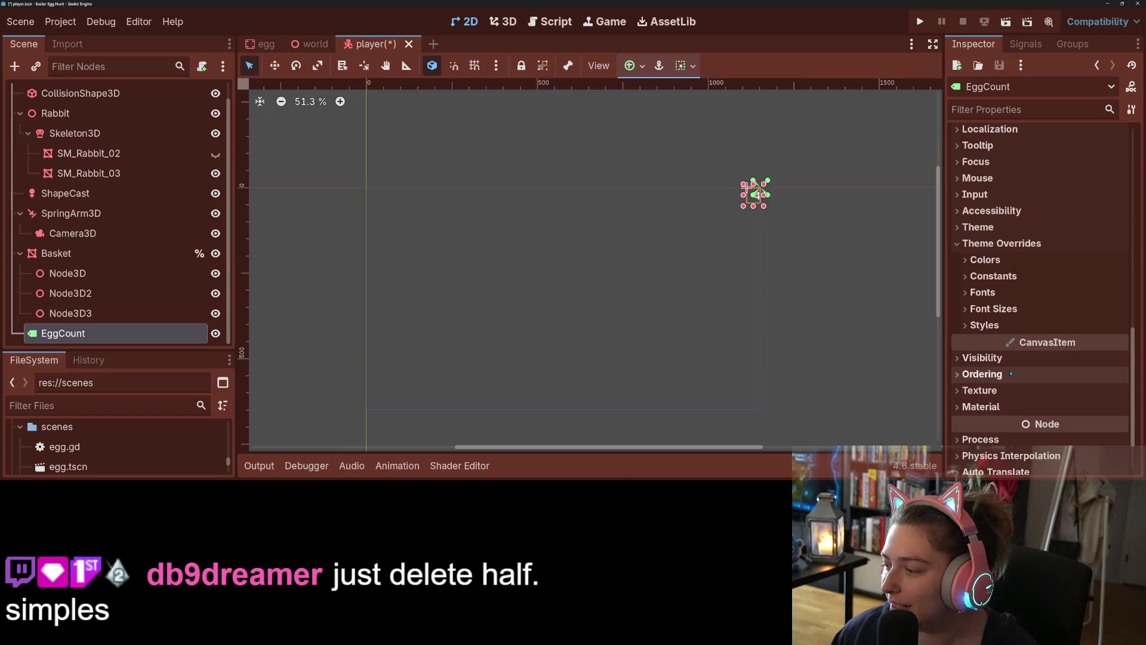
{"action": "scroll", "coordinate": [1009, 370], "scroll_direction": "down", "scroll_amount": 2}
{"action": "scroll", "coordinate": [1001, 347], "scroll_direction": "up", "scroll_amount": 2}
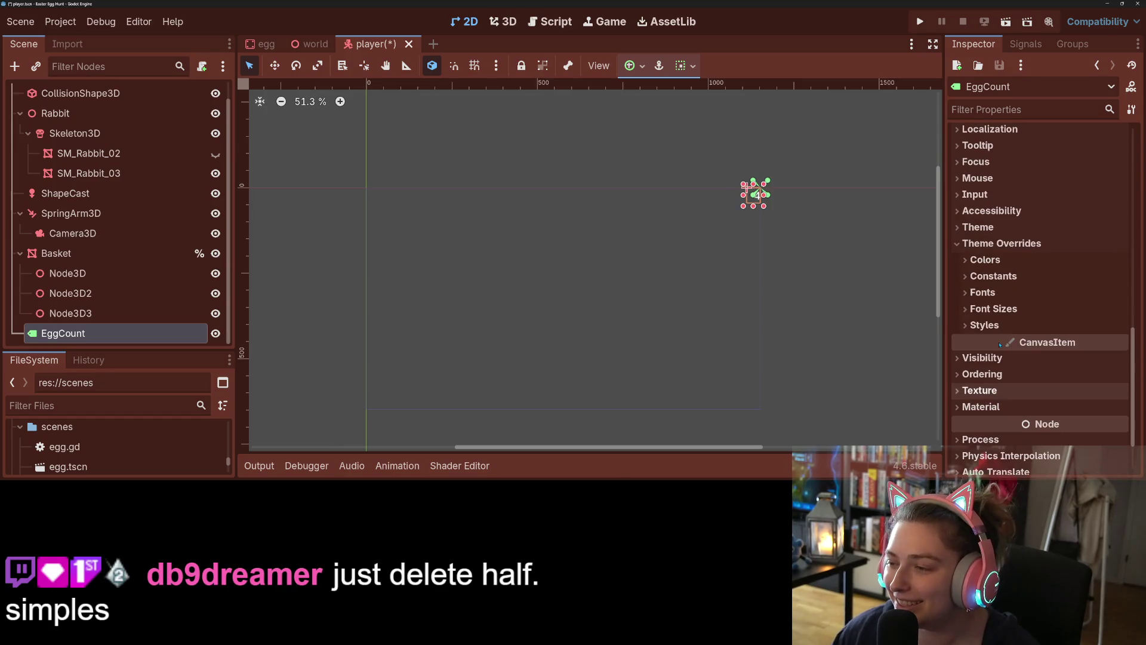
{"action": "left_click", "coordinate": [1021, 326]}
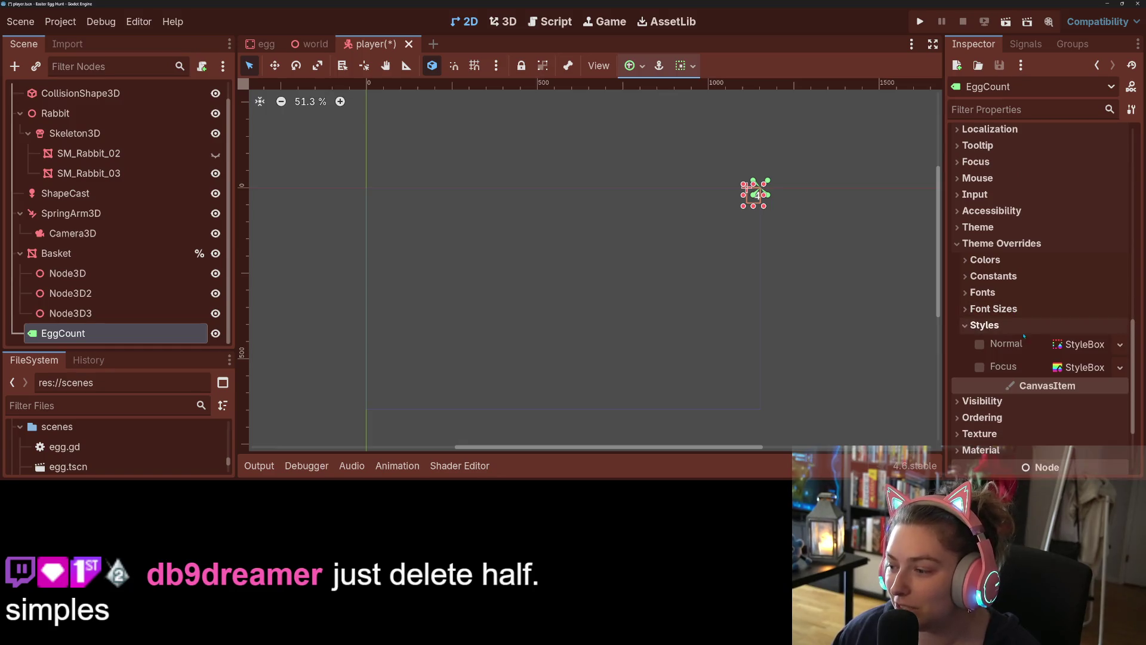
{"action": "left_click", "coordinate": [1119, 345]}
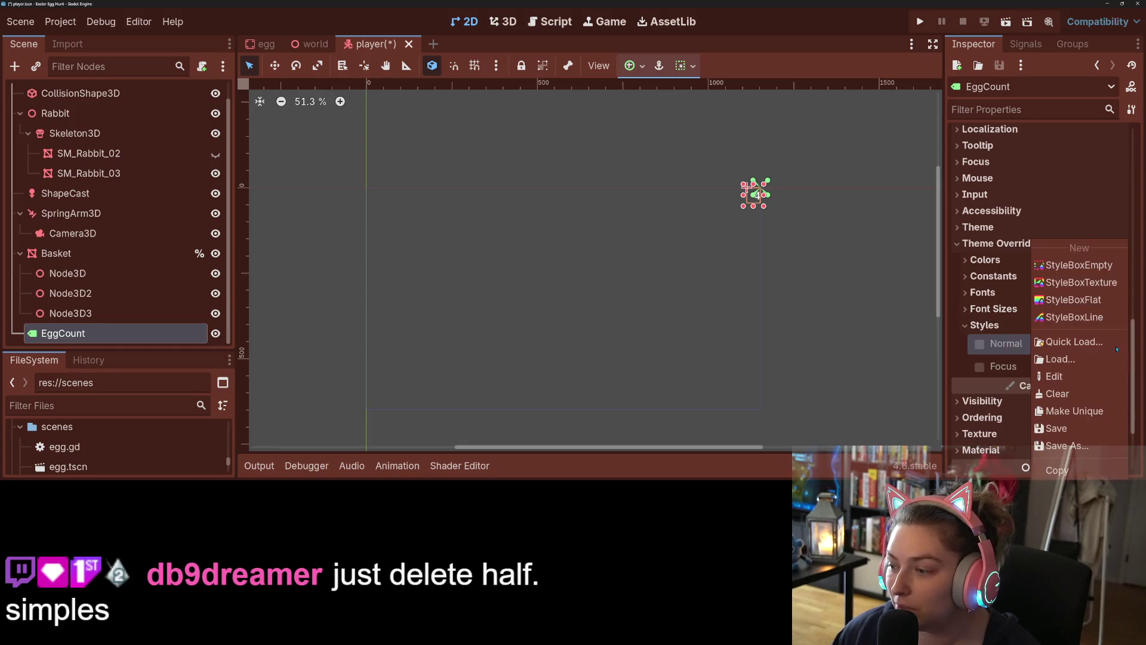
{"action": "left_click", "coordinate": [1093, 300]}
{"action": "left_click", "coordinate": [1074, 345]}
{"action": "scroll", "coordinate": [1057, 338], "scroll_direction": "down", "scroll_amount": 5}
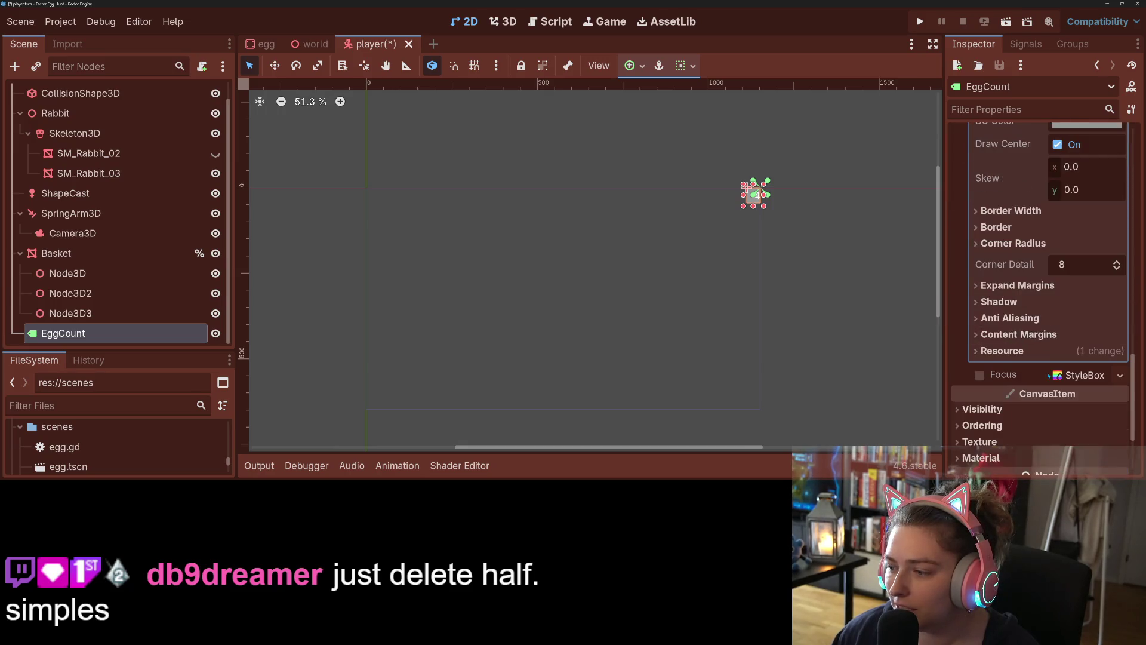
{"action": "left_click", "coordinate": [1053, 335]}
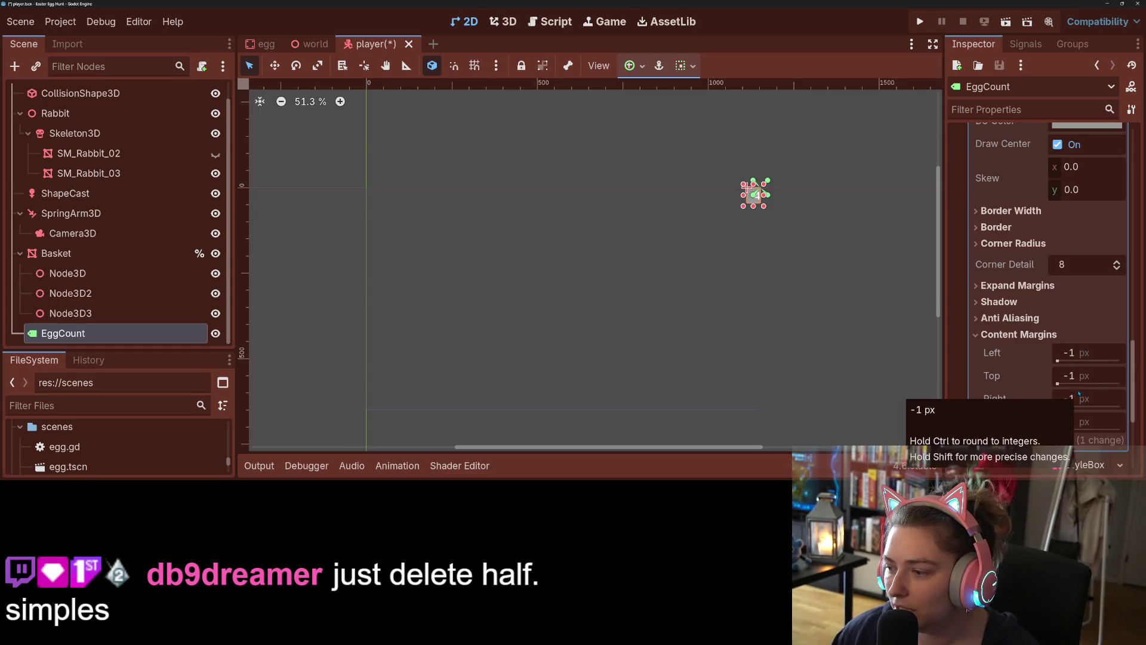
- Set all four content margins of the style box to 10 px
{"action": "left_click", "coordinate": [1086, 353]}
{"action": "type", "text": "10"}
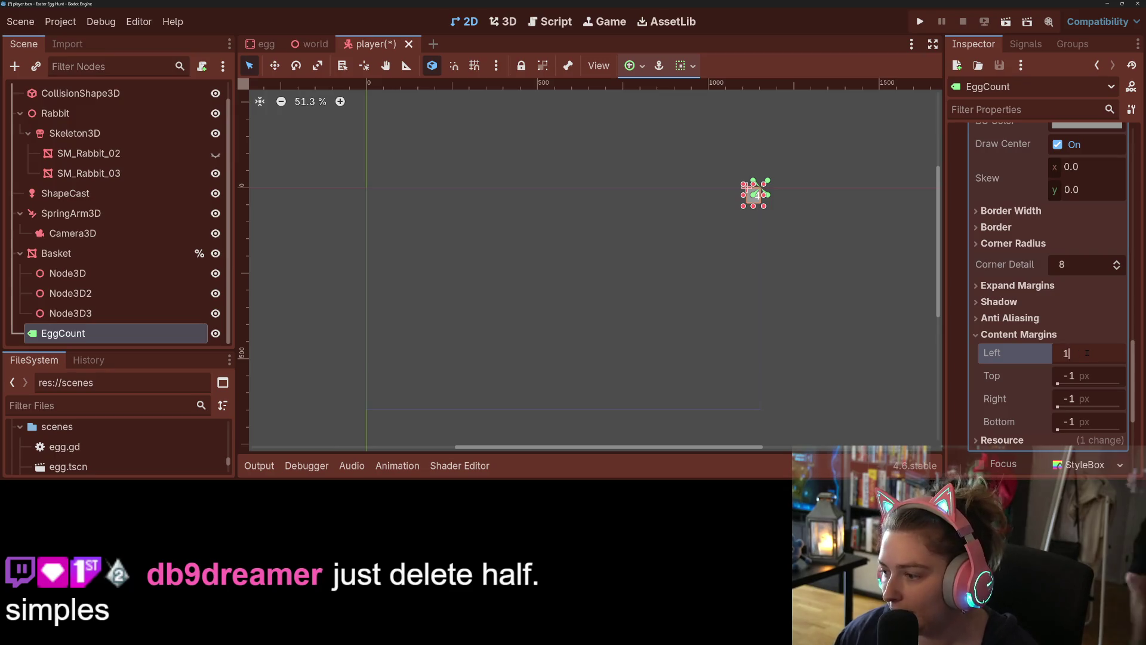
{"action": "key", "text": "Tab"}
{"action": "type", "text": "10"}
{"action": "key", "text": "Tab"}
{"action": "type", "text": "10"}
{"action": "key", "text": "Tab"}
{"action": "type", "text": "10"}
{"action": "key", "text": "Return"}
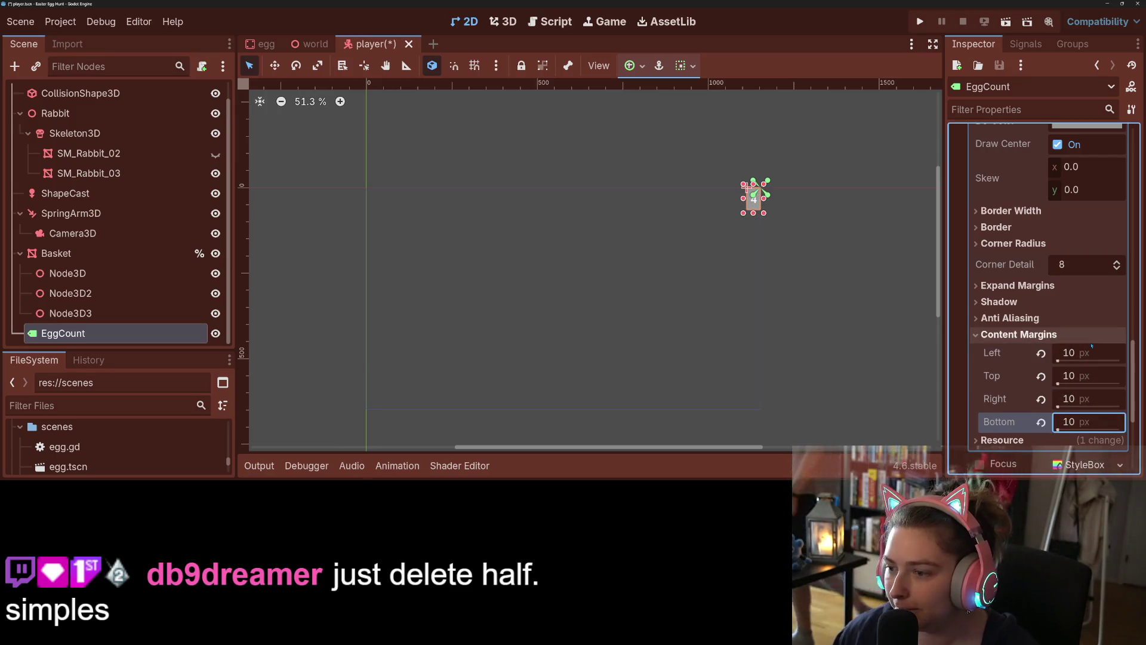
- Reduce the top and bottom content margins to 5 px
{"action": "left_click", "coordinate": [1094, 376]}
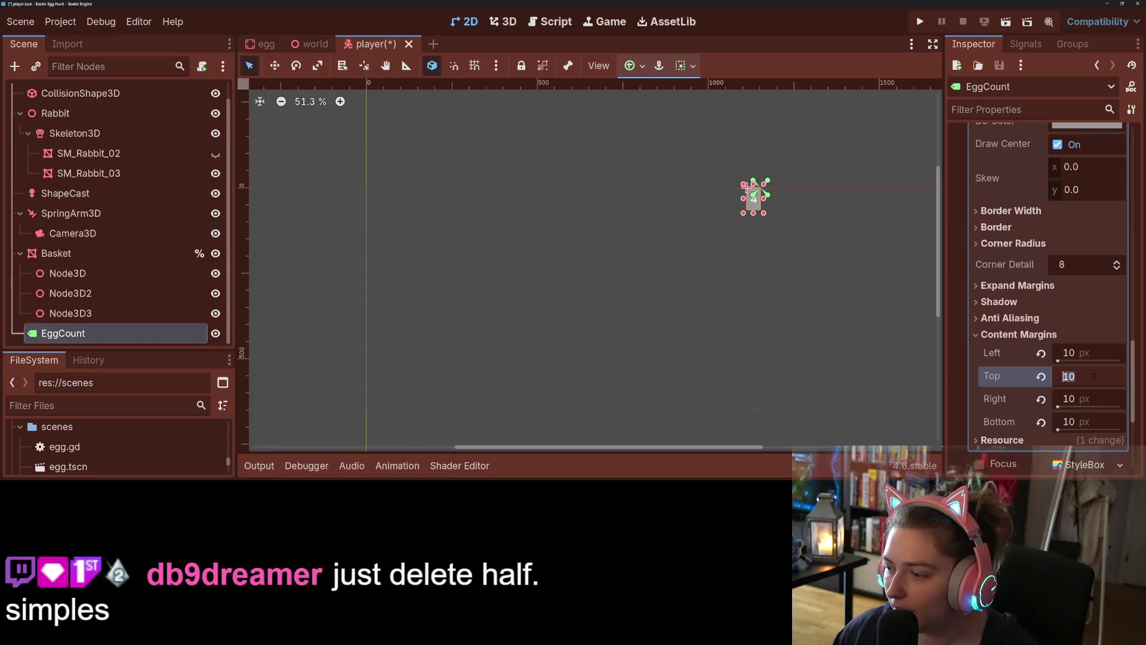
{"action": "type", "text": "5"}
{"action": "key", "text": "Tab"}
{"action": "key", "text": "Tab"}
{"action": "type", "text": "5"}
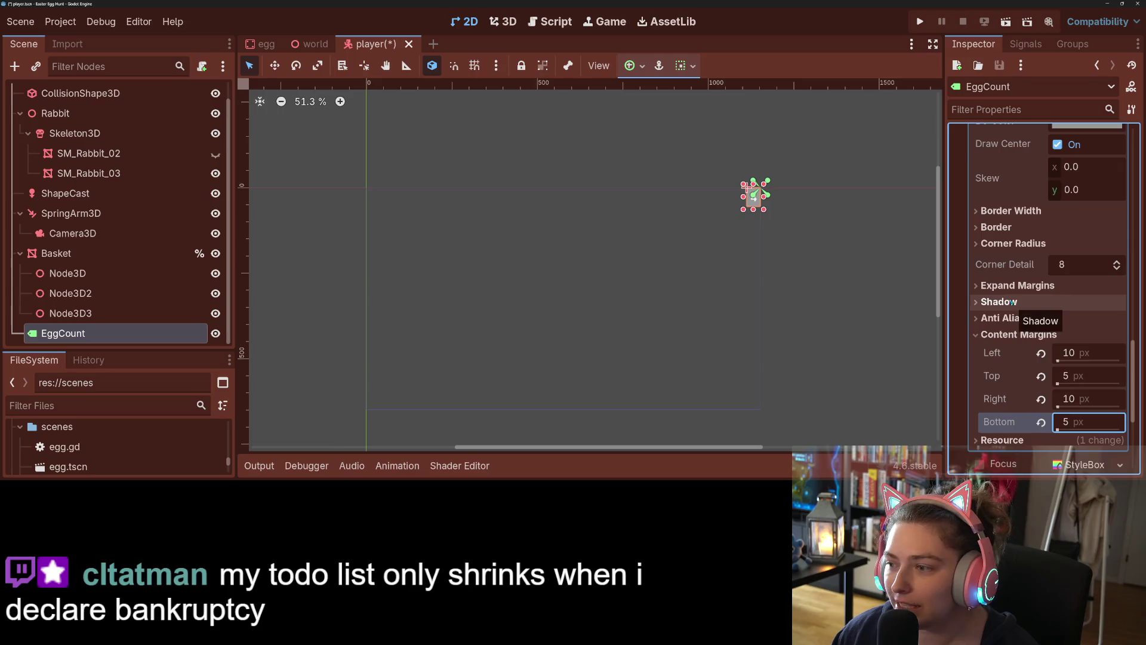
{"action": "scroll", "coordinate": [1014, 307], "scroll_direction": "up", "scroll_amount": 3}
{"action": "mouse_move", "coordinate": [1085, 213]}
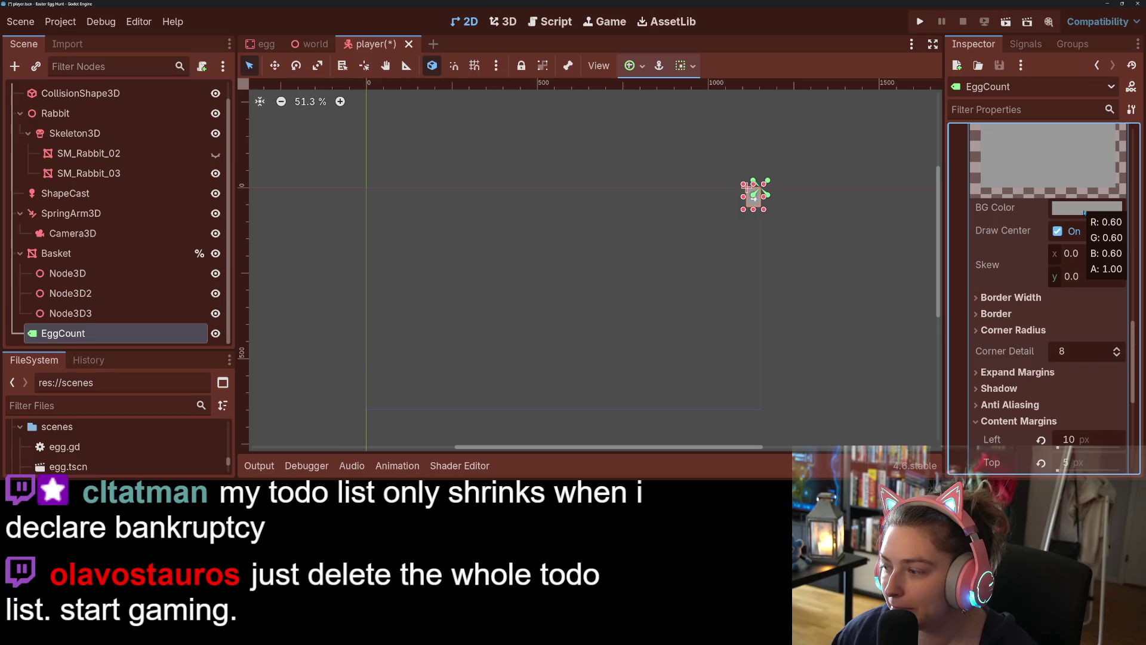
- Change the style box BG Color to a half-transparent purple (#9958ec80)
{"action": "left_click", "coordinate": [1084, 212]}
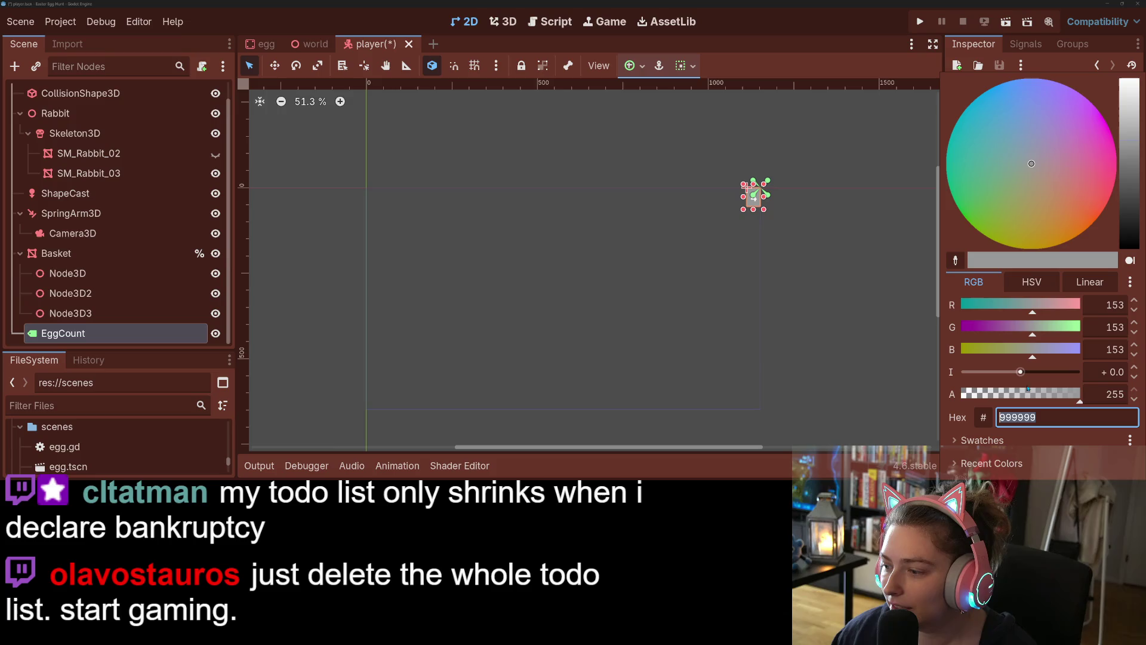
{"action": "left_click", "coordinate": [1020, 393]}
{"action": "left_click", "coordinate": [1067, 349]}
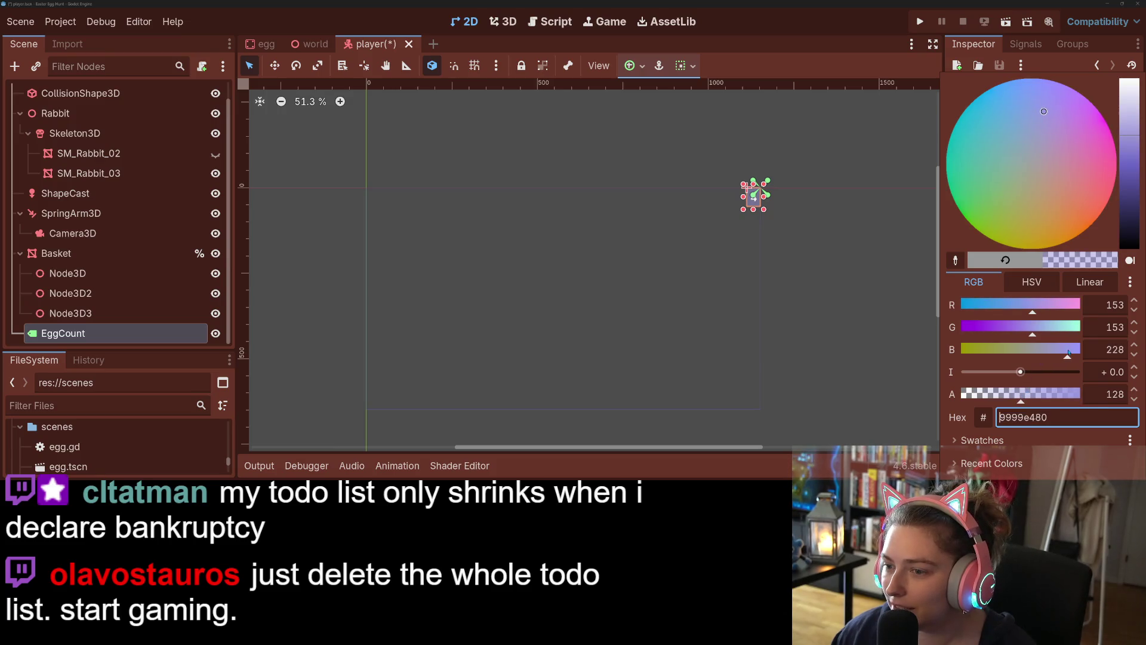
{"action": "left_click_drag", "start_coordinate": [1068, 352], "coordinate": [1073, 352]}
{"action": "left_click_drag", "start_coordinate": [996, 328], "coordinate": [1003, 333]}
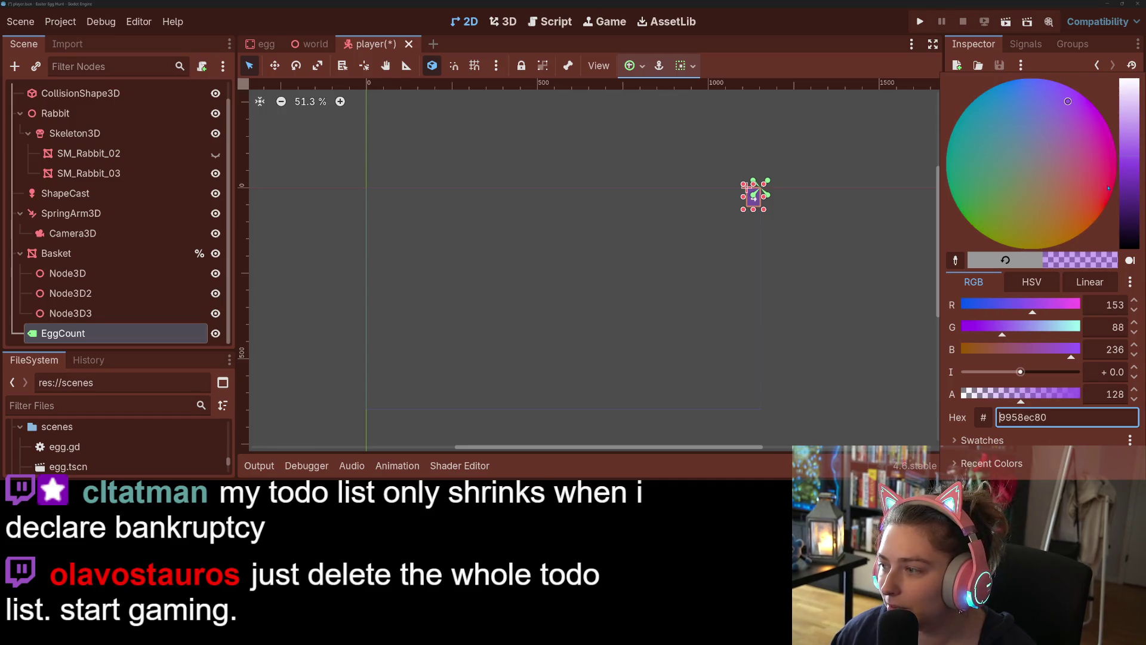
{"action": "left_click", "coordinate": [800, 310]}
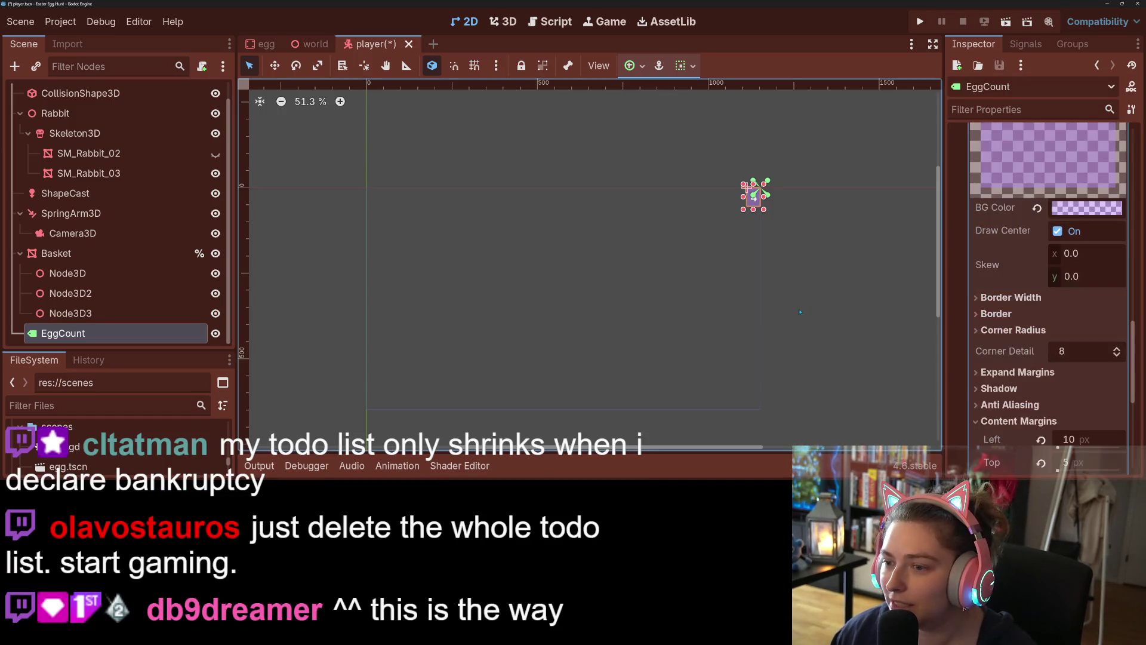
{"action": "left_click", "coordinate": [800, 311]}
{"action": "scroll", "coordinate": [706, 344], "scroll_direction": "down", "scroll_amount": 1}
{"action": "left_click", "coordinate": [746, 220]}
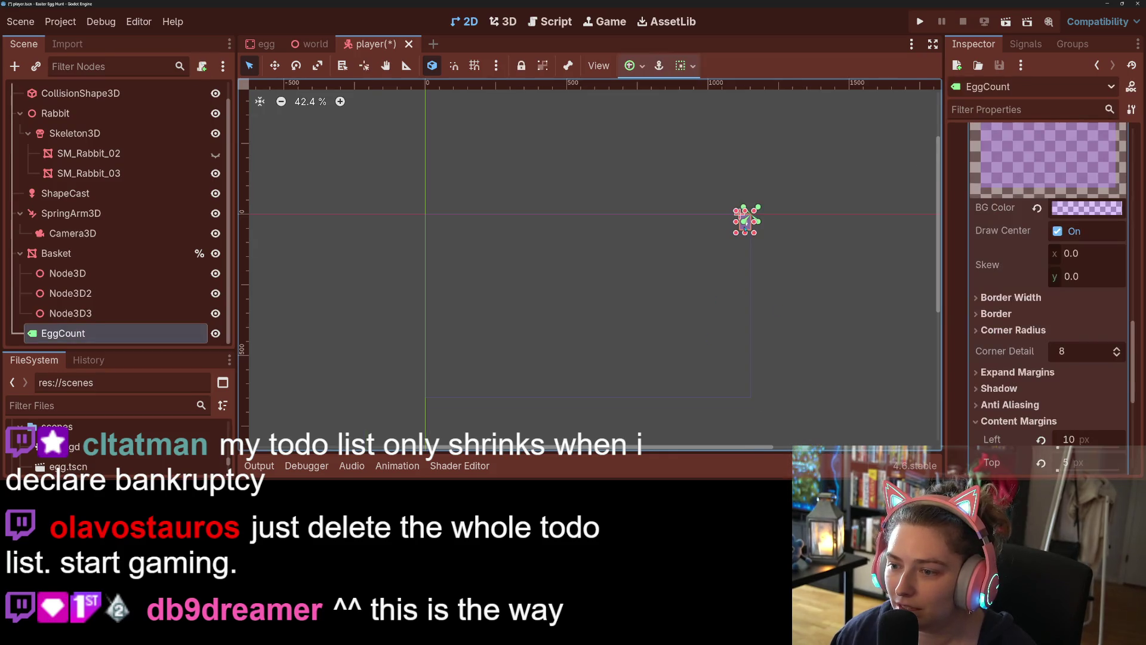
- Undo the background StyleBox change and collapse the Normal style settings
{"action": "scroll", "coordinate": [1011, 311], "scroll_direction": "up", "scroll_amount": 3}
{"action": "scroll", "coordinate": [1011, 311], "scroll_direction": "down", "scroll_amount": 10}
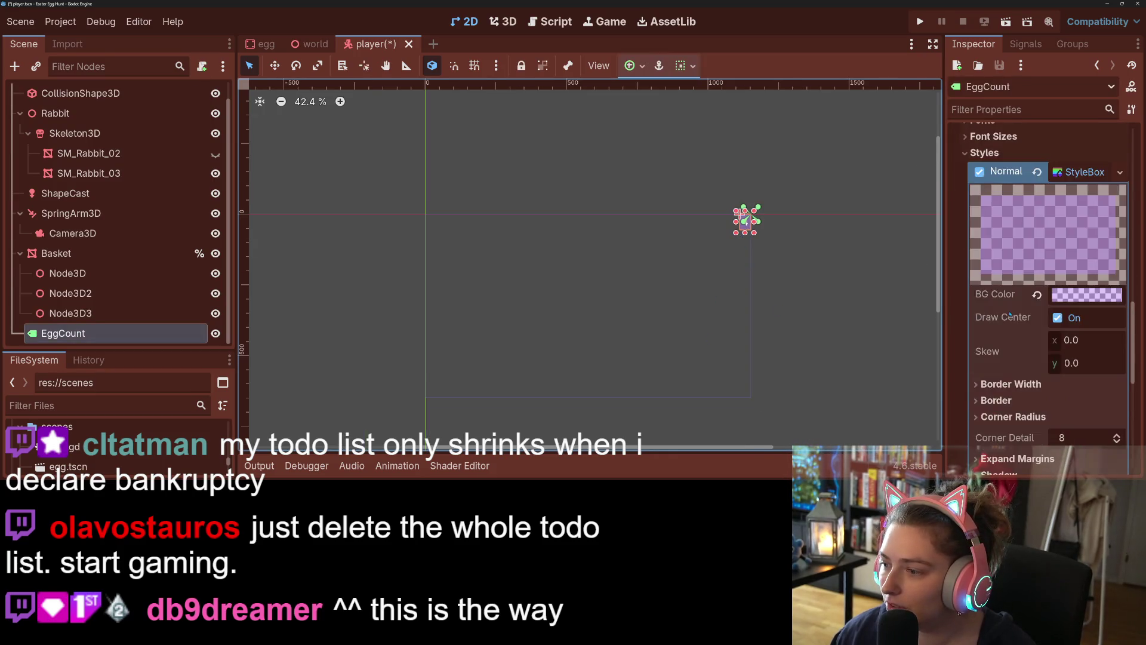
{"action": "scroll", "coordinate": [1011, 312], "scroll_direction": "up", "scroll_amount": 3}
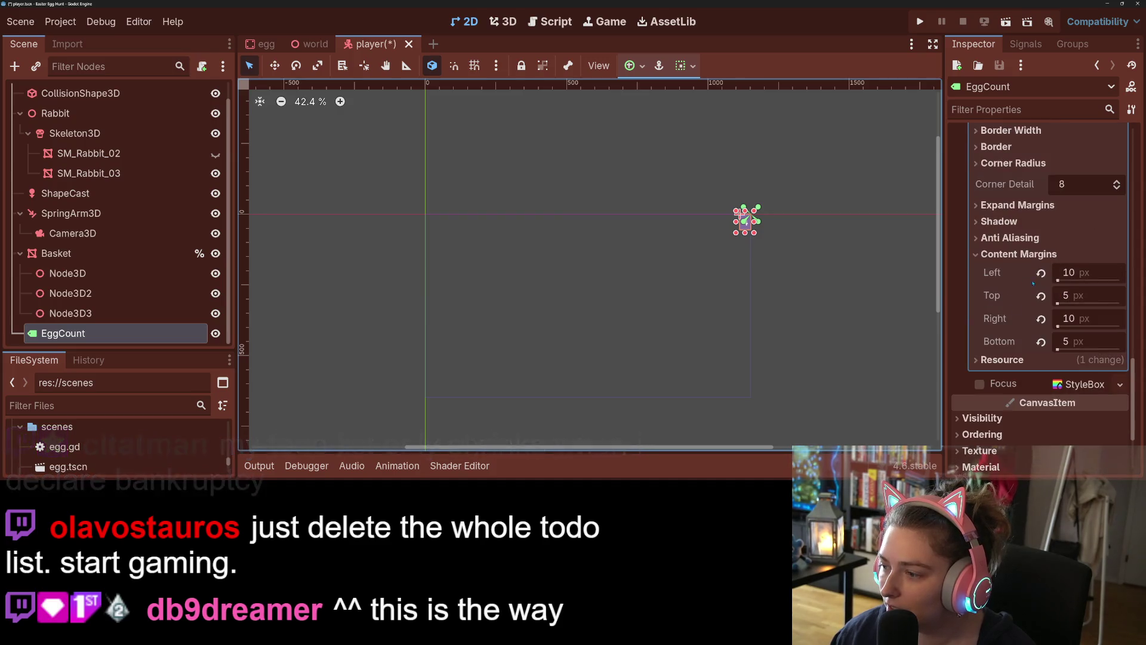
{"action": "scroll", "coordinate": [1042, 293], "scroll_direction": "up", "scroll_amount": 5}
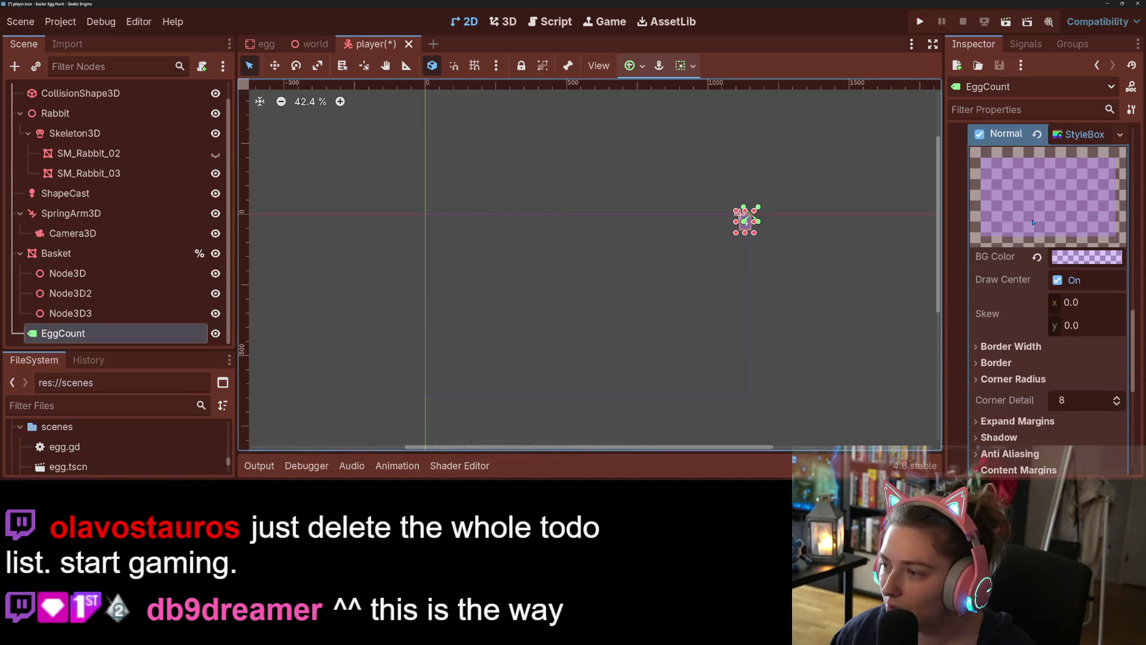
{"action": "key", "text": "ctrl+z"}
{"action": "scroll", "coordinate": [834, 264], "scroll_direction": "up", "scroll_amount": 2}
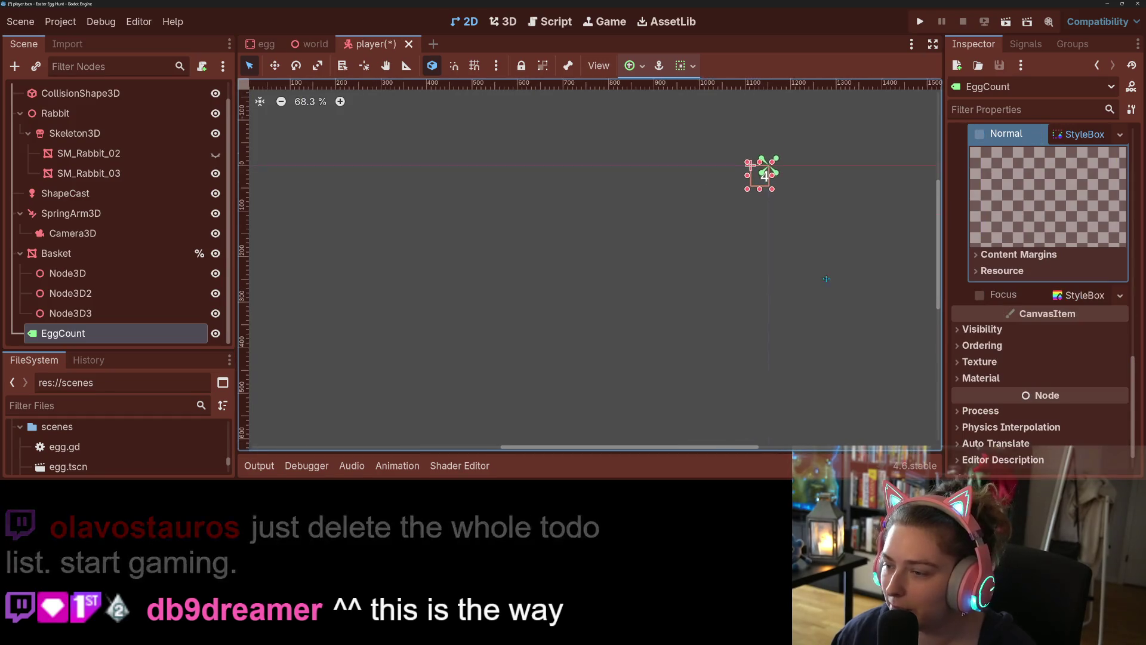
{"action": "scroll", "coordinate": [835, 264], "scroll_direction": "down", "scroll_amount": 1}
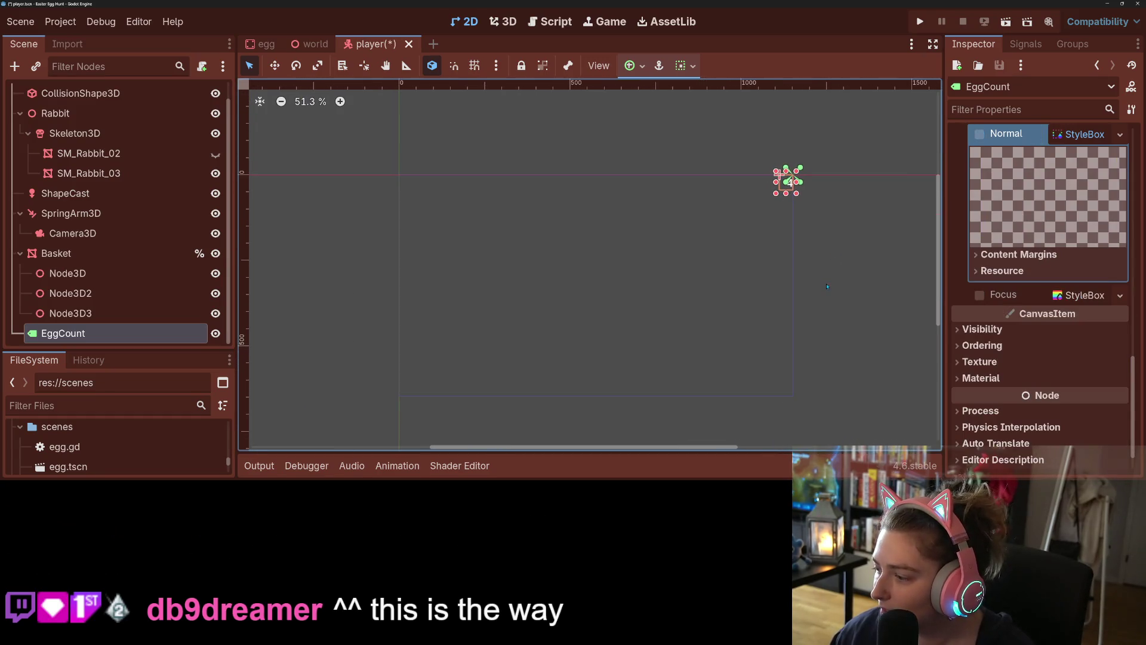
{"action": "scroll", "coordinate": [1010, 354], "scroll_direction": "up", "scroll_amount": 4}
{"action": "left_click", "coordinate": [1081, 310]}
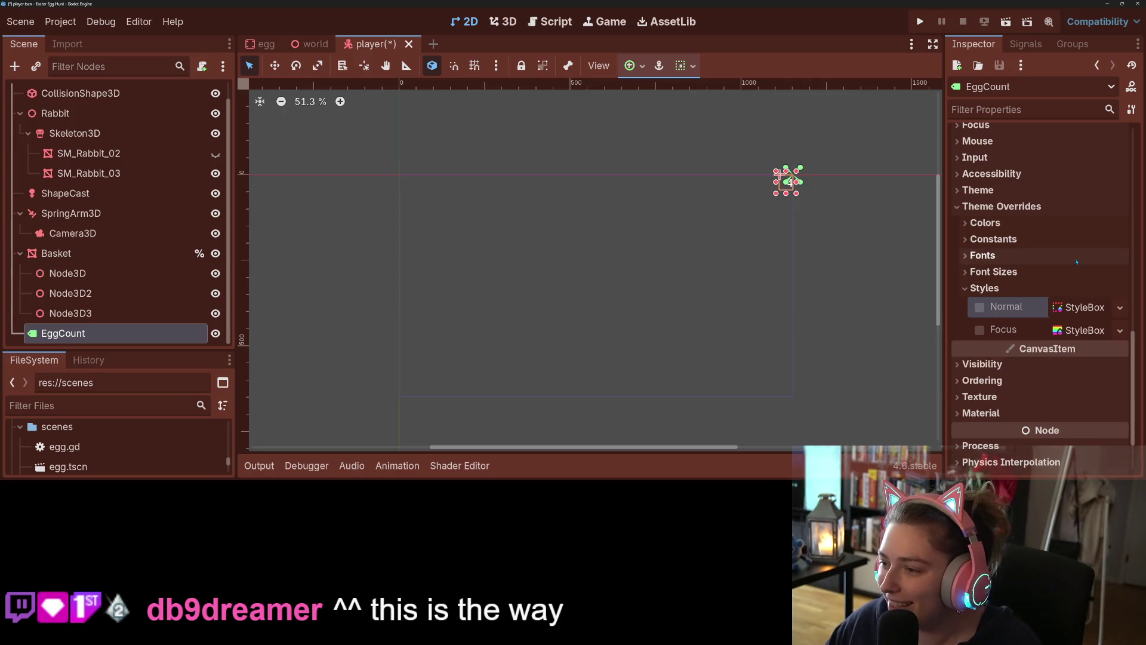
- Check Layout > Transform: EggCount is 40 × 45 px at position 1112, 0
{"action": "scroll", "coordinate": [1077, 261], "scroll_direction": "up", "scroll_amount": 5}
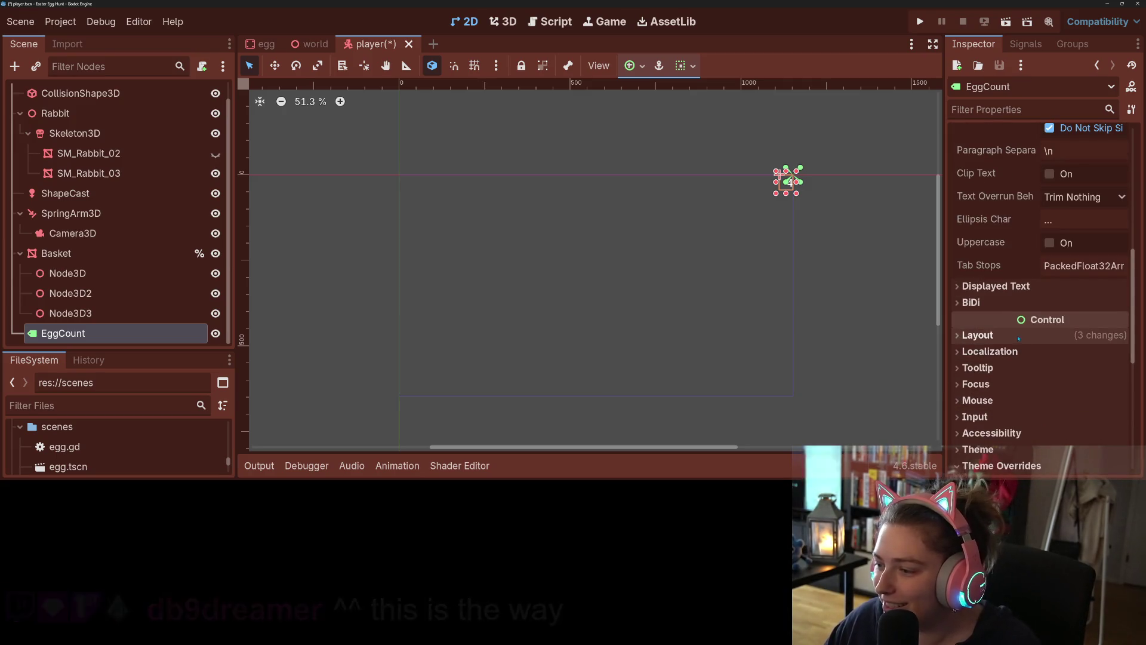
{"action": "left_click", "coordinate": [1018, 335]}
{"action": "scroll", "coordinate": [1019, 335], "scroll_direction": "down", "scroll_amount": 3}
{"action": "left_click", "coordinate": [1025, 398]}
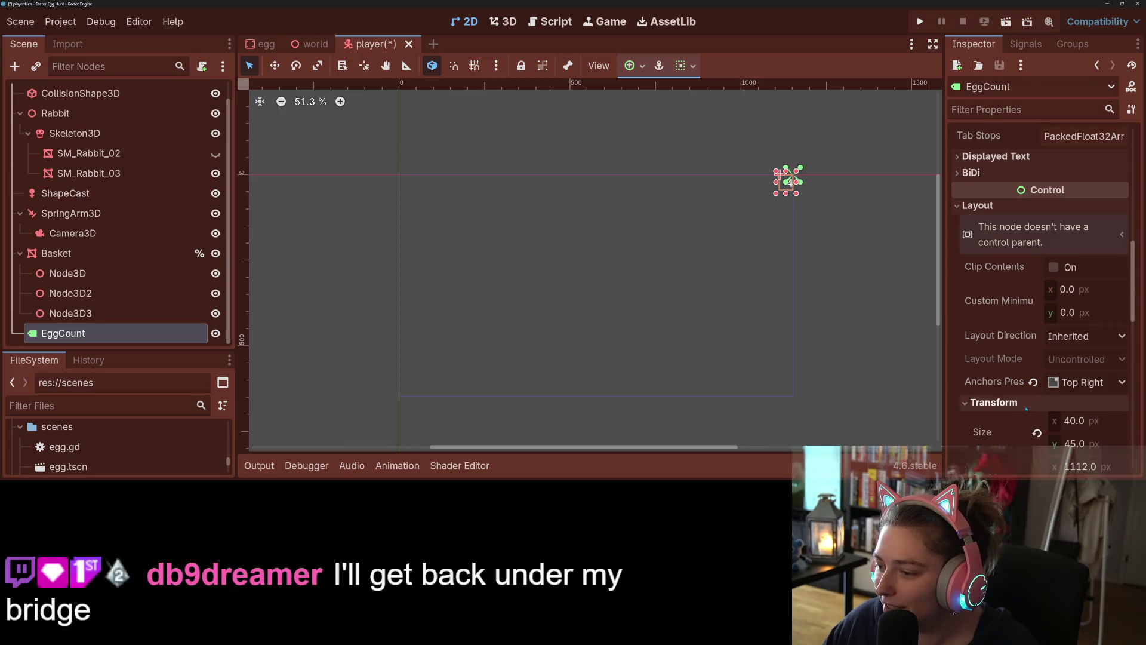
{"action": "scroll", "coordinate": [1032, 401], "scroll_direction": "down", "scroll_amount": 4}
{"action": "scroll", "coordinate": [1021, 395], "scroll_direction": "down", "scroll_amount": 2}
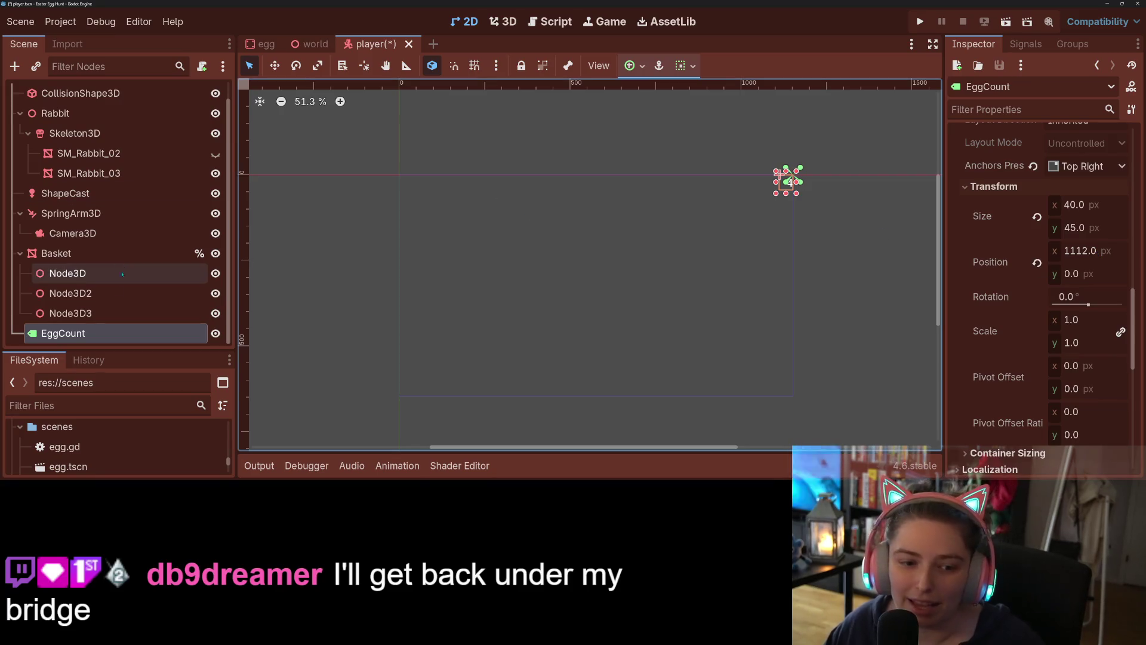
{"action": "scroll", "coordinate": [89, 273], "scroll_direction": "up", "scroll_amount": 1}
- Add a MarginContainer child to Player and move EggCount inside it
{"action": "right_click", "coordinate": [70, 92]}
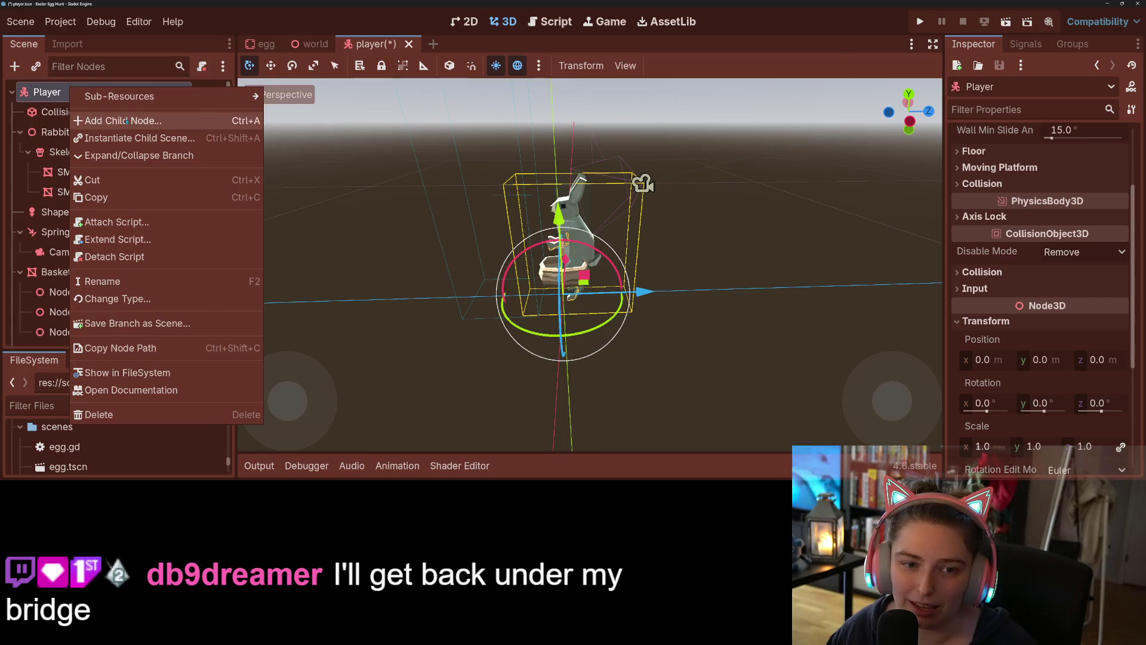
{"action": "left_click", "coordinate": [127, 120]}
{"action": "type", "text": "margin"}
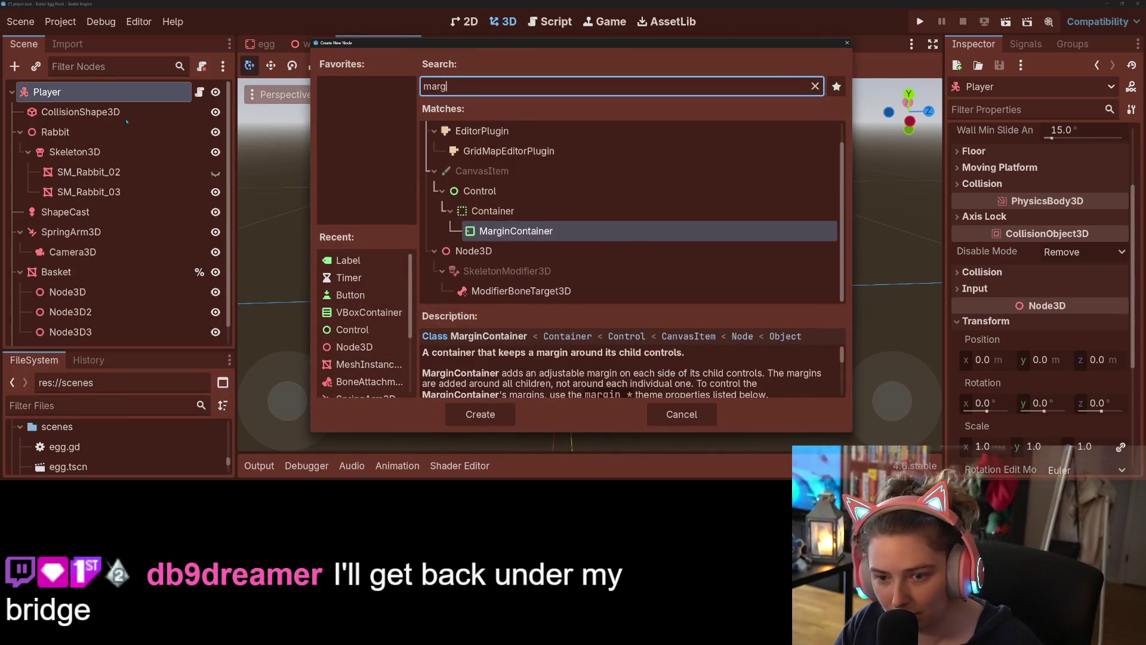
{"action": "key", "text": "Return"}
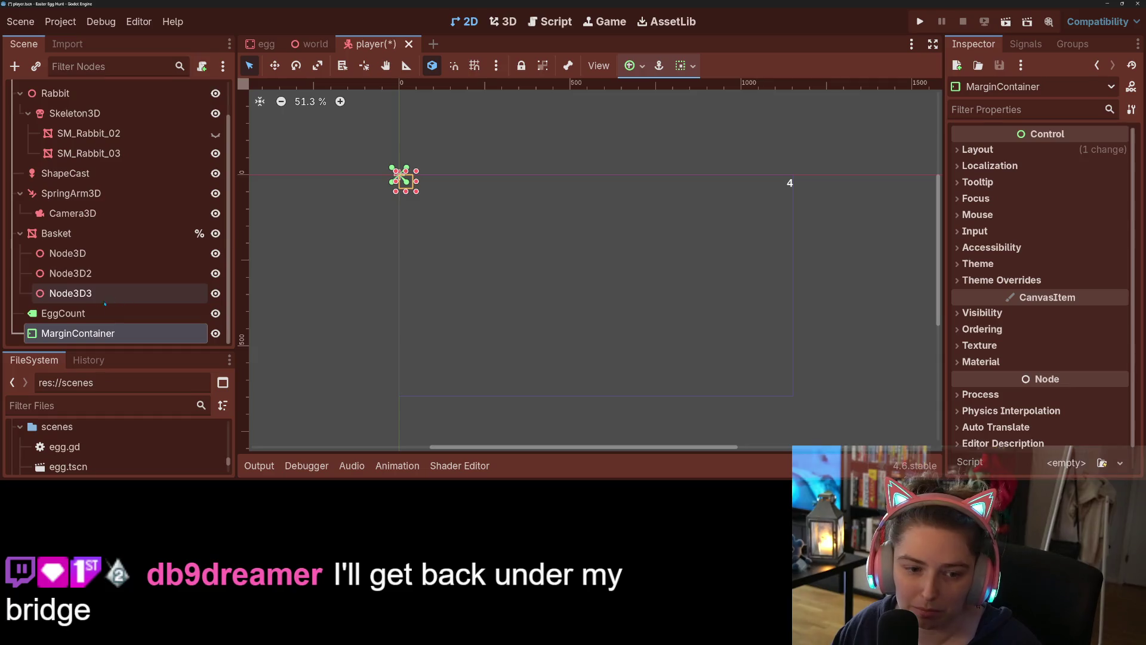
{"action": "left_click_drag", "start_coordinate": [71, 314], "coordinate": [106, 334]}
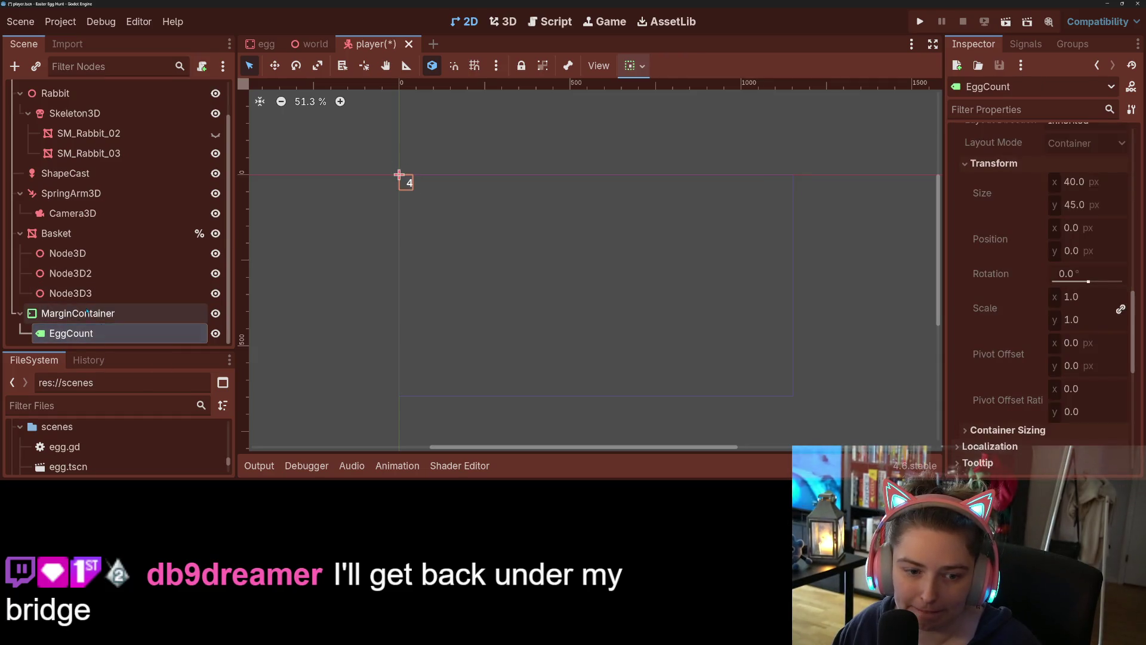
{"action": "left_click", "coordinate": [83, 313]}
{"action": "left_click", "coordinate": [643, 67]}
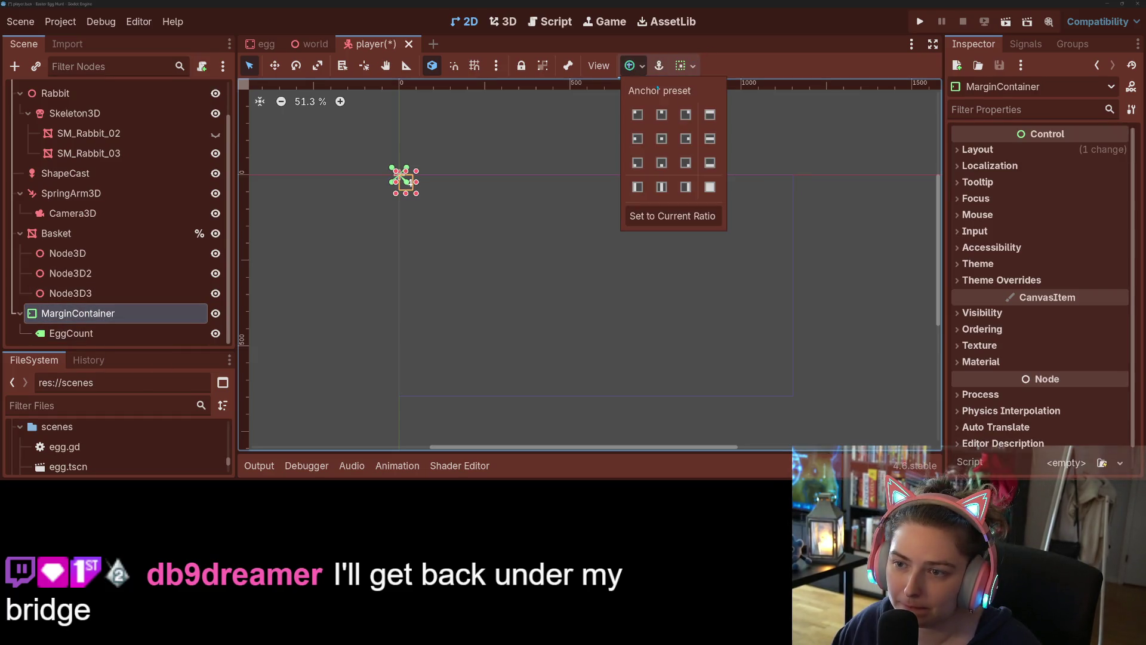
- Anchor the MarginContainer top-right and set its Margin Top and Margin Right constants to 10
{"action": "left_click", "coordinate": [685, 114]}
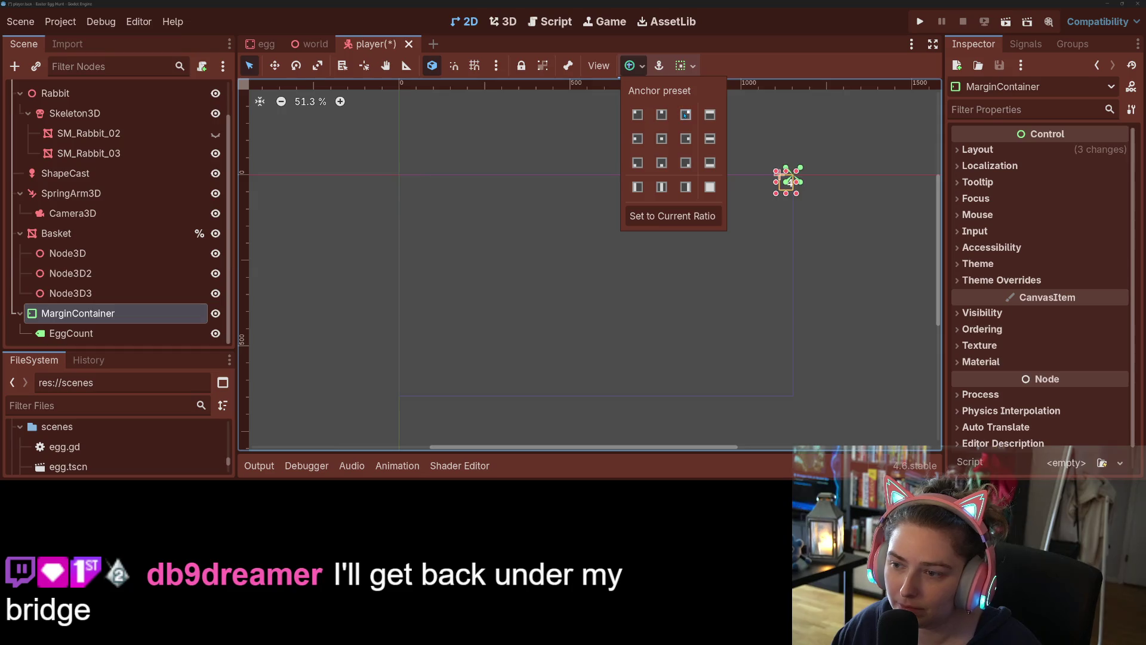
{"action": "left_click", "coordinate": [1015, 281]}
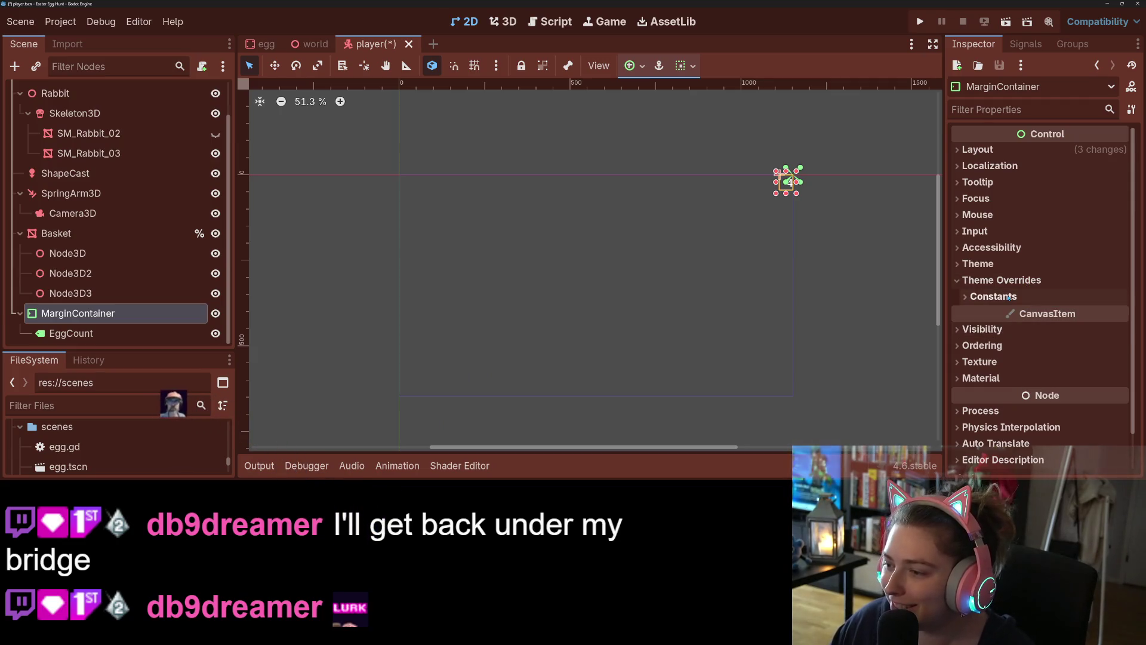
{"action": "left_click", "coordinate": [1009, 297]}
{"action": "left_click", "coordinate": [1085, 338]}
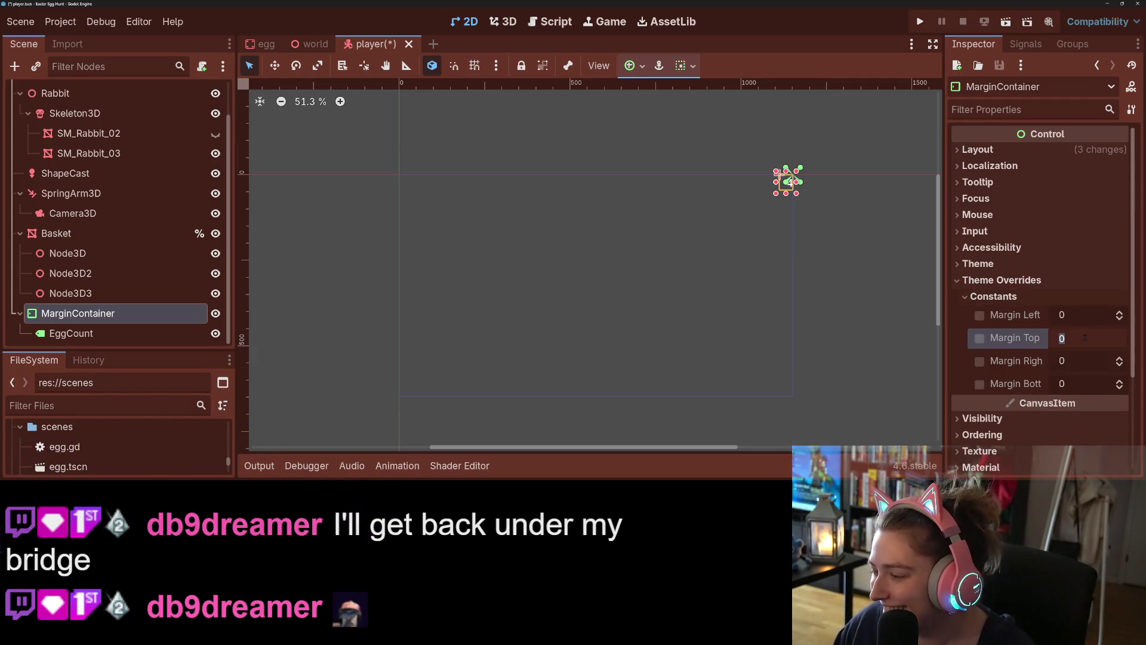
{"action": "type", "text": "10"}
{"action": "key", "text": "Tab"}
{"action": "type", "text": "10"}
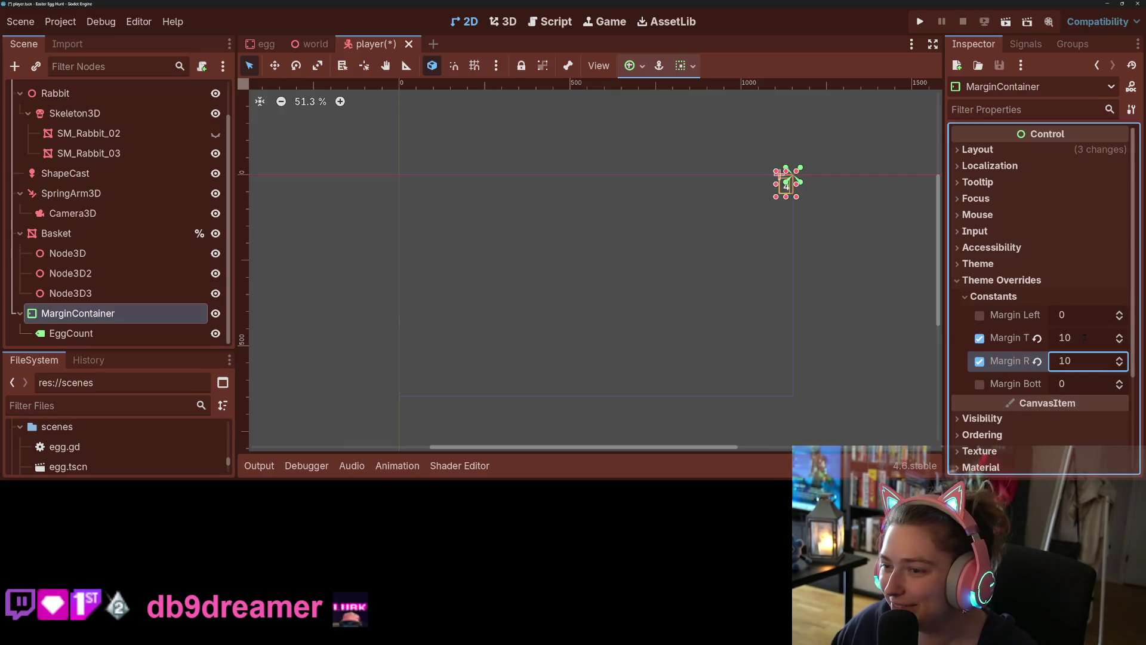
{"action": "left_click", "coordinate": [874, 345]}
{"action": "left_click", "coordinate": [783, 182]}
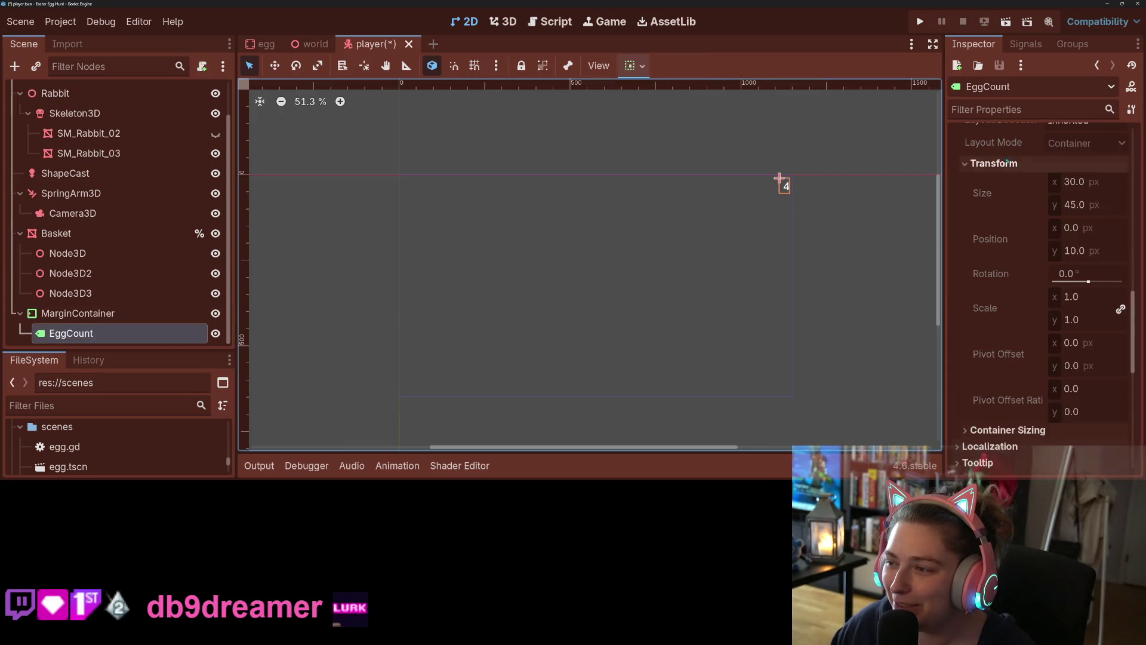
- Enable Access as Unique Name on EggCount and save the player scene
{"action": "key", "text": "ctrl+s"}
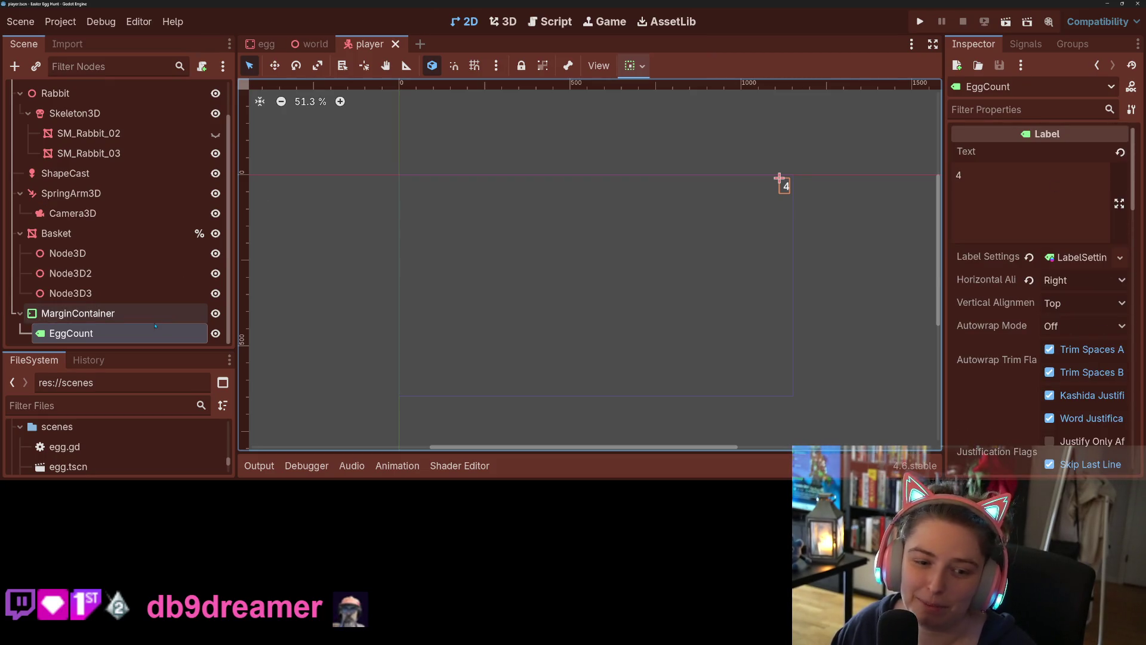
{"action": "right_click", "coordinate": [145, 334]}
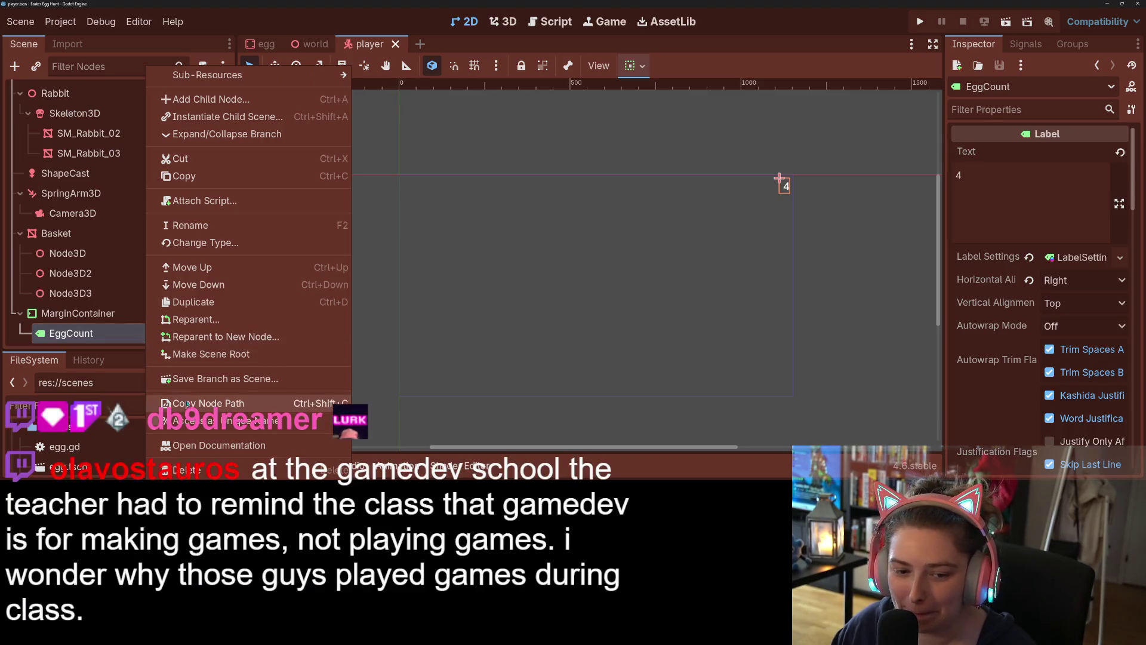
{"action": "left_click", "coordinate": [226, 420]}
{"action": "key", "text": "ctrl+s"}
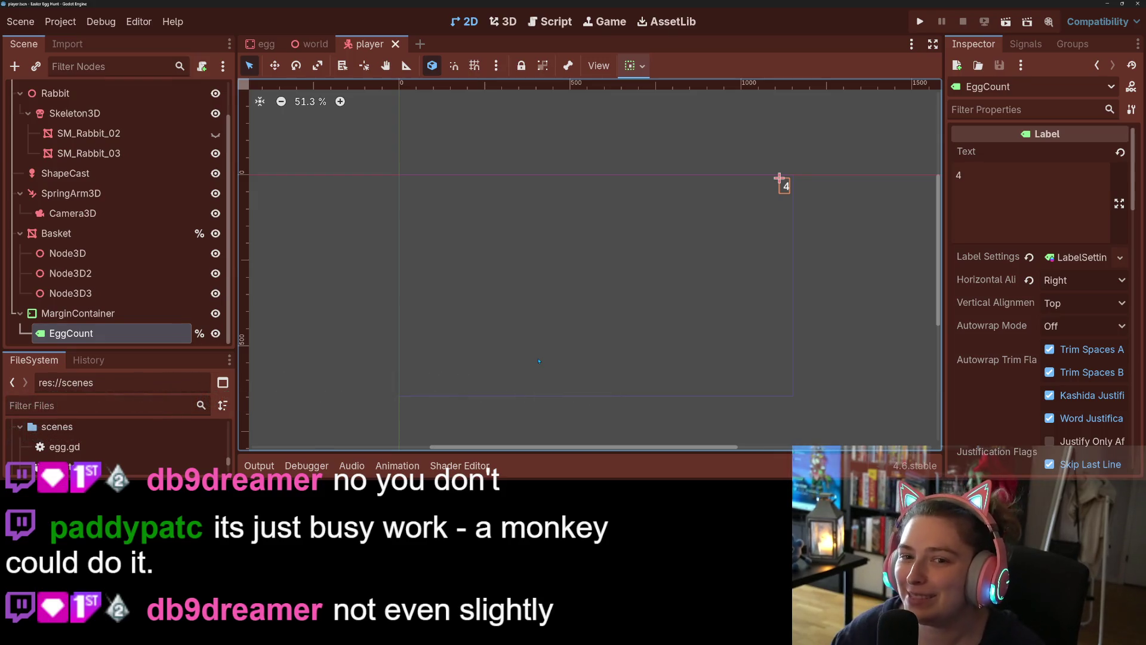
{"action": "scroll", "coordinate": [120, 286], "scroll_direction": "up", "scroll_amount": 2}
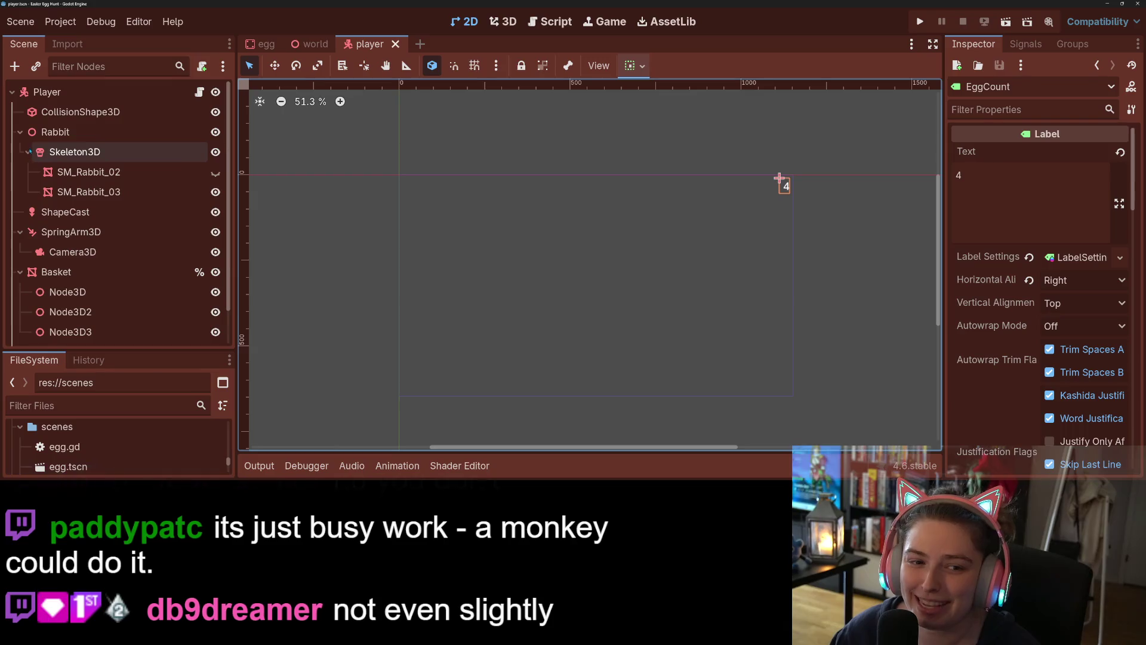
{"action": "left_click", "coordinate": [19, 132]}
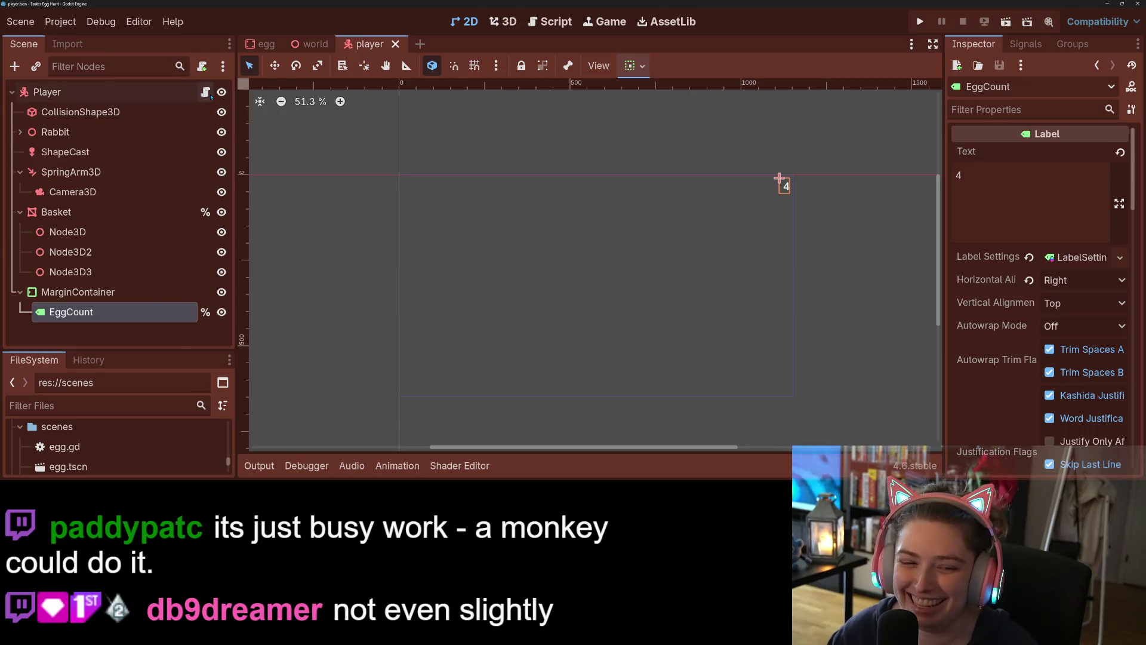
- In player.gd's eggs_collected setter, add '%EggCount.text = str(eggs_collected)'
{"action": "left_click", "coordinate": [206, 93]}
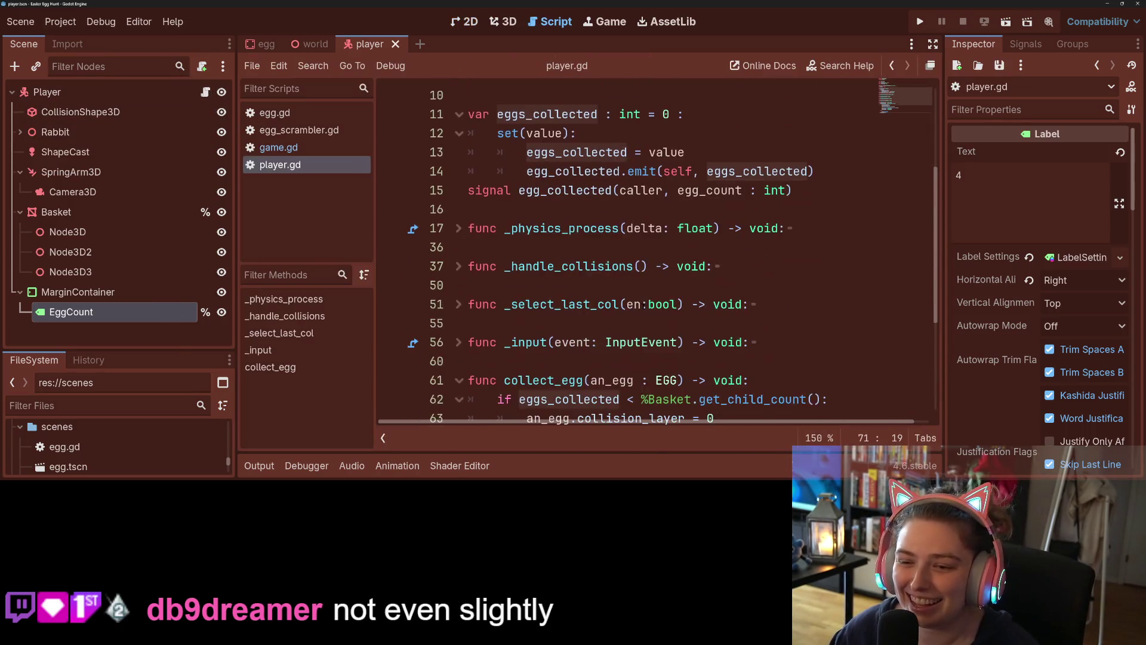
{"action": "left_click", "coordinate": [840, 173]}
{"action": "key", "text": "Return"}
{"action": "left_click_drag", "start_coordinate": [90, 311], "coordinate": [609, 196]}
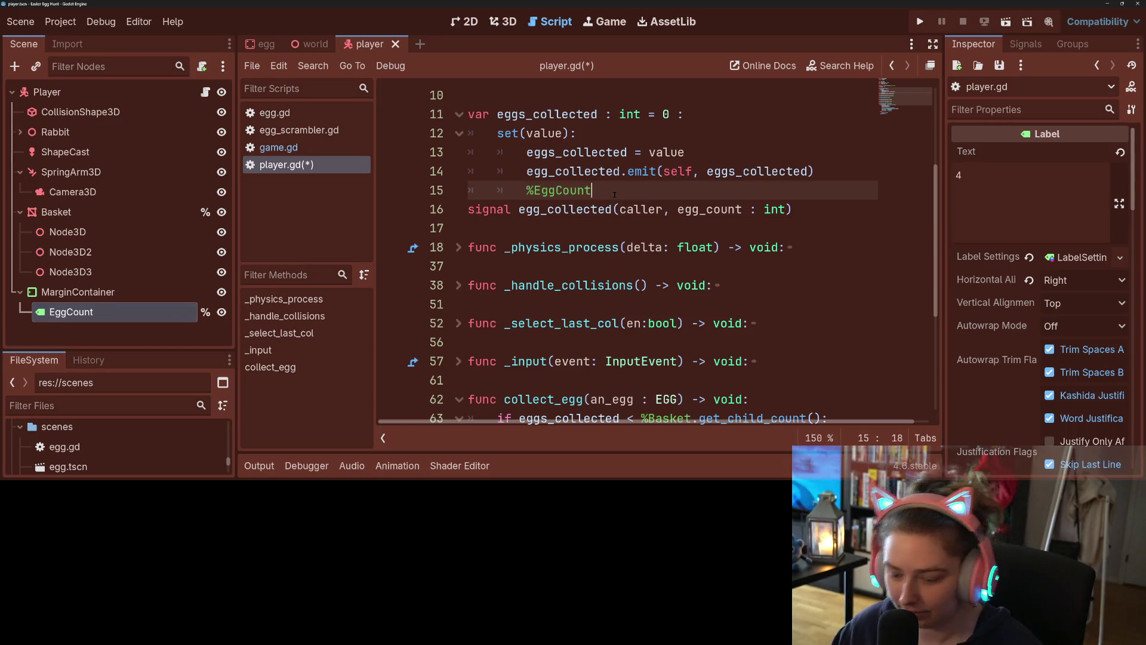
{"action": "type", "text": "text = str"}
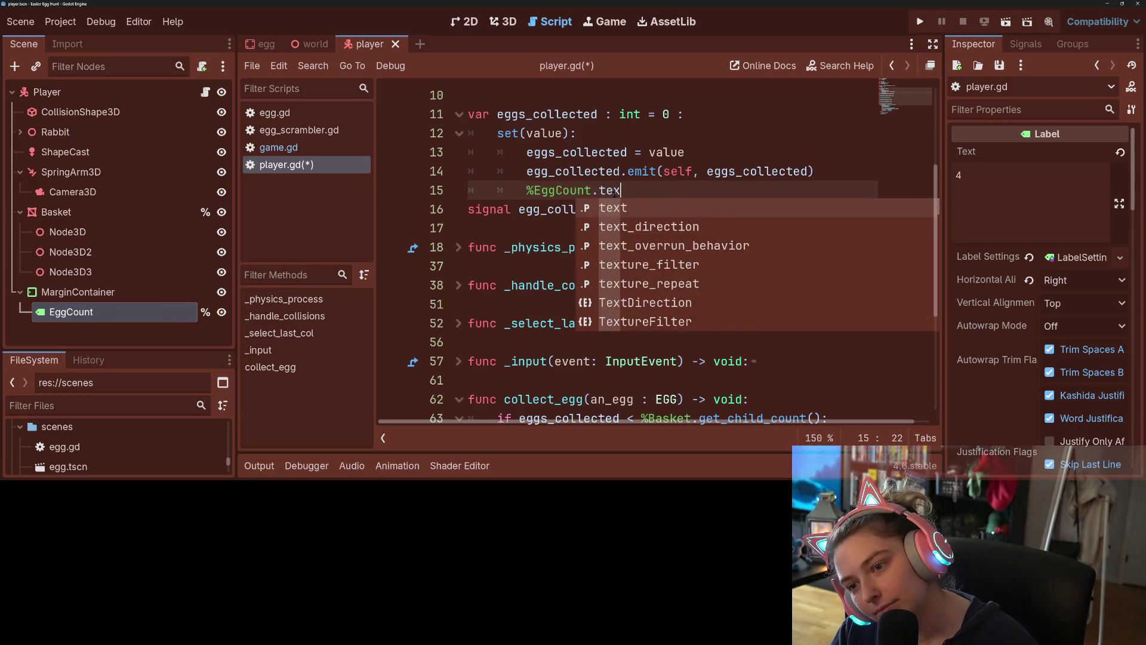
{"action": "key", "text": "Return"}
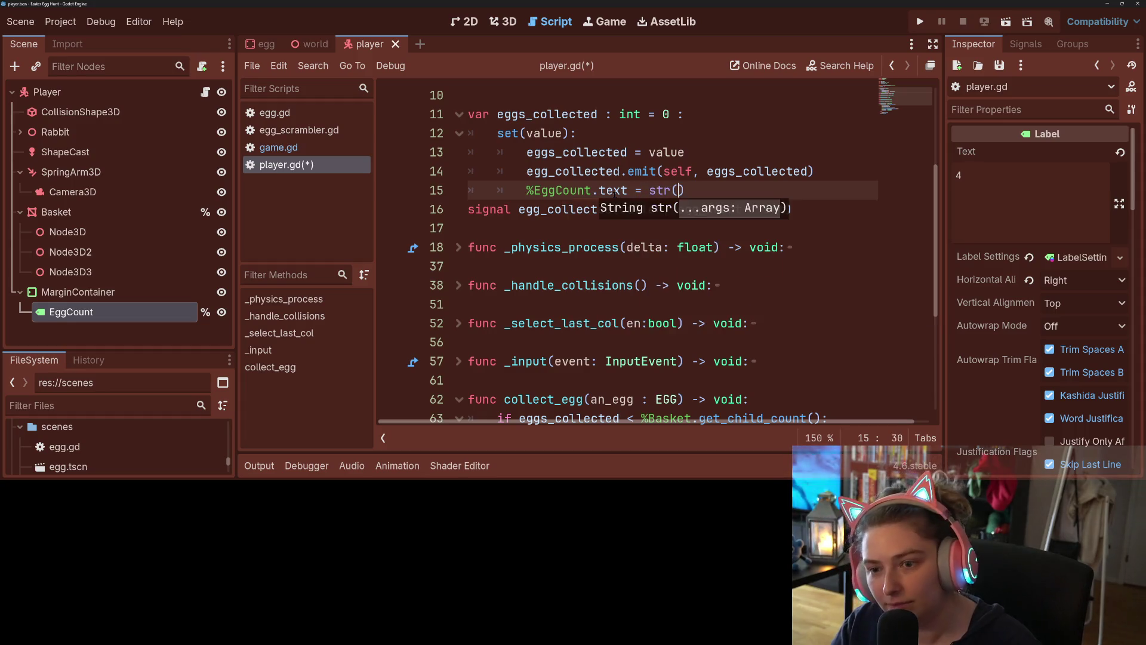
{"action": "type", "text": "eggs_collected"}
{"action": "key", "text": "Return"}
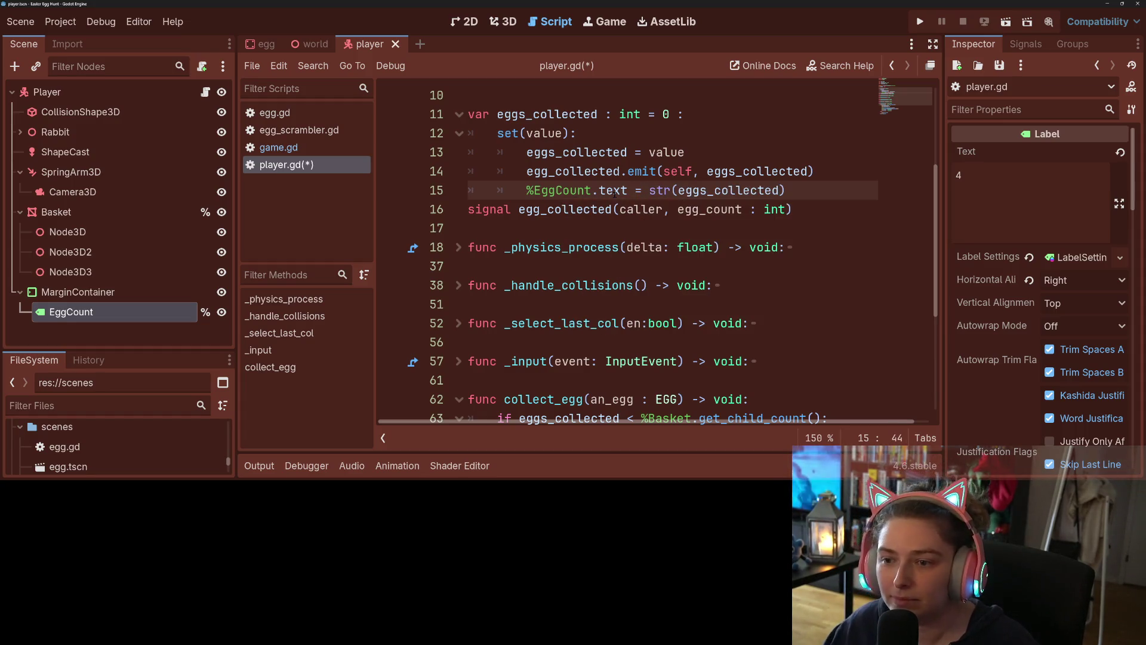
{"action": "left_click_drag", "start_coordinate": [528, 190], "coordinate": [782, 190]}
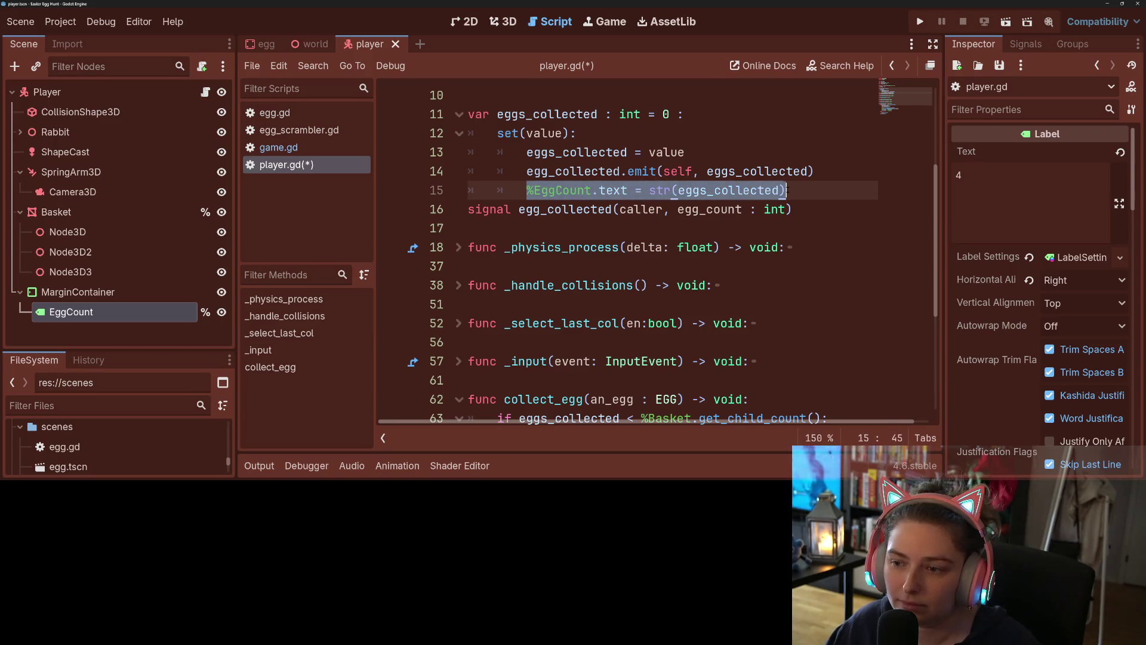
{"action": "scroll", "coordinate": [566, 296], "scroll_direction": "down", "scroll_amount": 4}
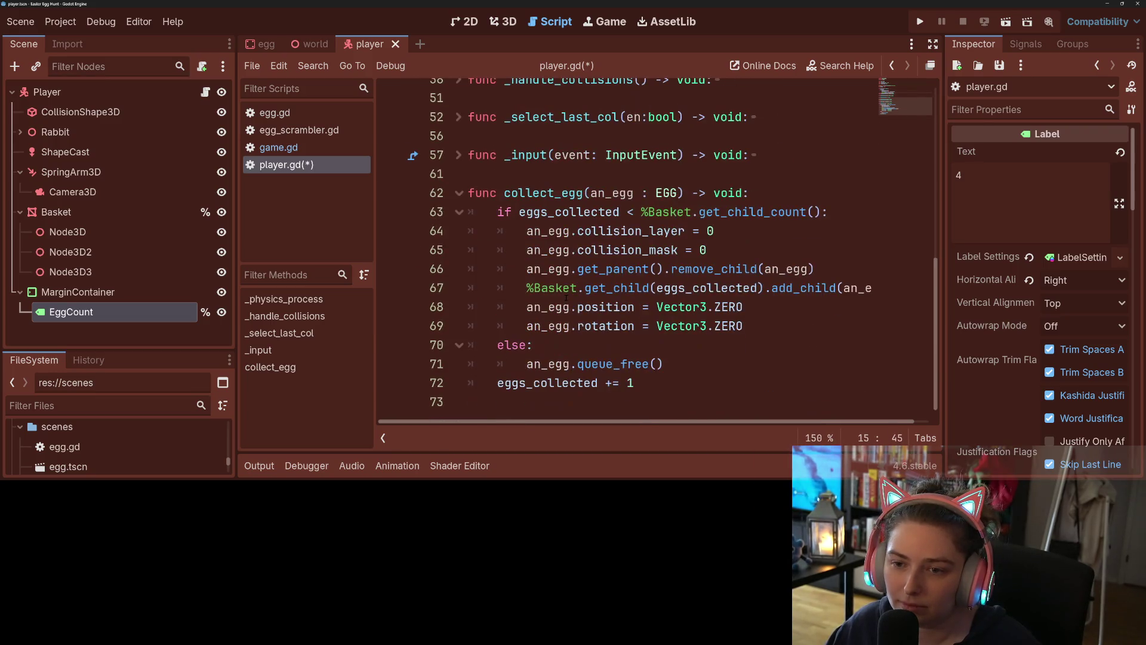
{"action": "scroll", "coordinate": [566, 297], "scroll_direction": "up", "scroll_amount": 4}
- Add a _ready function setting eggs_collected = 0 and save player.gd
{"action": "left_click", "coordinate": [500, 250]}
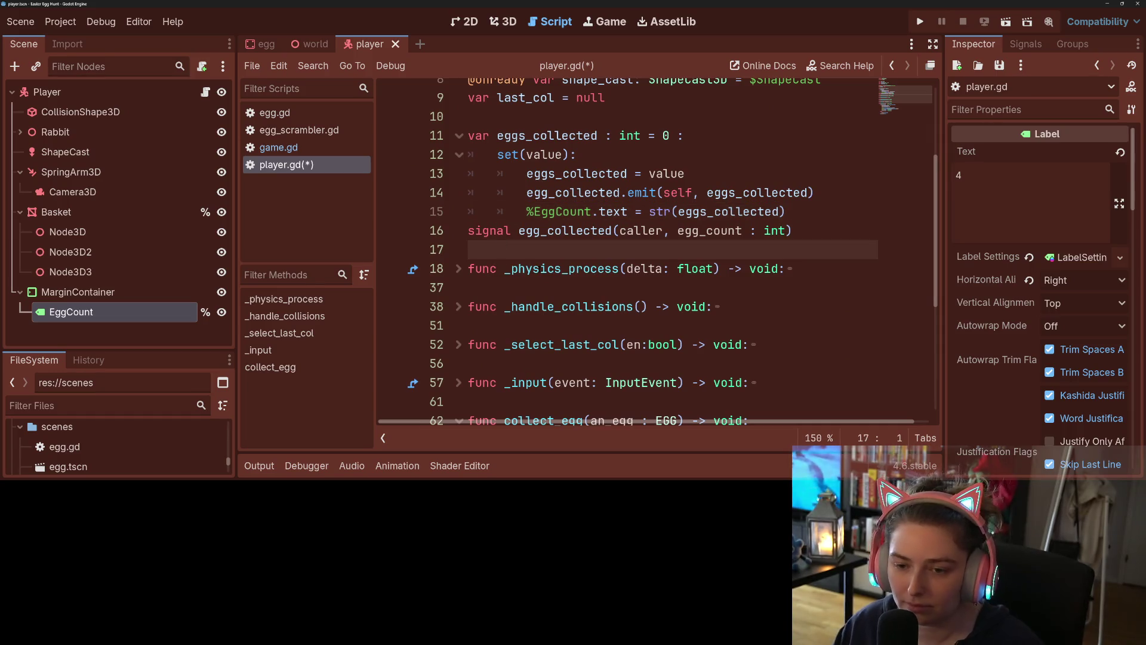
{"action": "key", "text": "Return"}
{"action": "key", "text": "Return"}
{"action": "left_click", "coordinate": [539, 269]}
{"action": "type", "text": "unc _"}
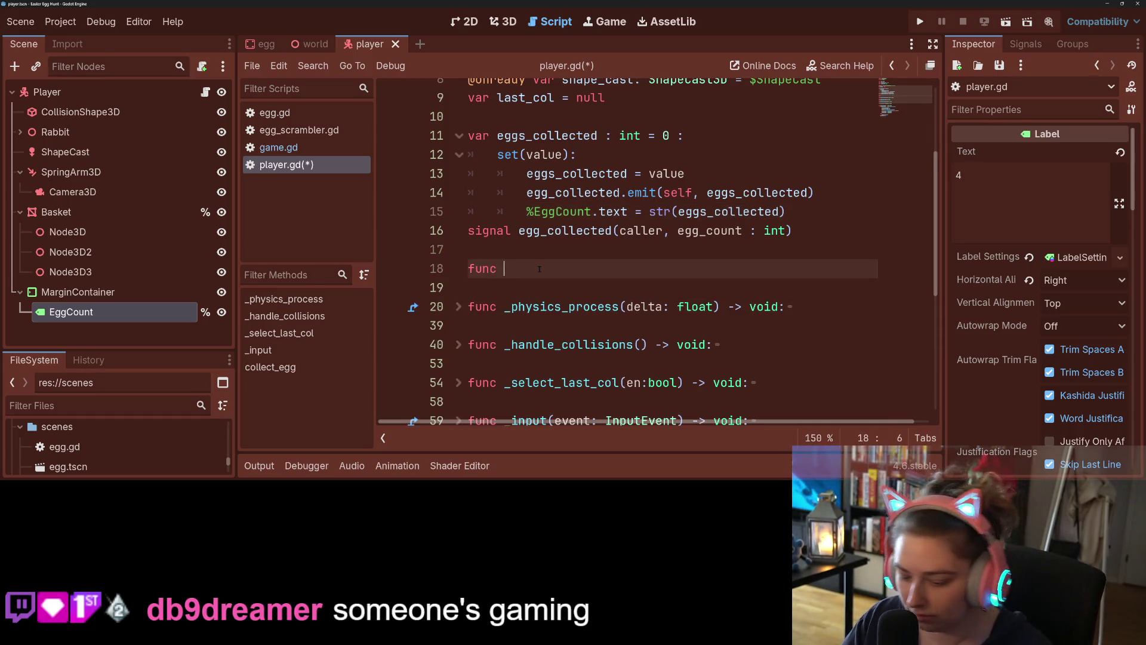
{"action": "type", "text": "re"}
{"action": "key", "text": "Return"}
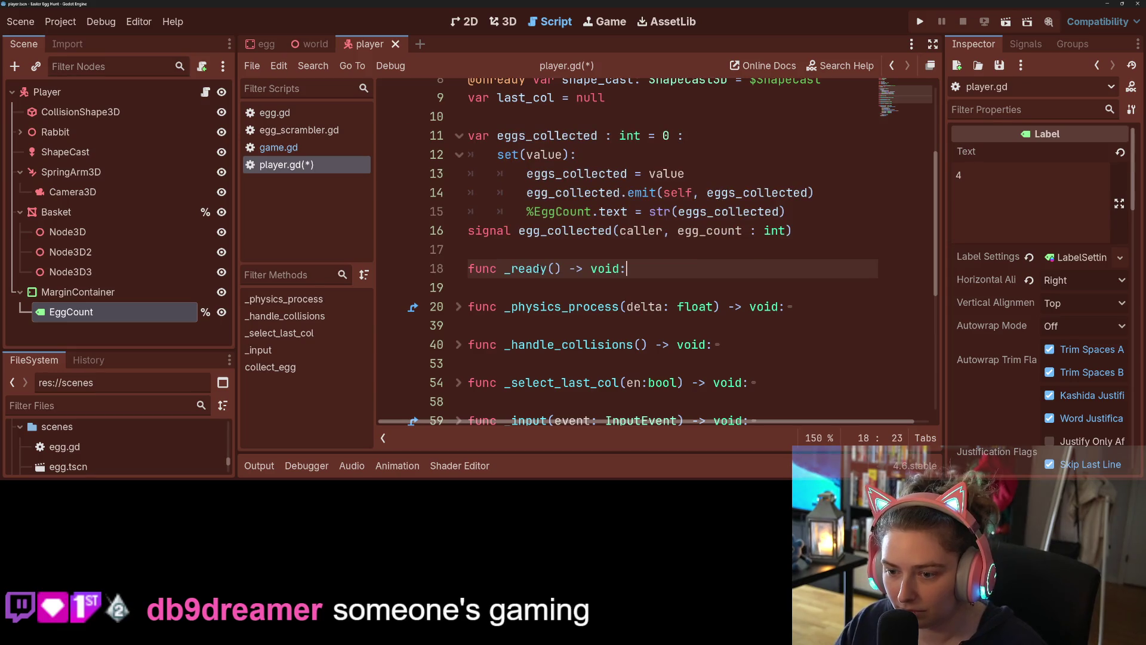
{"action": "key", "text": "Return"}
{"action": "type", "text": "eggs_collected = 0"}
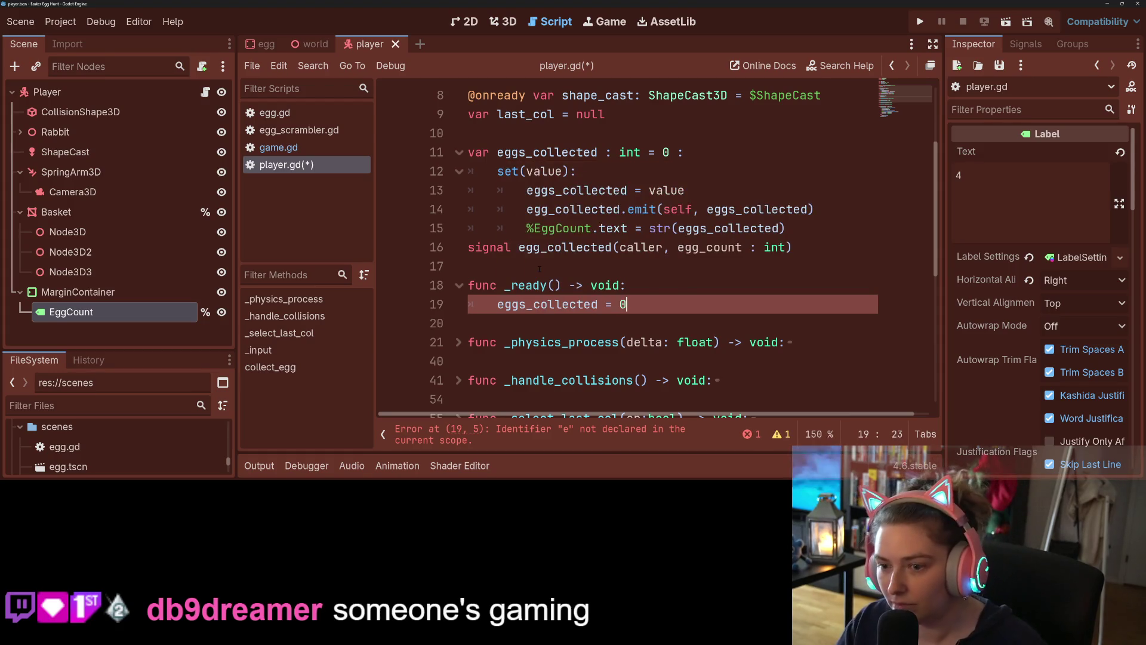
{"action": "key", "text": "ctrl+s"}
{"action": "left_click", "coordinate": [539, 269]}
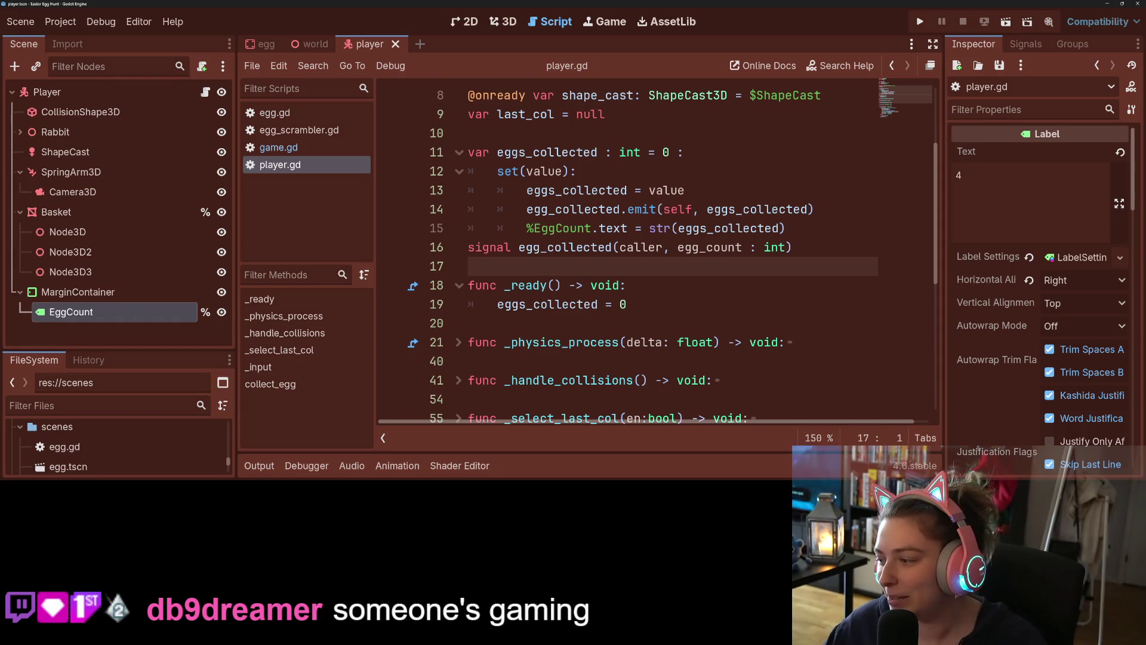
- Playtest the game: egg counter reads 0 while the timer counts down from 11.30
{"action": "mouse_move", "coordinate": [1027, 397]}
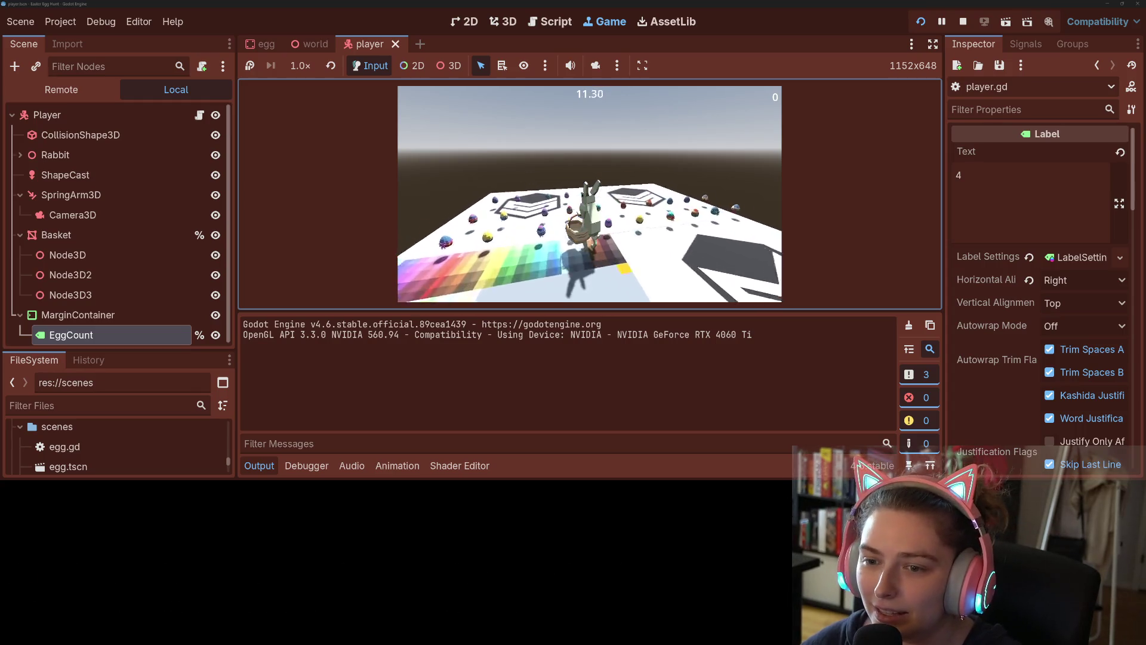
- Collect eggs with the rabbit until the Winner screen at 16 eggs, choose Play Again, then stop the game
{"action": "key", "text": "w"}
{"action": "key", "text": "w"}
{"action": "key", "text": "w"}
{"action": "key", "text": "w"}
{"action": "key", "text": "w"}
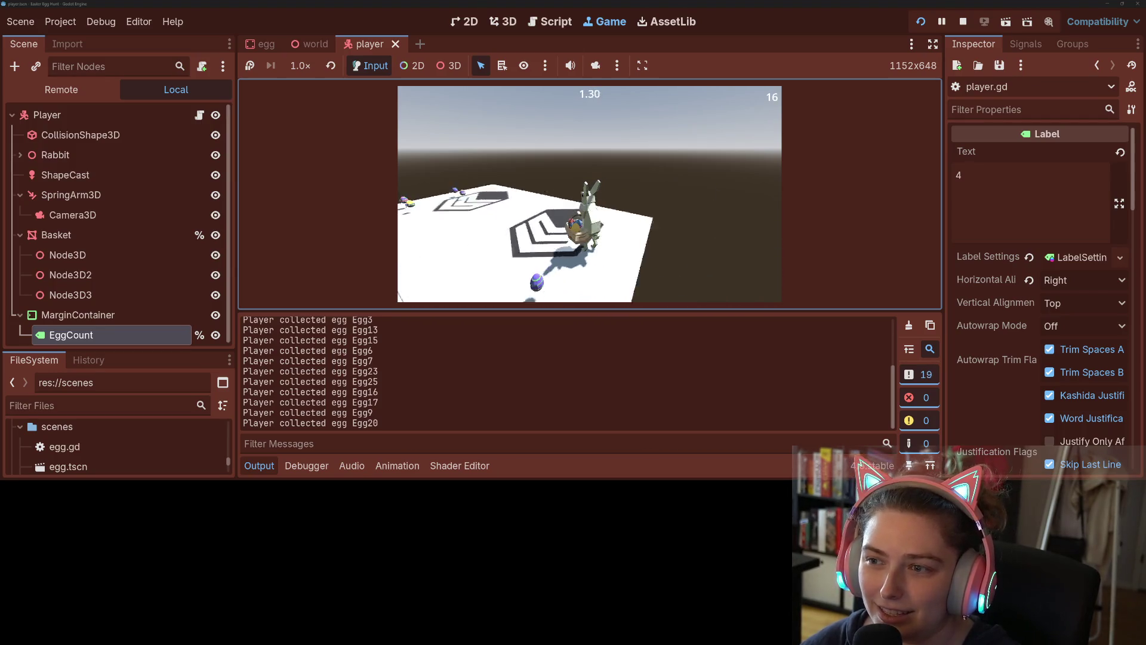
{"action": "key", "text": "w"}
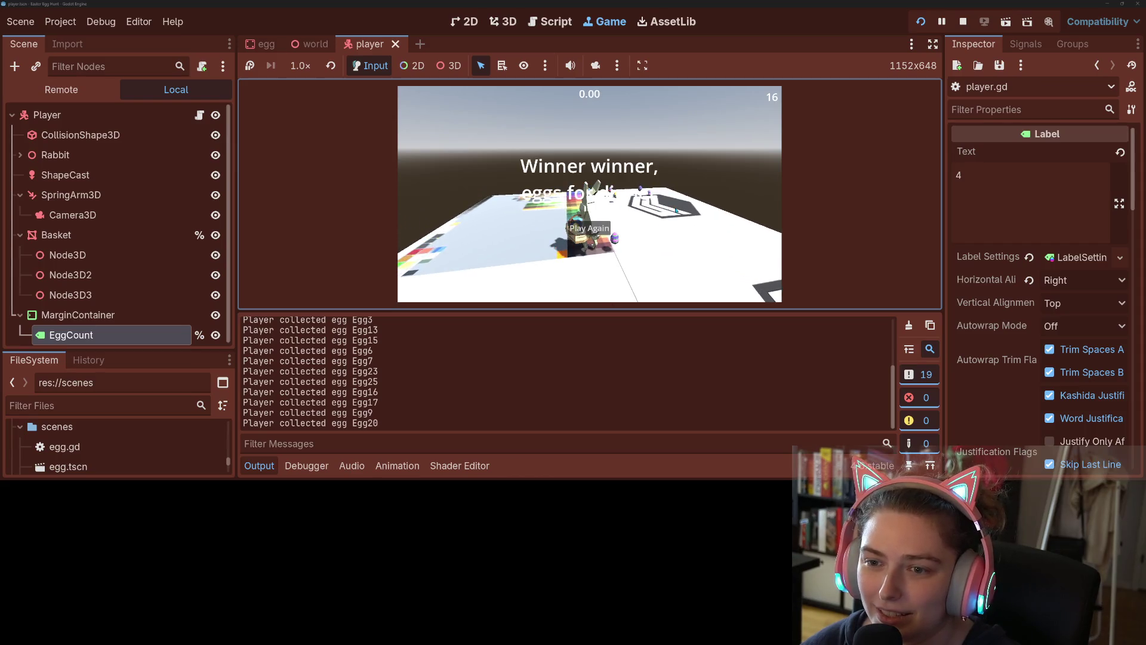
{"action": "left_click", "coordinate": [589, 228]}
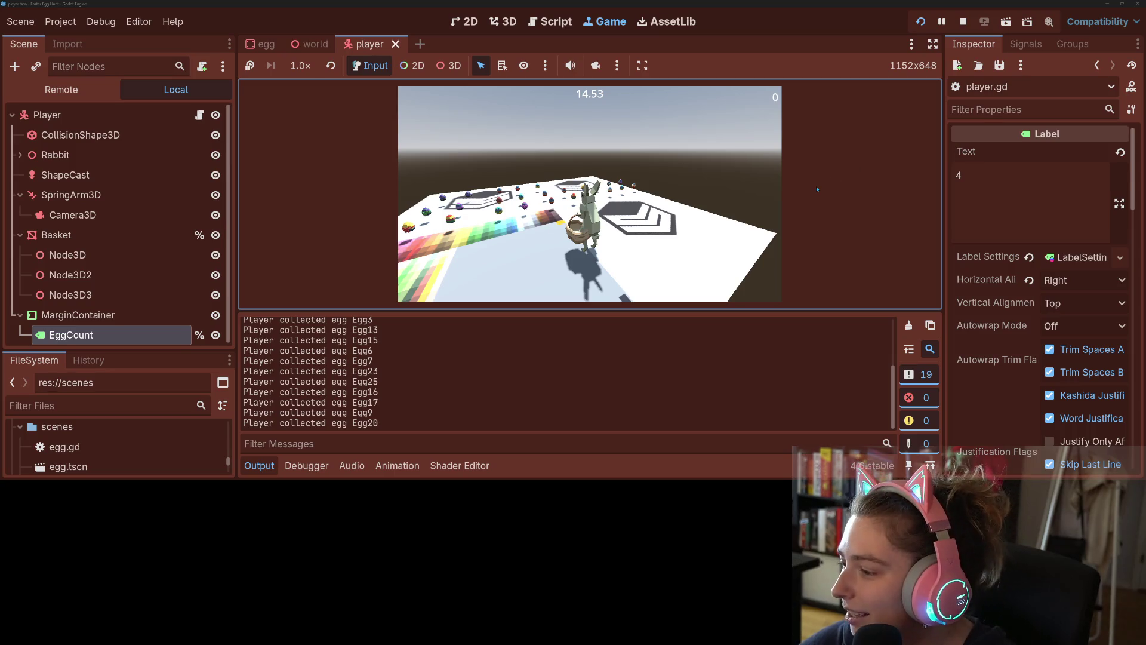
{"action": "key", "text": "F8"}
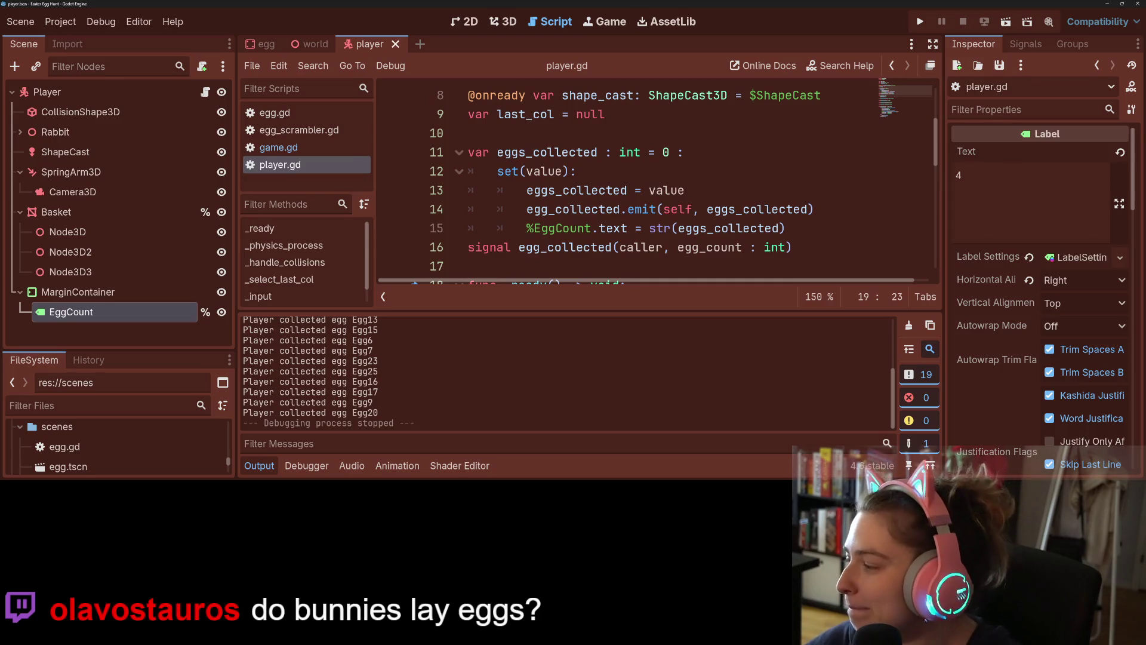
- In GitHub Desktop, enter the commit summary 'adds UI showing egg count and timer' for the four changed files
{"action": "key", "text": "alt+Tab"}
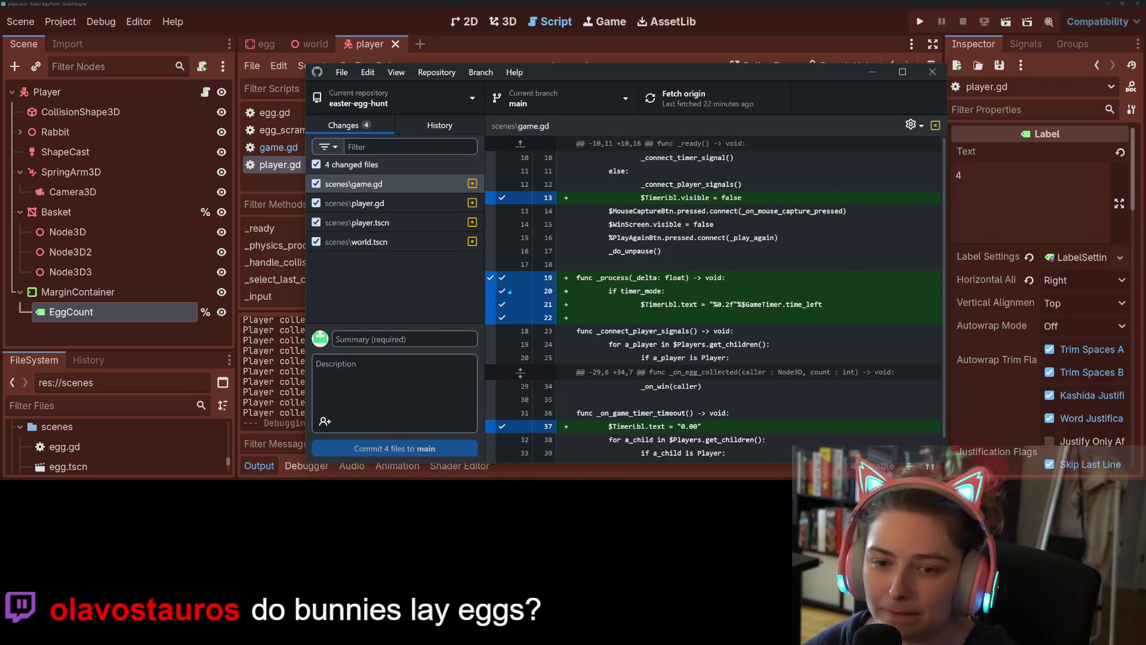
{"action": "type", "text": "adds"}
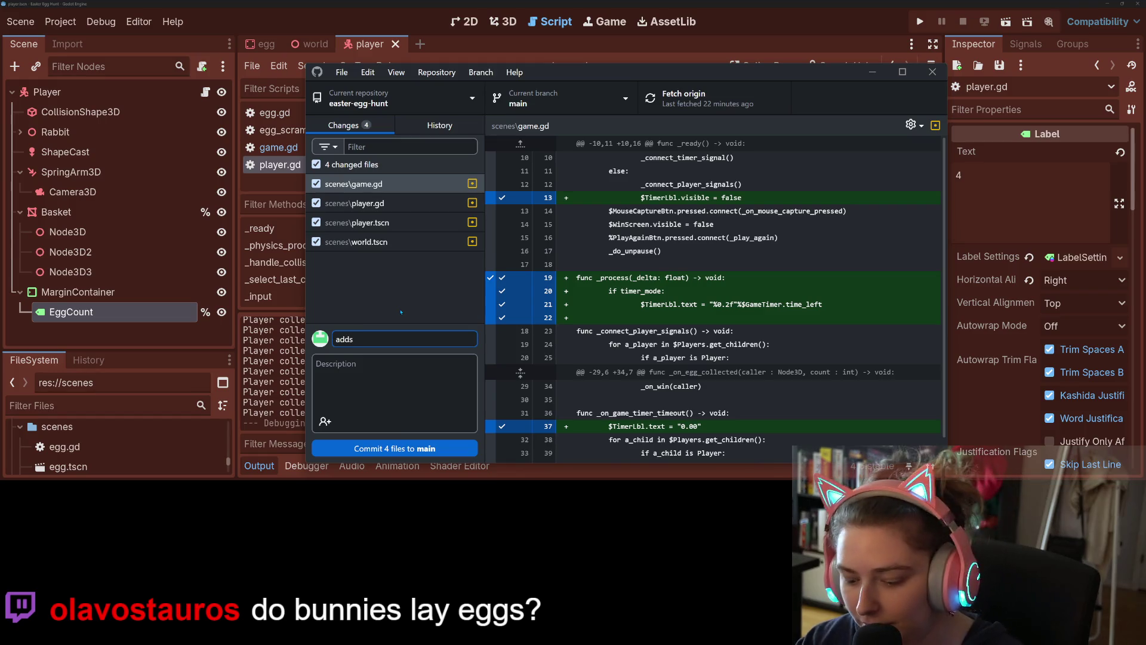
{"action": "type", "text": " UI showing egg count and"}
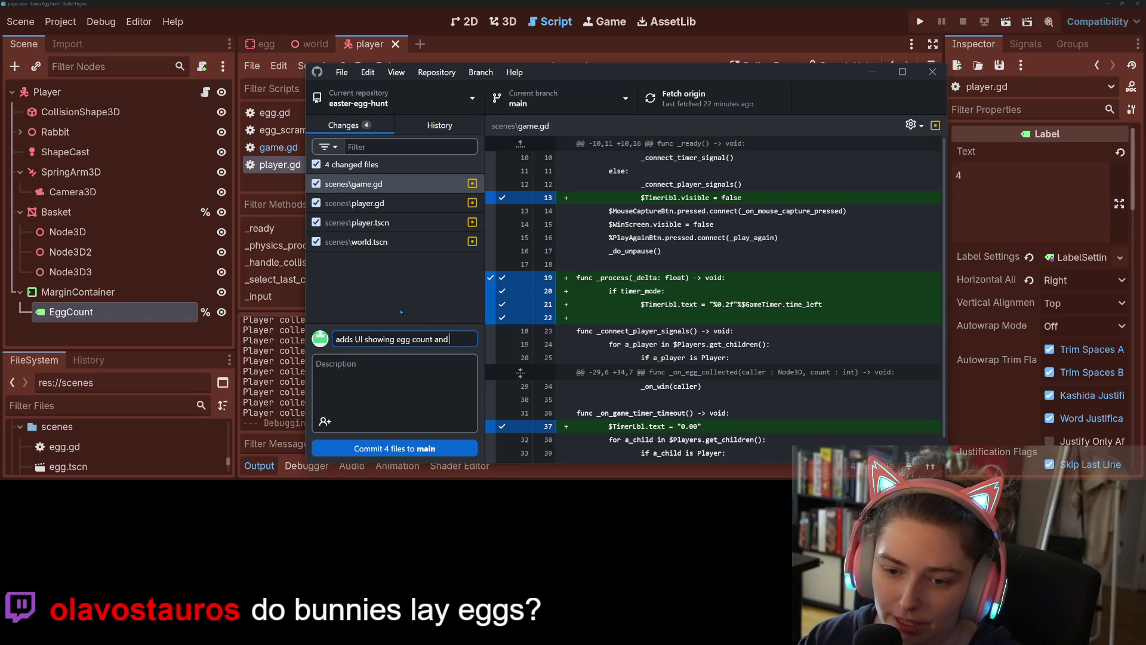
{"action": "type", "text": " timer"}
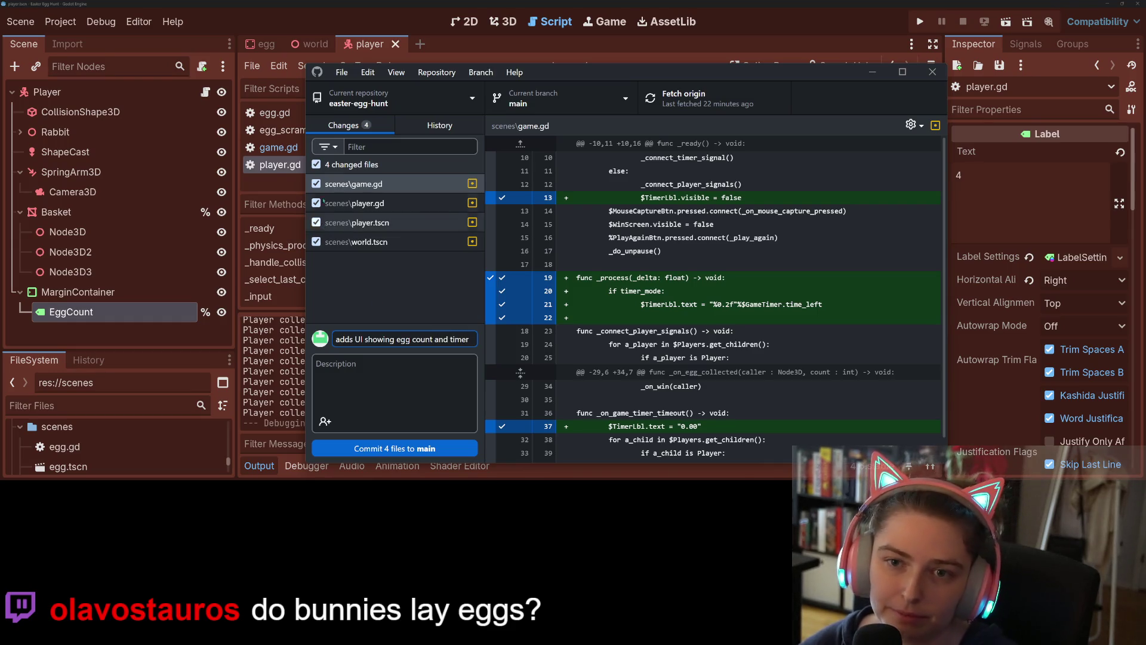
{"action": "left_click", "coordinate": [179, 91]}
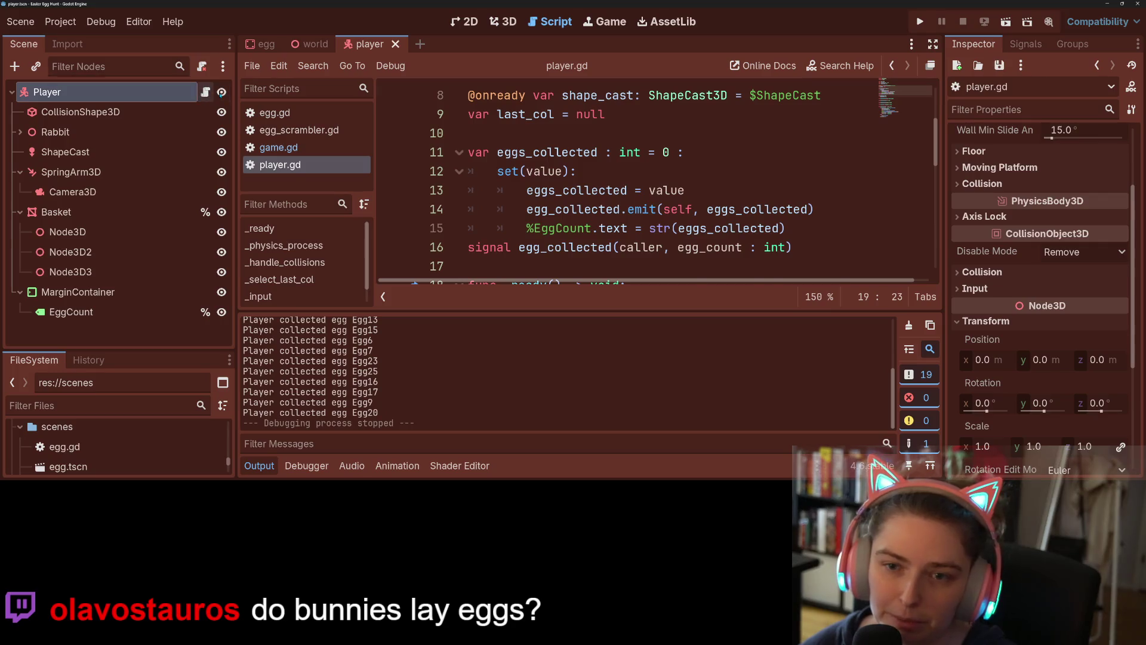
{"action": "scroll", "coordinate": [537, 236], "scroll_direction": "up", "scroll_amount": 3}
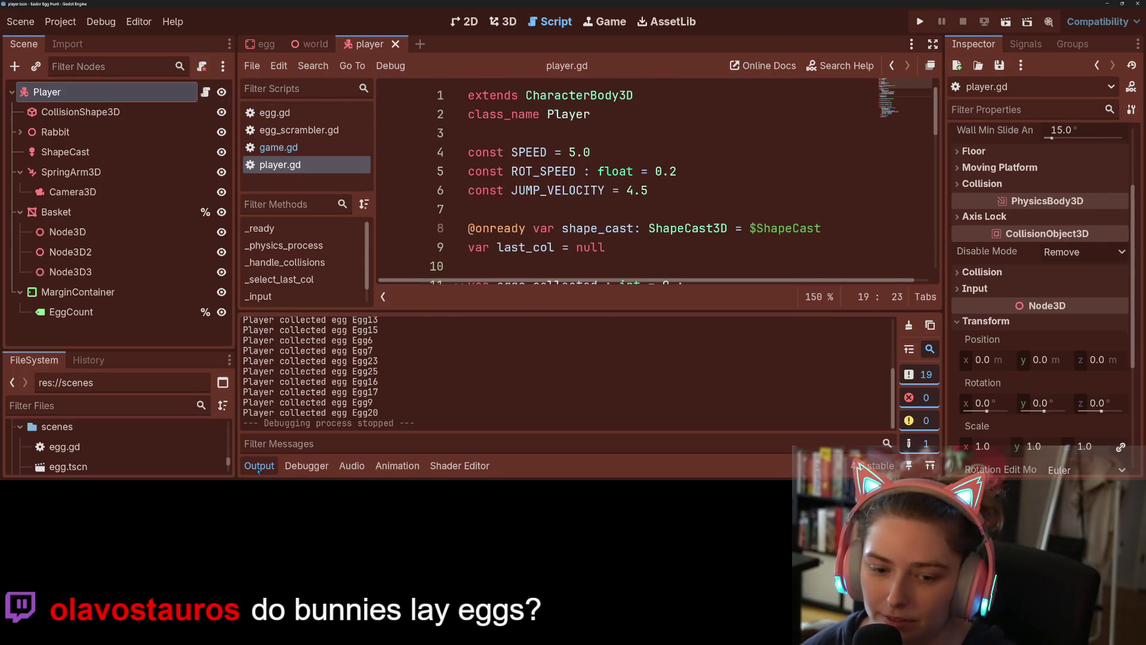
{"action": "key", "text": "ctrl+j"}
{"action": "left_click", "coordinate": [601, 267]}
{"action": "scroll", "coordinate": [602, 268], "scroll_direction": "down", "scroll_amount": 3}
{"action": "scroll", "coordinate": [602, 268], "scroll_direction": "up", "scroll_amount": 3}
{"action": "left_click", "coordinate": [654, 251]}
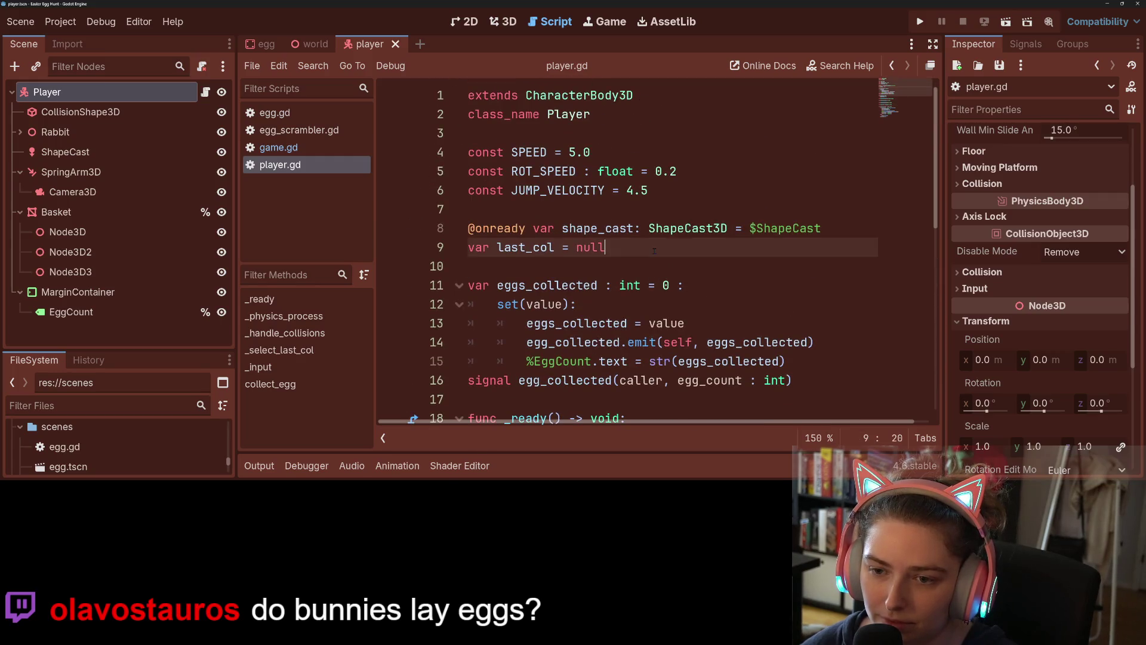
{"action": "key", "text": "Return"}
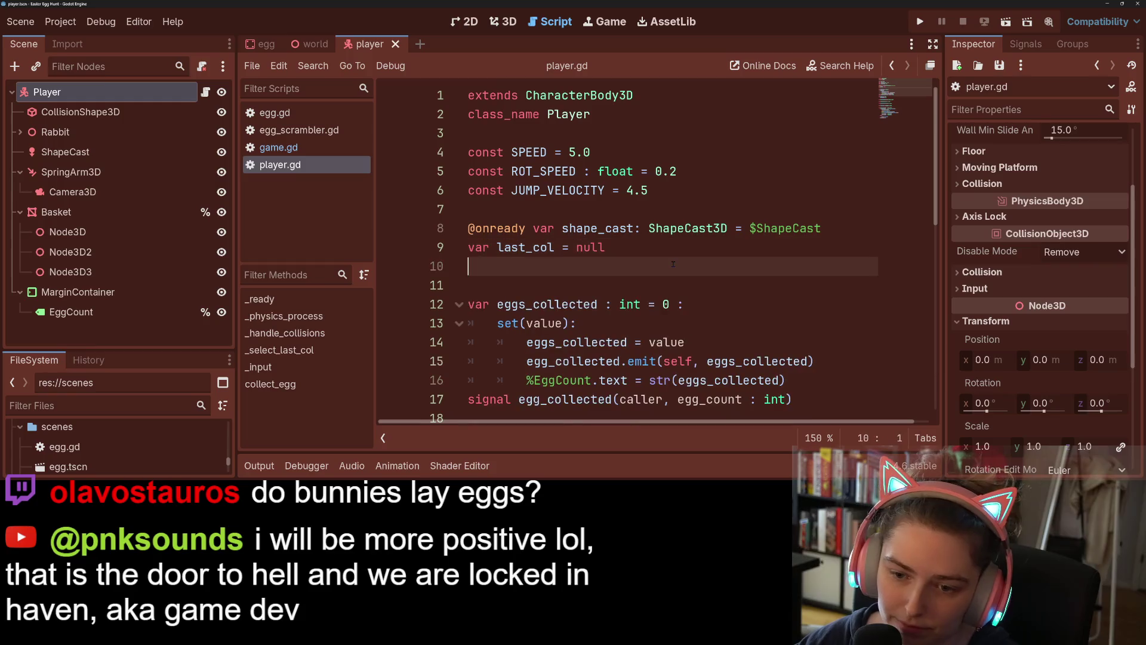
{"action": "key", "text": "BackSpace"}
{"action": "key", "text": "Down"}
{"action": "key", "text": "Down"}
{"action": "key", "text": "Down"}
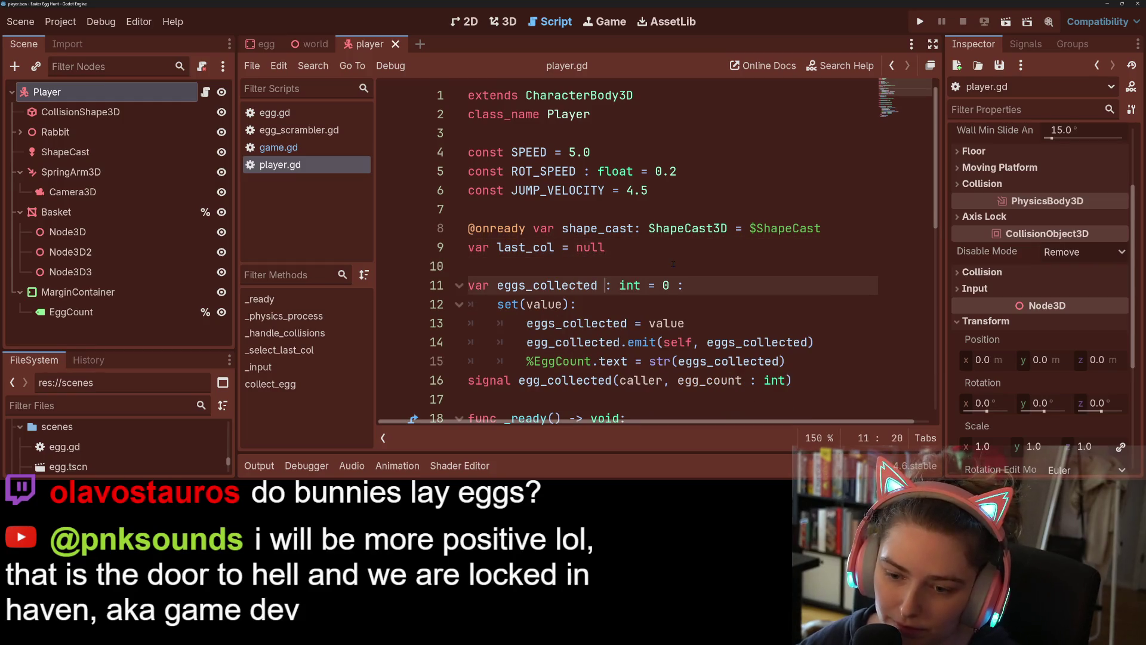
{"action": "key", "text": "ctrl+shift+Return"}
{"action": "key", "text": "ctrl+shift+Return"}
{"action": "type", "text": "@export var "}
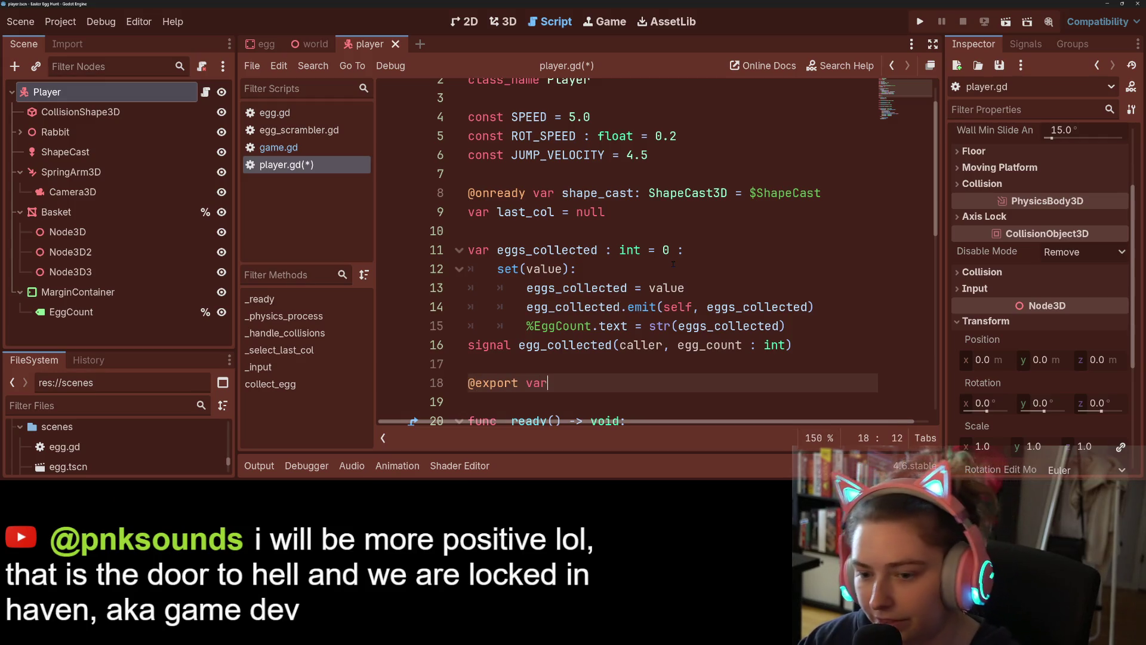
{"action": "type", "text": "show_egg_cou"}
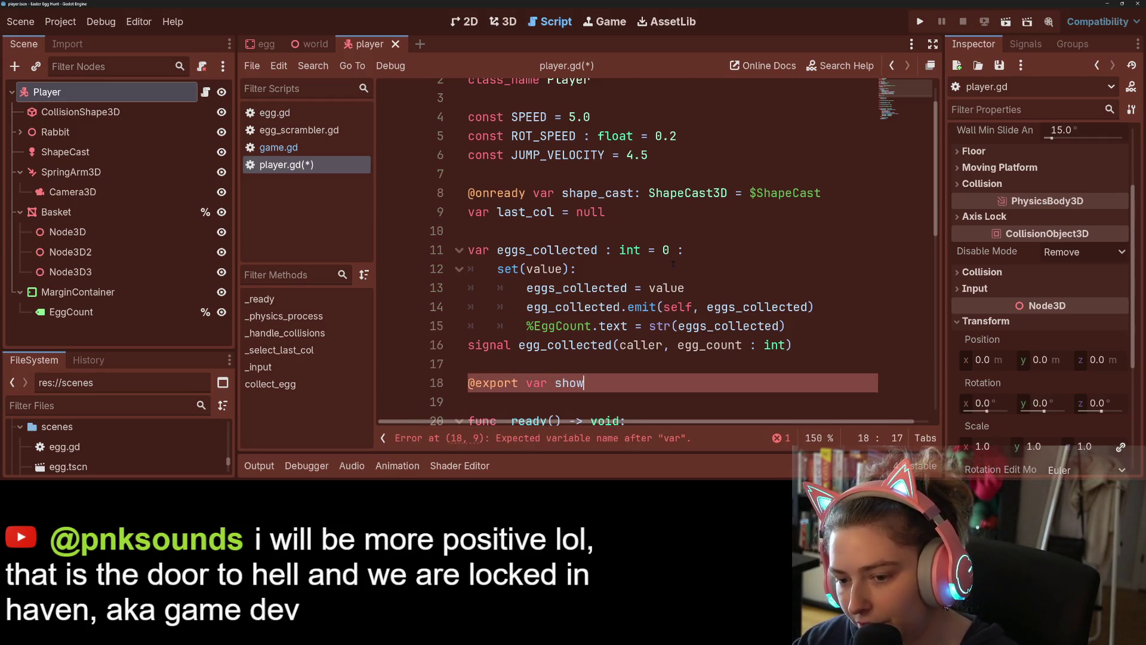
{"action": "type", "text": "nt : b"}
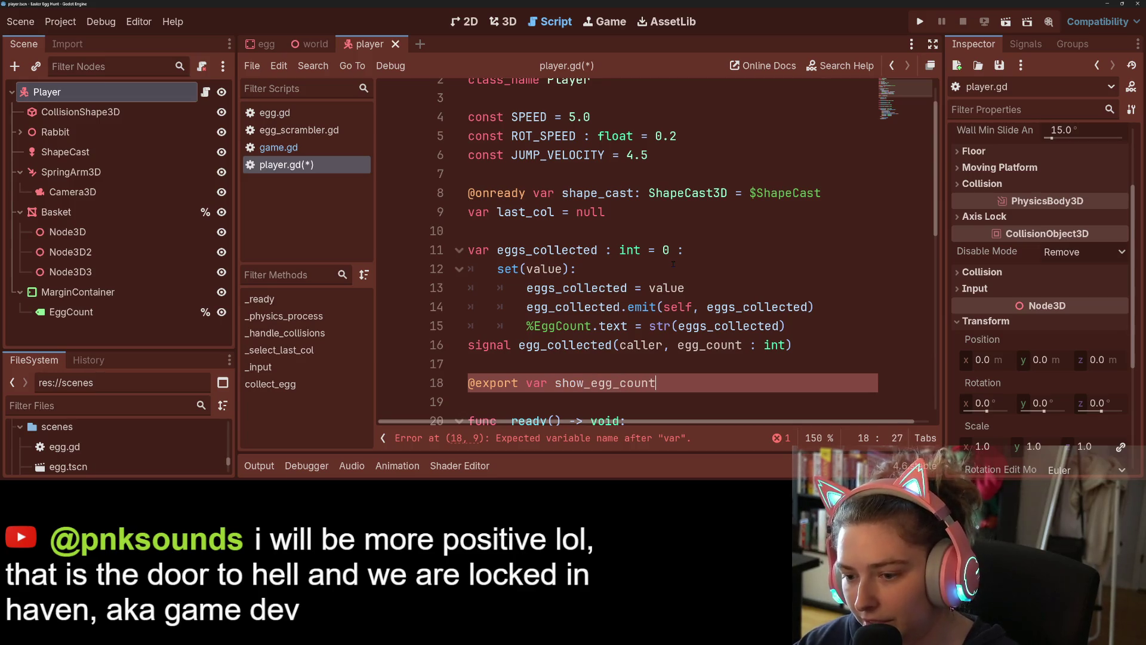
{"action": "type", "text": "ool = true"}
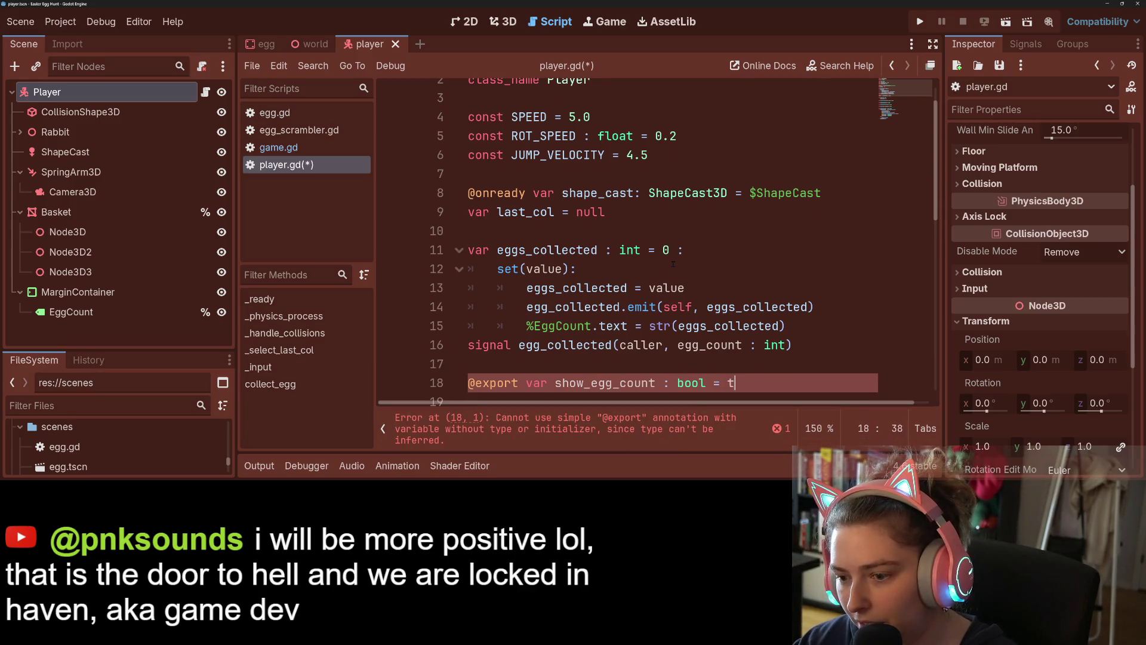
- In _ready, set %EggCount.visible to false when show_egg_count is off, and save
{"action": "scroll", "coordinate": [710, 269], "scroll_direction": "down", "scroll_amount": 3}
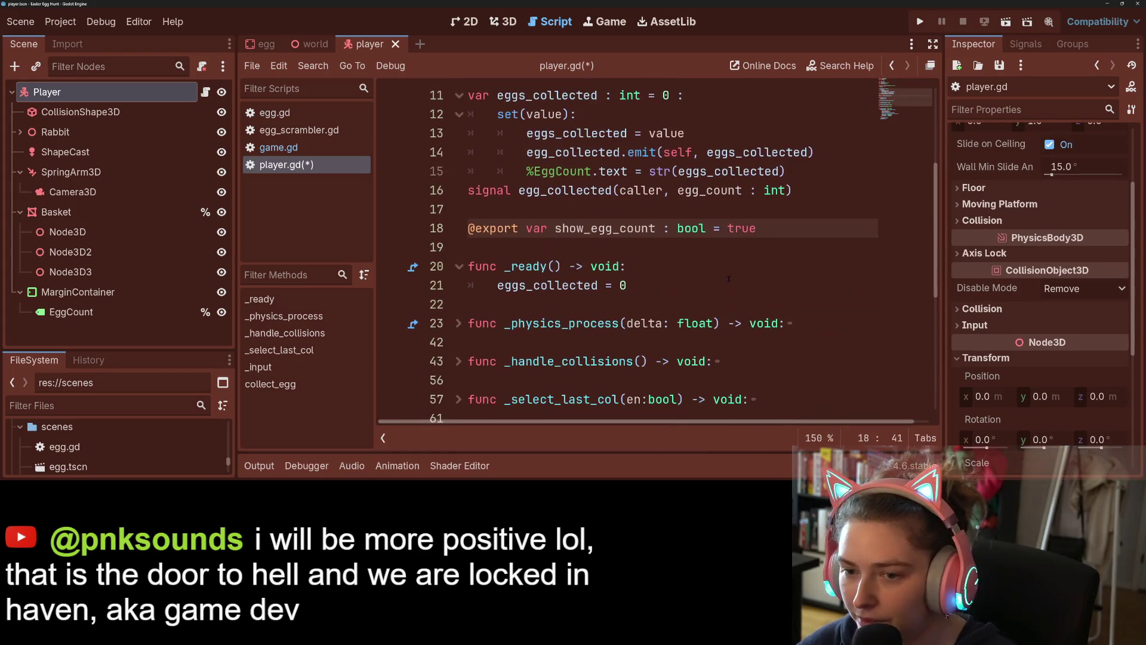
{"action": "double_click", "coordinate": [582, 228]}
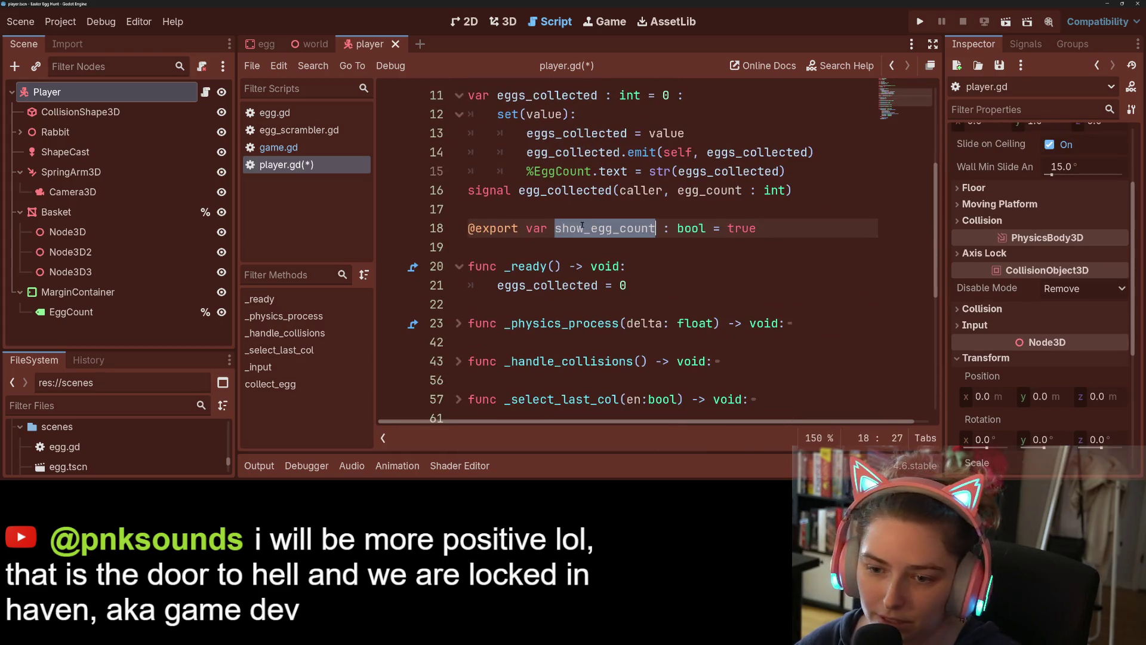
{"action": "left_click", "coordinate": [637, 268]}
{"action": "key", "text": "Return"}
{"action": "type", "text": "if not show_egg_count:"}
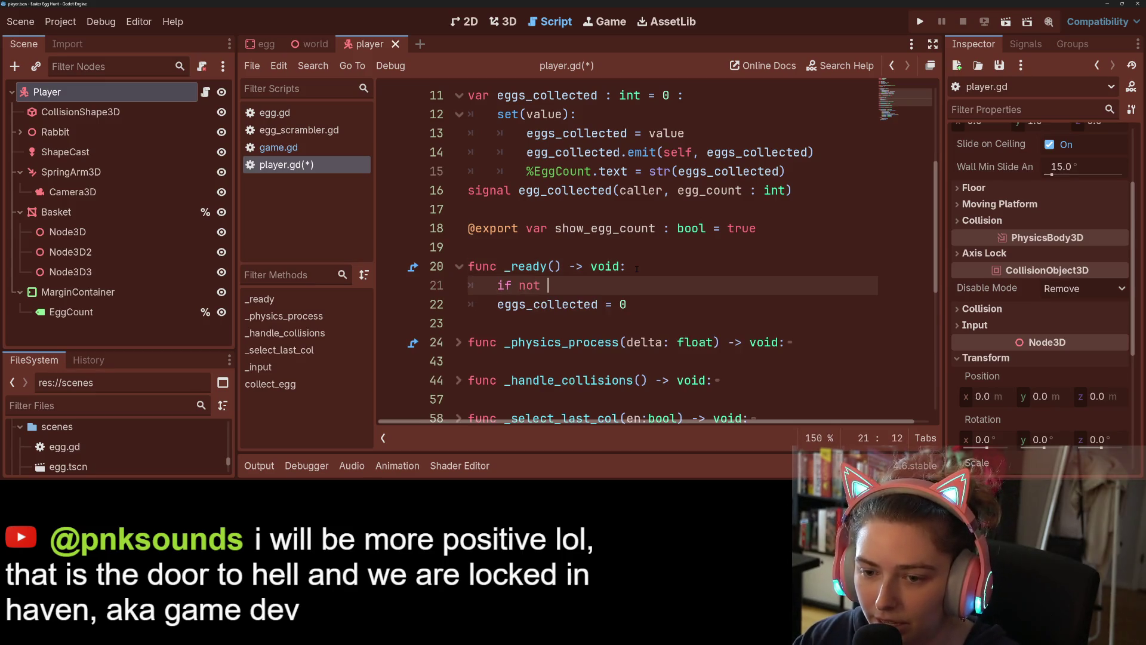
{"action": "key", "text": "Return"}
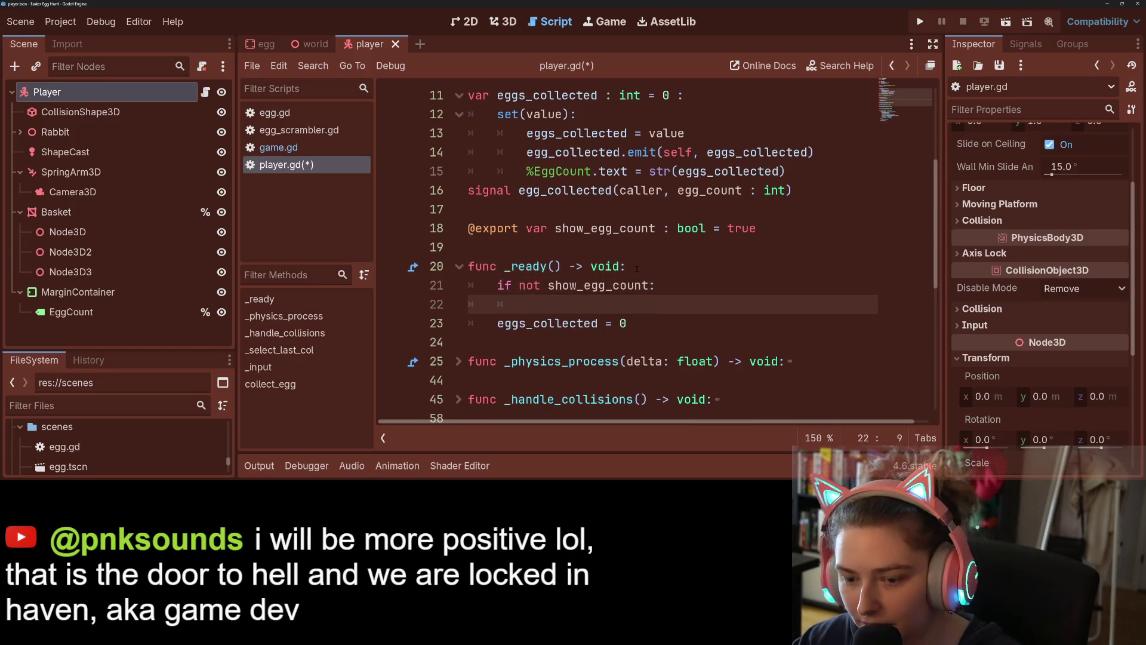
{"action": "type", "text": "%"}
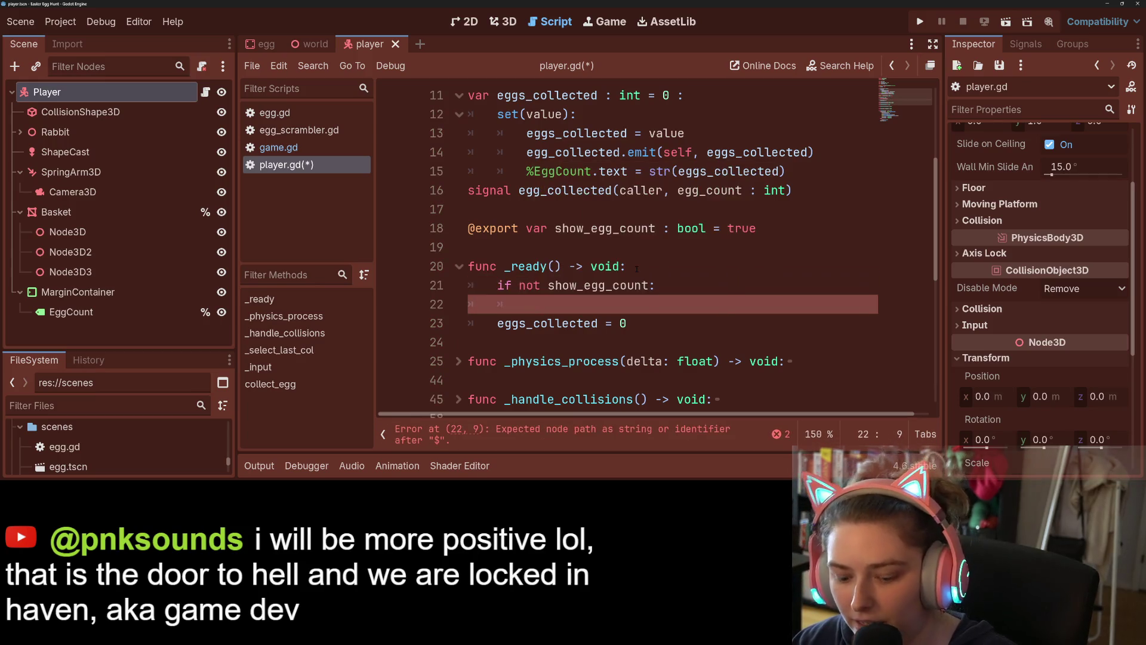
{"action": "type", "text": "EggCount.visib"}
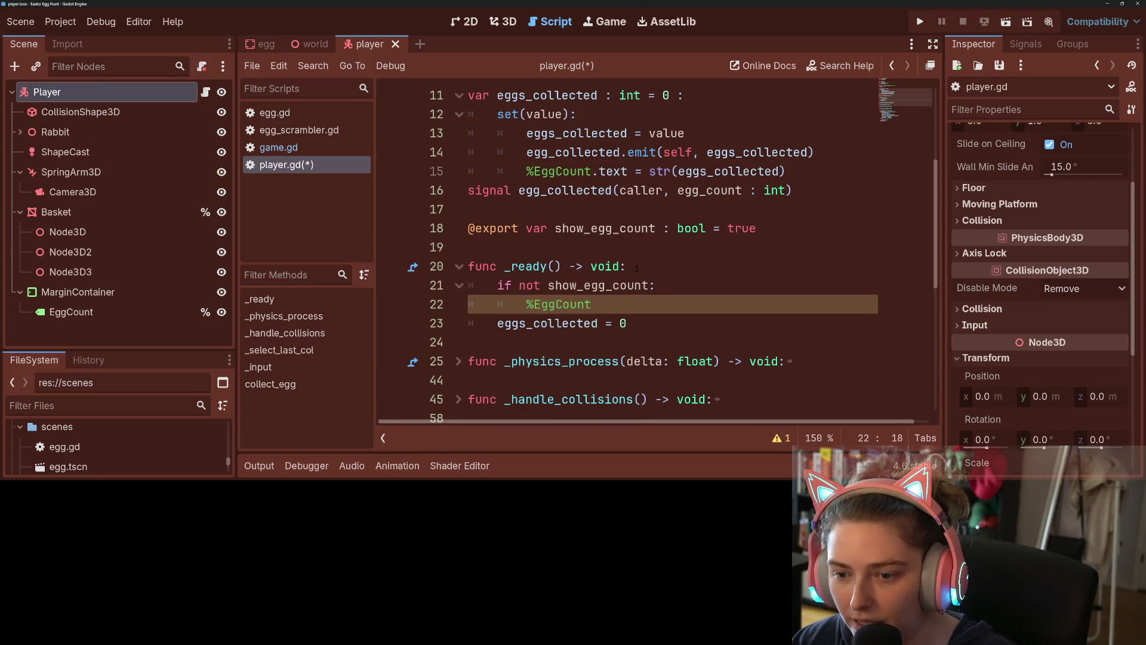
{"action": "type", "text": "le = false"}
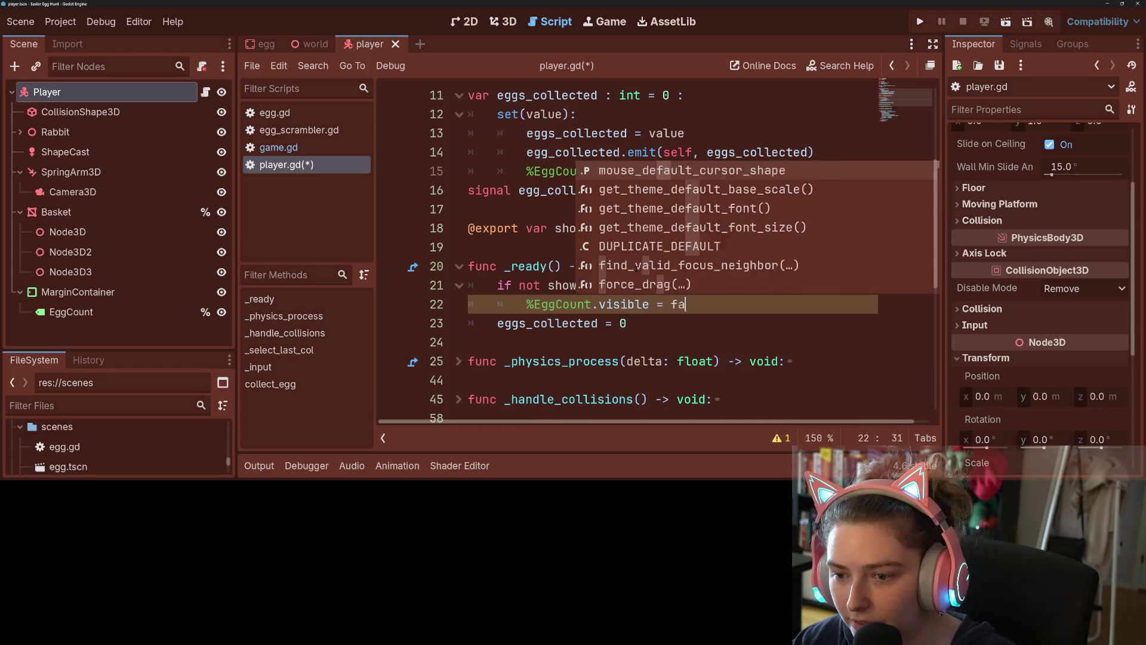
{"action": "key", "text": "ctrl+s"}
- Review the show_egg_count check and the collect_egg collision code, then go to GitHub Desktop
{"action": "left_click", "coordinate": [637, 268]}
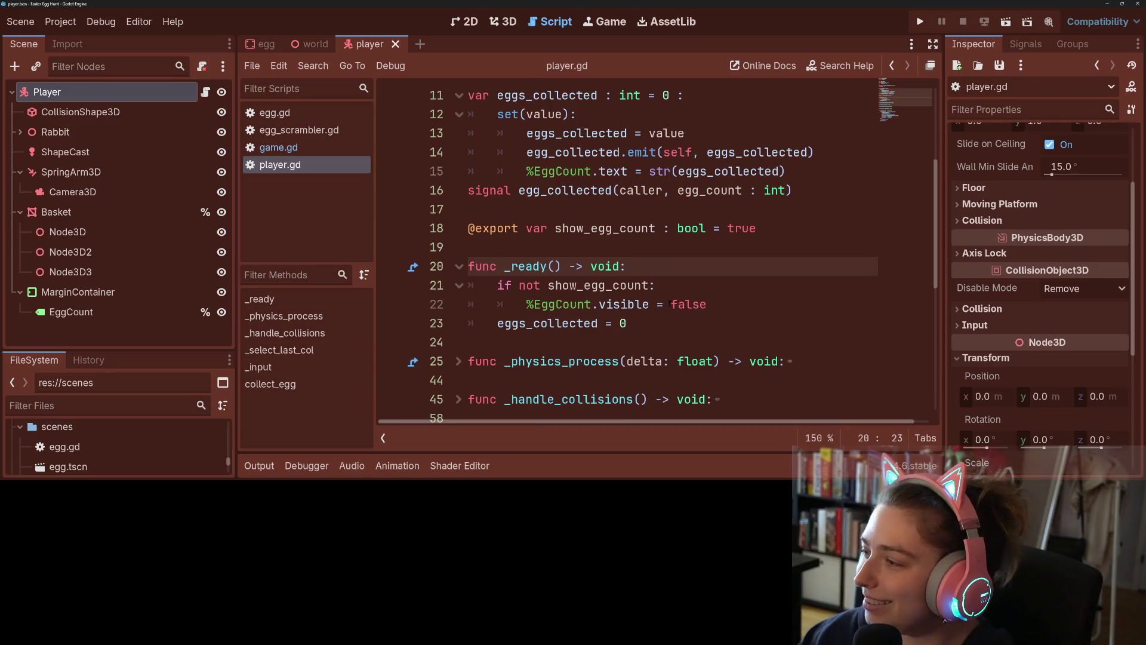
{"action": "left_click", "coordinate": [685, 287]}
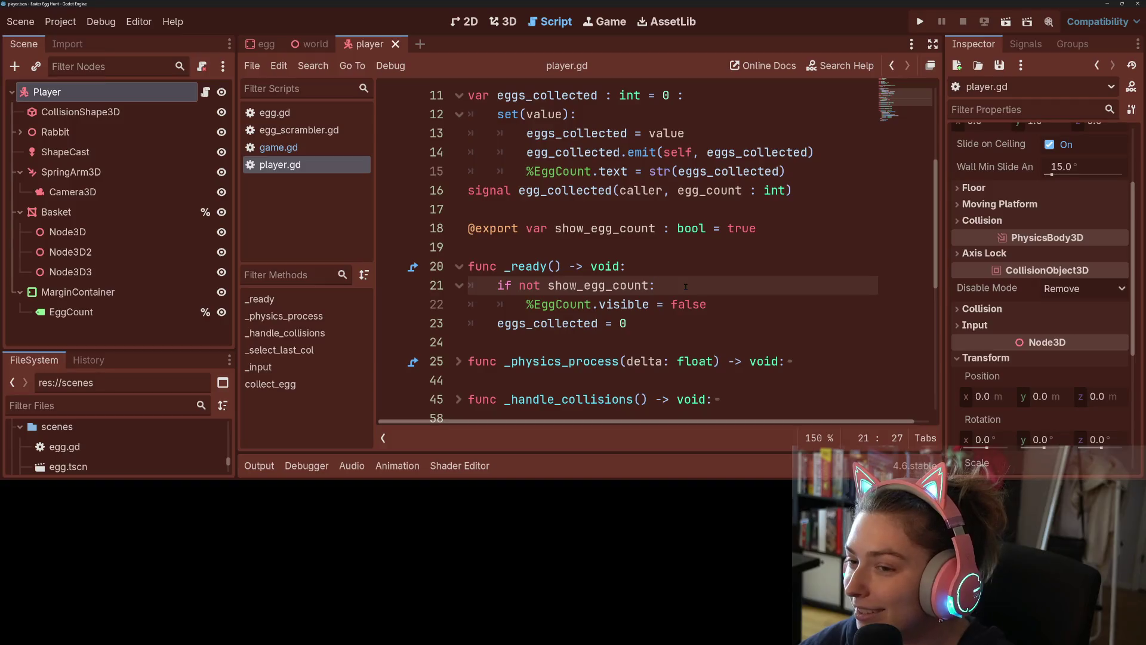
{"action": "scroll", "coordinate": [679, 279], "scroll_direction": "down", "scroll_amount": 5}
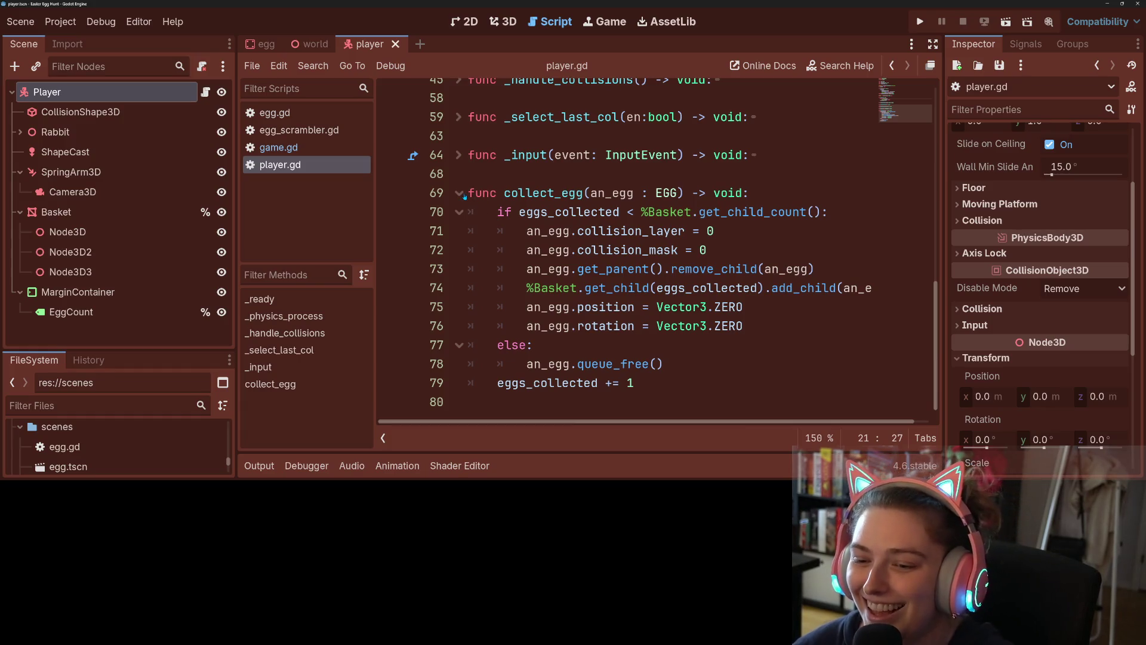
{"action": "left_click", "coordinate": [649, 231]}
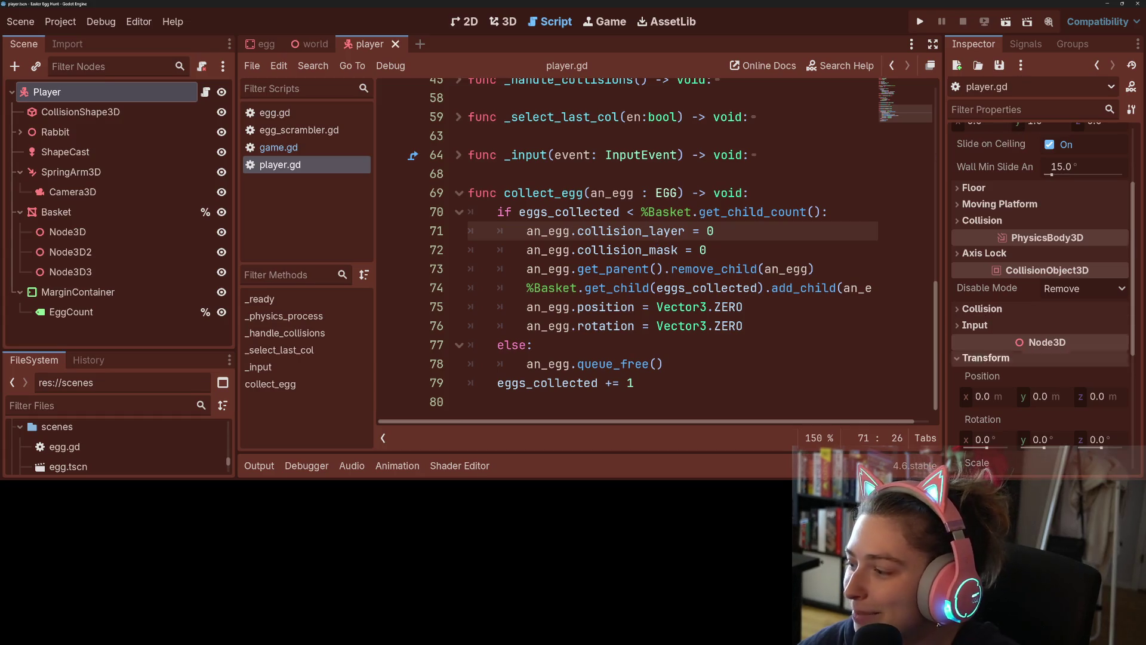
{"action": "key", "text": "alt+Tab"}
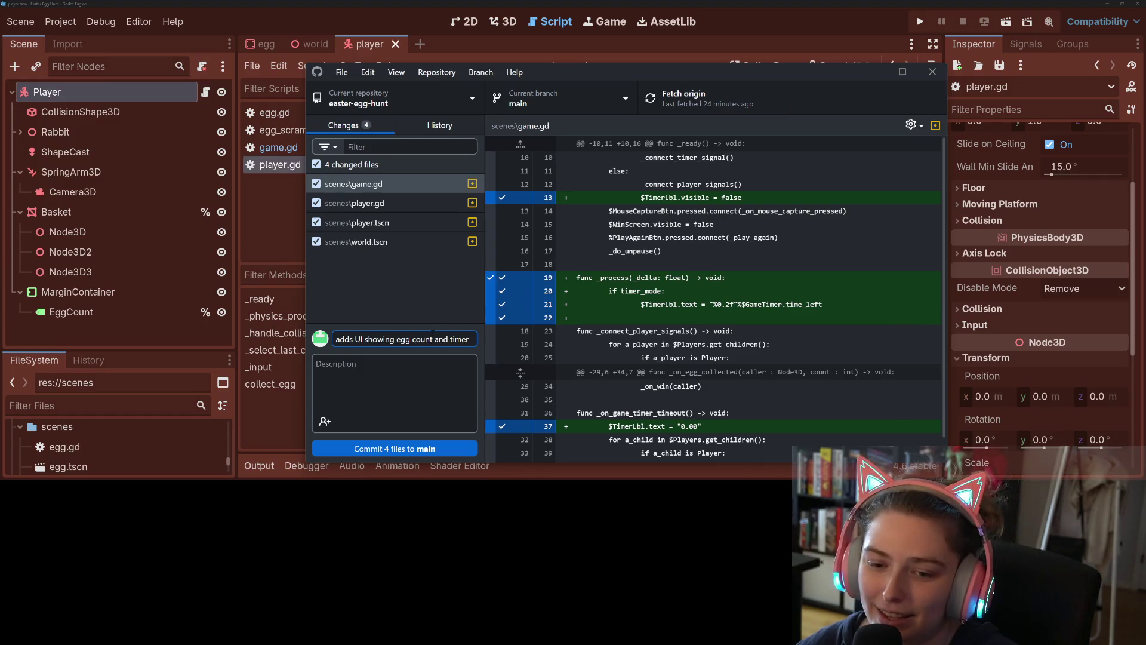
- Check the drafted commit summary, then go back to Godot and run the project
{"action": "left_click_drag", "start_coordinate": [377, 339], "coordinate": [480, 341]}
{"action": "left_click", "coordinate": [449, 339]}
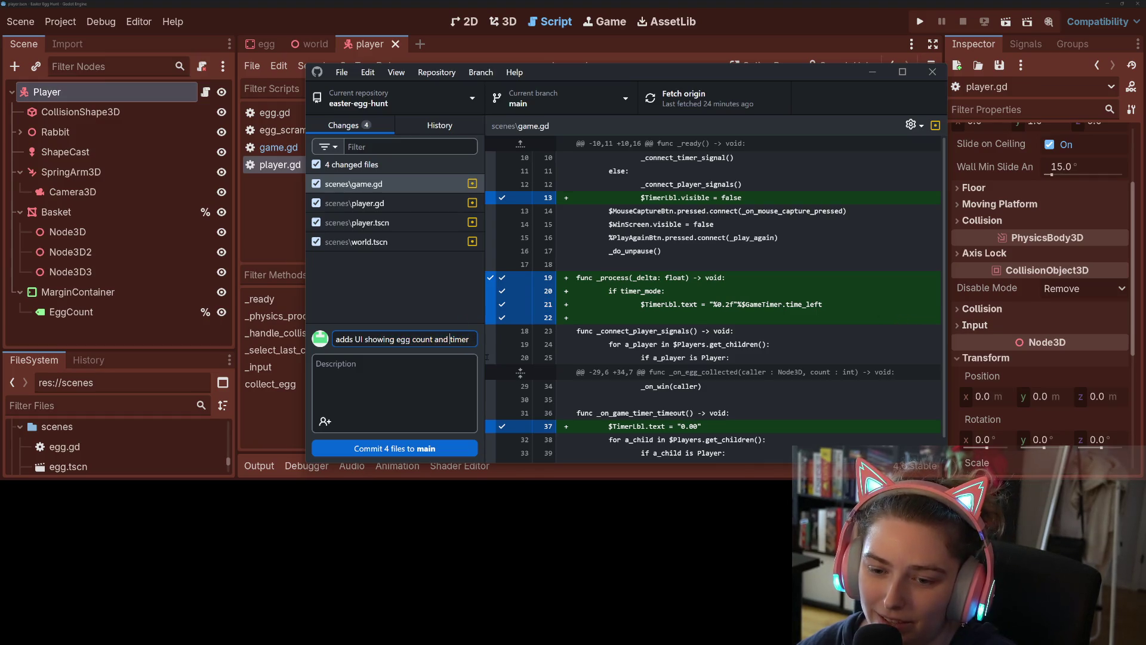
{"action": "left_click", "coordinate": [427, 448]}
{"action": "left_click", "coordinate": [920, 21]}
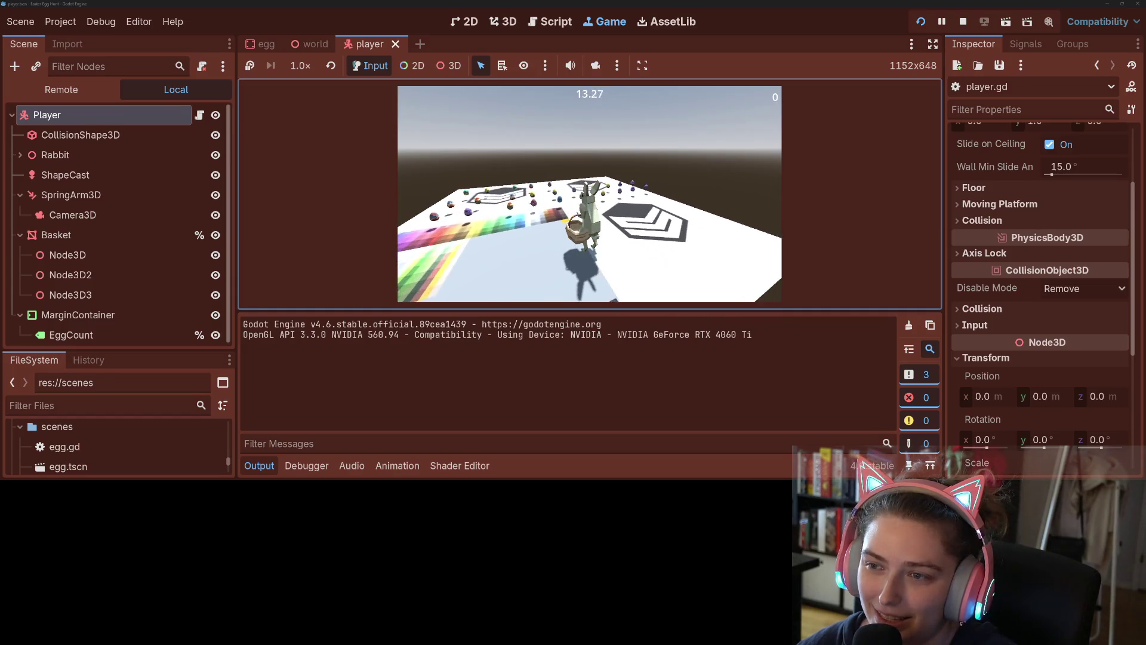
- Collect three eggs (Egg5, Egg14, Egg24) with the rabbit, then stop the game
{"action": "key", "text": "w"}
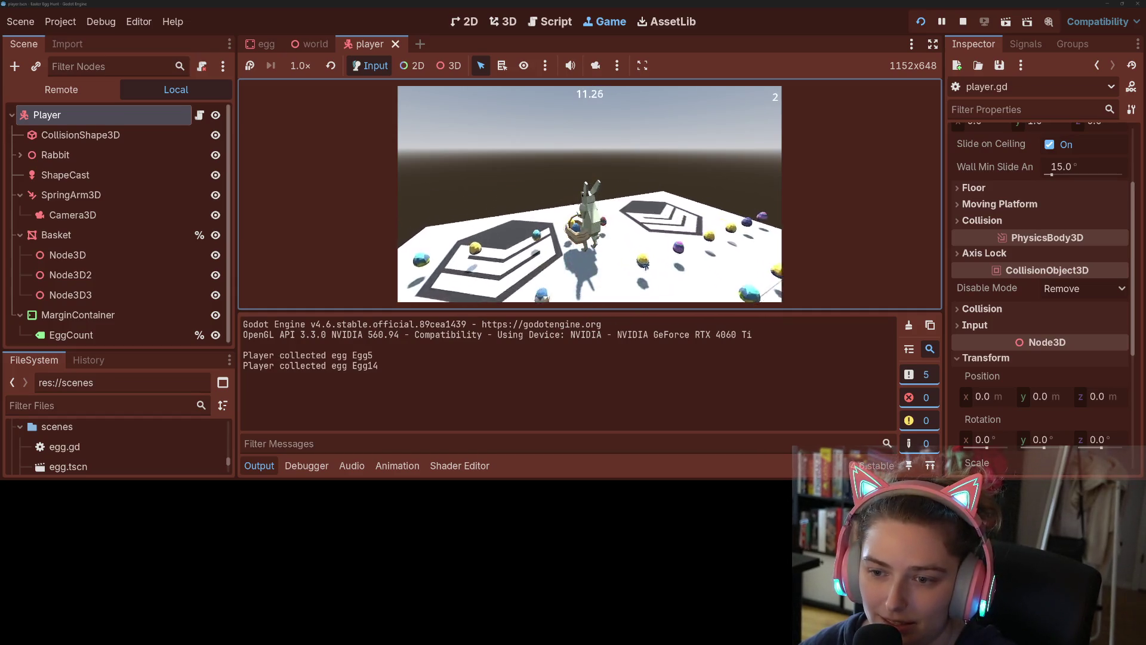
{"action": "key", "text": "w"}
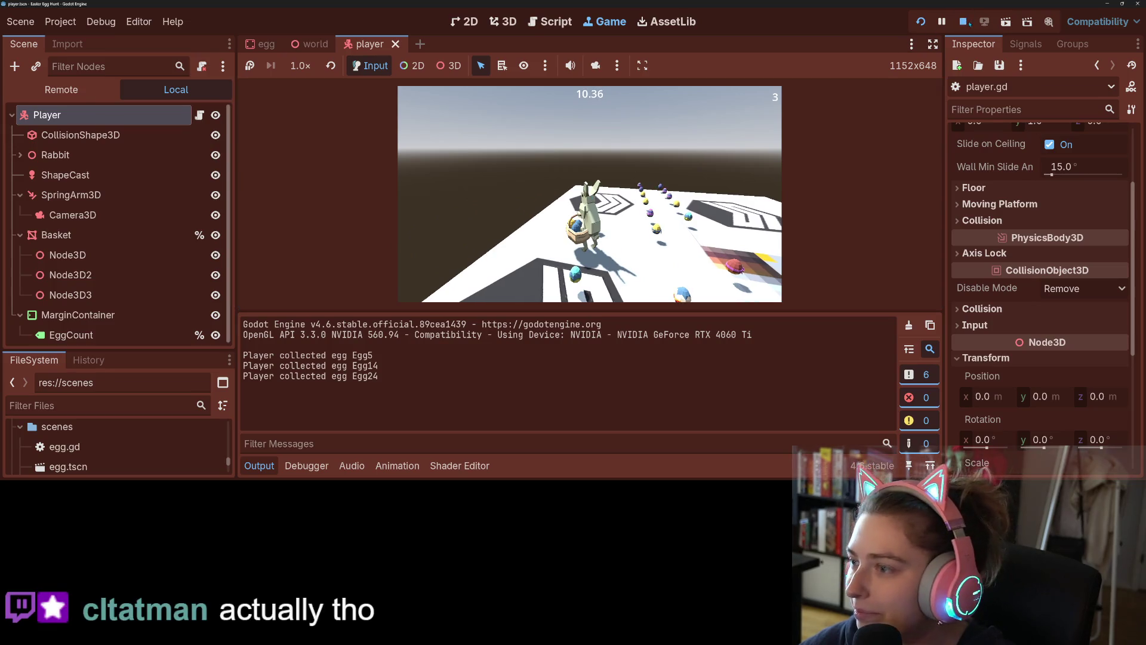
{"action": "left_click", "coordinate": [963, 22]}
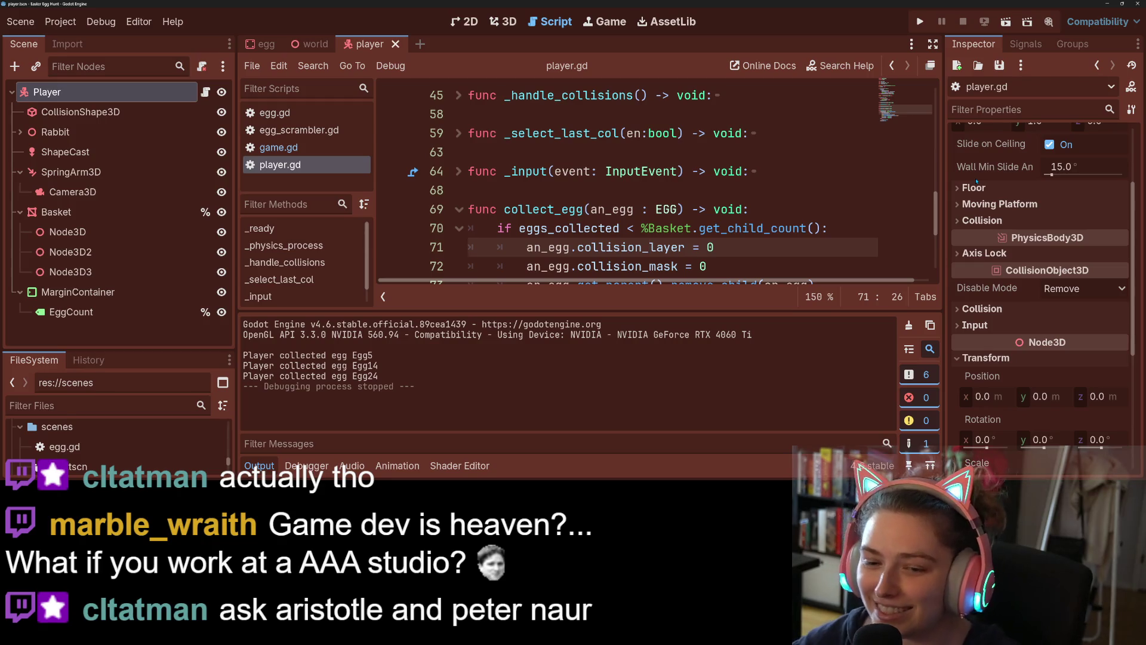
- Hide the output log, put the cursor on collect_egg's add_child line, then go to GitHub Desktop
{"action": "key", "text": "ctrl+j"}
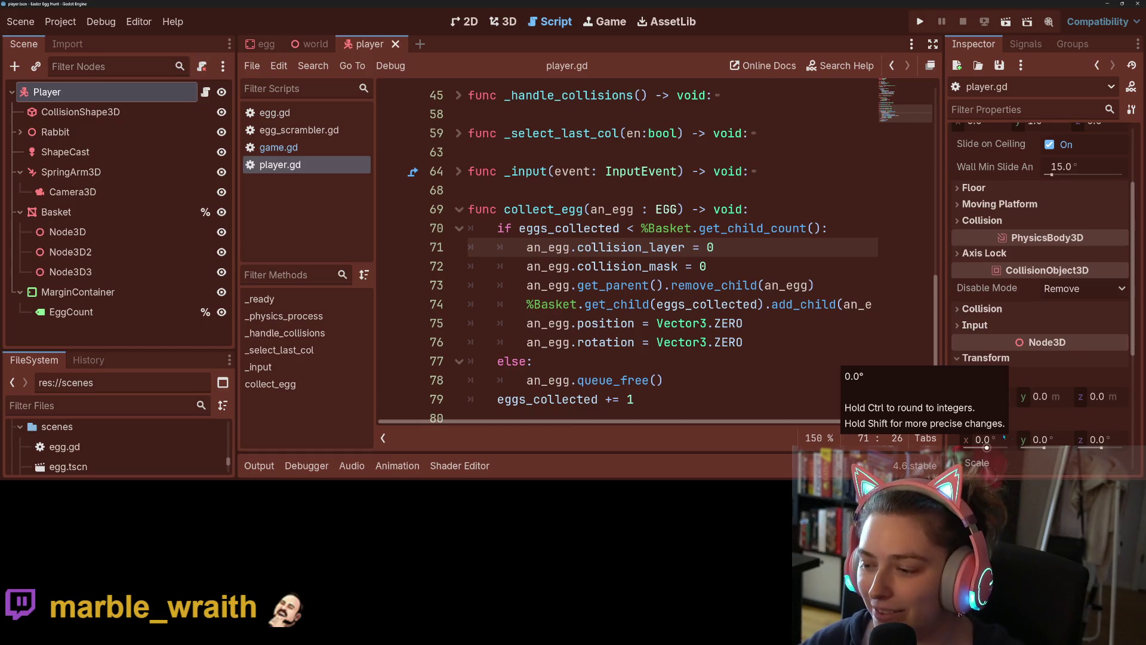
{"action": "left_click", "coordinate": [787, 304]}
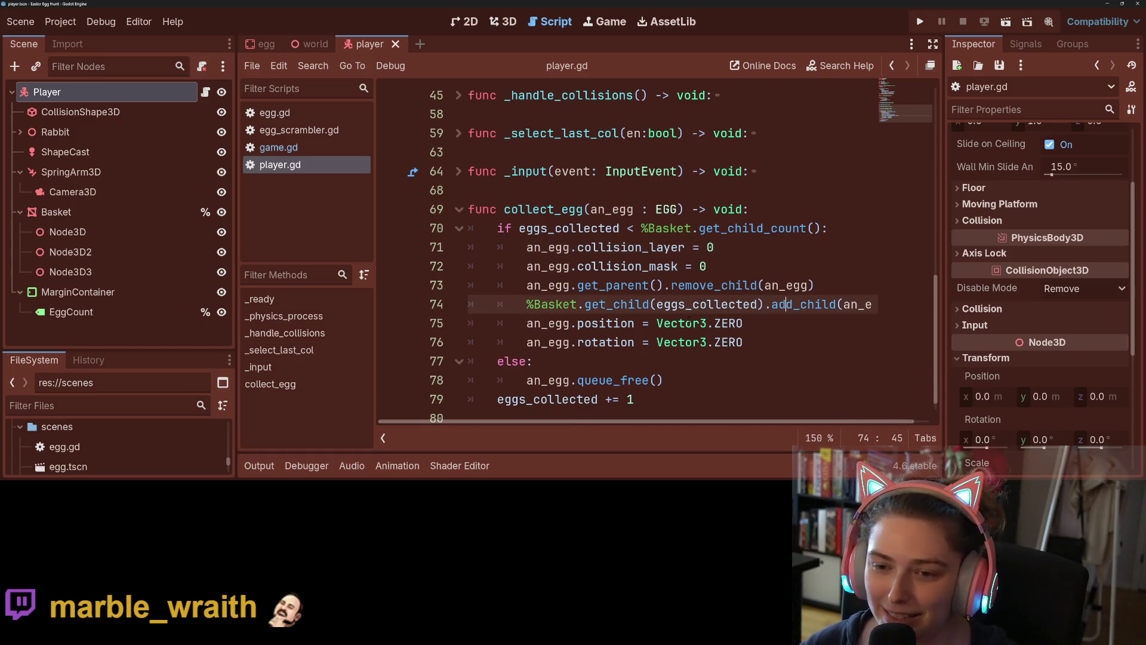
{"action": "key", "text": "alt+Tab"}
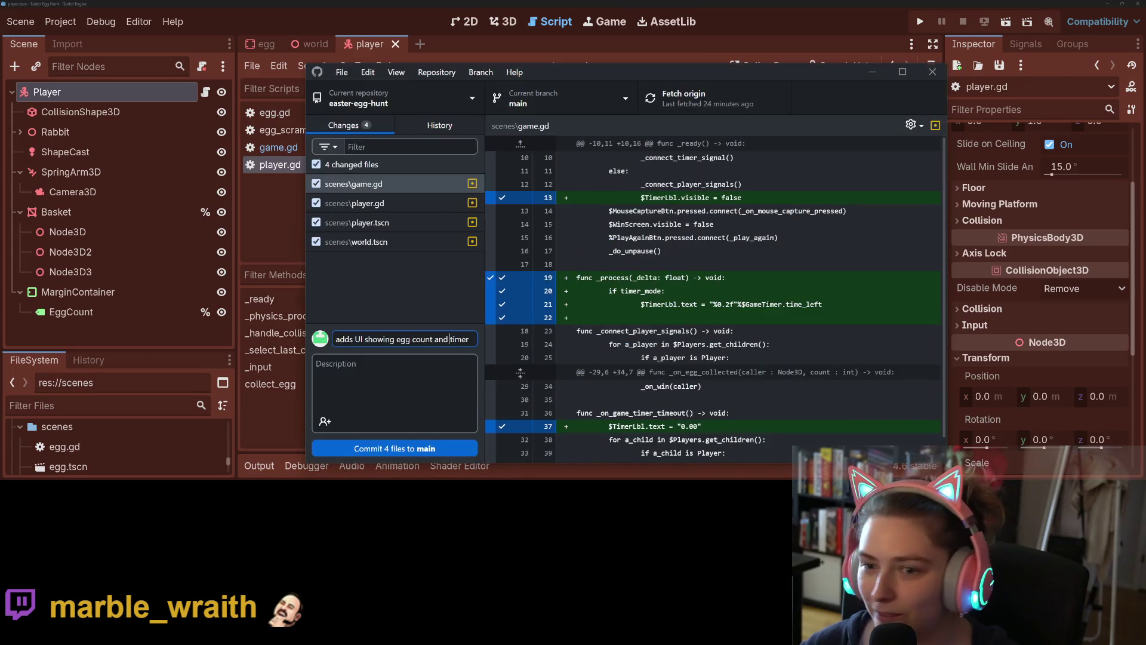
- Commit the four files as 'adds UI showing egg count and timer' and push to origin
{"action": "left_click_drag", "start_coordinate": [366, 339], "coordinate": [502, 342]}
{"action": "left_click", "coordinate": [395, 448]}
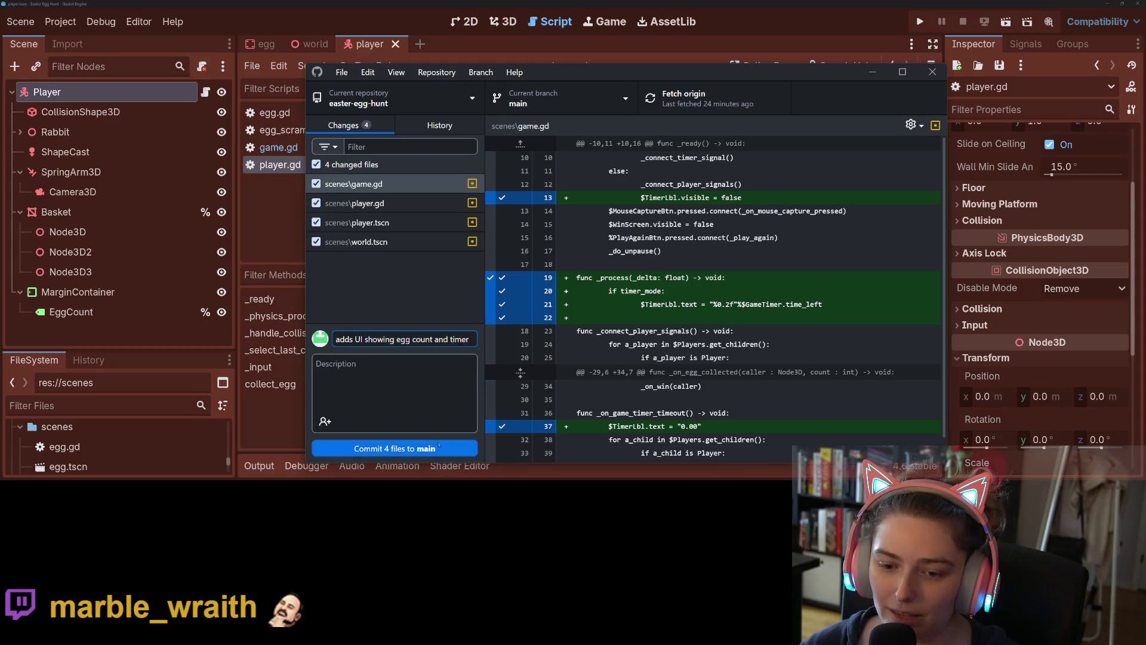
{"action": "left_click", "coordinate": [704, 99]}
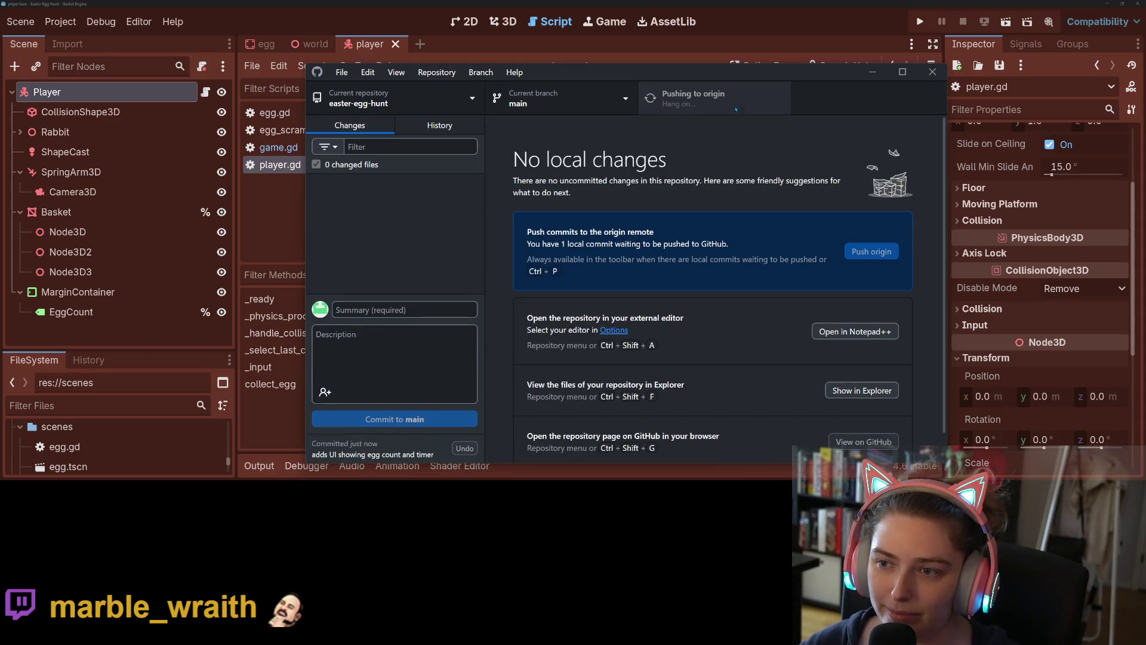
{"action": "left_click", "coordinate": [872, 72]}
{"action": "left_click", "coordinate": [310, 43]}
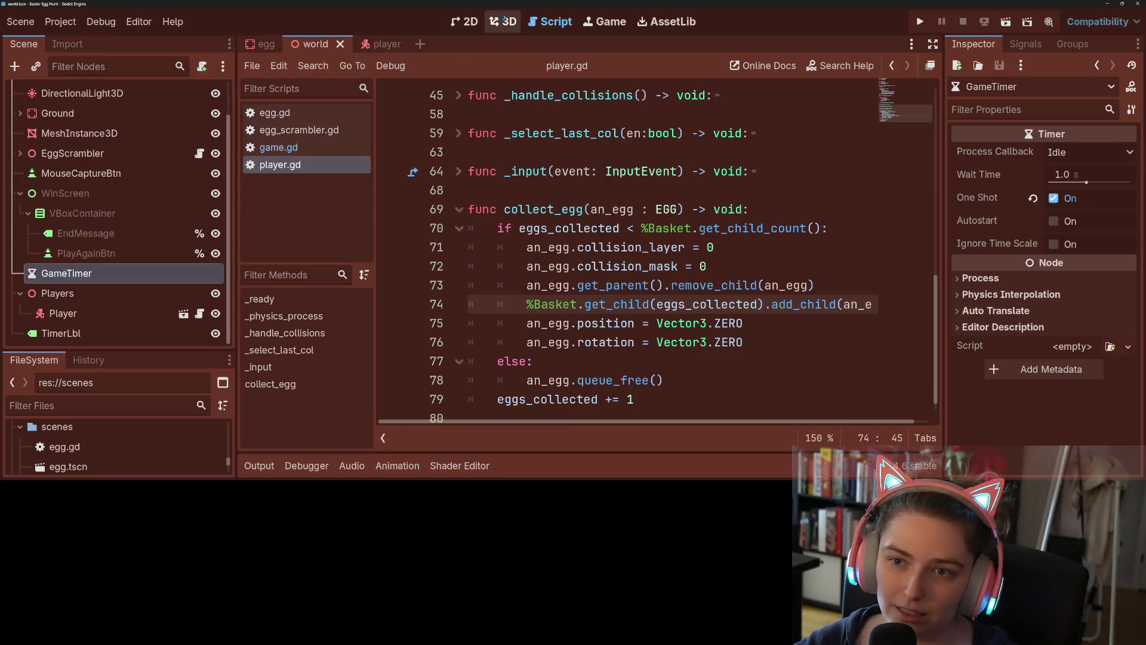
- Duplicate the Player as Player2, place it beside the first player, and save the world scene
{"action": "left_click", "coordinate": [501, 21]}
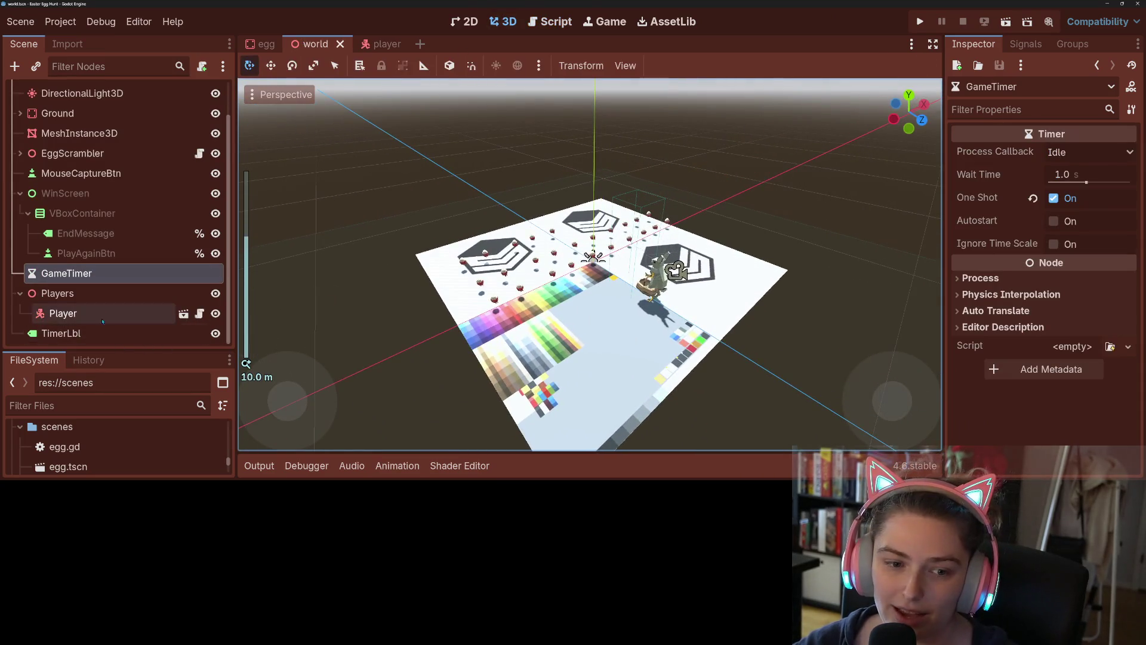
{"action": "left_click", "coordinate": [173, 313]}
{"action": "key", "text": "ctrl+d"}
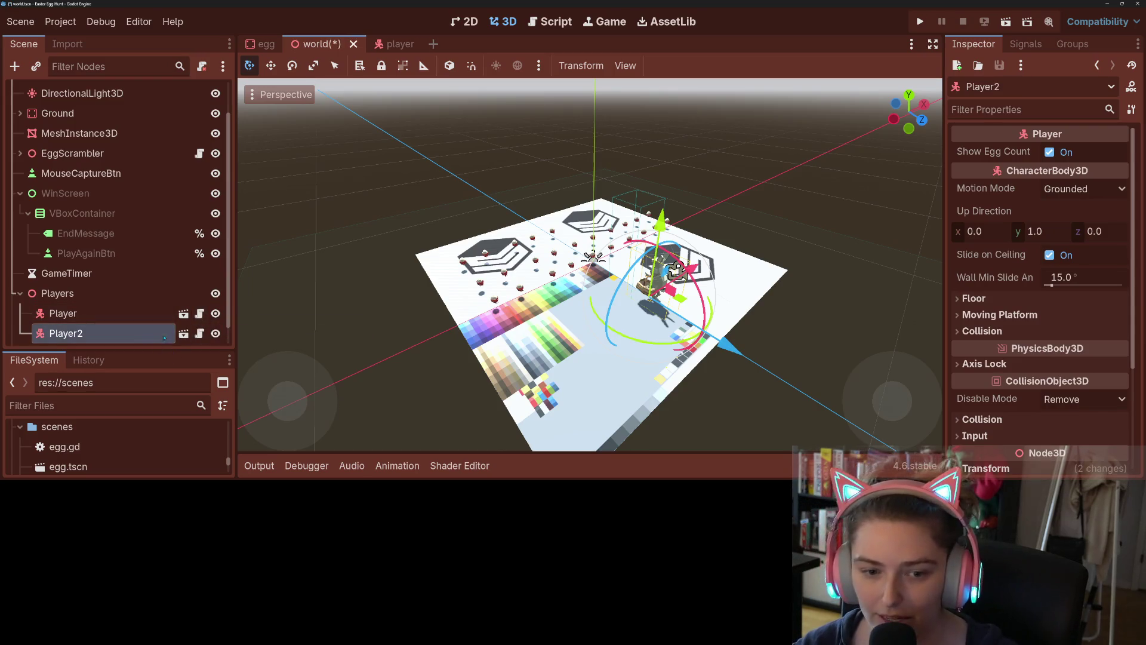
{"action": "left_click_drag", "start_coordinate": [670, 290], "coordinate": [726, 254]}
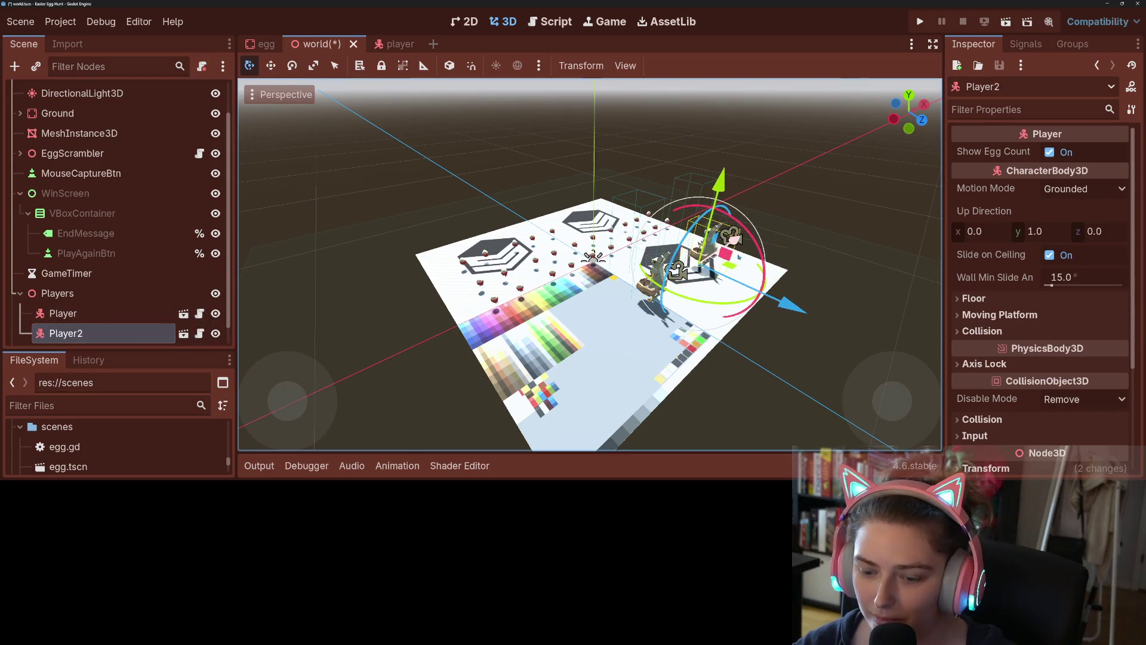
{"action": "key", "text": "ctrl+s"}
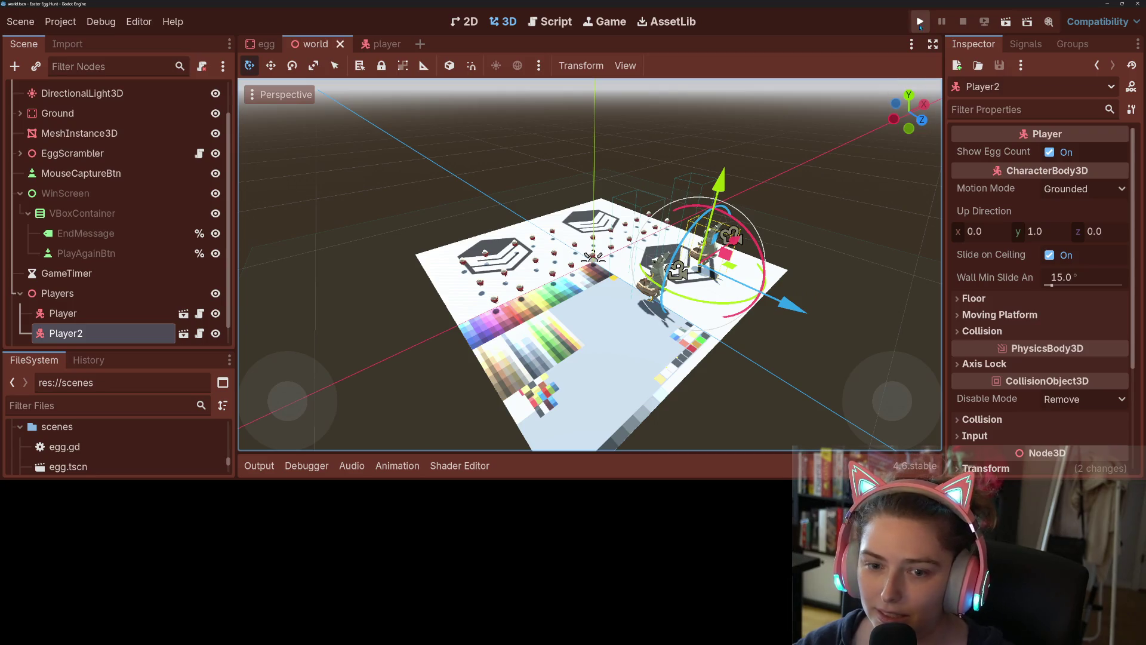
- Playtest the two-player game, collecting eggs with the bunny, then stop the run
{"action": "left_click", "coordinate": [920, 22]}
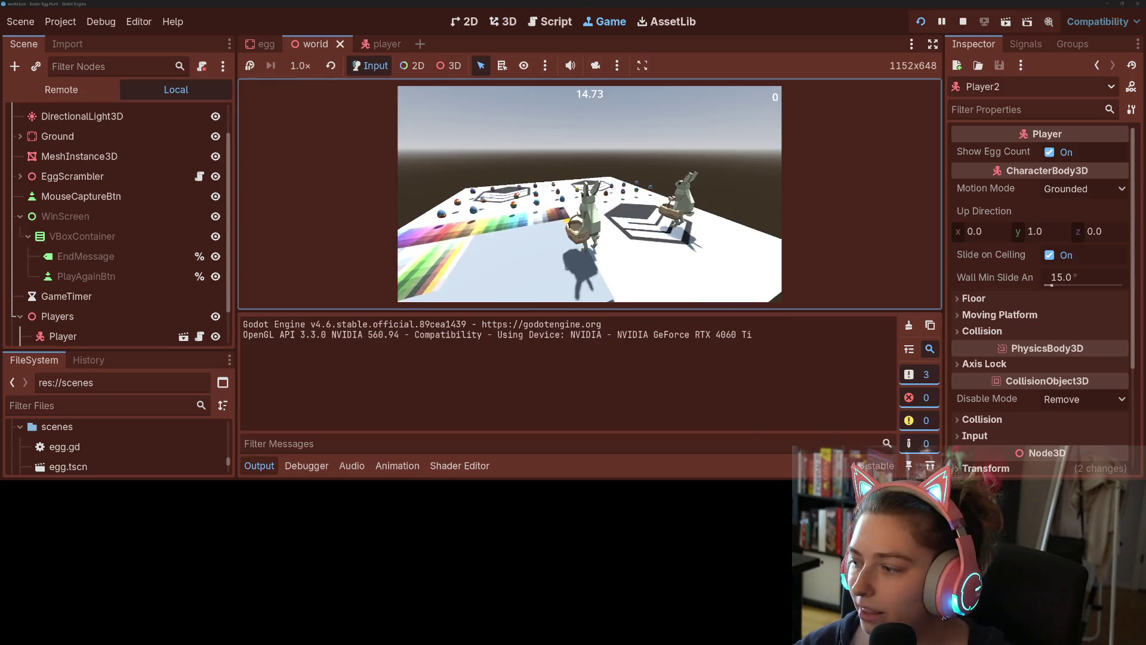
{"action": "key", "text": "w"}
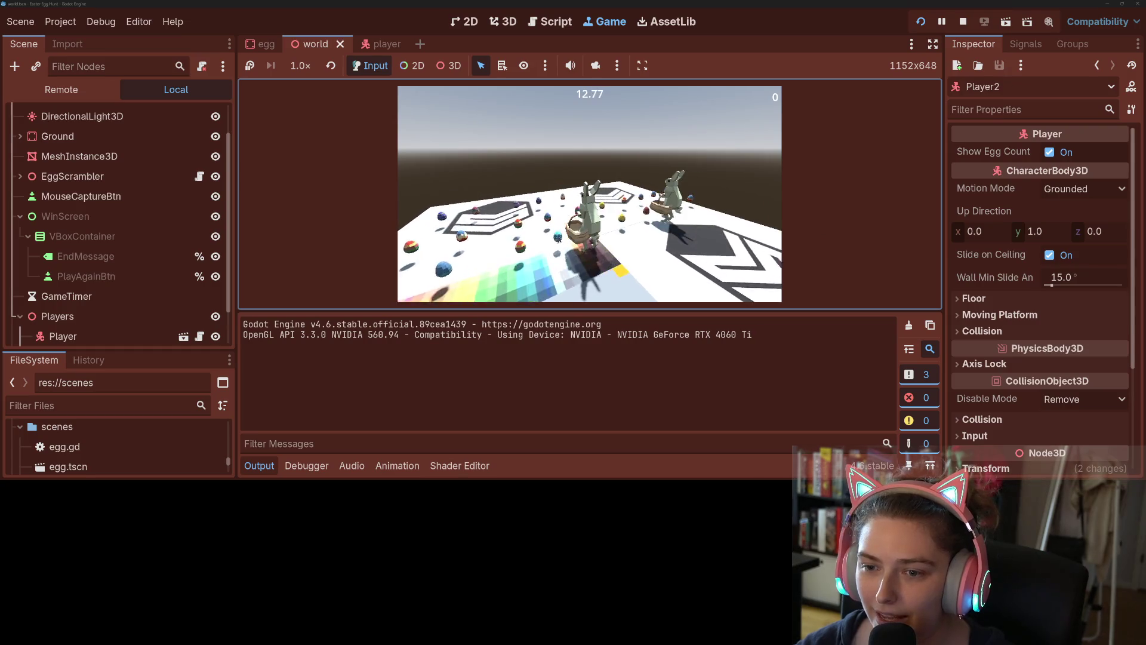
{"action": "key", "text": "w"}
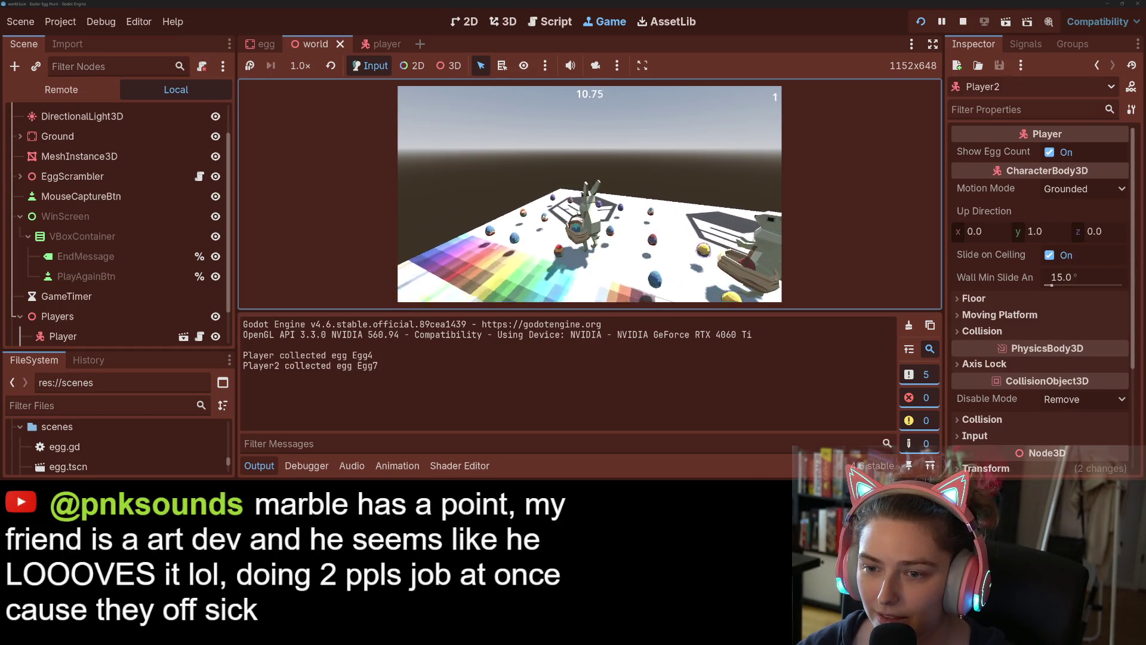
{"action": "key", "text": "w"}
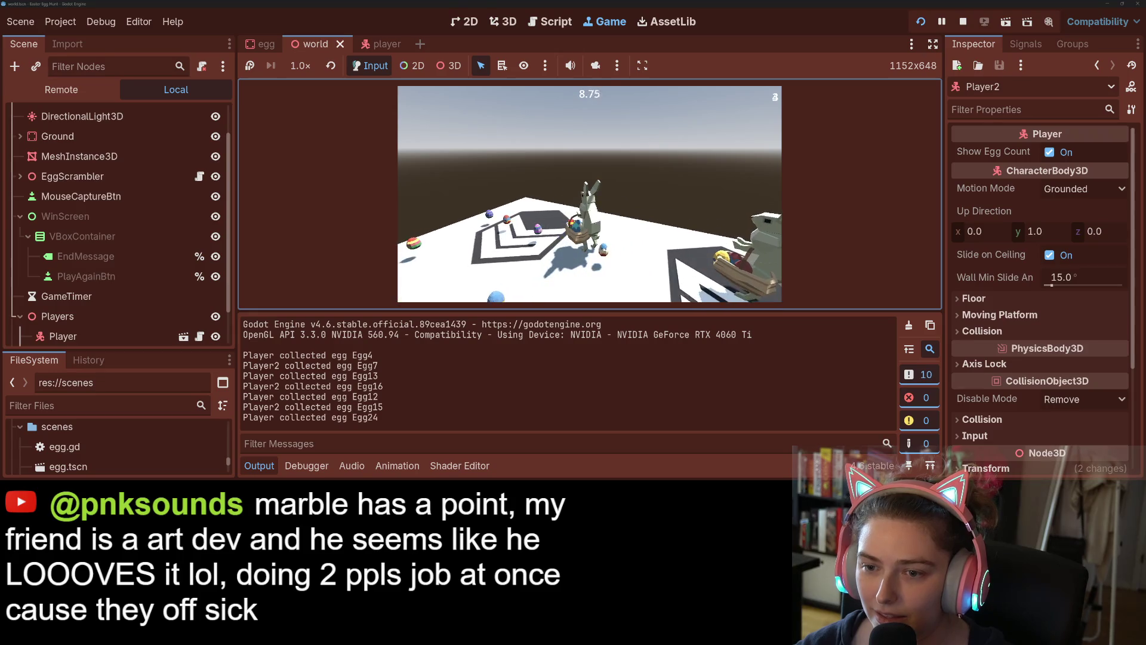
{"action": "key", "text": "w"}
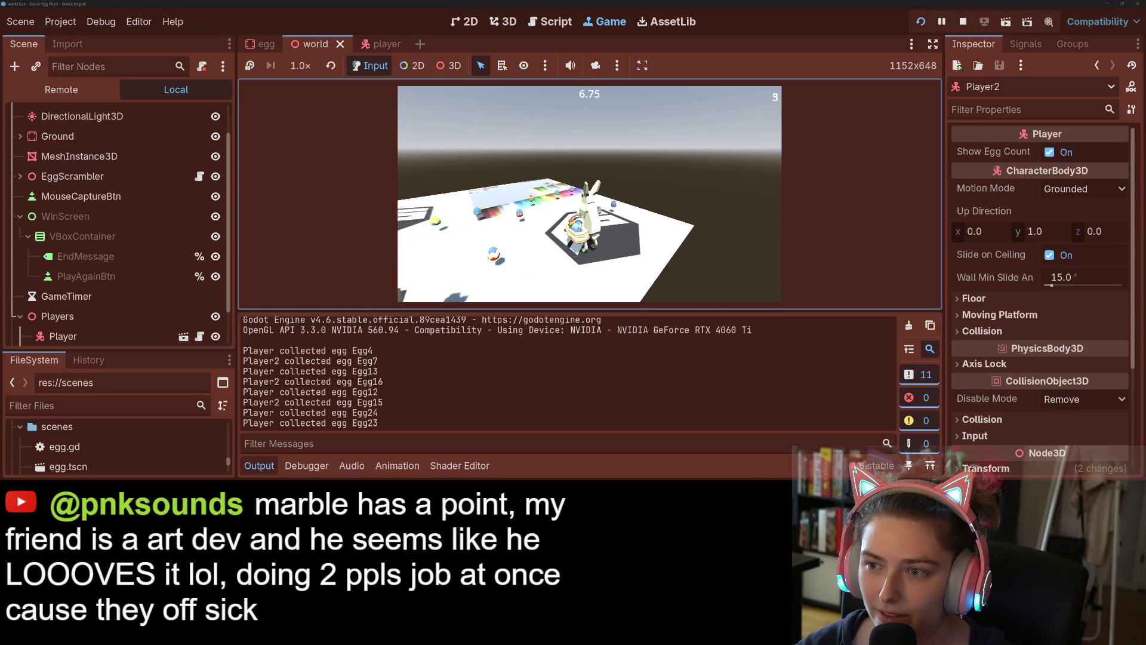
{"action": "key", "text": "w"}
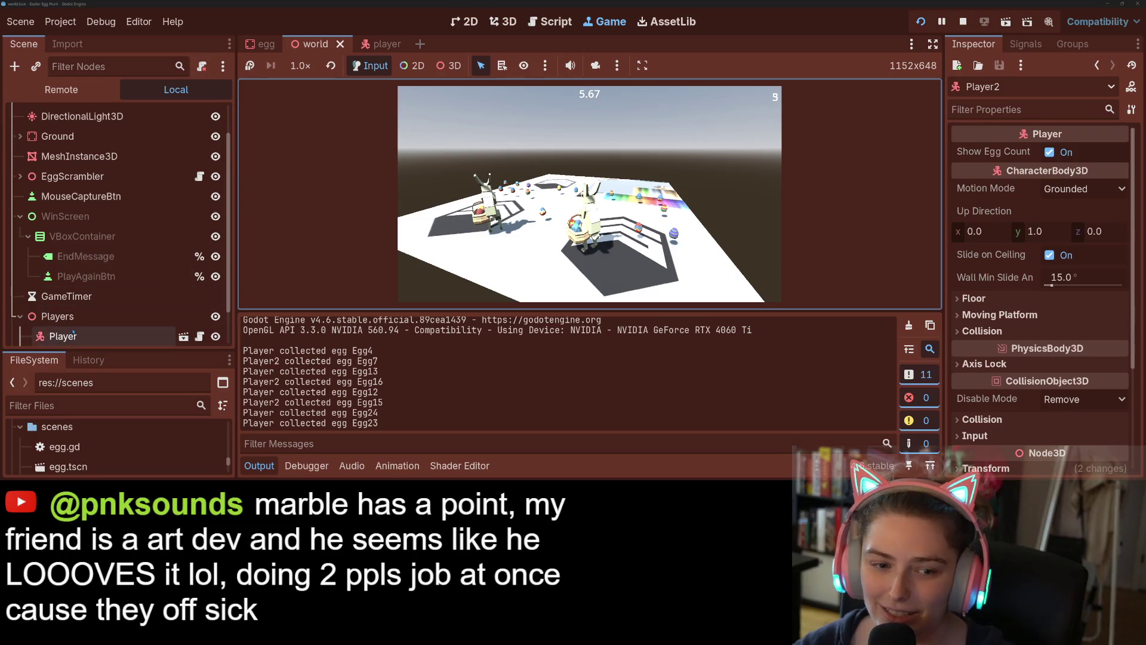
{"action": "left_click", "coordinate": [963, 22]}
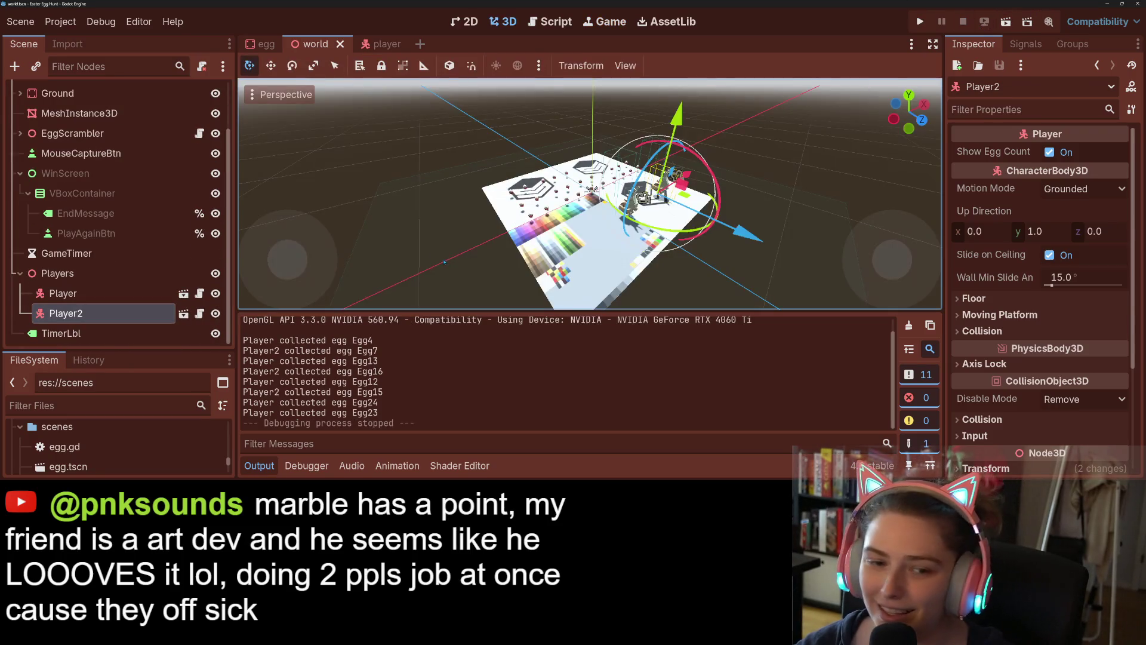
- Untick Show Egg Count on Player2, then playtest to the win screen at 13 eggs
{"action": "left_click", "coordinate": [1049, 151]}
{"action": "left_click", "coordinate": [919, 22]}
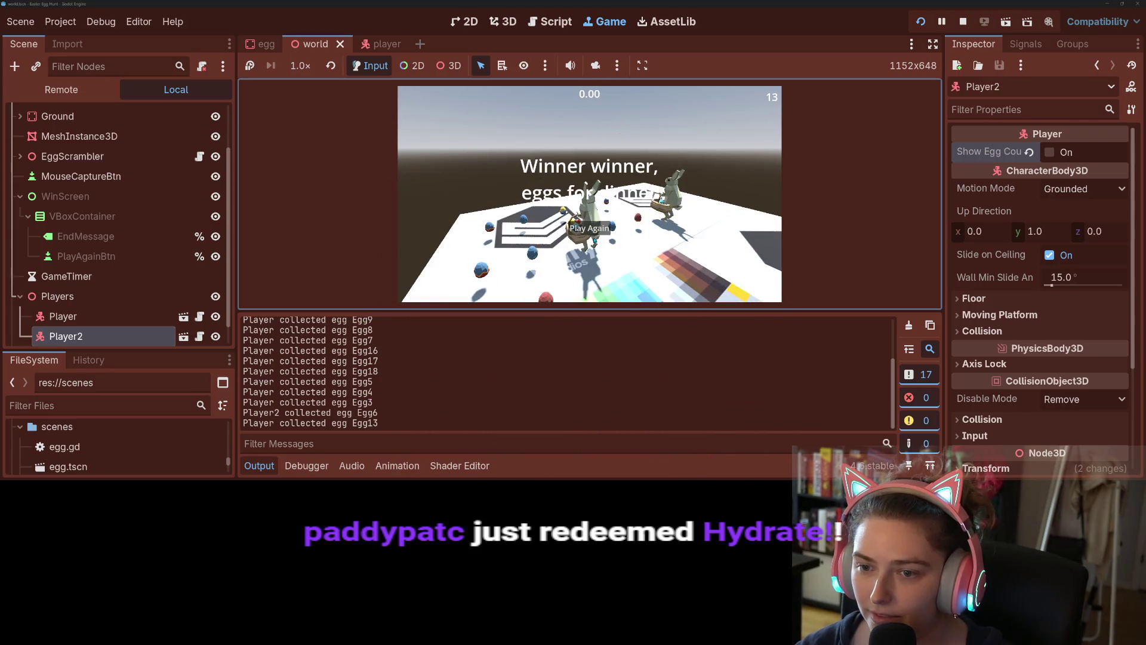
{"action": "left_click", "coordinate": [963, 21]}
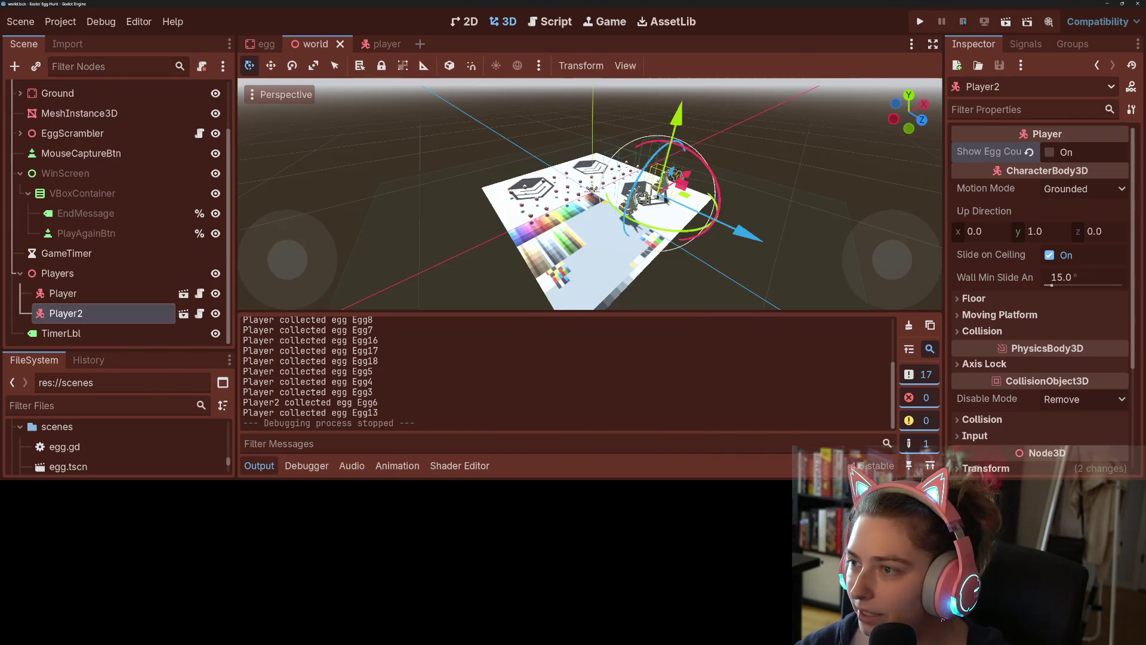
- Delete the Player2 node, leaving only Player under Players, and clear the output log
{"action": "left_click", "coordinate": [120, 293]}
{"action": "left_click", "coordinate": [148, 311]}
{"action": "key", "text": "Delete"}
{"action": "key", "text": "Return"}
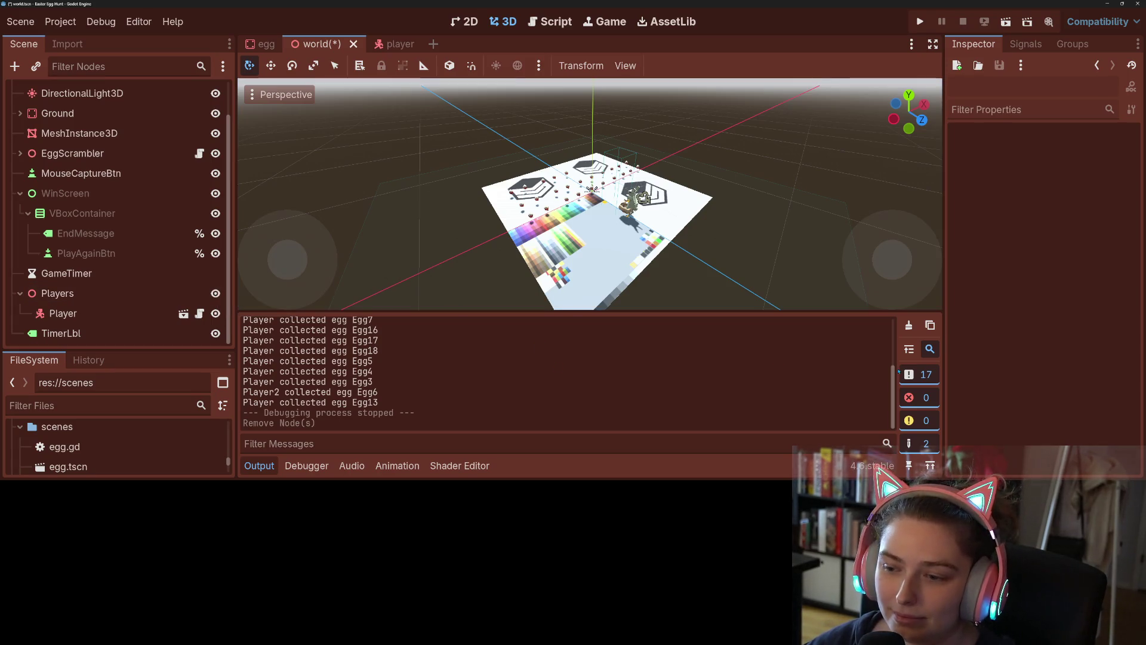
{"action": "left_click", "coordinate": [908, 324]}
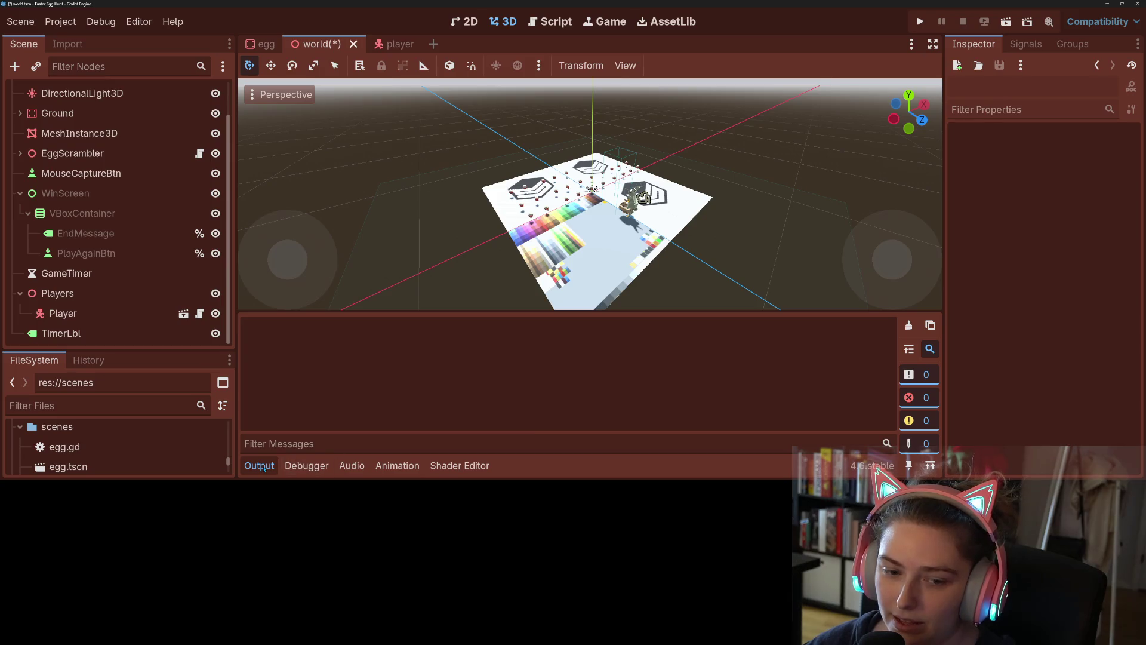
- Hide the Output panel, save the world scene without Player2, and switch to player.gd
{"action": "left_click", "coordinate": [260, 466]}
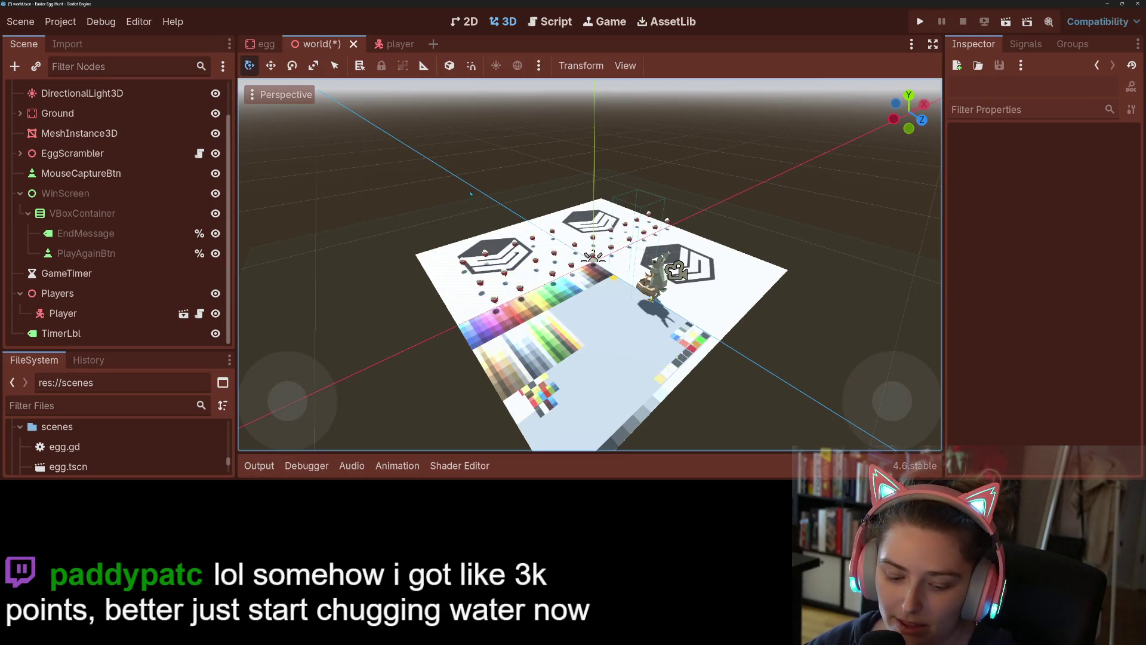
{"action": "key", "text": "ctrl+s"}
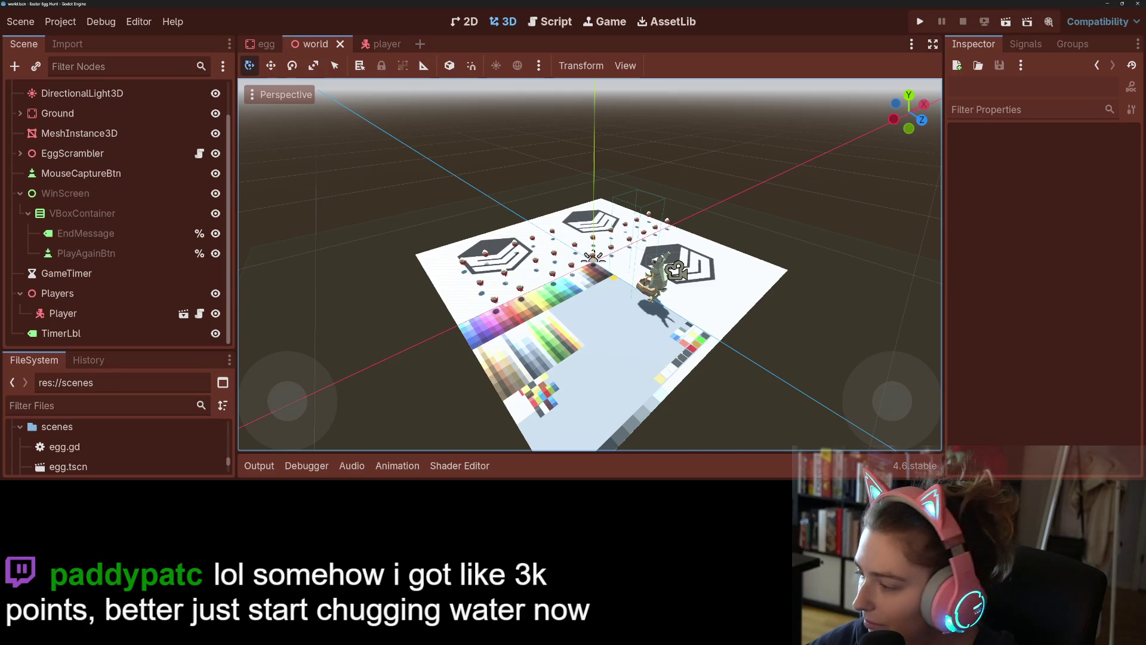
{"action": "key", "text": "alt+Tab"}
{"action": "key", "text": "alt+Tab"}
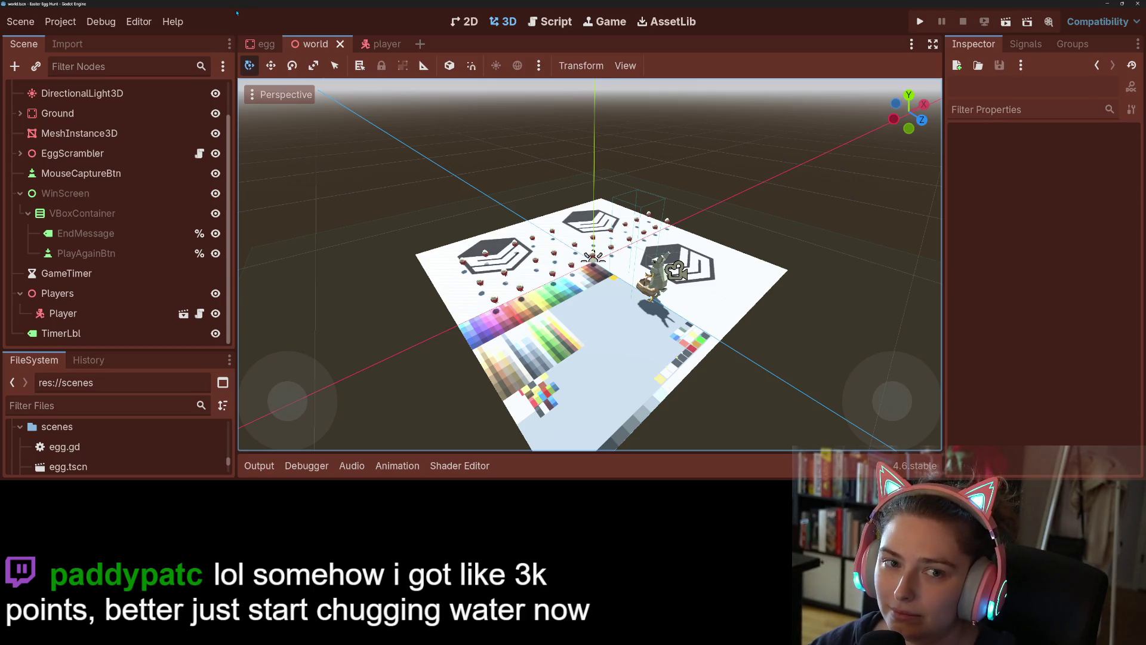
{"action": "scroll", "coordinate": [124, 154], "scroll_direction": "up", "scroll_amount": 2}
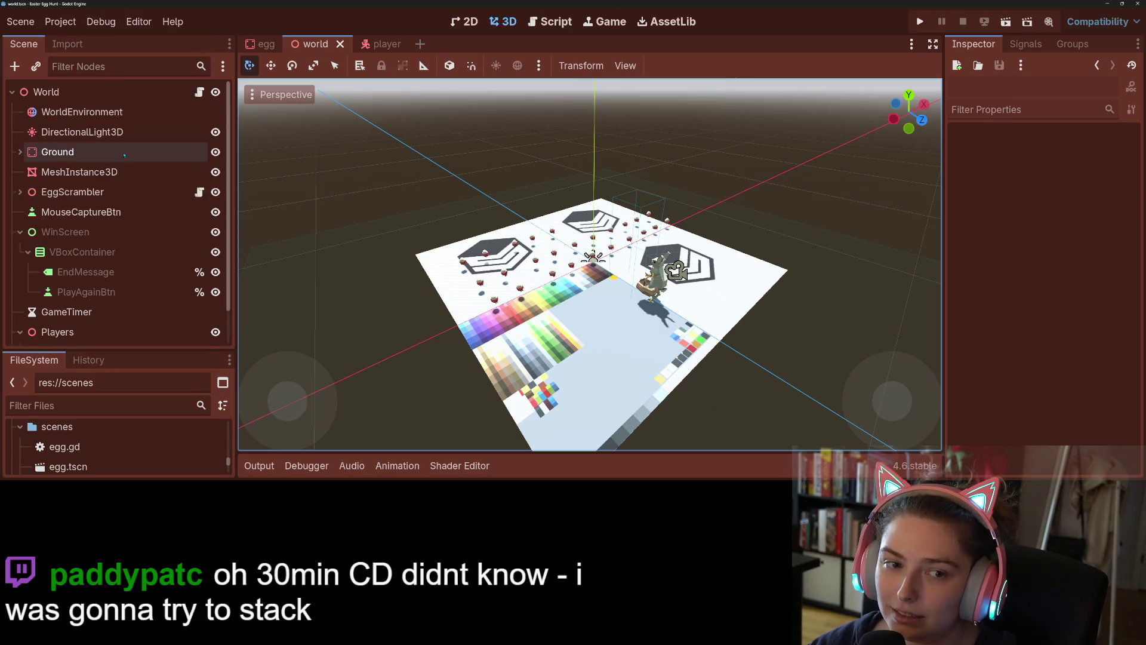
{"action": "scroll", "coordinate": [113, 170], "scroll_direction": "down", "scroll_amount": 2}
{"action": "scroll", "coordinate": [100, 185], "scroll_direction": "up", "scroll_amount": 2}
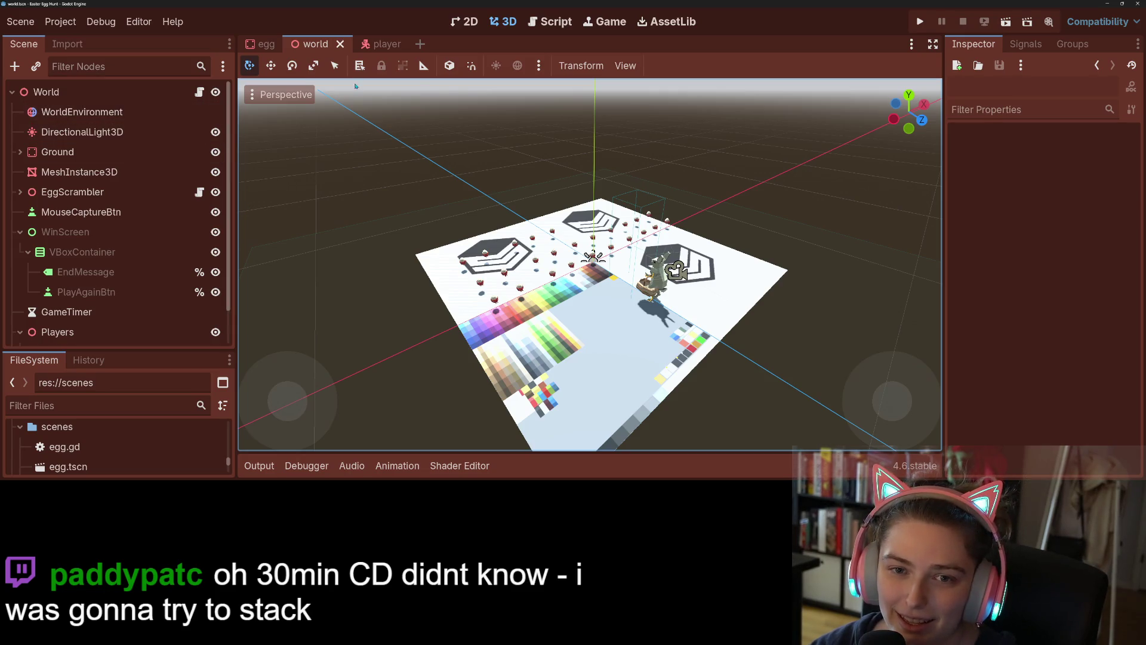
{"action": "left_click", "coordinate": [550, 22]}
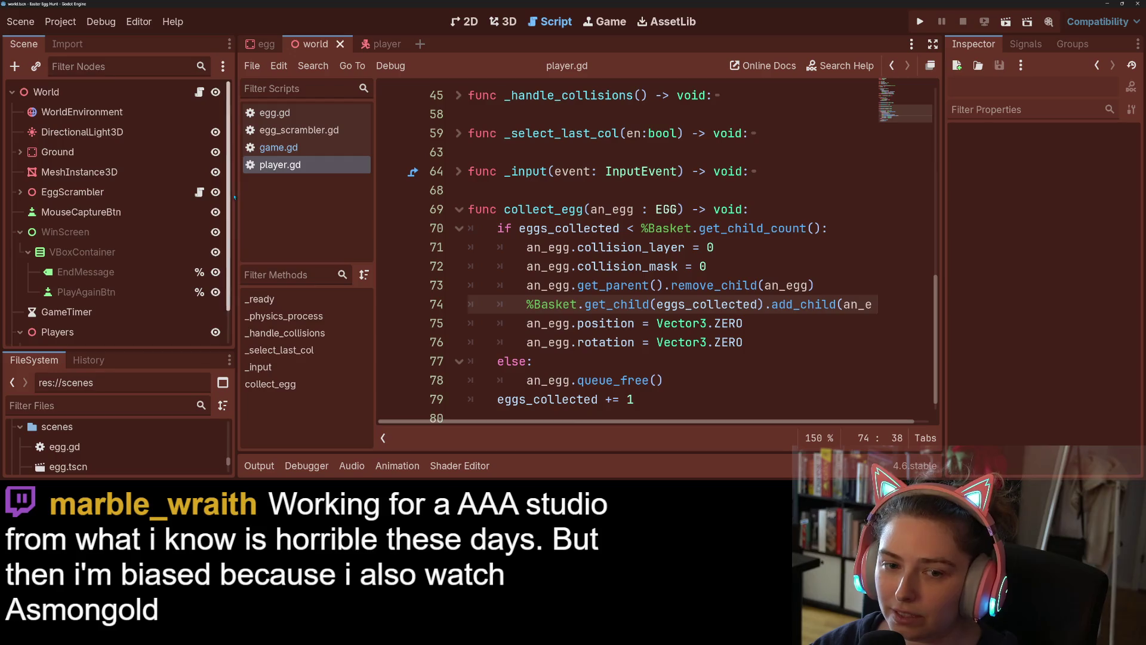
- Widen the code area and step through collect_egg lines 70–75 in player.gd
{"action": "left_click_drag", "start_coordinate": [237, 191], "coordinate": [172, 194]}
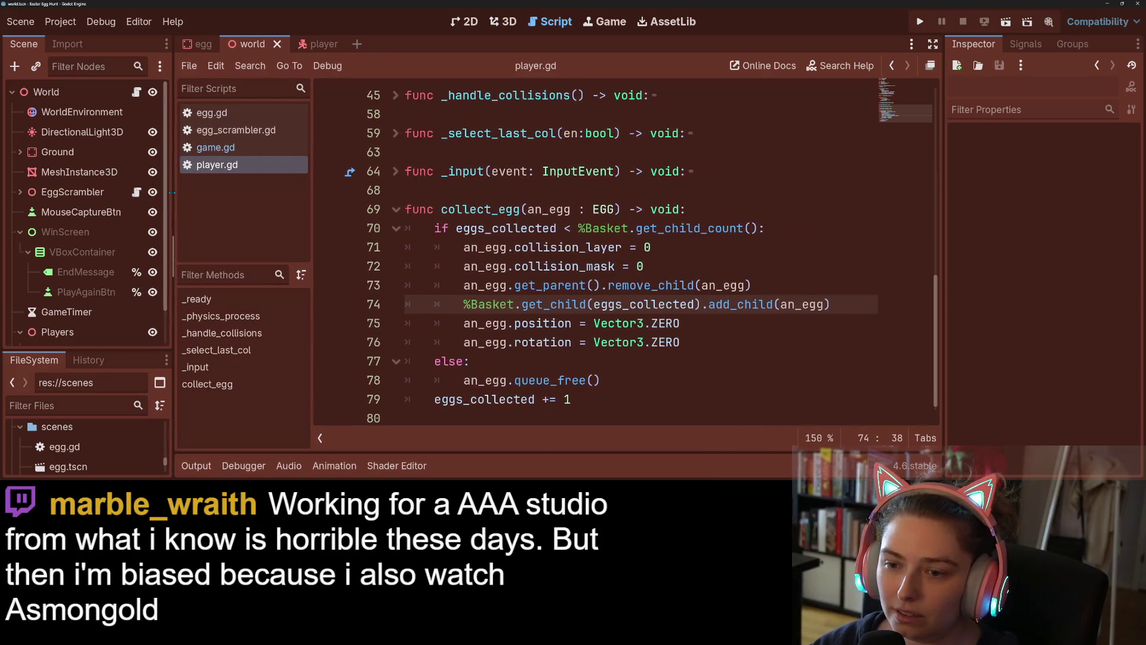
{"action": "left_click", "coordinate": [587, 285]}
{"action": "key", "text": "Down"}
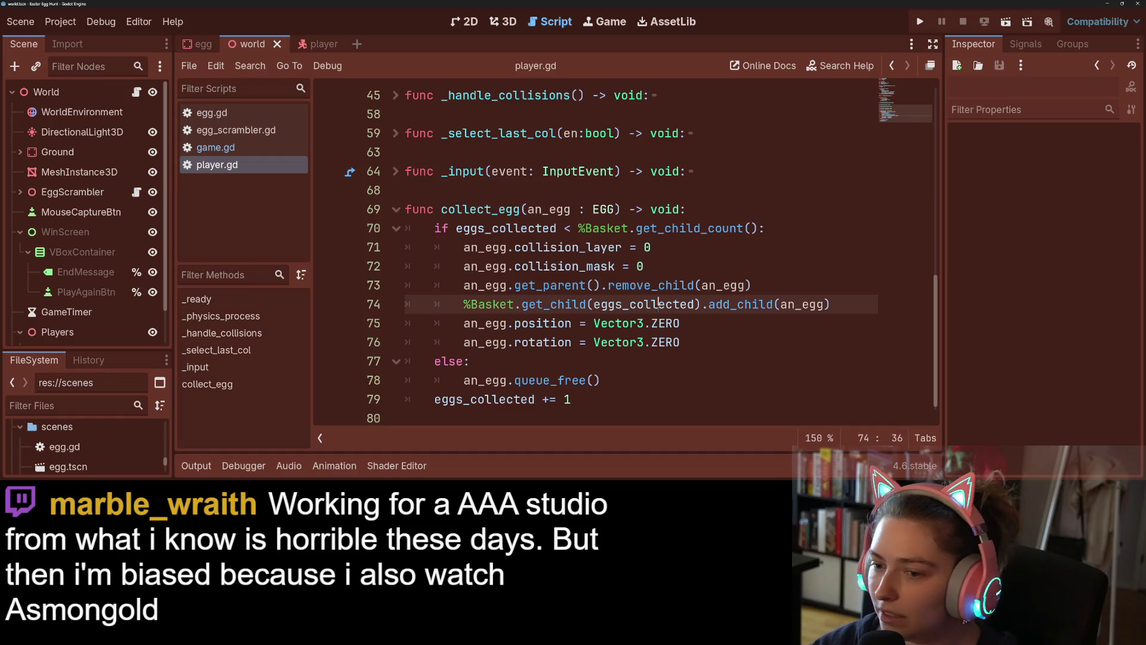
{"action": "left_click", "coordinate": [712, 323]}
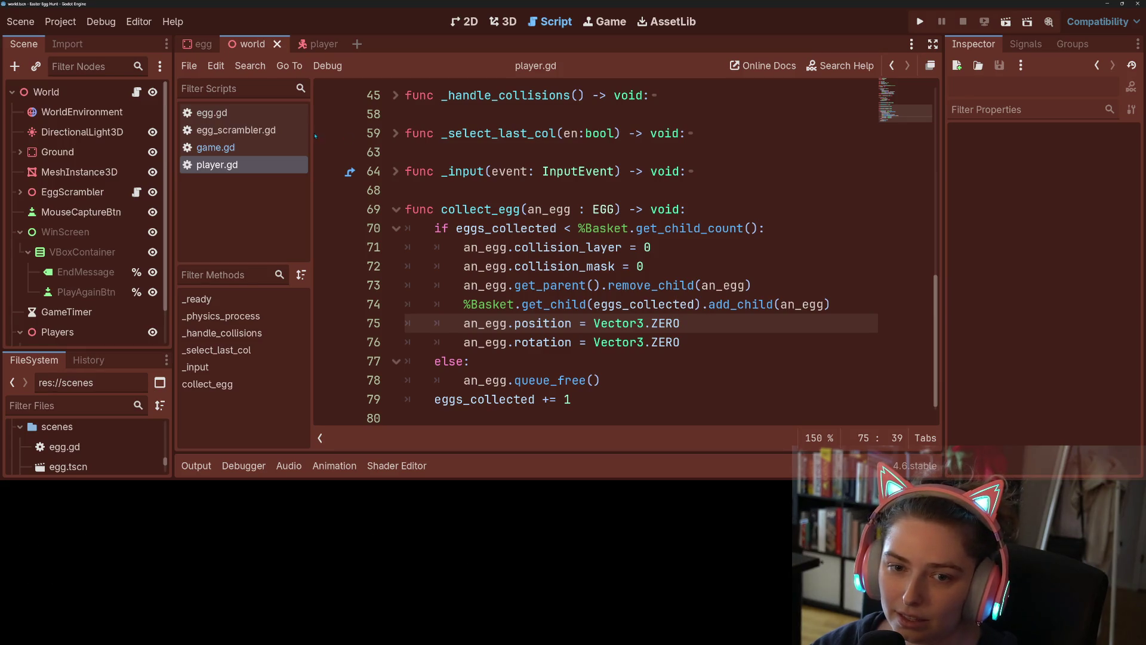
{"action": "left_click_drag", "start_coordinate": [315, 135], "coordinate": [296, 136]}
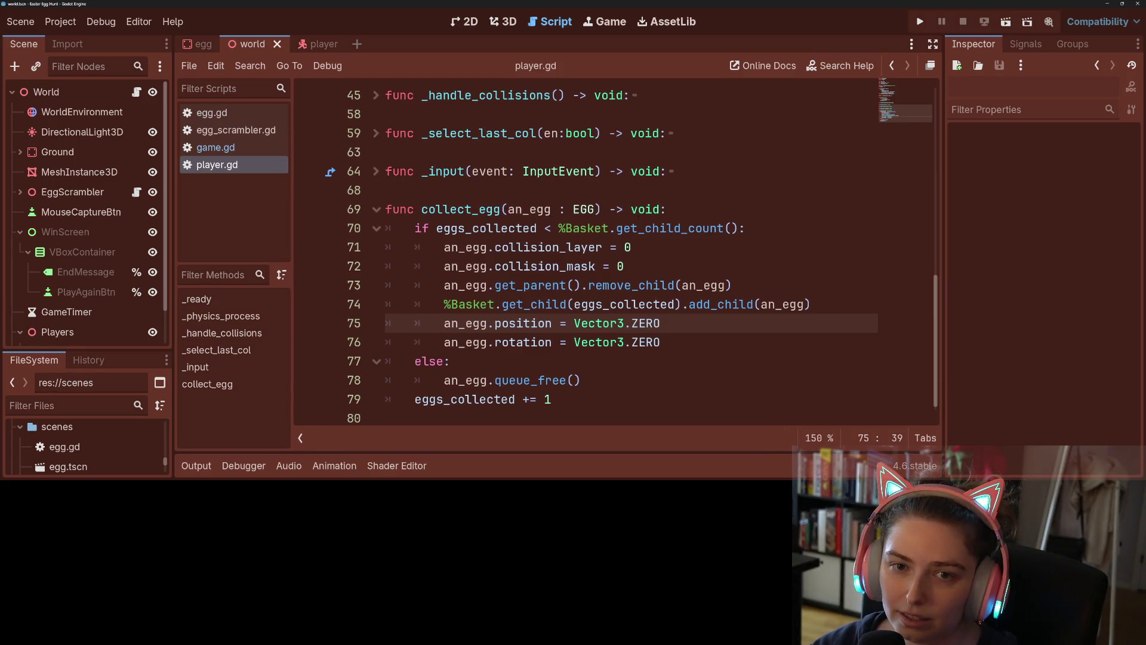
{"action": "key", "text": "Up"}
{"action": "key", "text": "Up"}
{"action": "key", "text": "Up"}
- Scroll to the top of player.gd and return to the world scene's 3D view
{"action": "scroll", "coordinate": [615, 250], "scroll_direction": "up", "scroll_amount": 3}
{"action": "scroll", "coordinate": [614, 251], "scroll_direction": "down", "scroll_amount": 2}
{"action": "scroll", "coordinate": [615, 251], "scroll_direction": "up", "scroll_amount": 3}
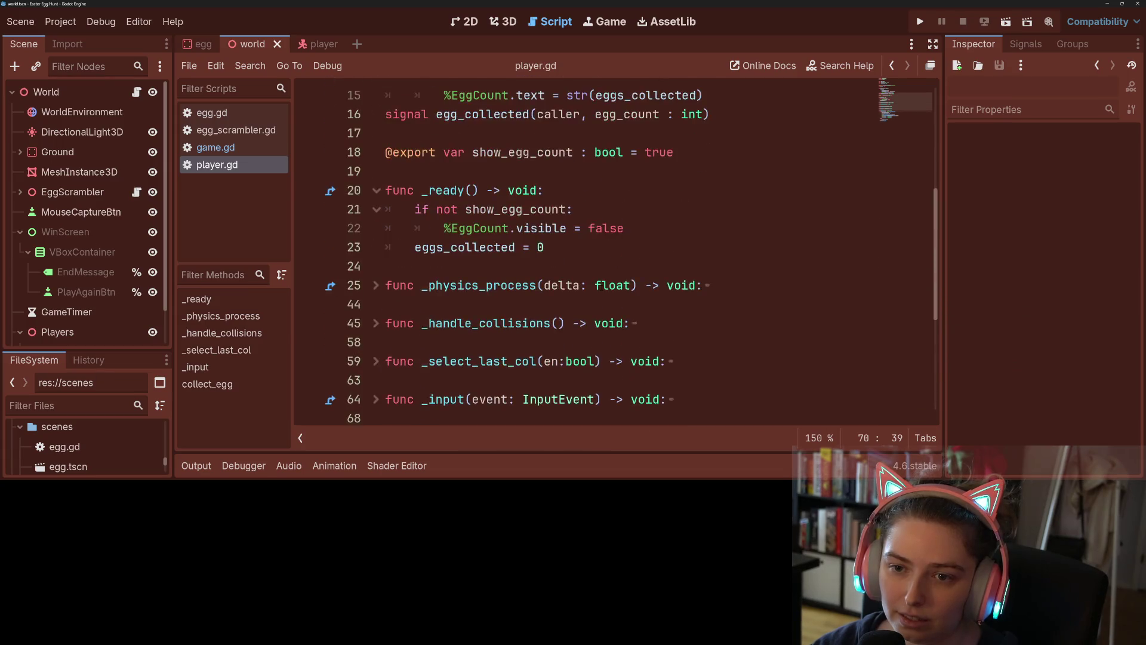
{"action": "scroll", "coordinate": [615, 250], "scroll_direction": "up", "scroll_amount": 4}
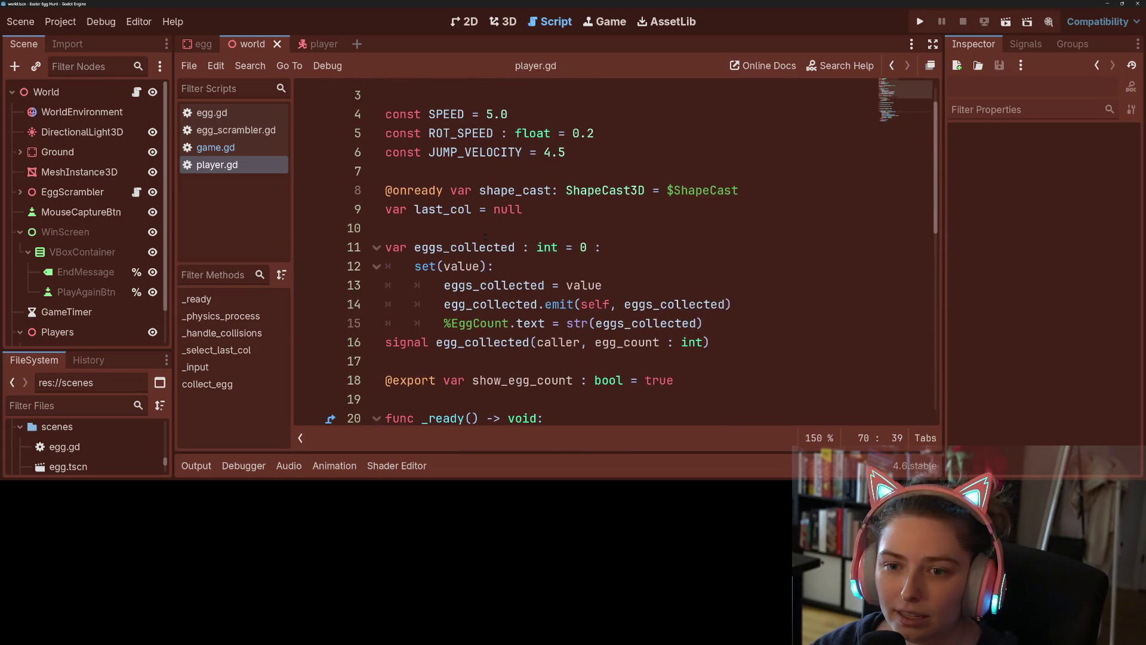
{"action": "scroll", "coordinate": [485, 235], "scroll_direction": "up", "scroll_amount": 1}
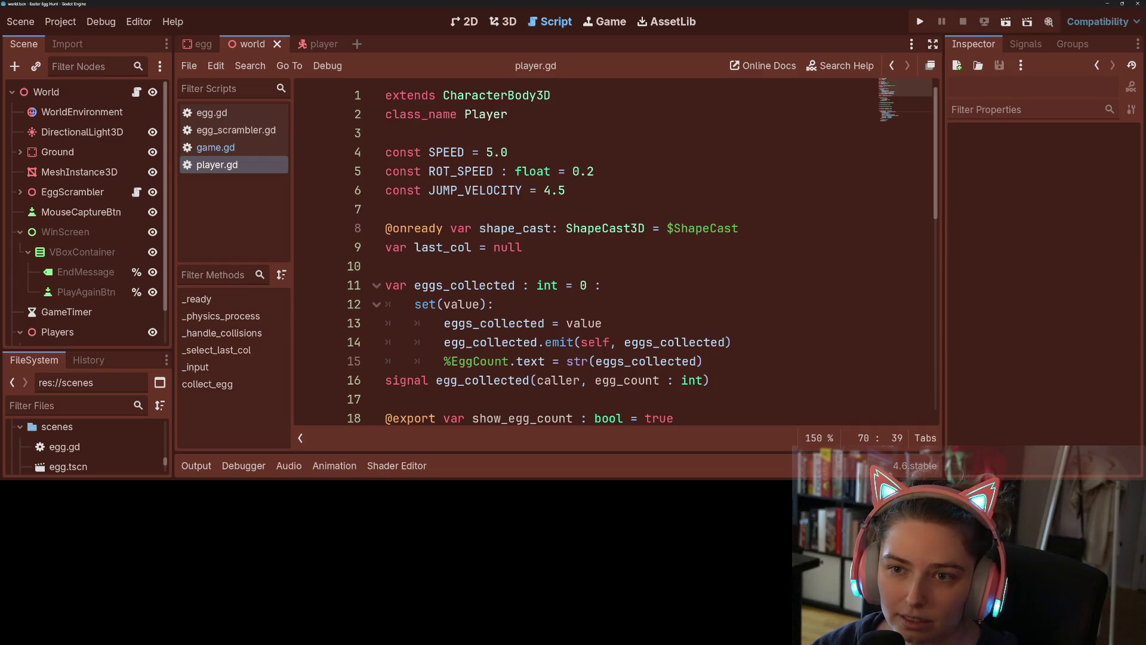
{"action": "left_click", "coordinate": [503, 22]}
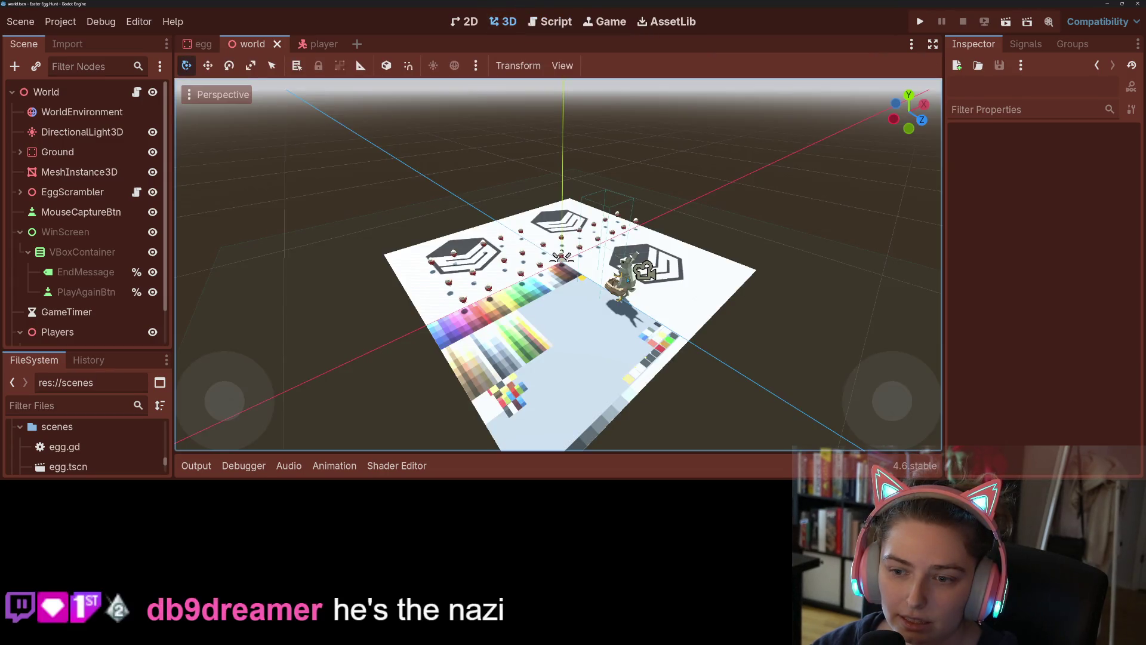
- Zoom around the play area, then confirm GitHub Desktop shows no local changes on main
{"action": "scroll", "coordinate": [635, 321], "scroll_direction": "up", "scroll_amount": 5}
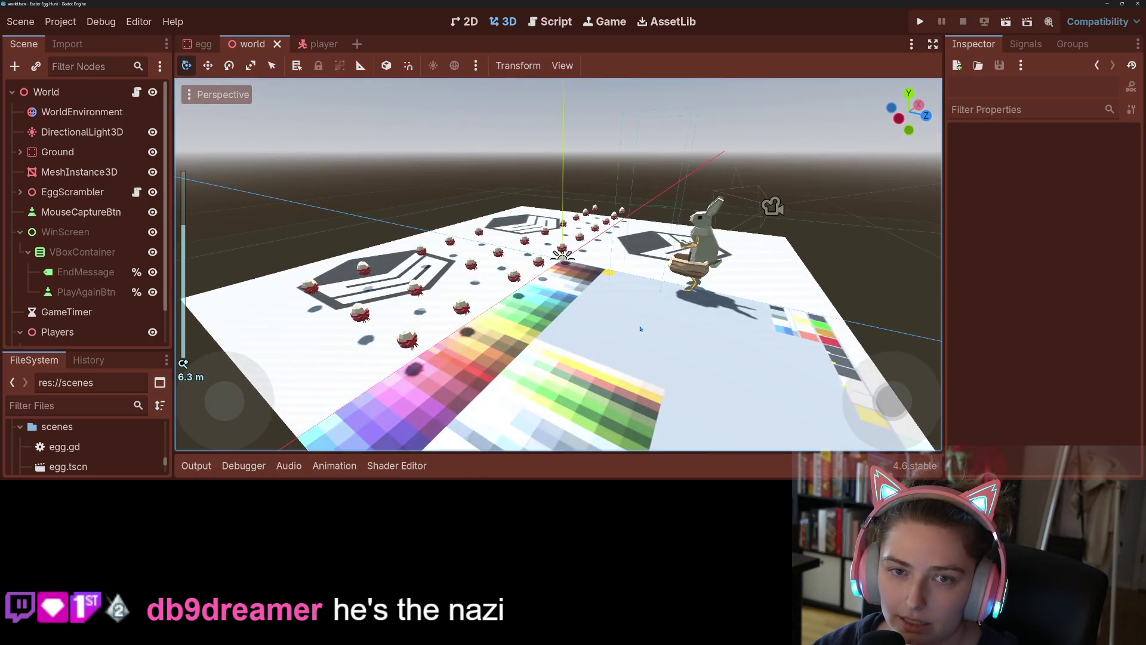
{"action": "scroll", "coordinate": [654, 359], "scroll_direction": "up", "scroll_amount": 2}
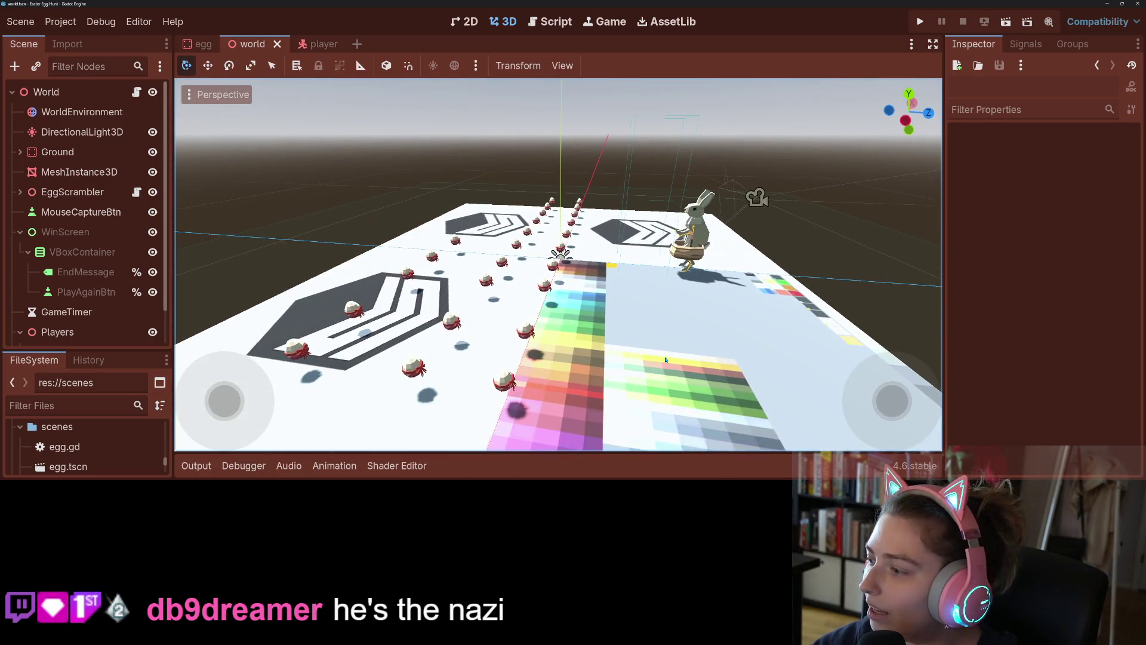
{"action": "scroll", "coordinate": [639, 361], "scroll_direction": "down", "scroll_amount": 3}
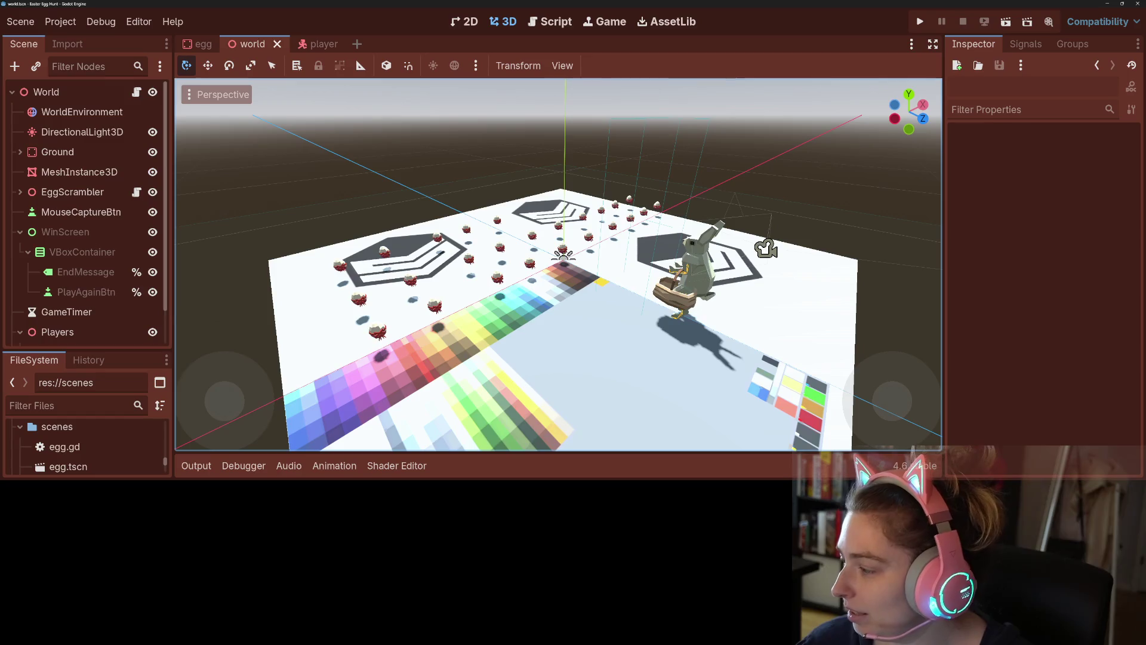
{"action": "key", "text": "alt+Tab"}
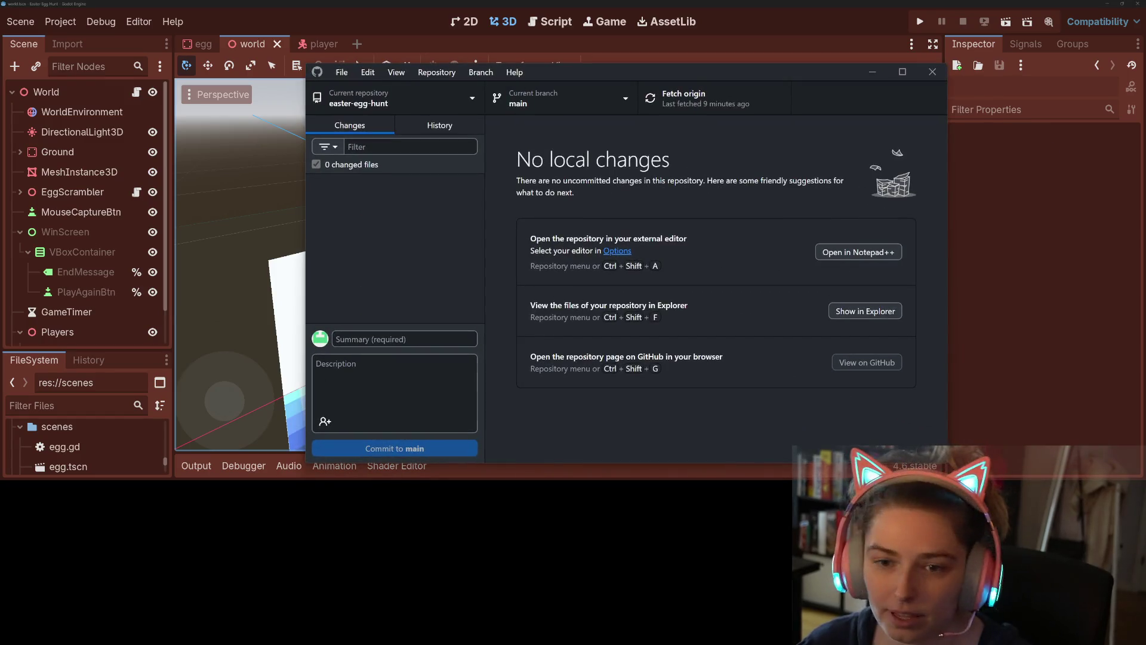
- Strike through the 'ui to show timer and egg count of player' line in the Notepad to-do list
{"action": "key", "text": "alt+Tab"}
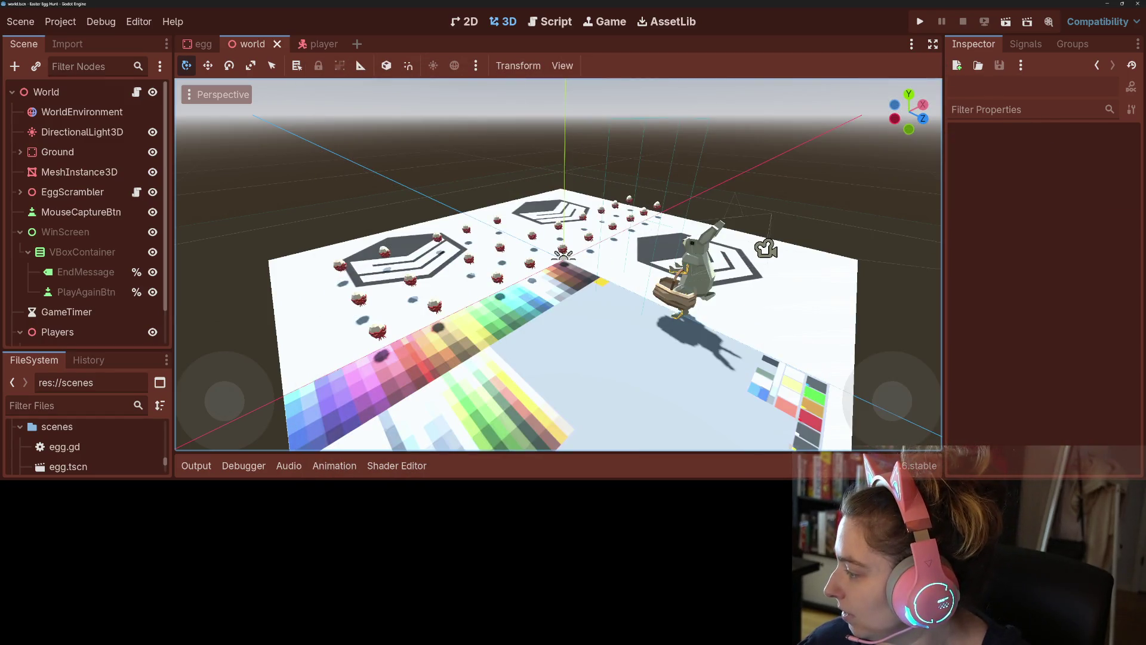
{"action": "key", "text": "alt+Tab"}
{"action": "left_click", "coordinate": [996, 286]}
{"action": "key", "text": "Up"}
{"action": "key", "text": "Up"}
{"action": "key", "text": "Up"}
{"action": "key", "text": "shift+Home"}
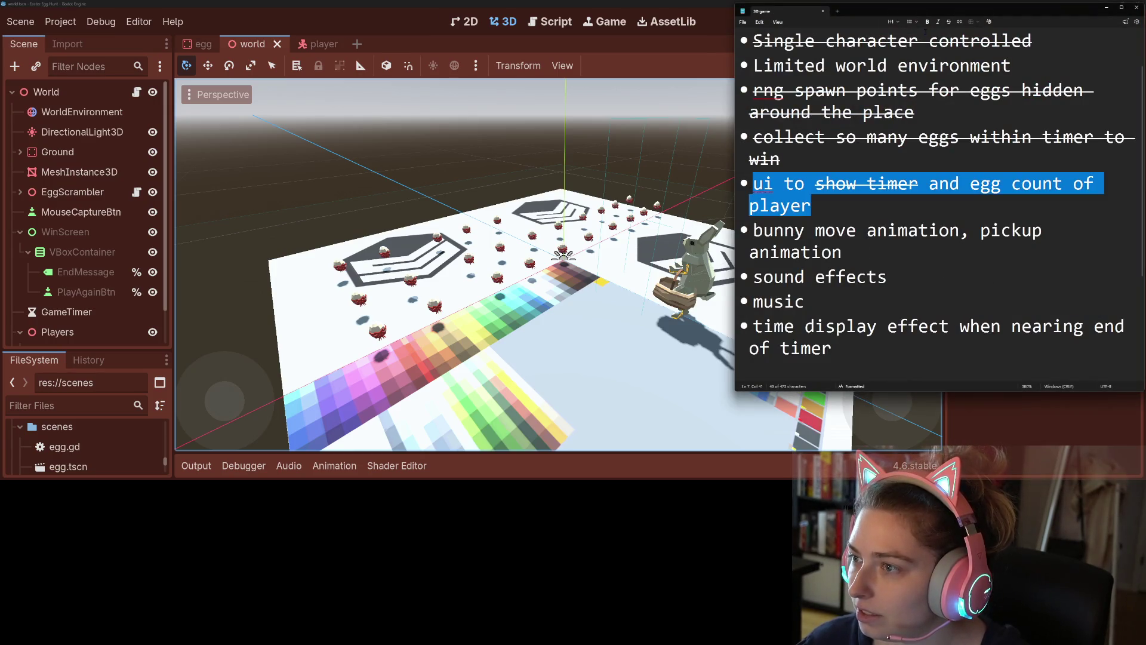
{"action": "left_click", "coordinate": [948, 22]}
{"action": "left_click", "coordinate": [940, 166]}
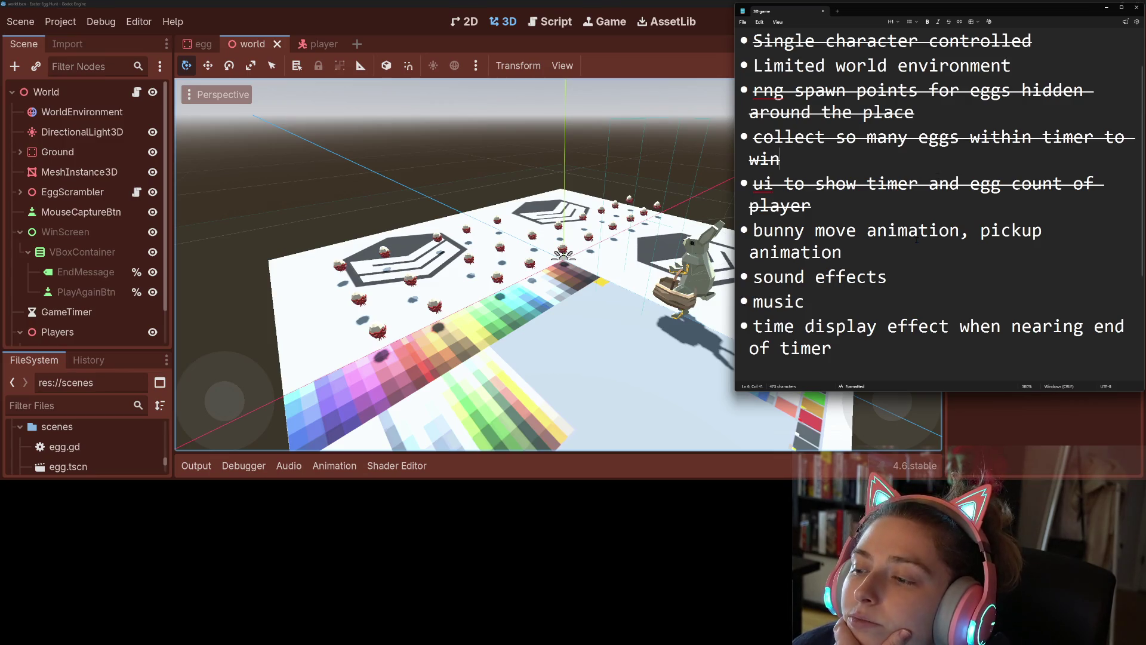
{"action": "scroll", "coordinate": [916, 245], "scroll_direction": "down", "scroll_amount": 3}
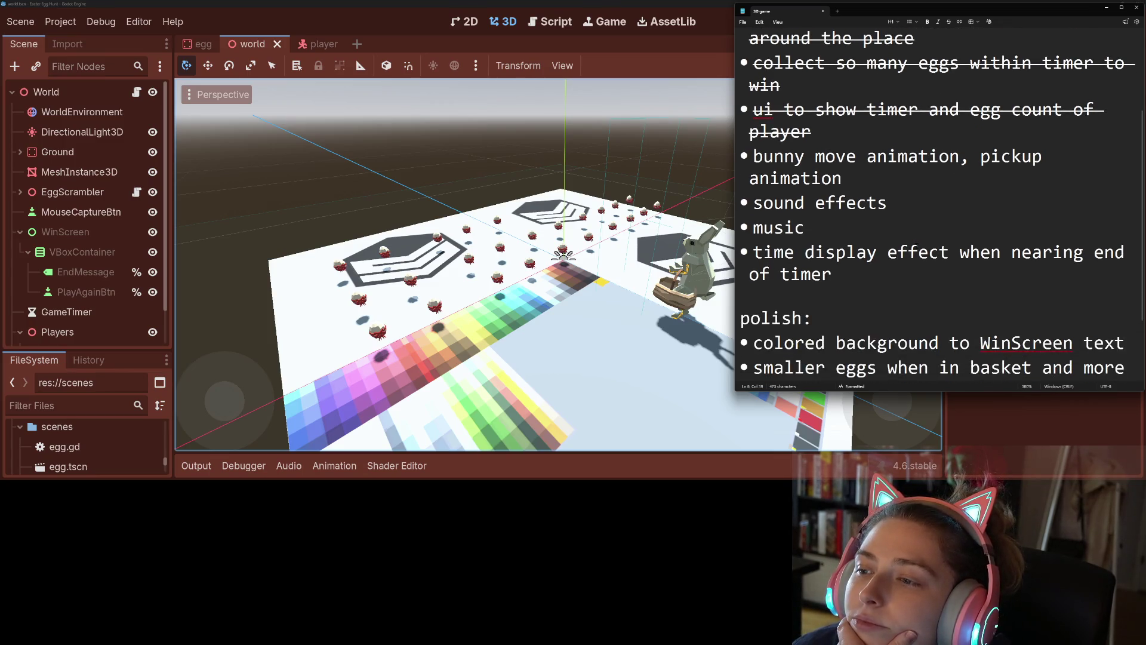
{"action": "scroll", "coordinate": [916, 246], "scroll_direction": "up", "scroll_amount": 3}
{"action": "scroll", "coordinate": [916, 246], "scroll_direction": "up", "scroll_amount": 1}
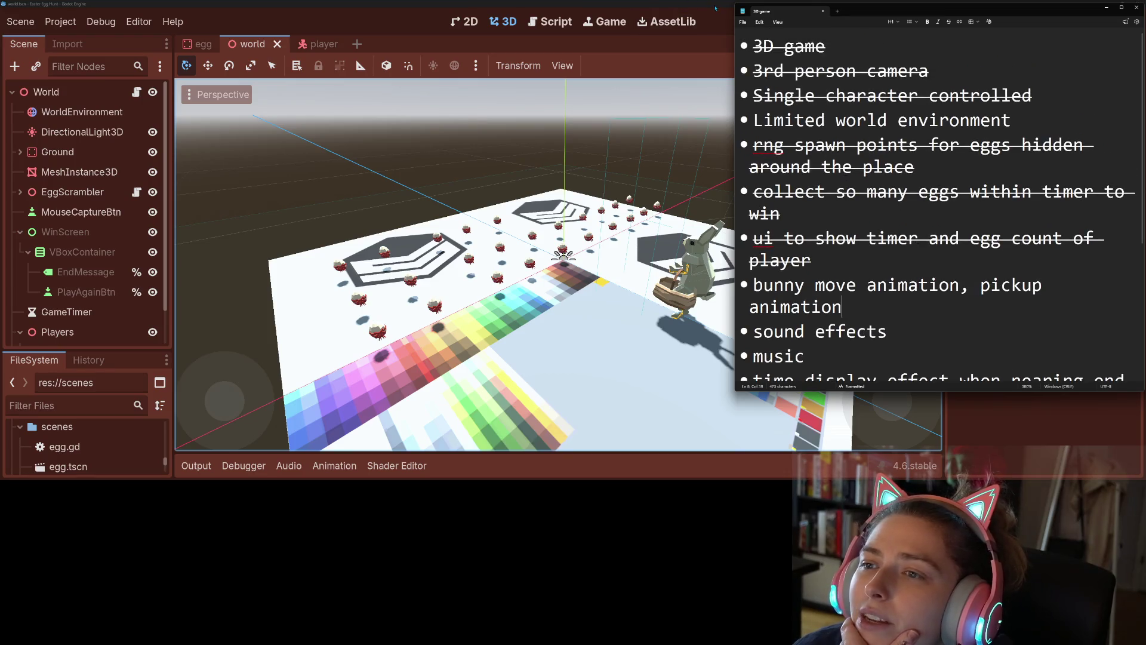
{"action": "left_click", "coordinate": [716, 8]}
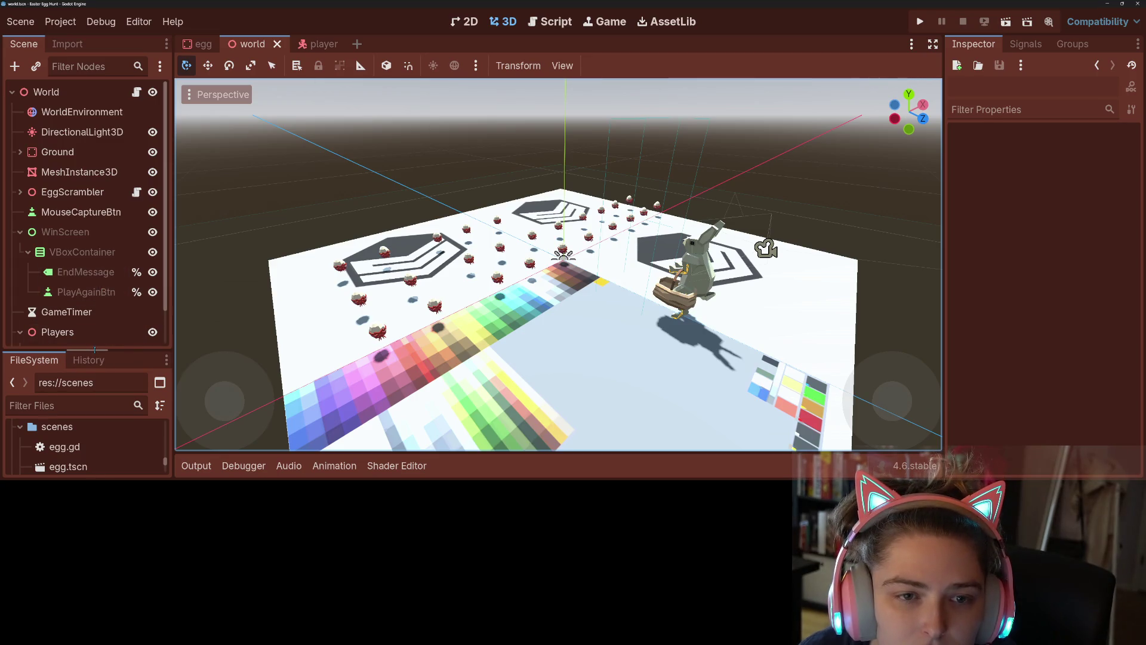
- Close Blender with Don't Save and bring up File Explorer on the POLYGON_Easter Obj folder
{"action": "left_click_drag", "start_coordinate": [95, 349], "coordinate": [94, 191]}
{"action": "scroll", "coordinate": [102, 296], "scroll_direction": "up", "scroll_amount": 5}
{"action": "scroll", "coordinate": [101, 295], "scroll_direction": "up", "scroll_amount": 15}
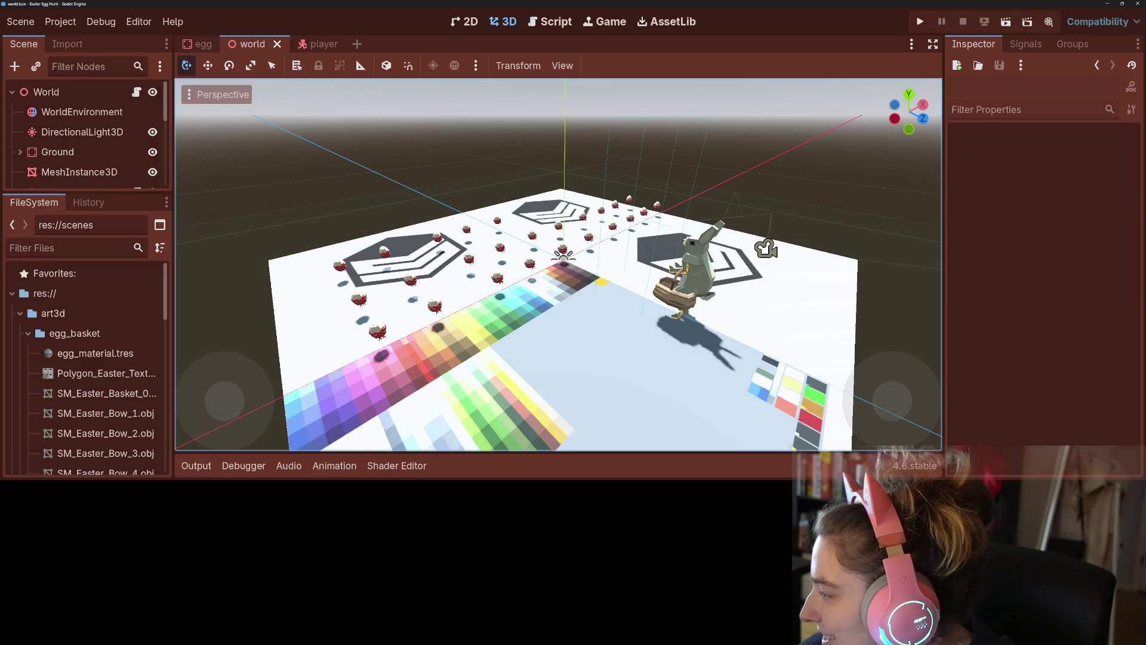
{"action": "key", "text": "alt+Tab"}
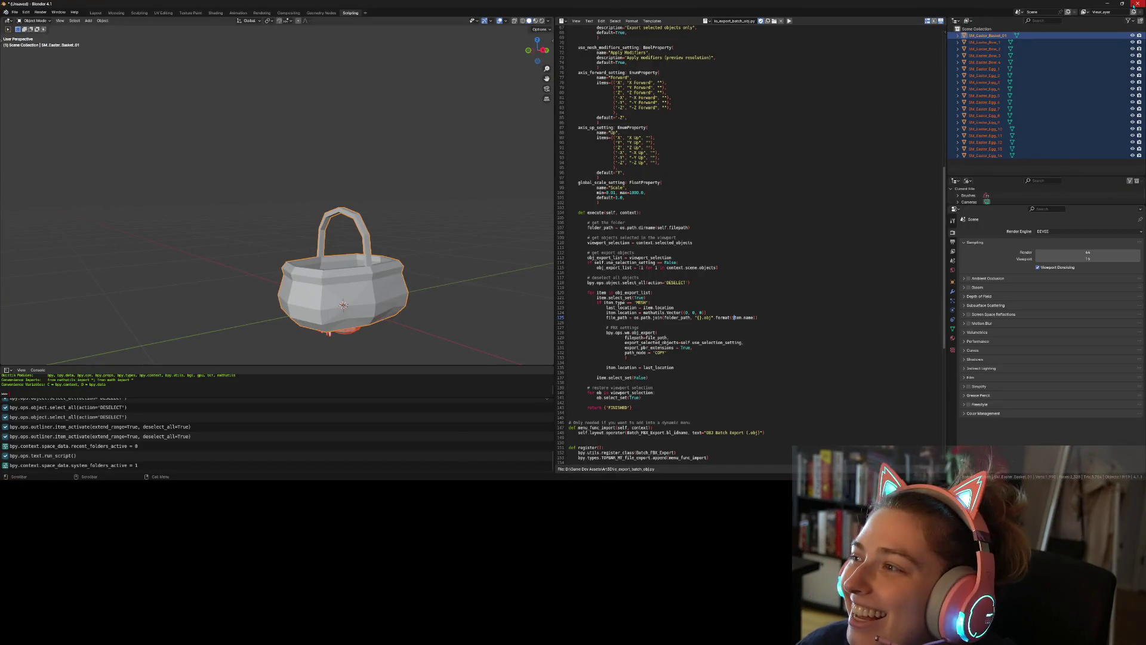
{"action": "left_click", "coordinate": [1137, 4]}
{"action": "left_click", "coordinate": [586, 255]}
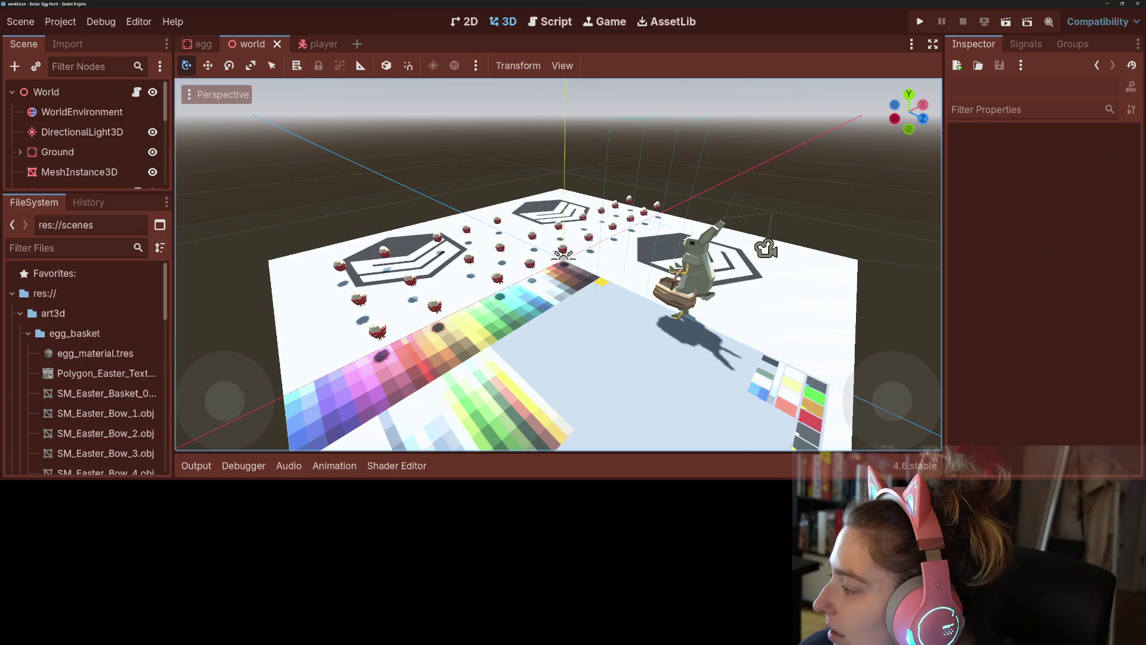
{"action": "key", "text": "alt+Tab"}
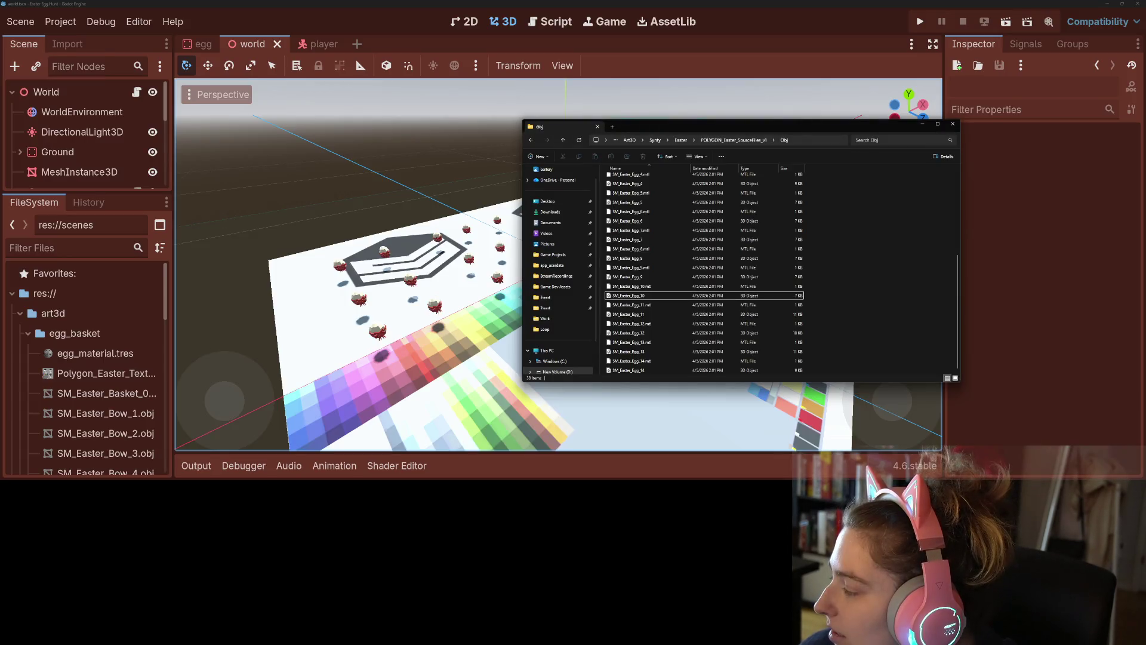
- Open the project's house_interior folder in one window and Simple_House_Interiors SourceFiles Obj in another
{"action": "key", "text": "alt+Tab"}
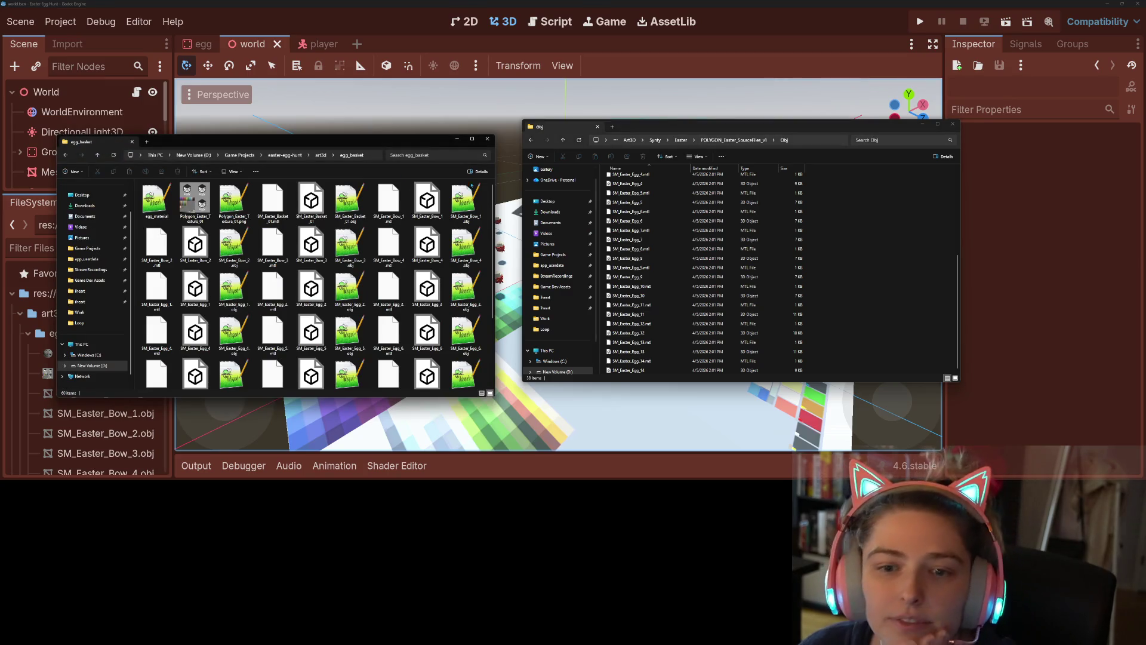
{"action": "left_click", "coordinate": [321, 154]}
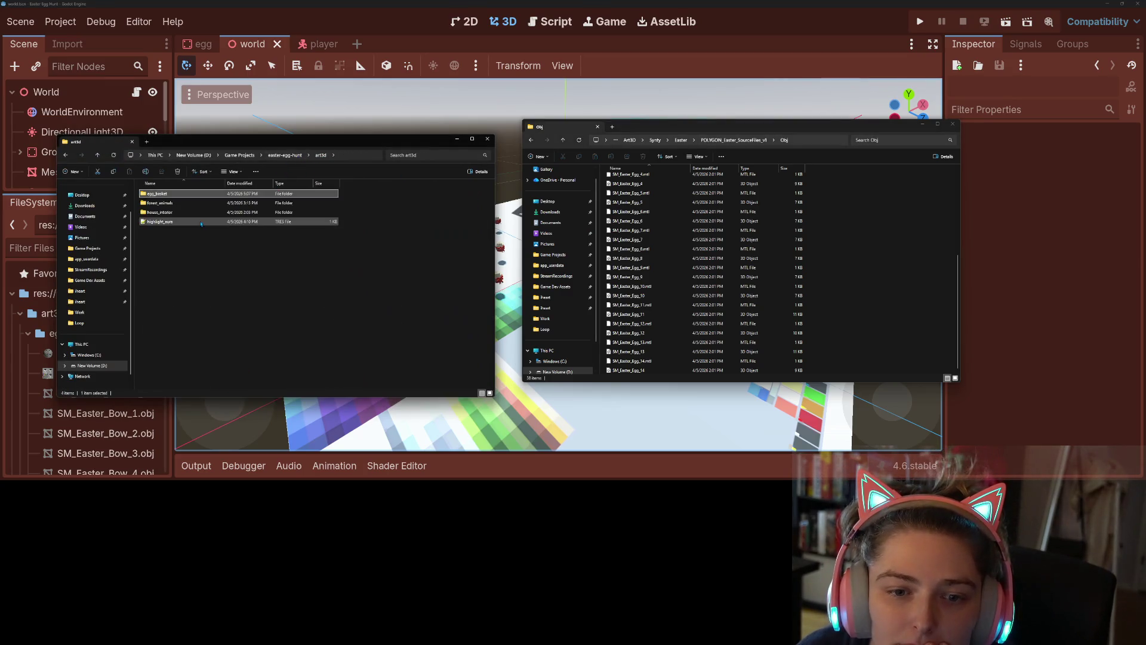
{"action": "double_click", "coordinate": [183, 212]}
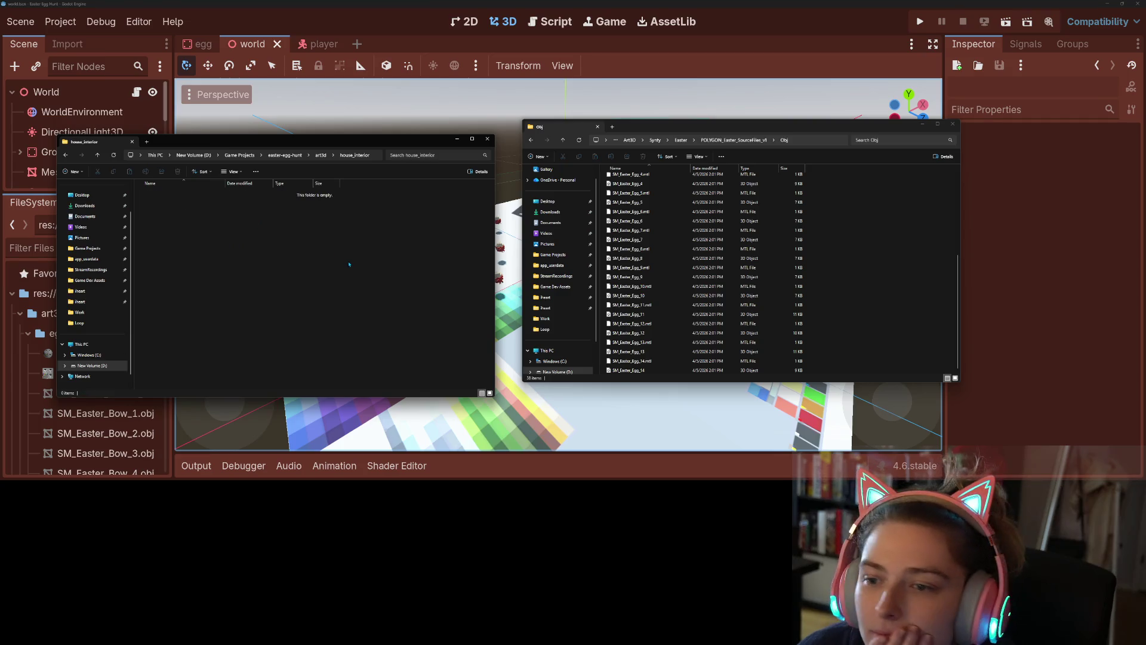
{"action": "left_click", "coordinate": [655, 140]}
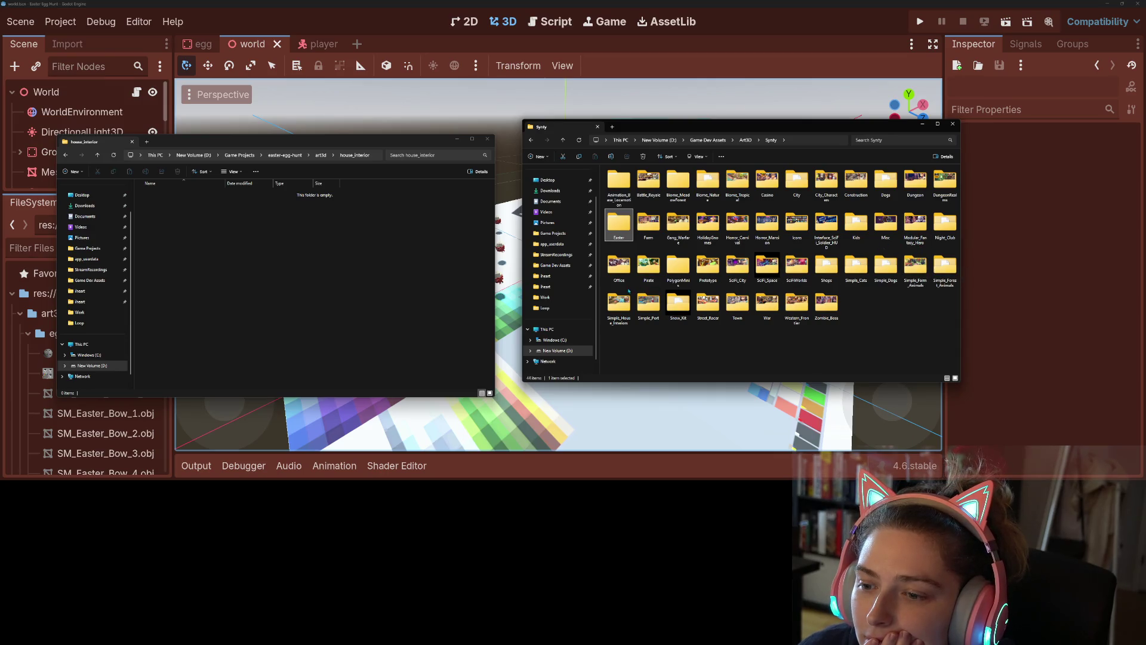
{"action": "double_click", "coordinate": [621, 302]}
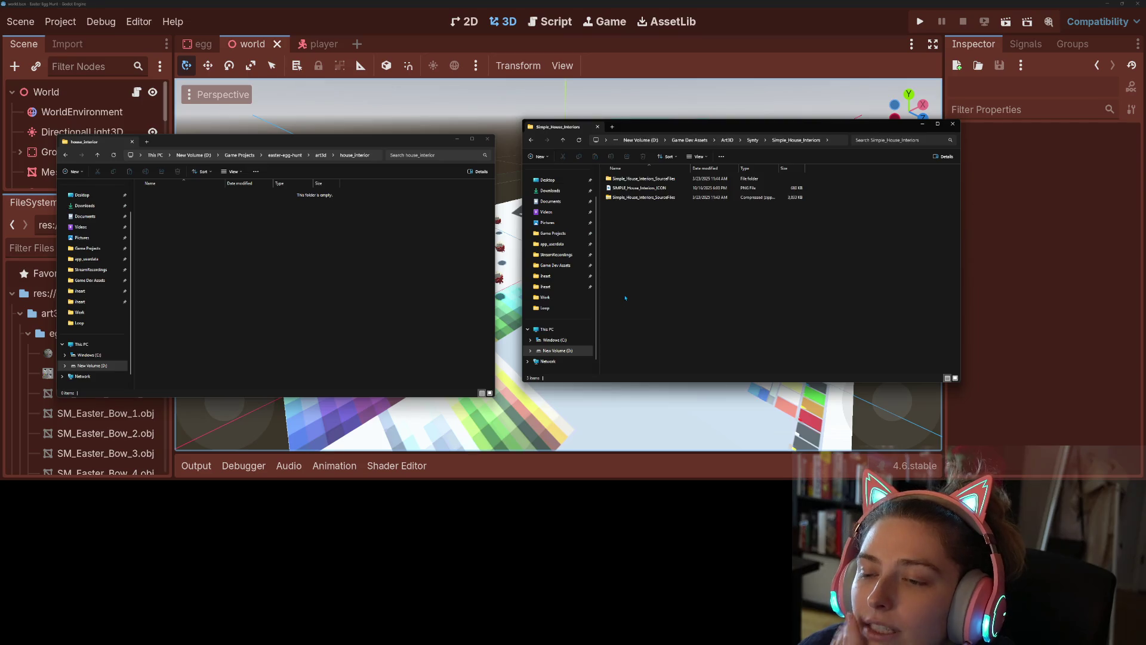
{"action": "double_click", "coordinate": [635, 178]}
{"action": "double_click", "coordinate": [641, 179]}
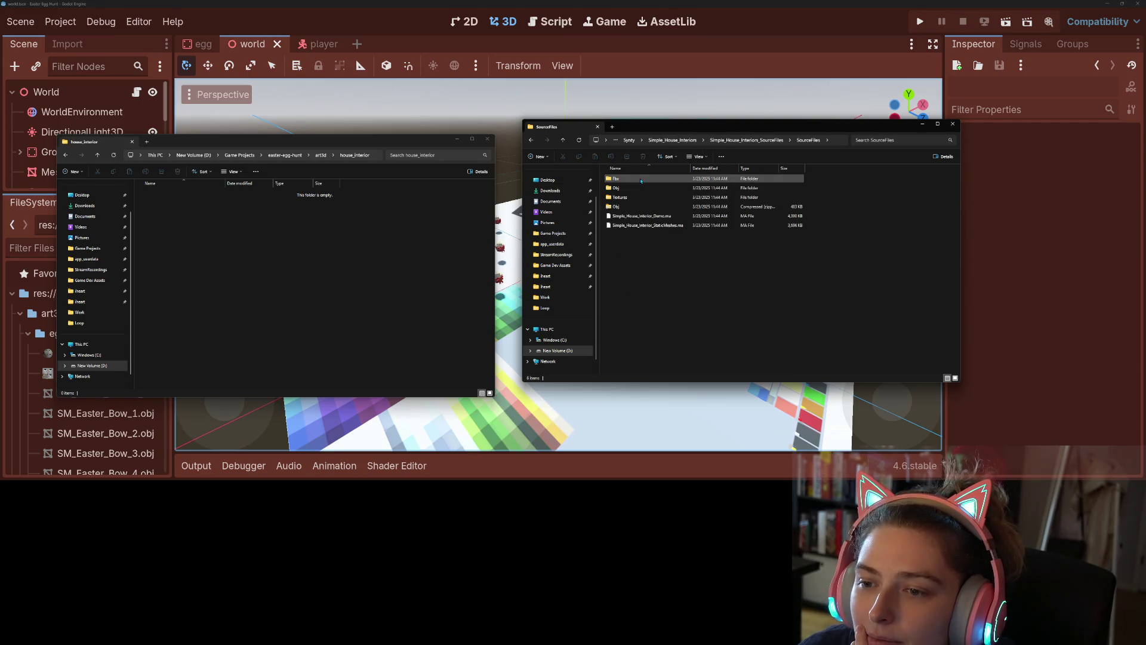
{"action": "double_click", "coordinate": [640, 188]}
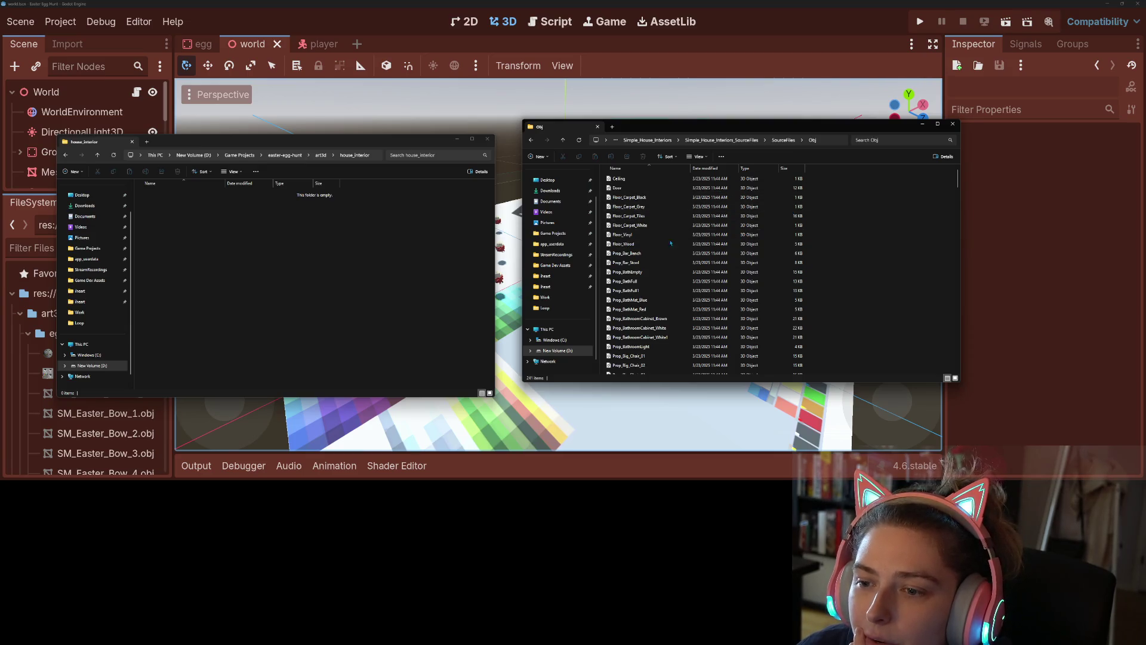
- Copy the house texture PNG from the Textures folder into house_interior
{"action": "scroll", "coordinate": [673, 254], "scroll_direction": "down", "scroll_amount": 15}
{"action": "scroll", "coordinate": [673, 255], "scroll_direction": "up", "scroll_amount": 4}
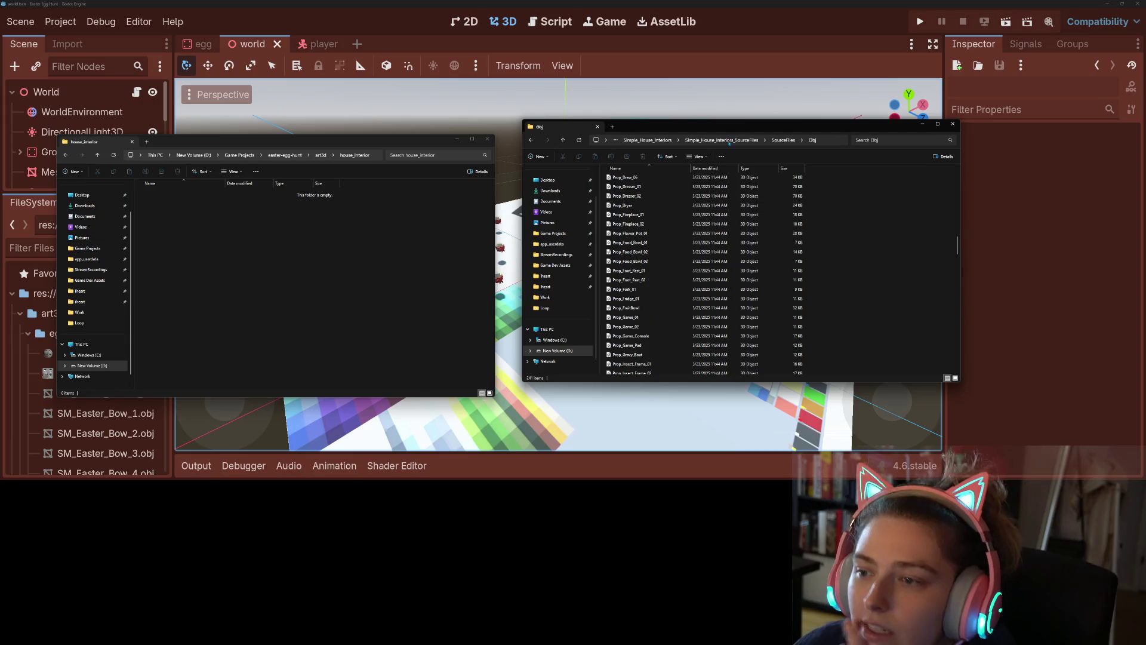
{"action": "left_click", "coordinate": [792, 141]}
{"action": "double_click", "coordinate": [630, 196]}
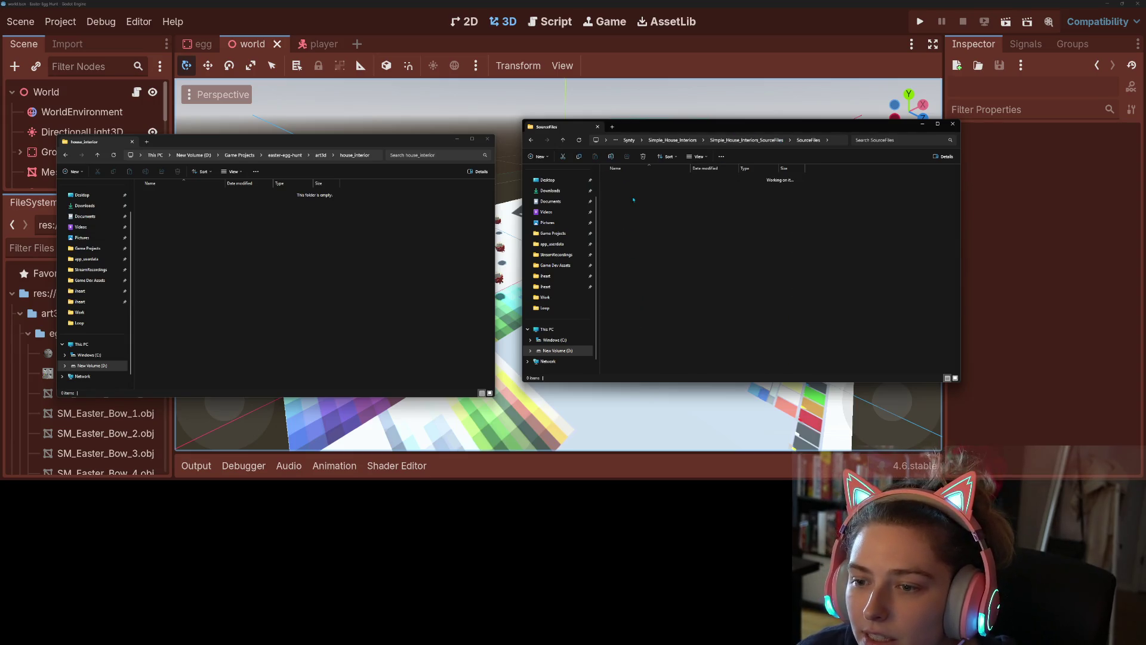
{"action": "key", "text": "ctrl+v"}
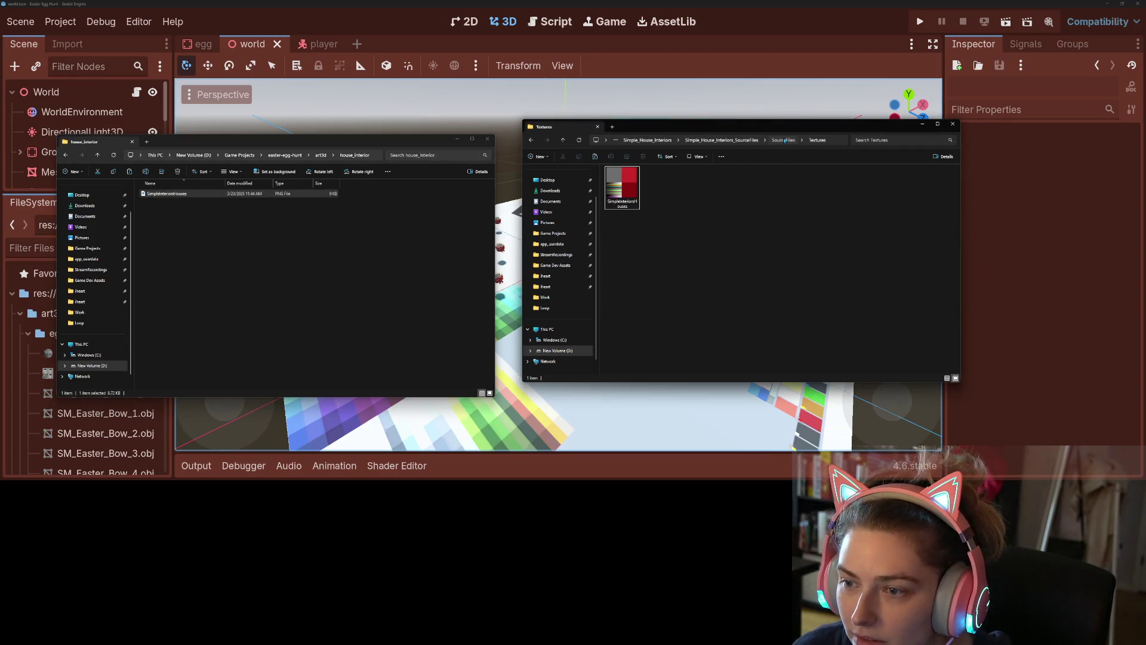
- Return to the Obj folder and select all 241 model files
{"action": "left_click", "coordinate": [783, 141]}
{"action": "double_click", "coordinate": [642, 190]}
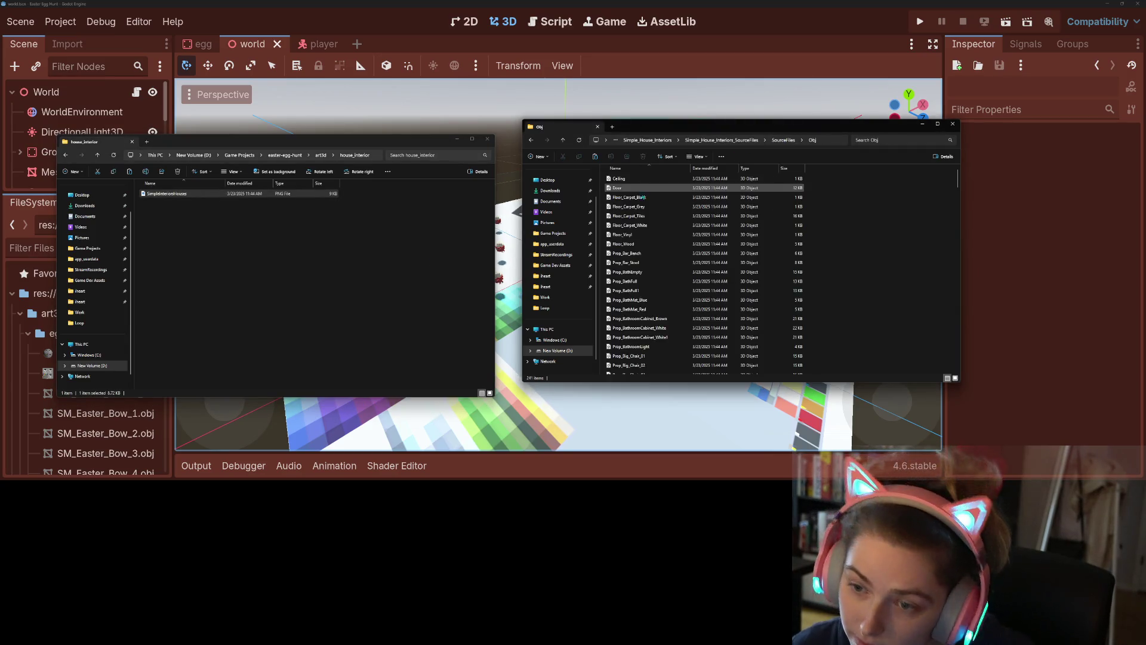
{"action": "left_click", "coordinate": [643, 197]}
{"action": "left_click", "coordinate": [655, 207]}
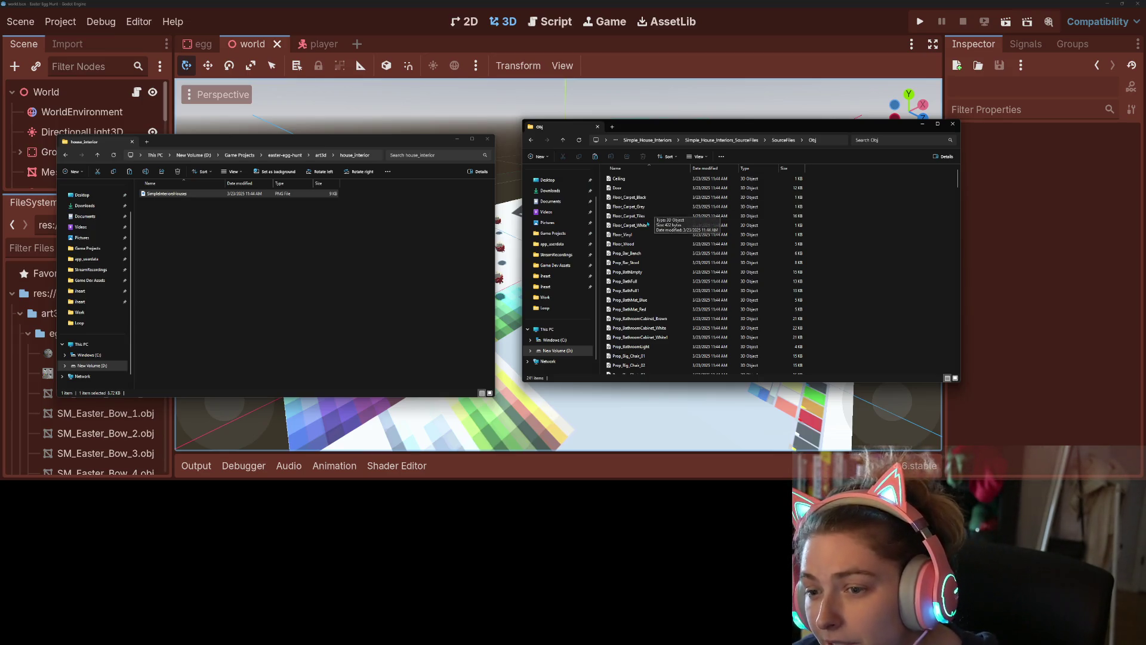
{"action": "left_click", "coordinate": [655, 218]}
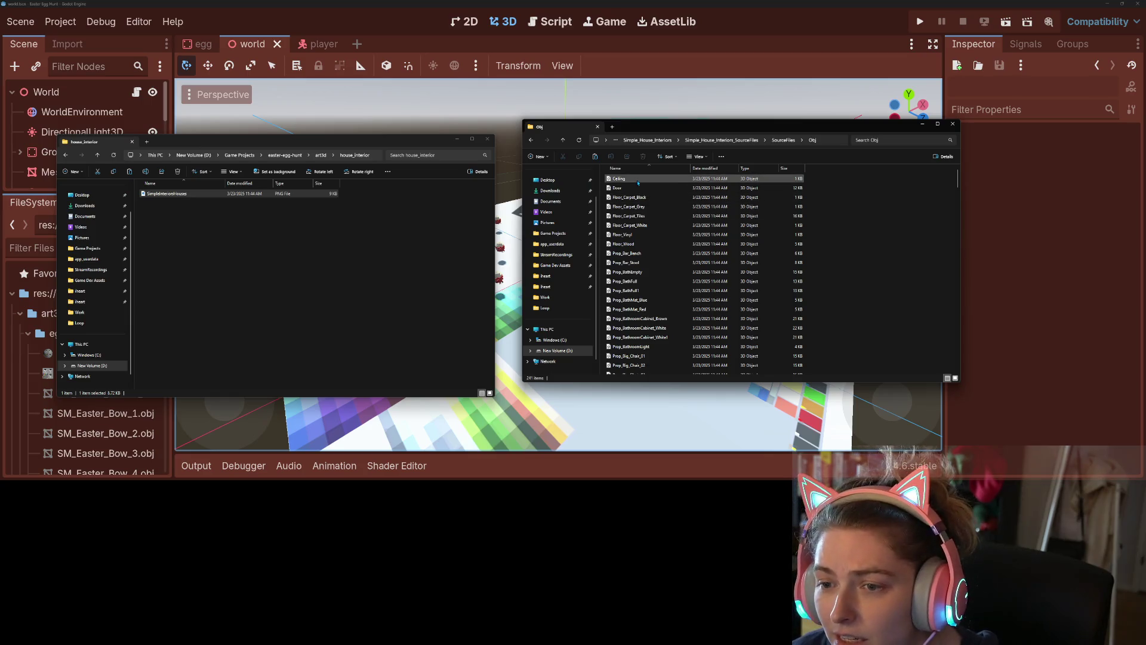
{"action": "left_click", "coordinate": [695, 273]}
{"action": "left_click", "coordinate": [696, 273]}
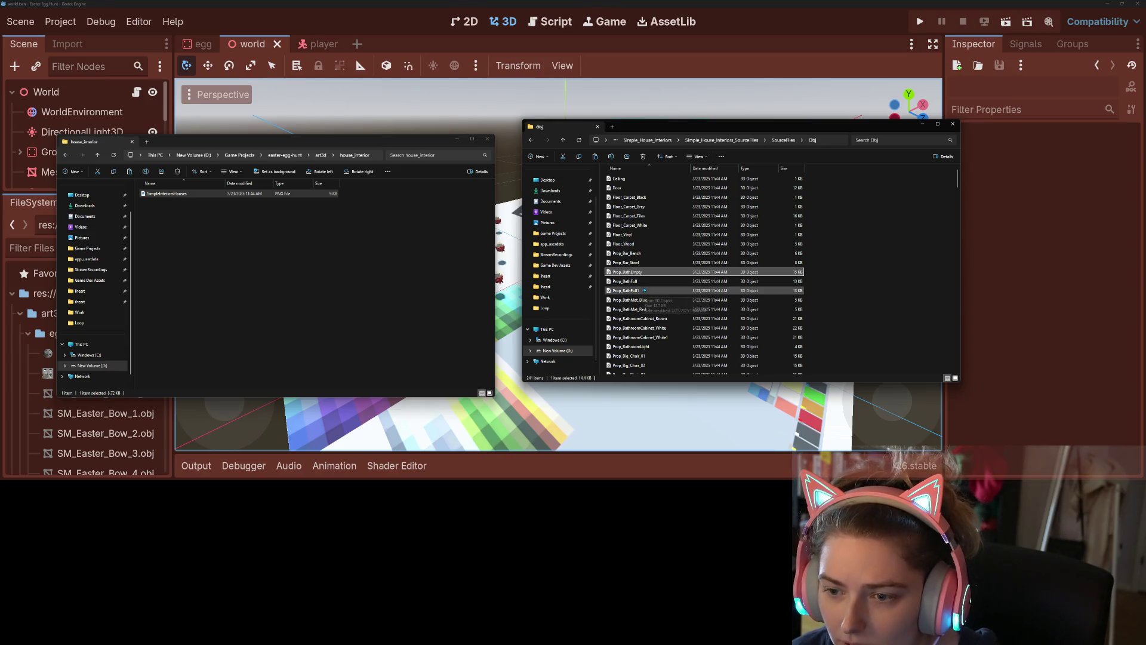
{"action": "key", "text": "ctrl+a"}
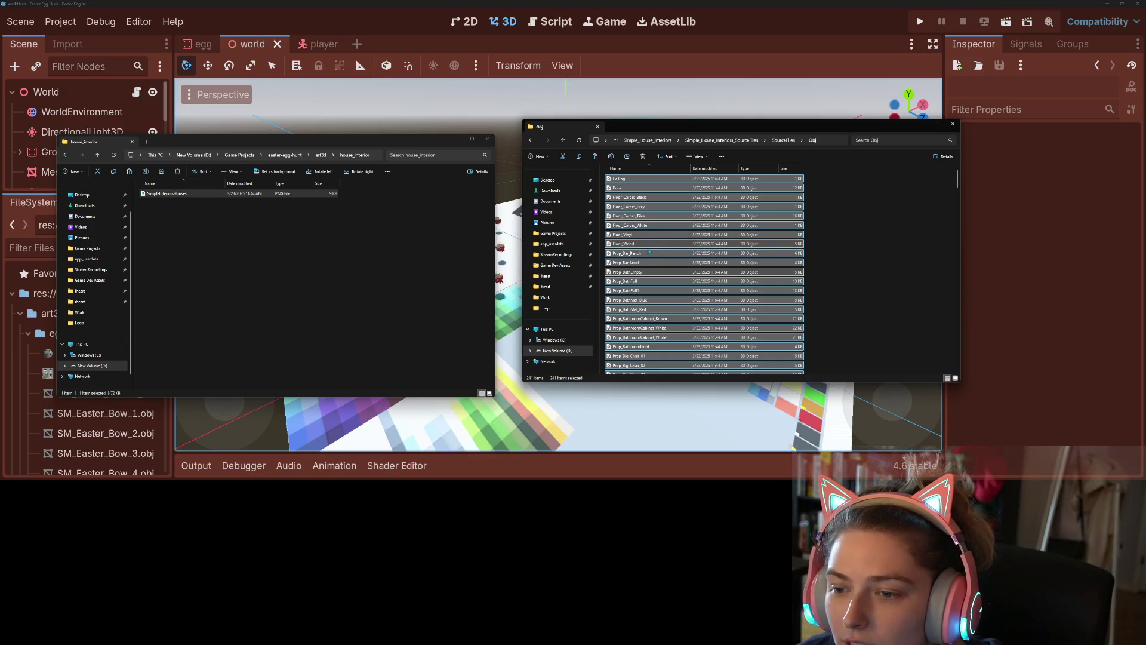
- Keep the Prop_BathFull models selected and paste all 241 OBJ models into house_interior
{"action": "scroll", "coordinate": [647, 258], "scroll_direction": "down", "scroll_amount": 1}
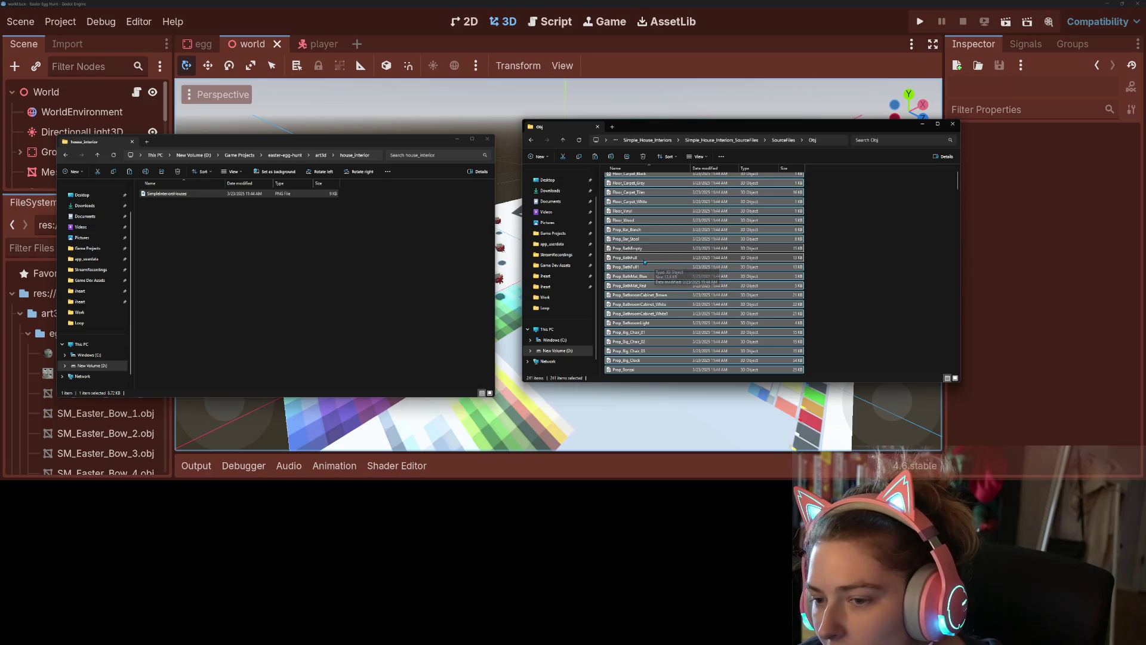
{"action": "left_click", "coordinate": [644, 257], "text": "ctrl"}
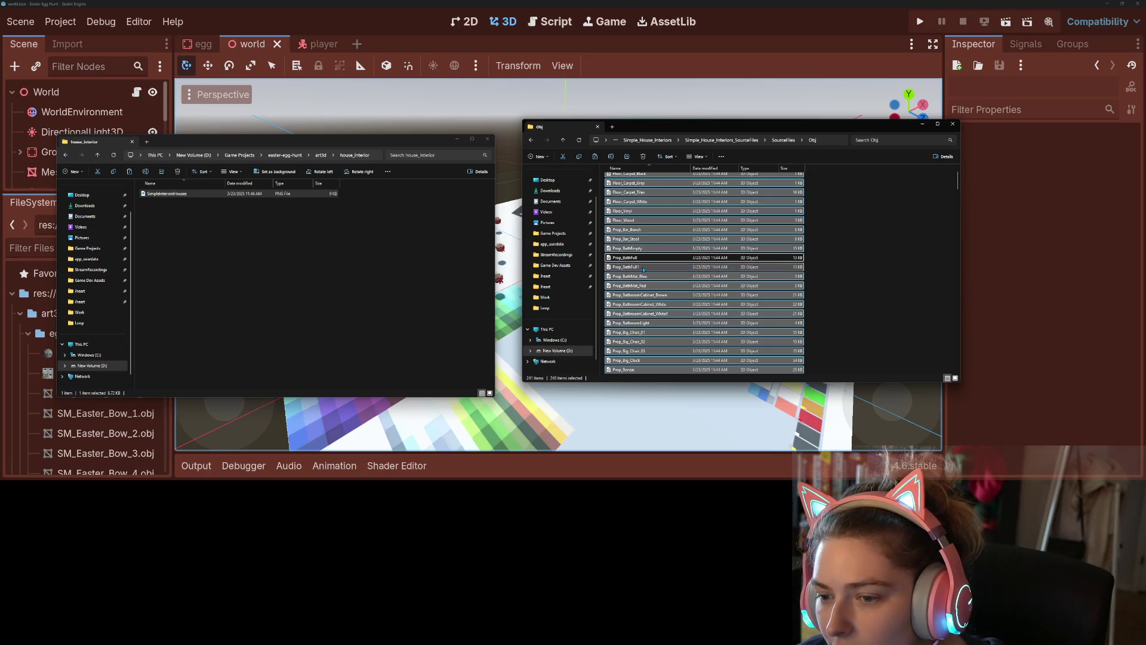
{"action": "left_click", "coordinate": [644, 268], "text": "ctrl"}
{"action": "scroll", "coordinate": [687, 291], "scroll_direction": "down", "scroll_amount": 1}
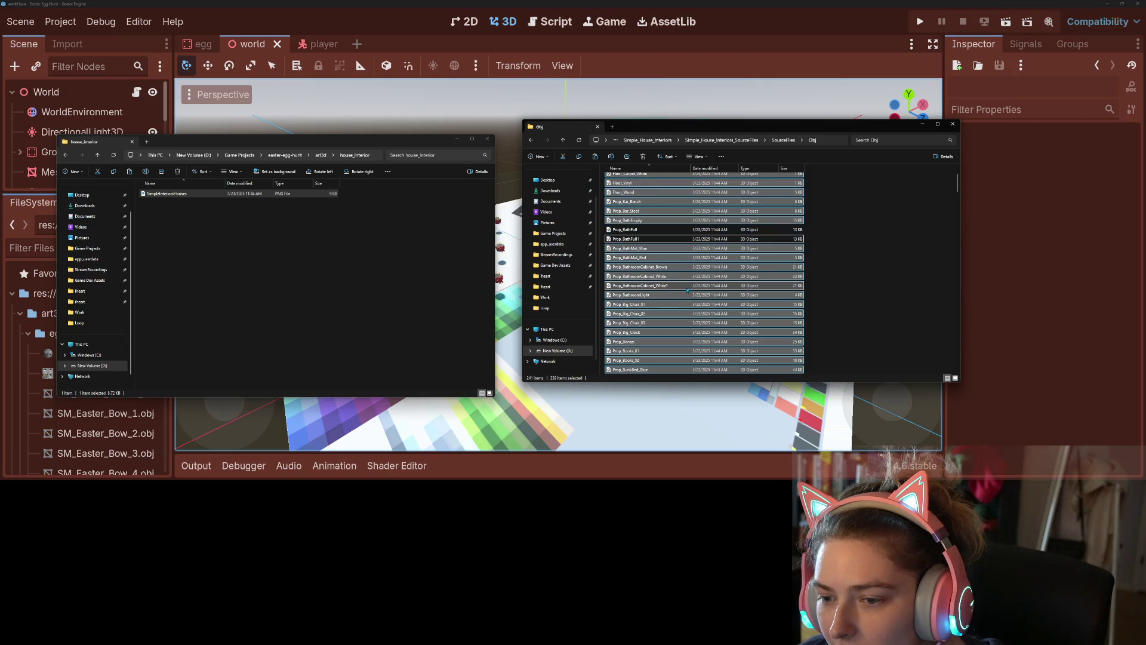
{"action": "scroll", "coordinate": [698, 290], "scroll_direction": "down", "scroll_amount": 1}
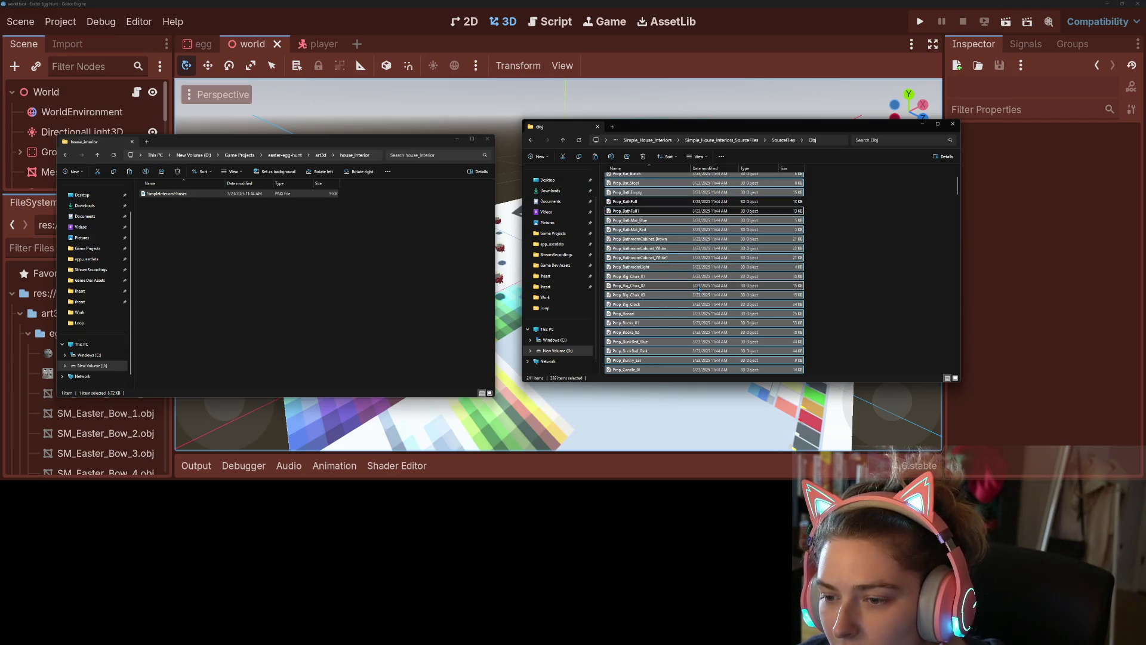
{"action": "scroll", "coordinate": [700, 290], "scroll_direction": "up", "scroll_amount": 2}
{"action": "left_click", "coordinate": [701, 224], "text": "ctrl"}
{"action": "left_click", "coordinate": [703, 233], "text": "ctrl"}
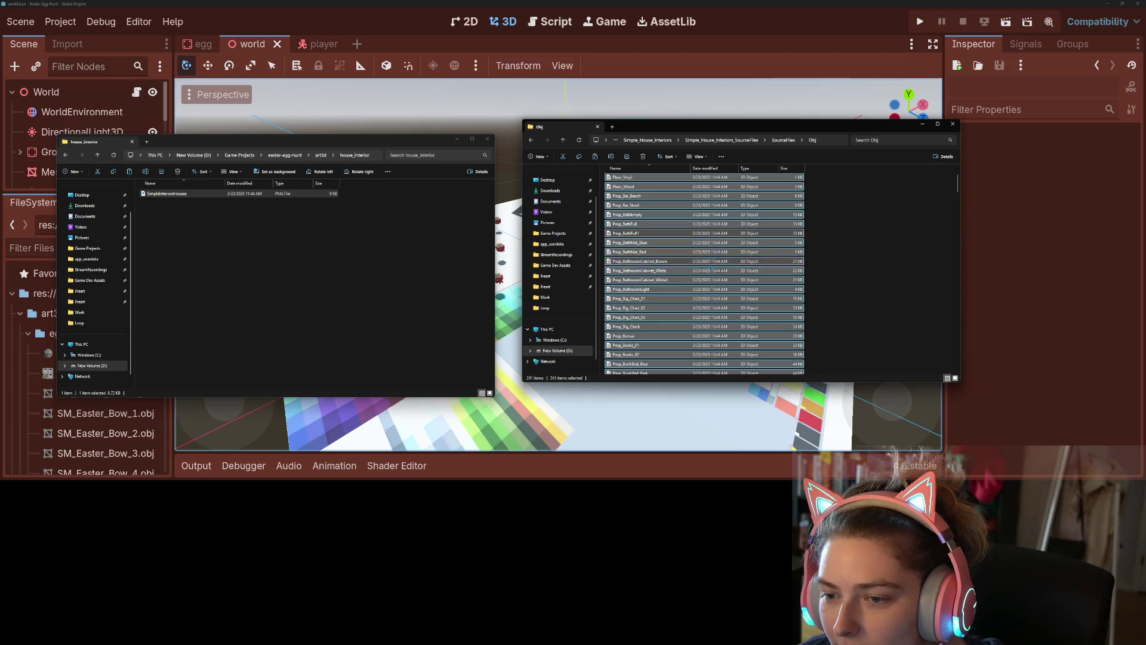
{"action": "left_click", "coordinate": [416, 284]}
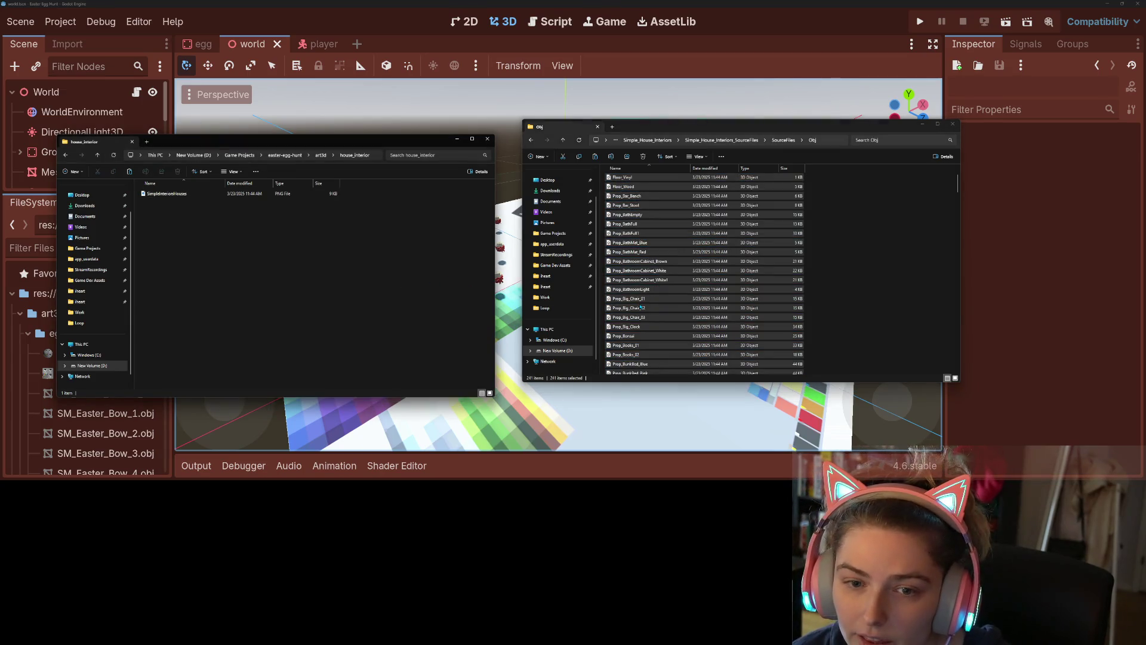
{"action": "key", "text": "ctrl+v"}
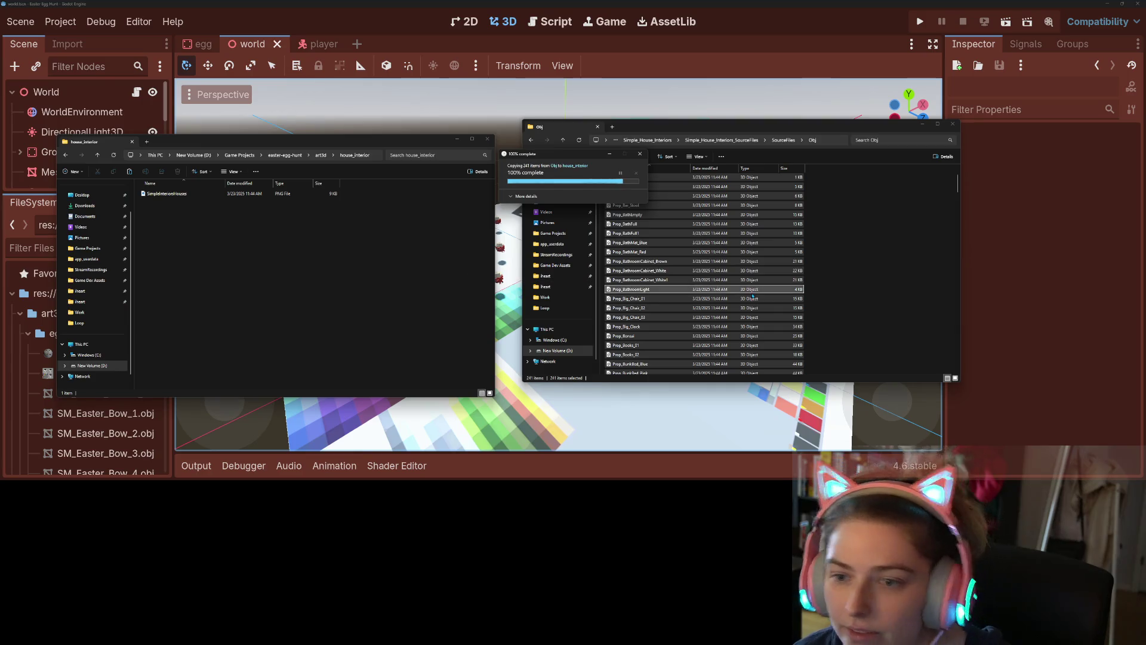
{"action": "left_click", "coordinate": [820, 37]}
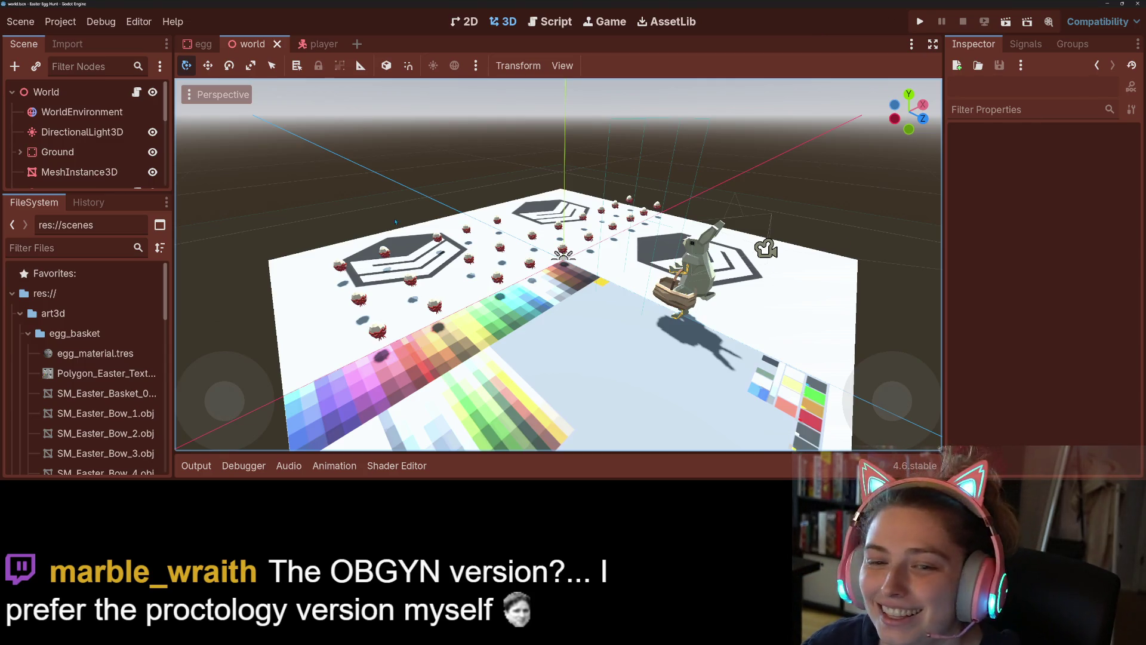
- Collapse egg_basket and forest_animals and expand house_interior in the FileSystem dock
{"action": "left_click", "coordinate": [27, 333]}
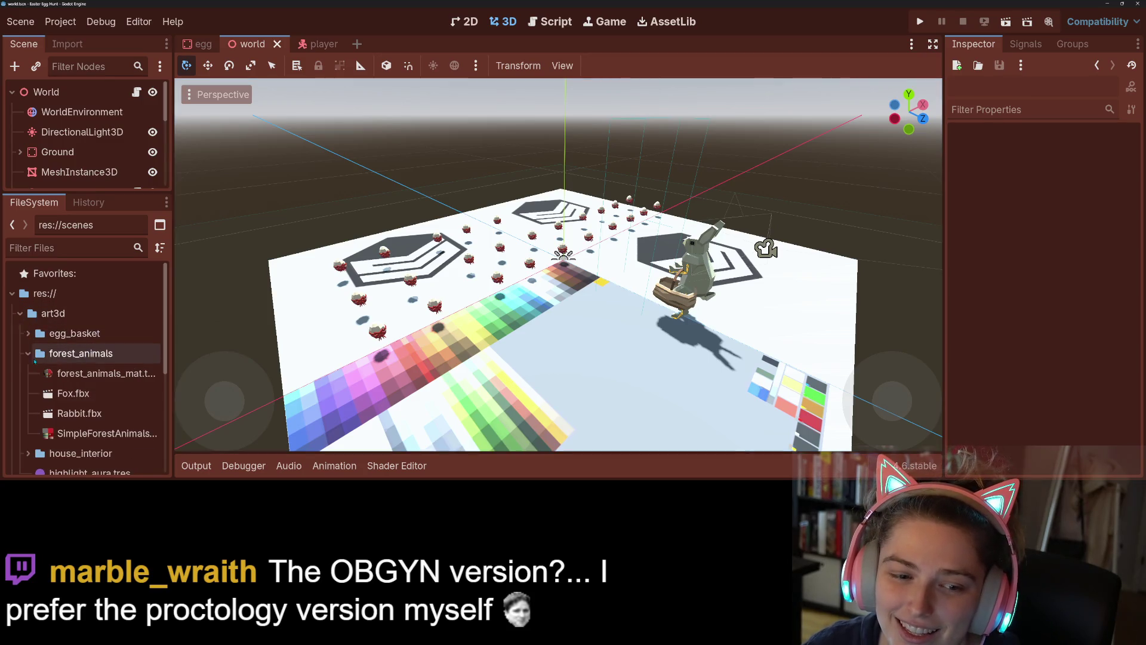
{"action": "left_click", "coordinate": [28, 353]}
{"action": "left_click", "coordinate": [28, 374]}
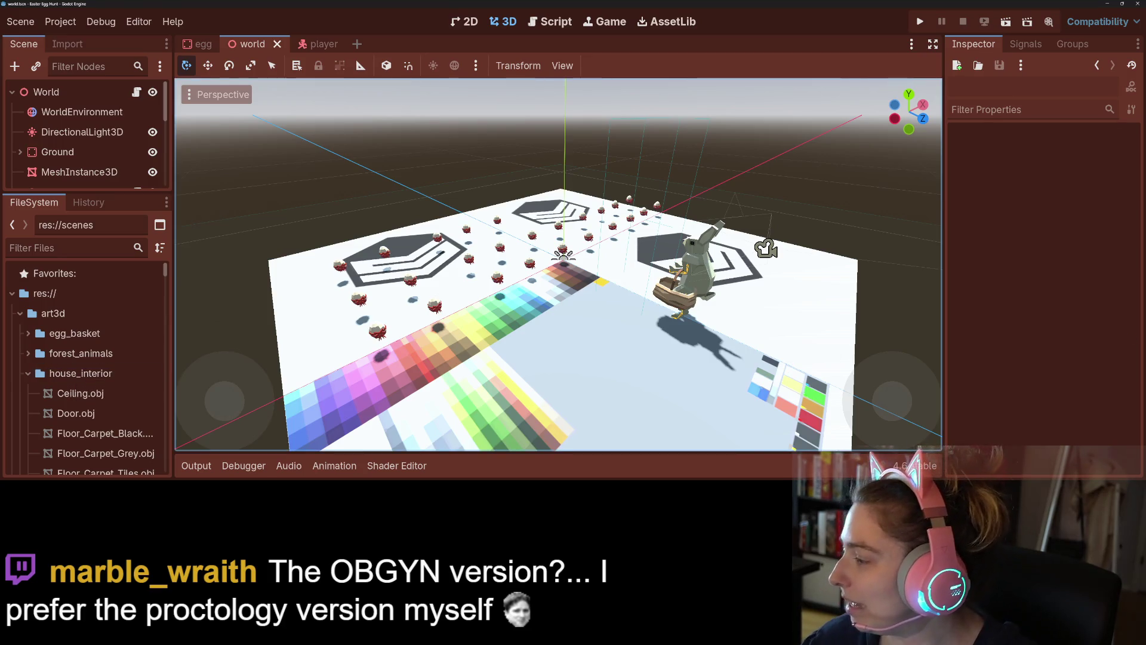
- Move the timer display effect bullet down under the polish items
{"action": "key", "text": "alt+Tab"}
{"action": "scroll", "coordinate": [904, 291], "scroll_direction": "down", "scroll_amount": 3}
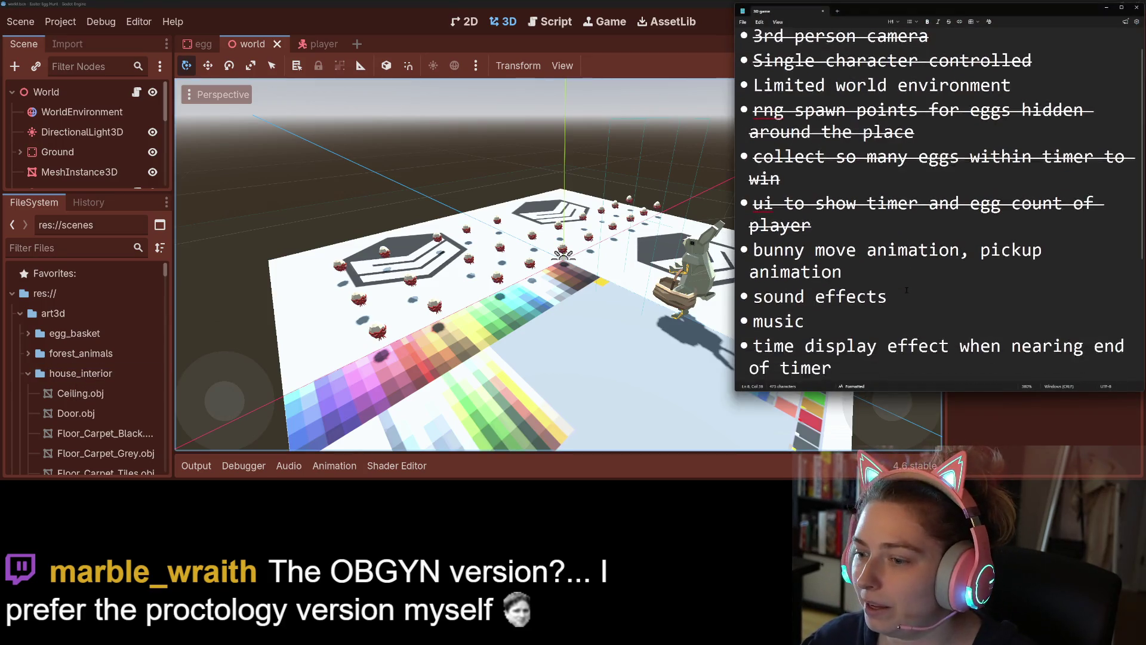
{"action": "scroll", "coordinate": [873, 312], "scroll_direction": "down", "scroll_amount": 1}
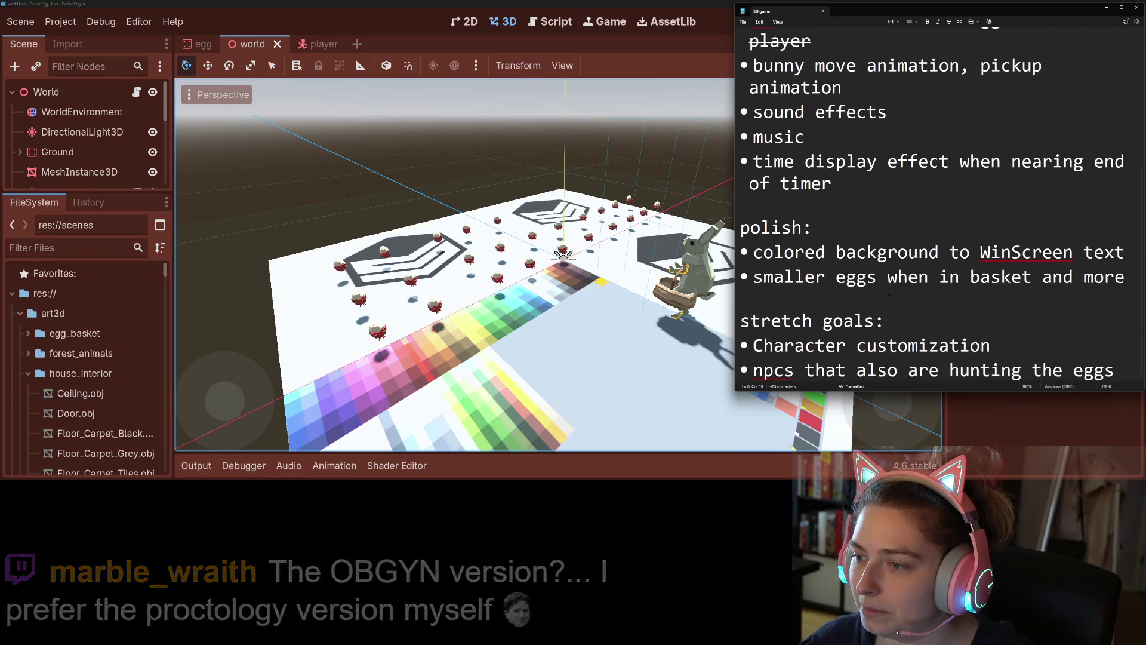
{"action": "mouse_move", "coordinate": [831, 184]}
{"action": "left_mouse_down"}
{"action": "mouse_move", "coordinate": [804, 162]}
{"action": "mouse_move", "coordinate": [751, 163]}
{"action": "left_mouse_up"}
{"action": "key", "text": "ctrl+c"}
{"action": "key", "text": "BackSpace"}
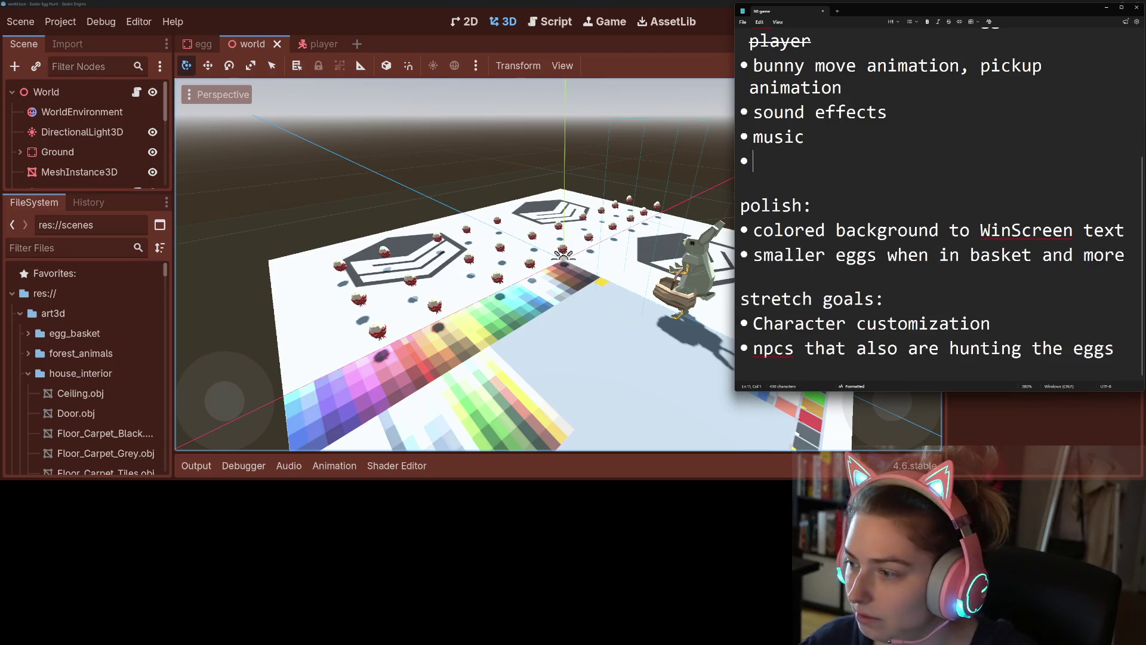
{"action": "key", "text": "Return"}
{"action": "key", "text": "ctrl+v"}
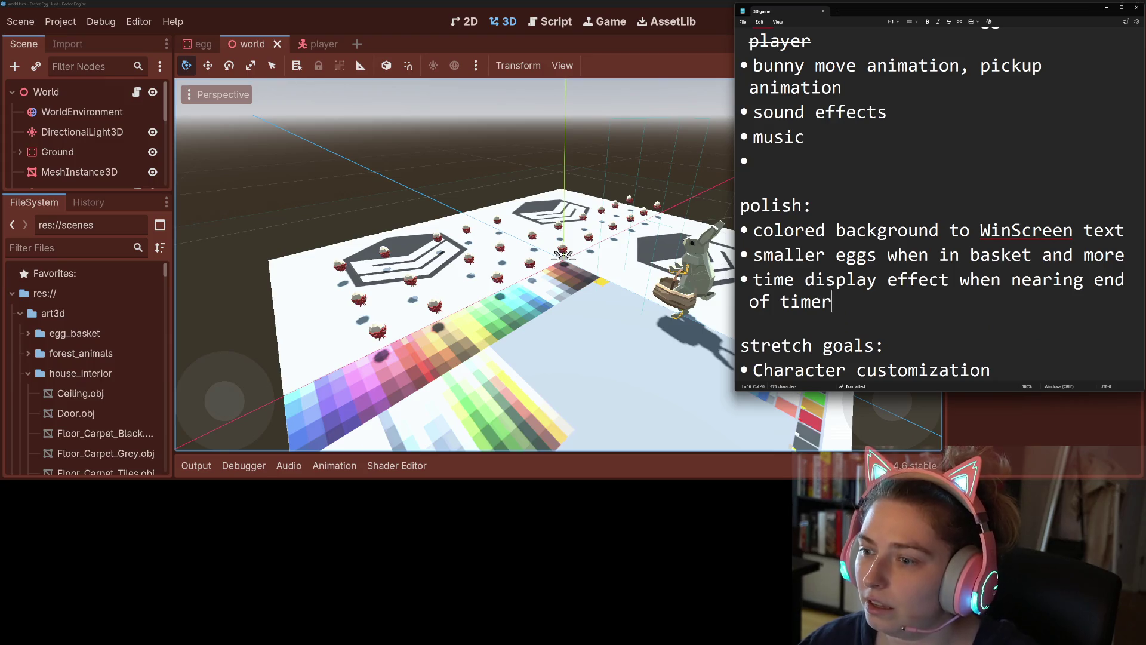
{"action": "key", "text": "Return"}
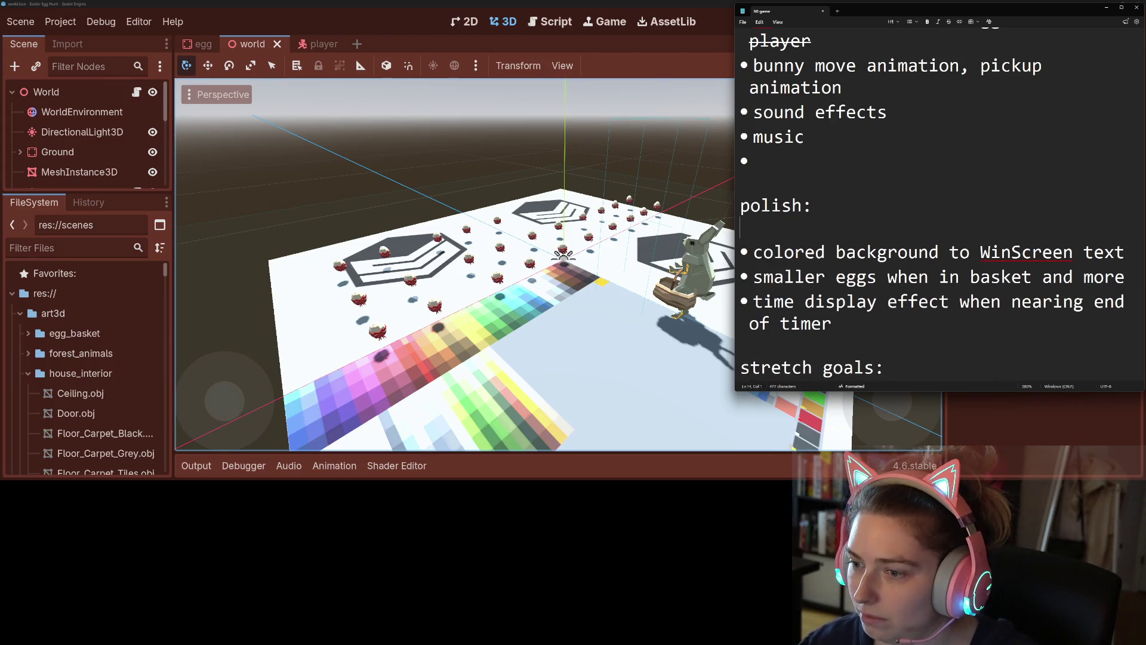
{"action": "key", "text": "Delete"}
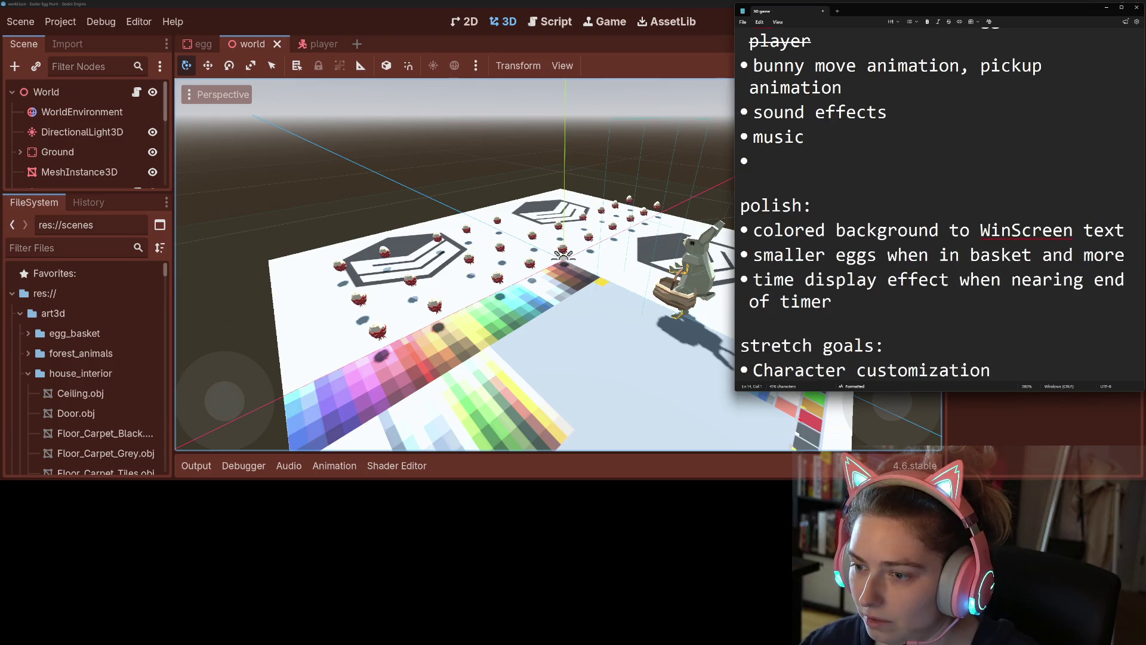
- Add 'make highlight of eggs larger, fuller' under polish and delete the empty bullet after music
{"action": "type", "text": "make "}
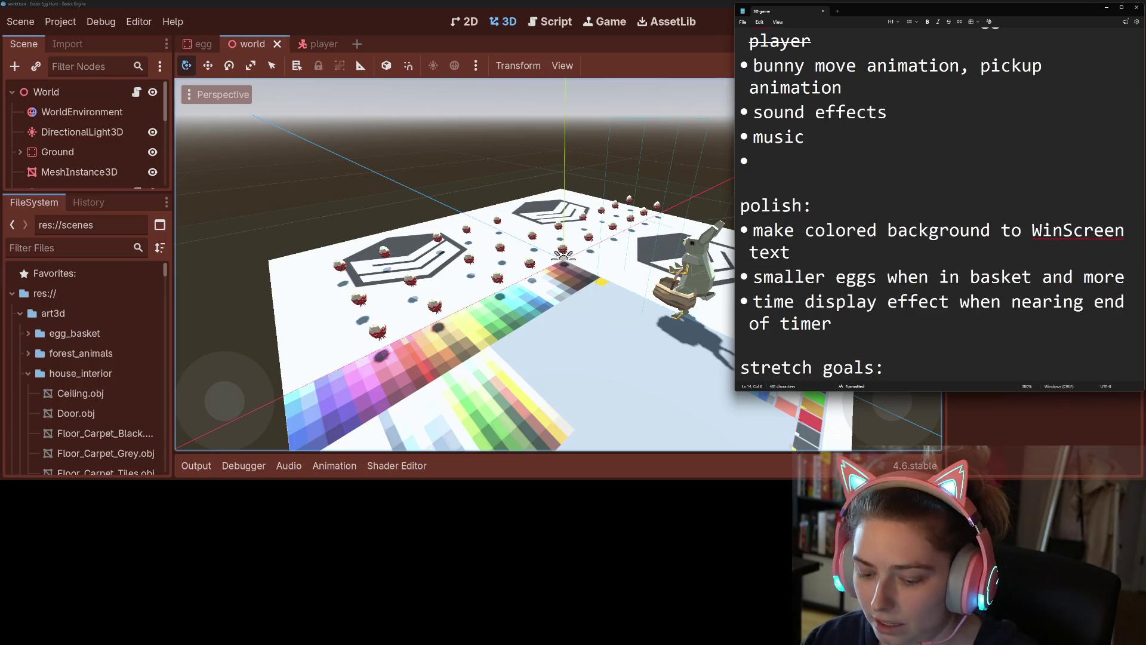
{"action": "type", "text": "highlight of"}
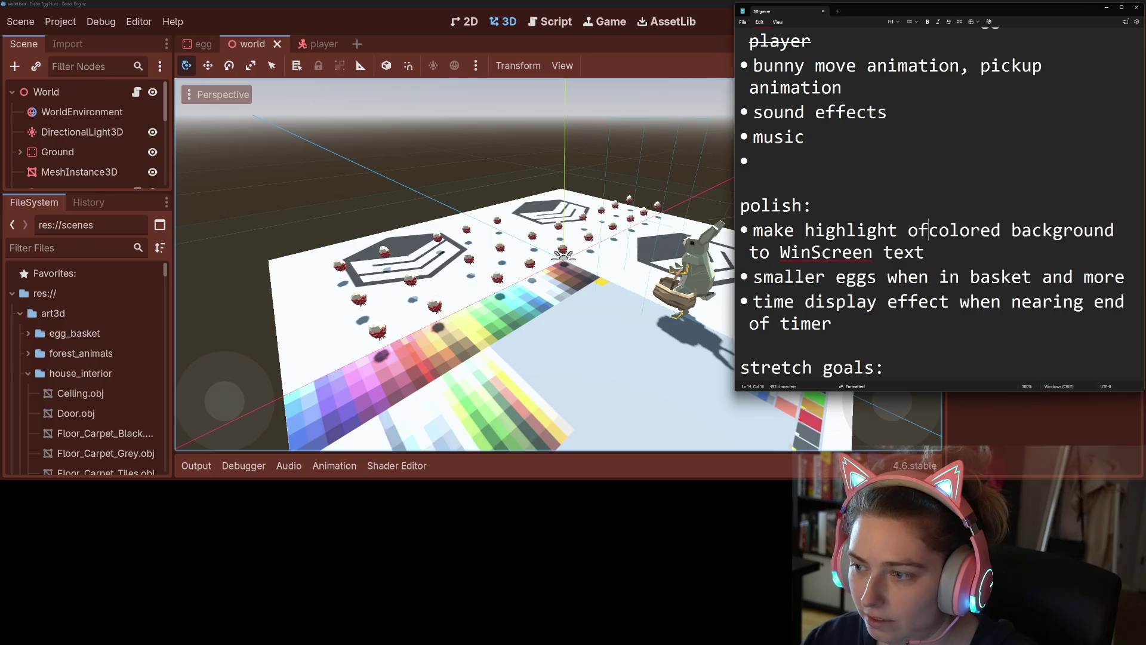
{"action": "type", "text": " eggs larg"}
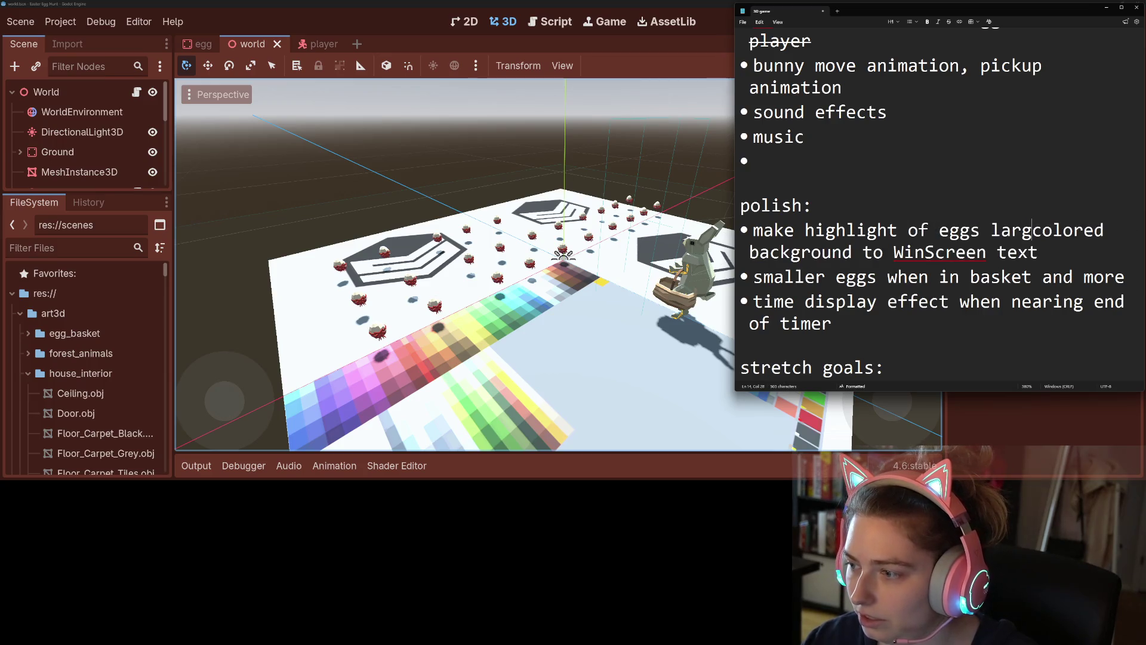
{"action": "type", "text": " c"}
{"action": "key", "text": "BackSpace"}
{"action": "type", "text": "fuller"}
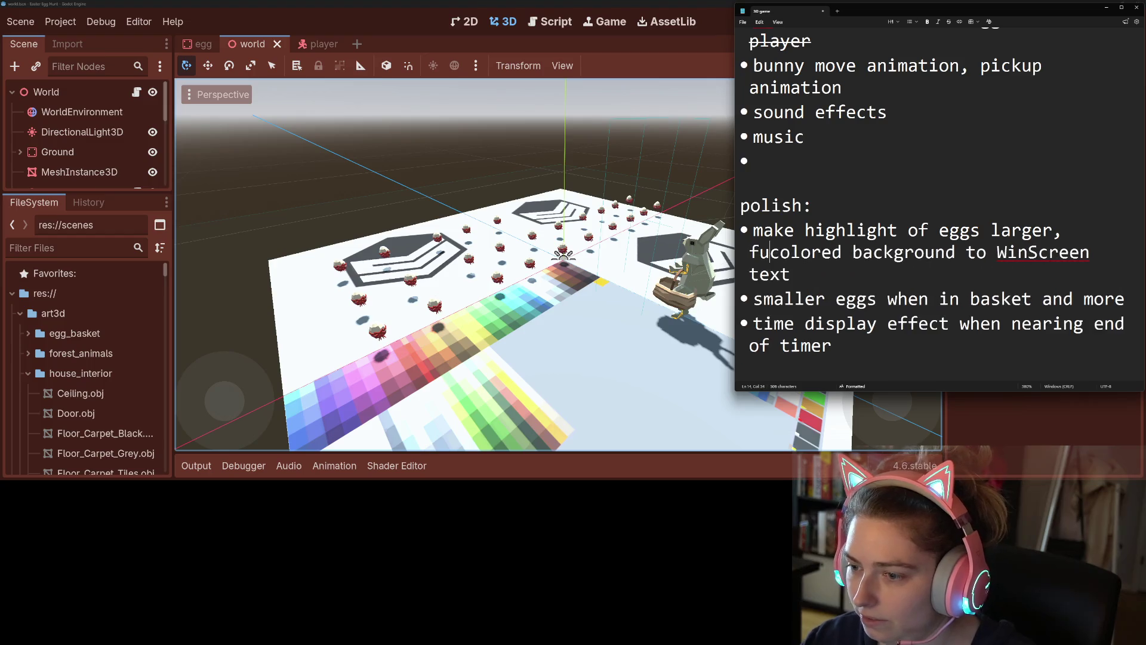
{"action": "key", "text": "Return"}
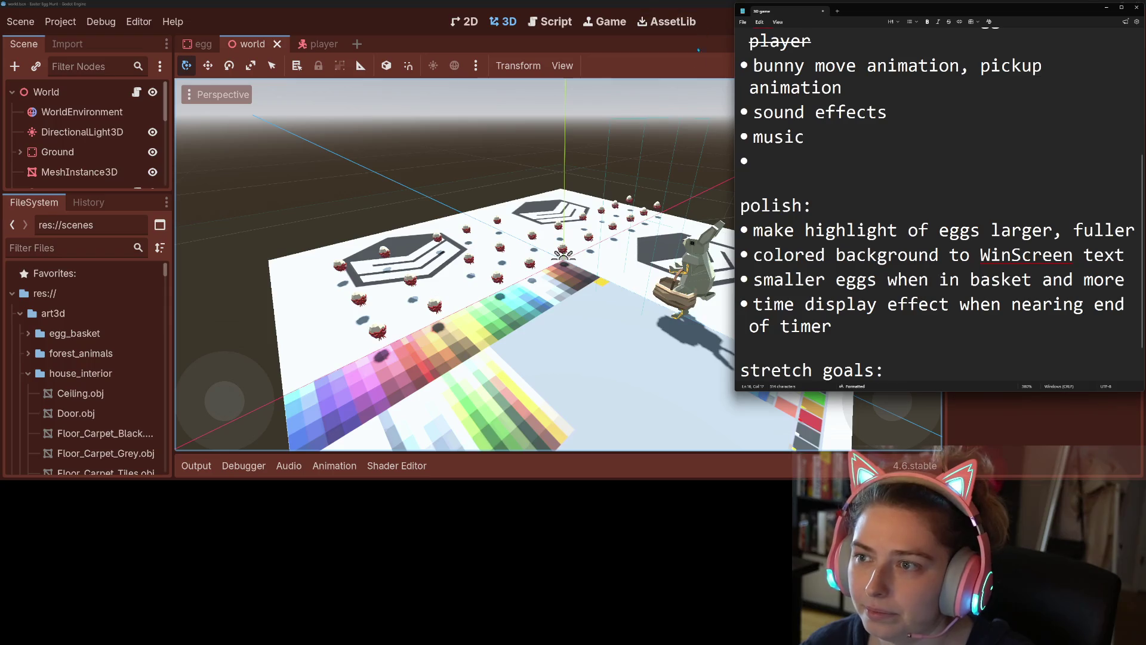
{"action": "scroll", "coordinate": [859, 183], "scroll_direction": "up", "scroll_amount": 1}
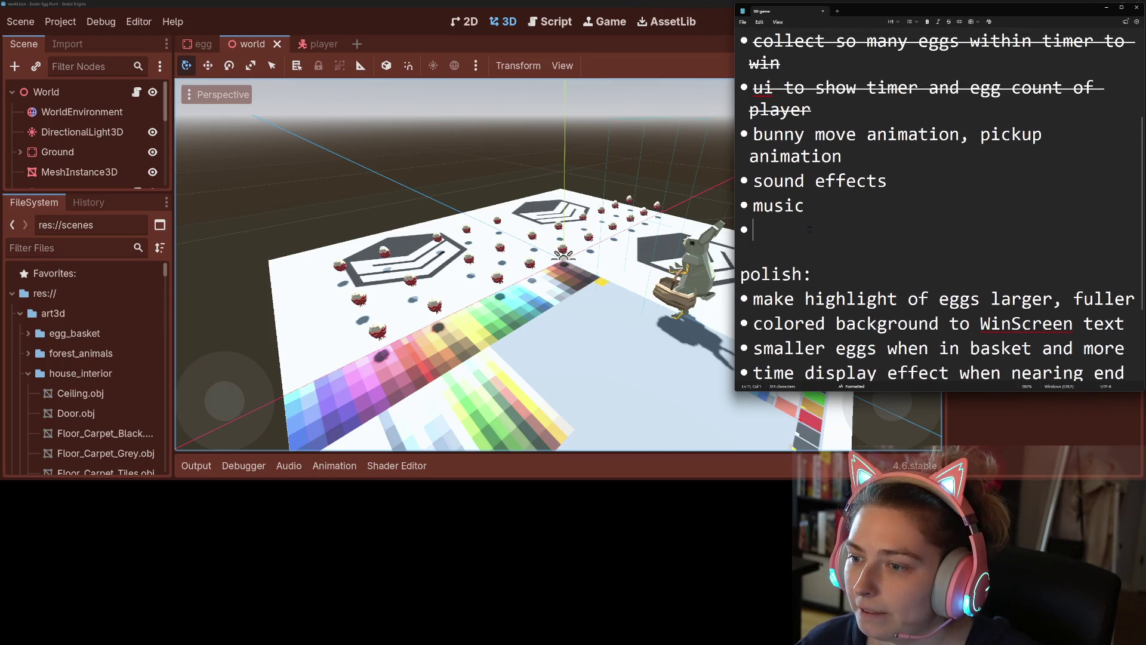
{"action": "key", "text": "BackSpace"}
{"action": "scroll", "coordinate": [876, 266], "scroll_direction": "up", "scroll_amount": 1}
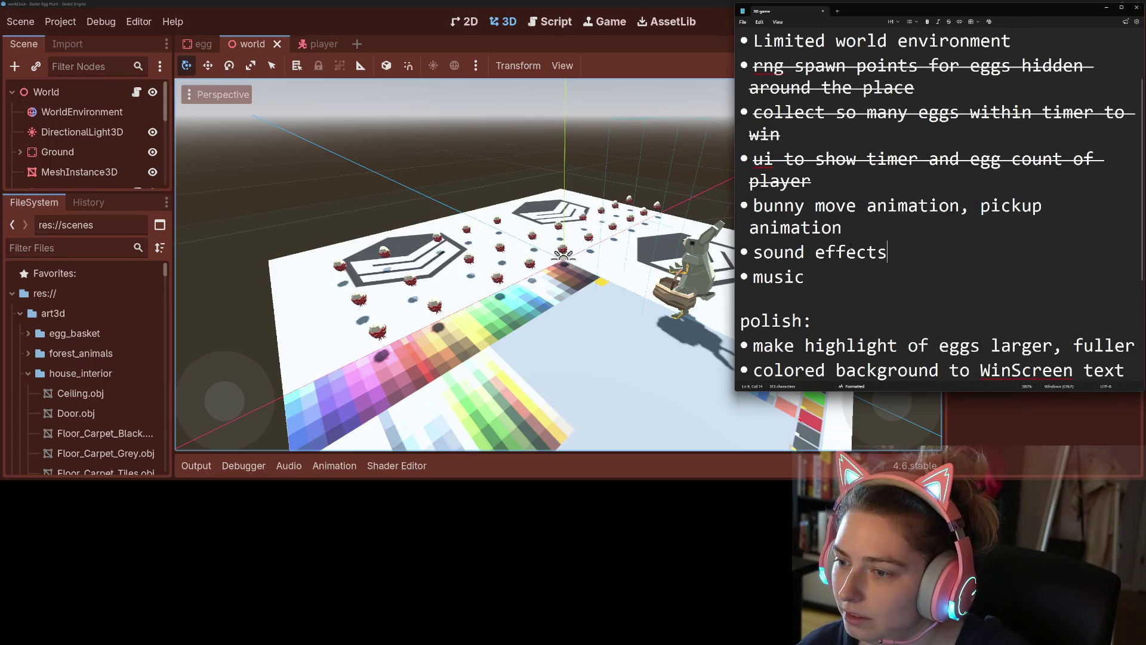
{"action": "scroll", "coordinate": [937, 203], "scroll_direction": "up", "scroll_amount": 1}
{"action": "left_click", "coordinate": [663, 2]}
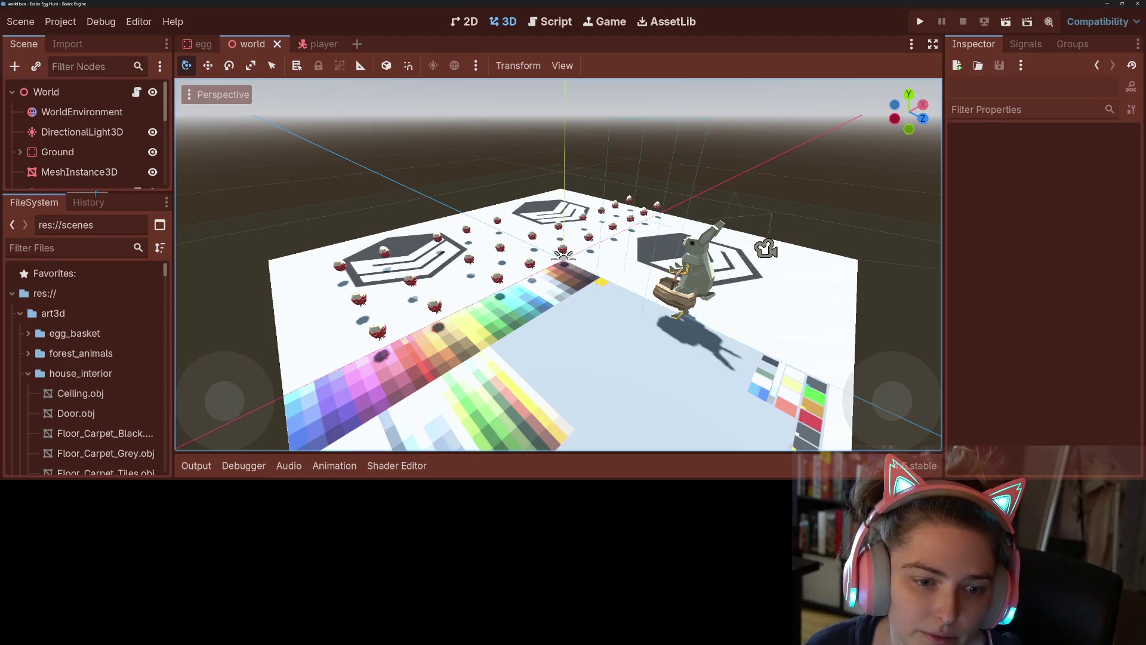
- Add a Node3D child under the World root node
{"action": "left_click_drag", "start_coordinate": [95, 192], "coordinate": [95, 225]}
{"action": "scroll", "coordinate": [65, 179], "scroll_direction": "down", "scroll_amount": 2}
{"action": "scroll", "coordinate": [65, 161], "scroll_direction": "up", "scroll_amount": 2}
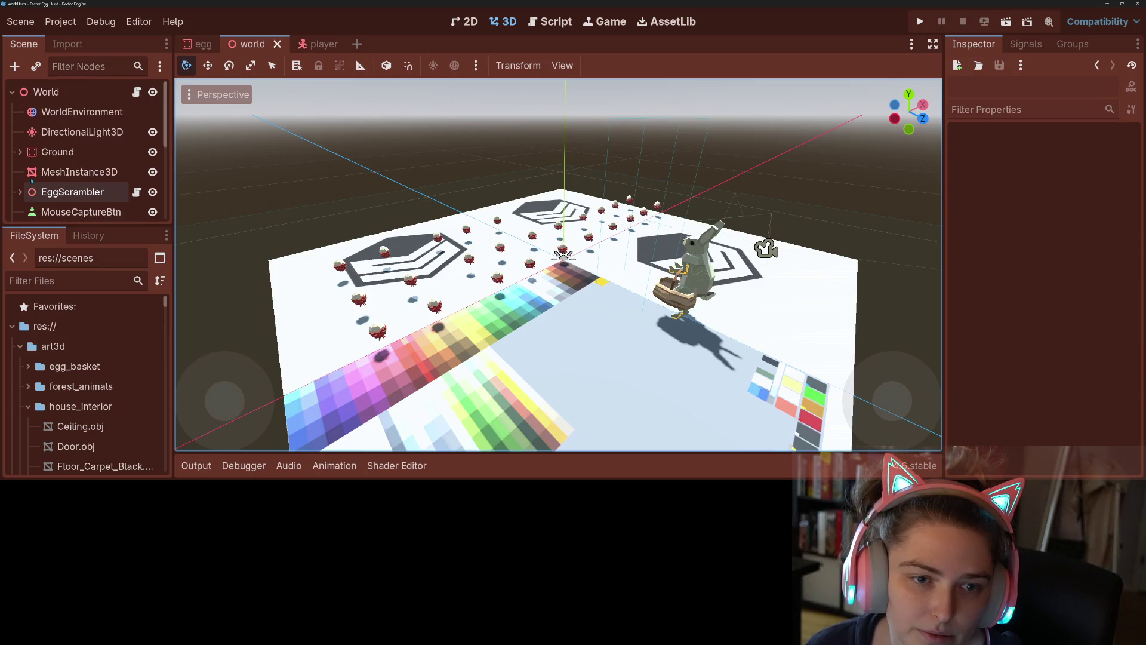
{"action": "left_click", "coordinate": [66, 172]}
{"action": "right_click", "coordinate": [71, 92]}
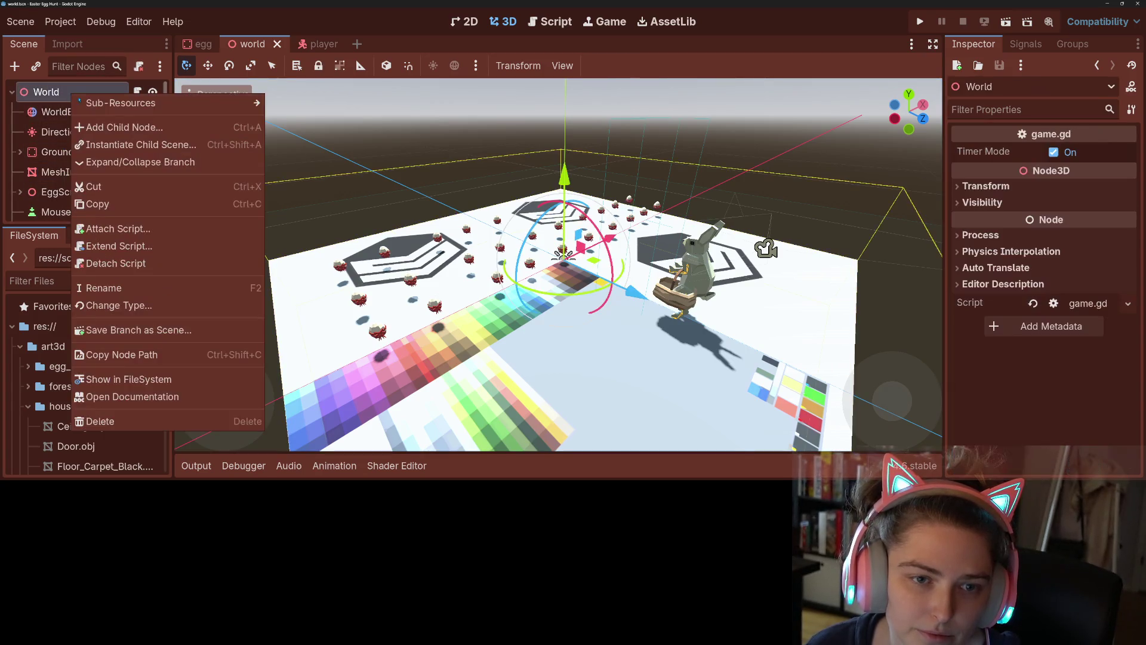
{"action": "left_click", "coordinate": [124, 127]}
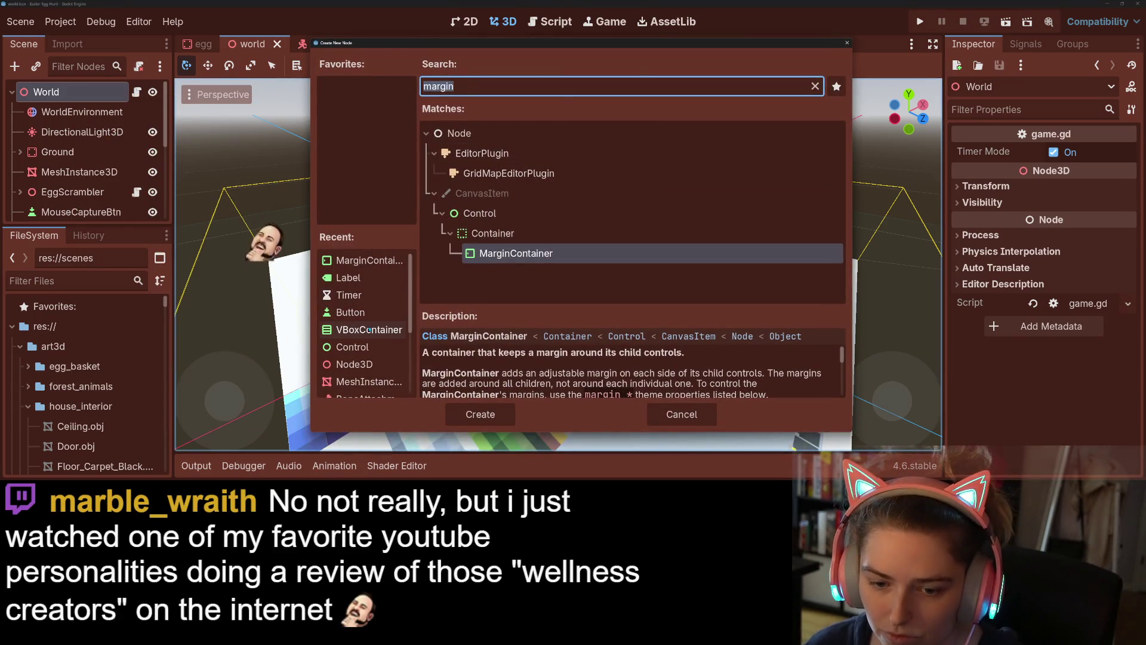
{"action": "left_click", "coordinate": [354, 363]}
{"action": "left_click", "coordinate": [480, 414]}
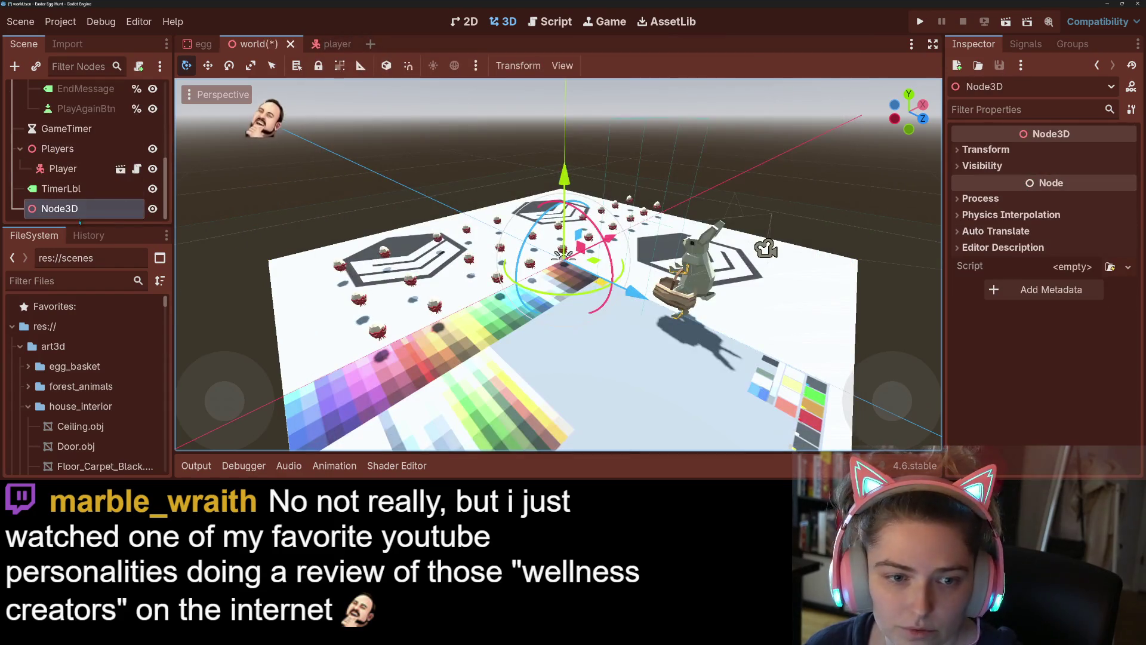
- Move the new Node3D up beside Ground and rename it World
{"action": "mouse_move", "coordinate": [80, 222]}
{"action": "left_mouse_down"}
{"action": "mouse_move", "coordinate": [84, 96]}
{"action": "mouse_move", "coordinate": [84, 136]}
{"action": "mouse_move", "coordinate": [78, 110]}
{"action": "mouse_move", "coordinate": [76, 129]}
{"action": "left_mouse_up"}
{"action": "right_click", "coordinate": [74, 137]}
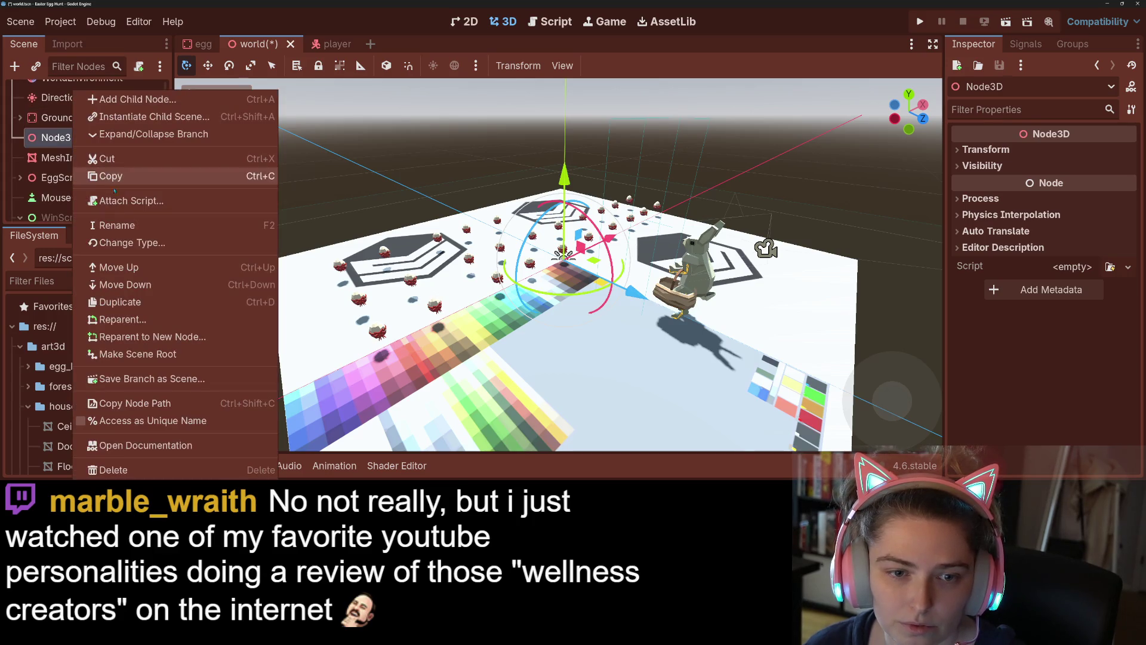
{"action": "left_click", "coordinate": [138, 231]}
{"action": "type", "text": "World"}
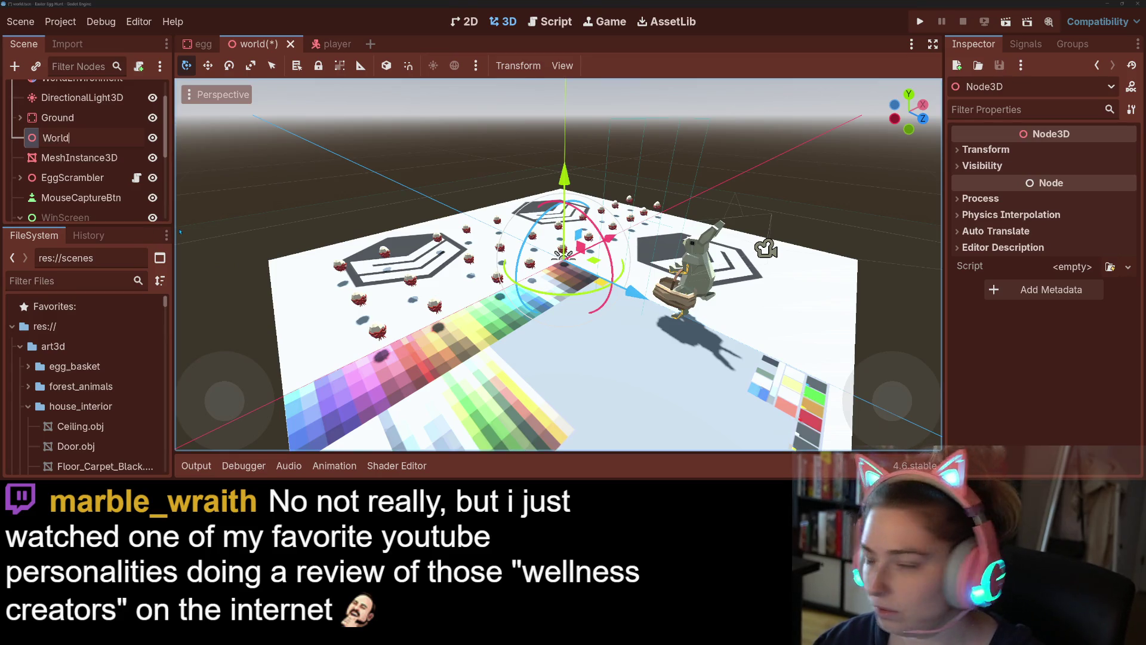
{"action": "key", "text": "Return"}
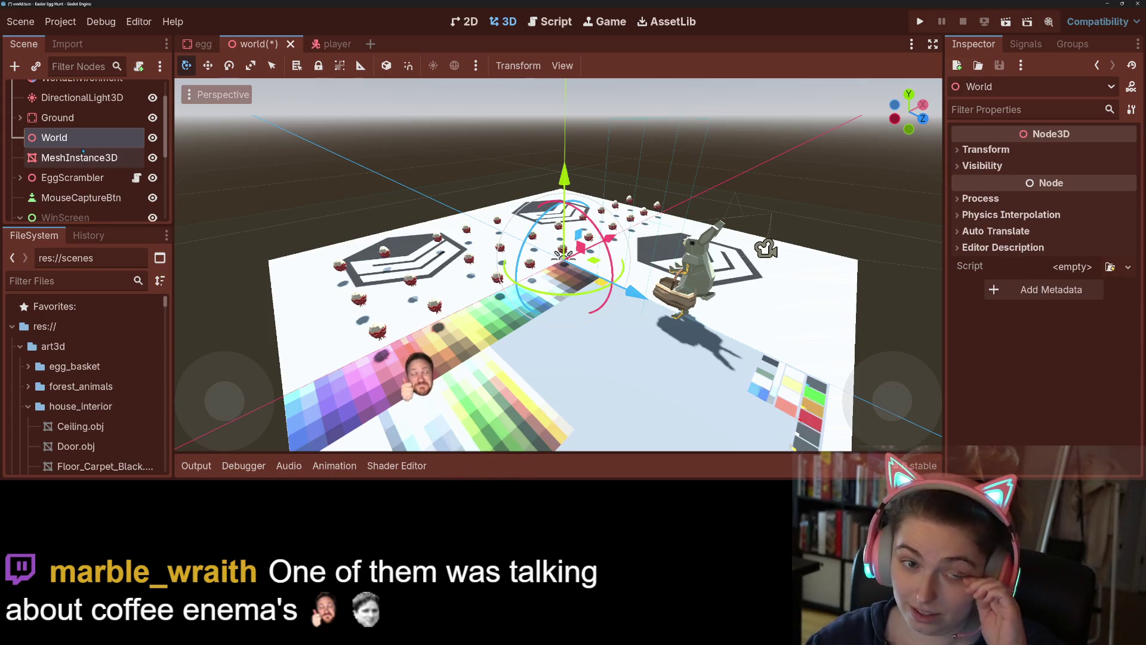
{"action": "scroll", "coordinate": [84, 164], "scroll_direction": "up", "scroll_amount": 2}
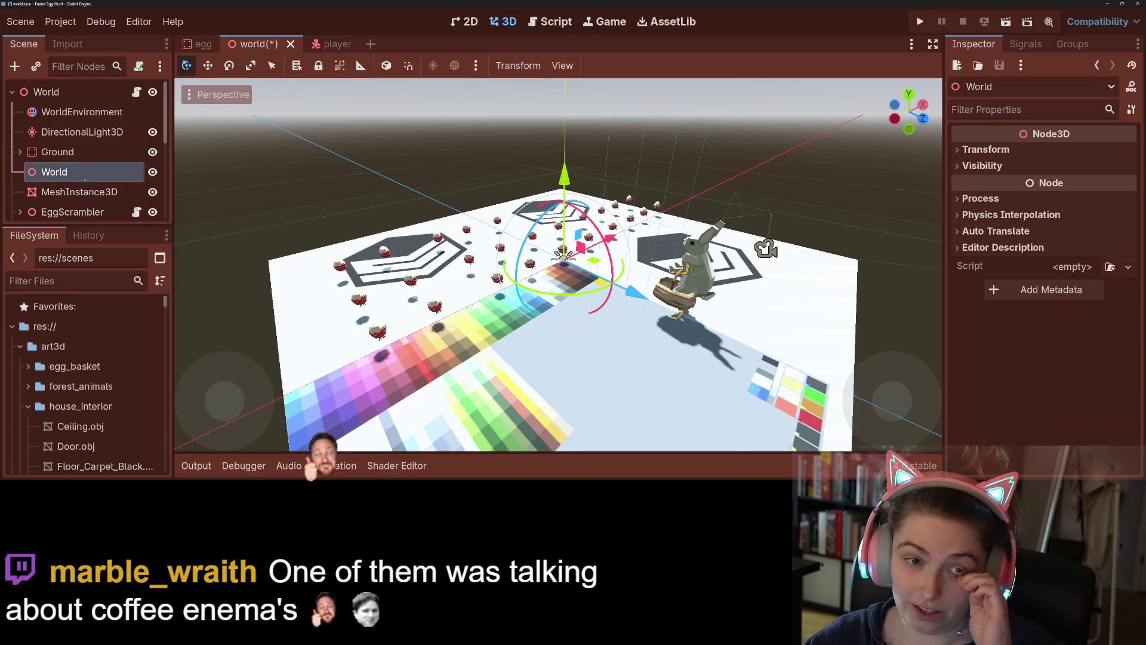
- Rename the new child node to House
{"action": "right_click", "coordinate": [84, 179]}
{"action": "left_click", "coordinate": [145, 226]}
{"action": "type", "text": "House"}
{"action": "key", "text": "Return"}
- Drop Floor_Carpet_Grey.obj into the scene and parent the FloorCarpetGrey mesh under House
{"action": "scroll", "coordinate": [97, 380], "scroll_direction": "down", "scroll_amount": 5}
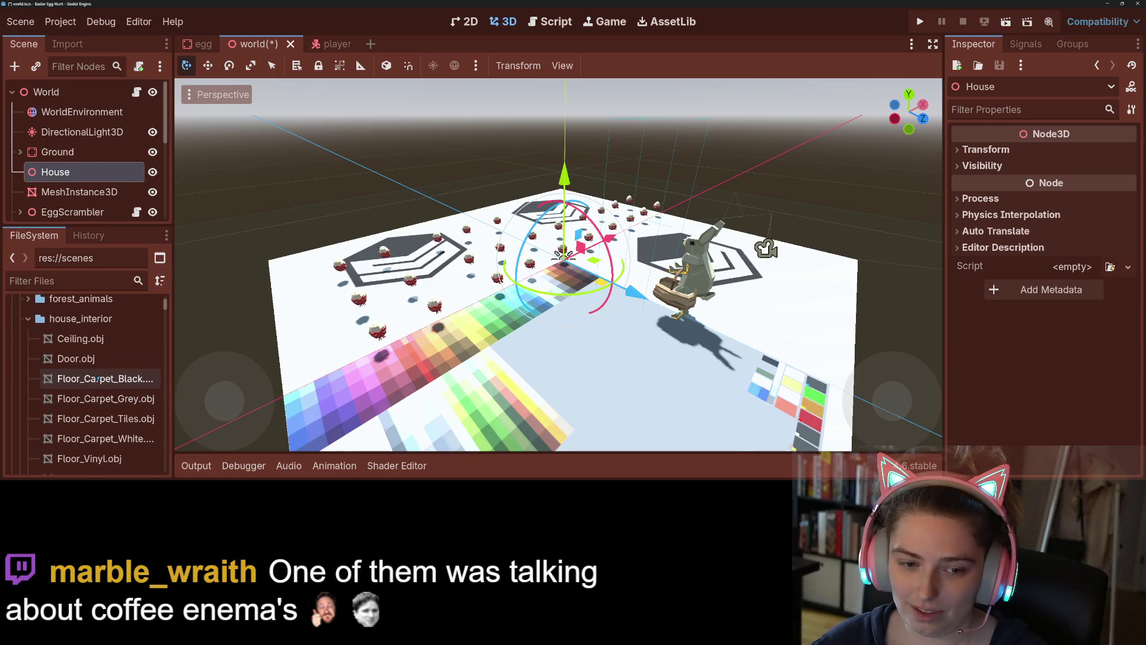
{"action": "mouse_move", "coordinate": [119, 398]}
{"action": "left_mouse_down"}
{"action": "mouse_move", "coordinate": [209, 153]}
{"action": "mouse_move", "coordinate": [117, 151]}
{"action": "left_mouse_up"}
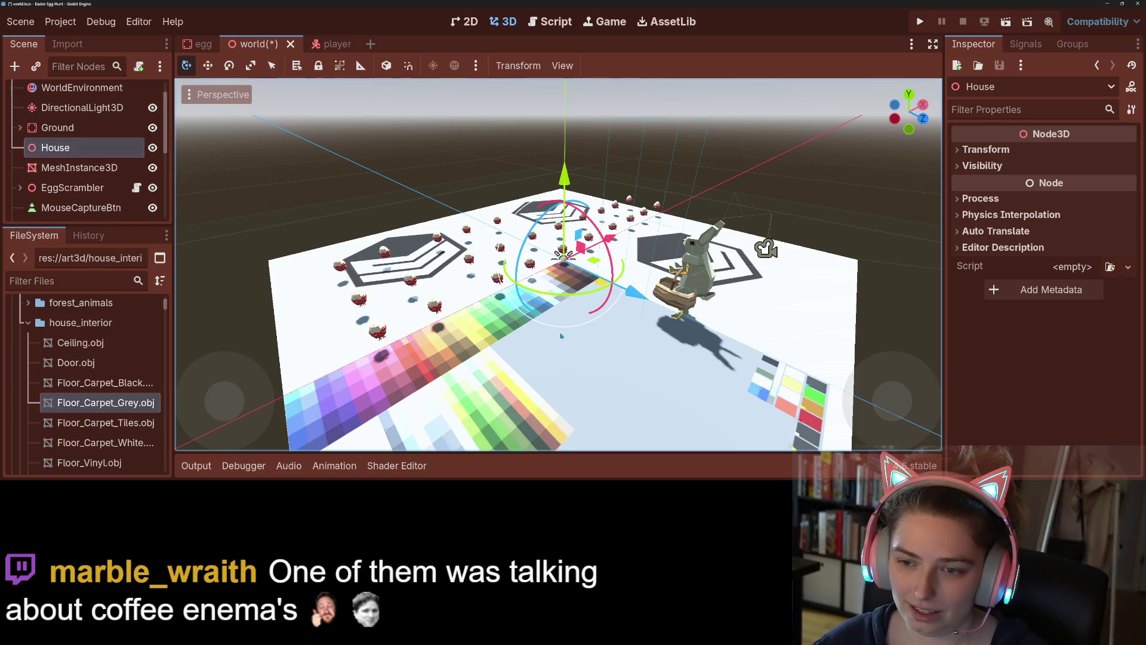
{"action": "left_click_drag", "start_coordinate": [552, 342], "coordinate": [530, 353]}
{"action": "mouse_move", "coordinate": [96, 402]}
{"action": "left_mouse_down"}
{"action": "mouse_move", "coordinate": [358, 334]}
{"action": "mouse_move", "coordinate": [639, 287]}
{"action": "left_mouse_up"}
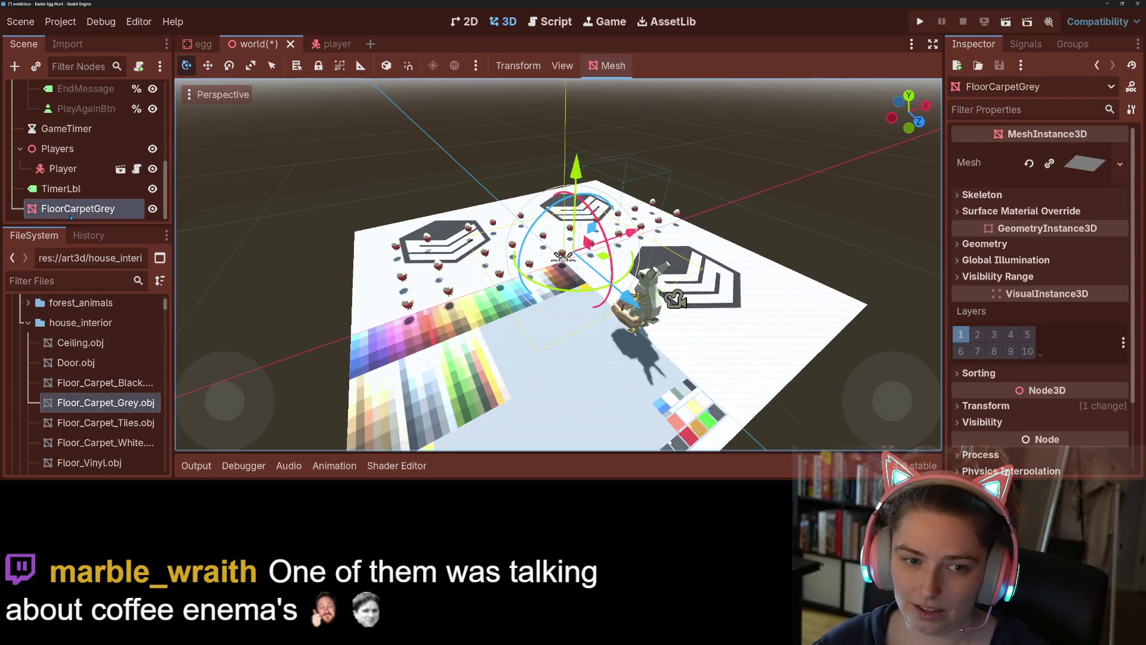
{"action": "mouse_move", "coordinate": [71, 208]}
{"action": "left_mouse_down"}
{"action": "mouse_move", "coordinate": [75, 87]}
{"action": "mouse_move", "coordinate": [79, 148]}
{"action": "left_mouse_up"}
{"action": "scroll", "coordinate": [84, 179], "scroll_direction": "down", "scroll_amount": 4}
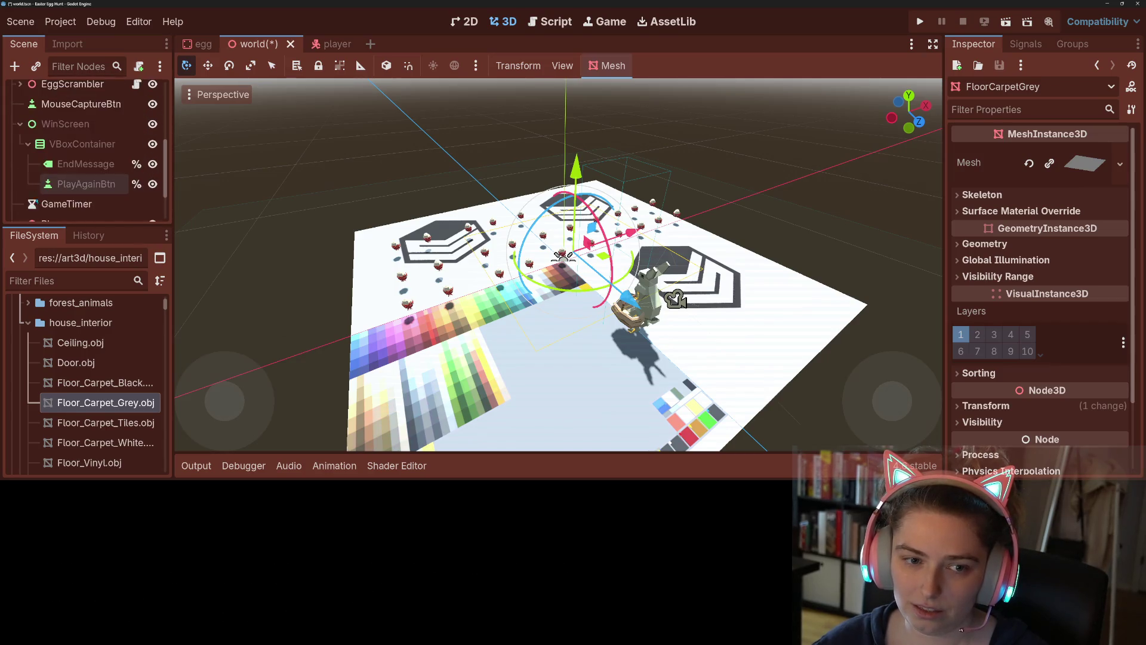
{"action": "left_click", "coordinate": [20, 123]}
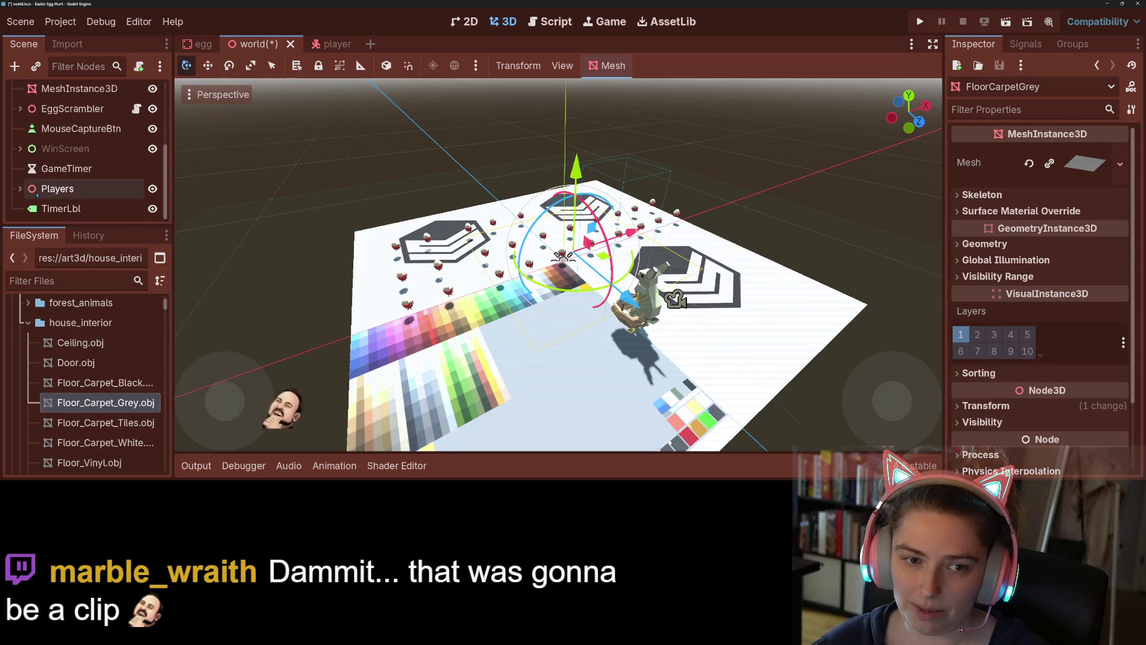
{"action": "scroll", "coordinate": [37, 194], "scroll_direction": "up", "scroll_amount": 3}
- Move the Ground node under the House node in the Scene tree
{"action": "right_click", "coordinate": [45, 134]}
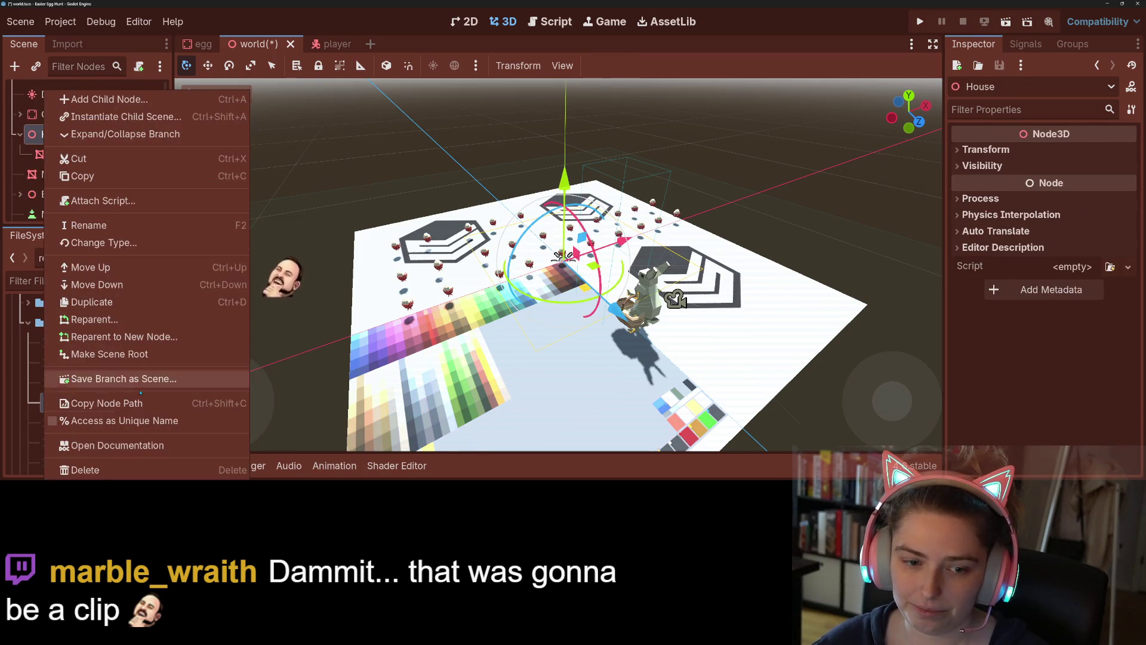
{"action": "left_click", "coordinate": [140, 382]}
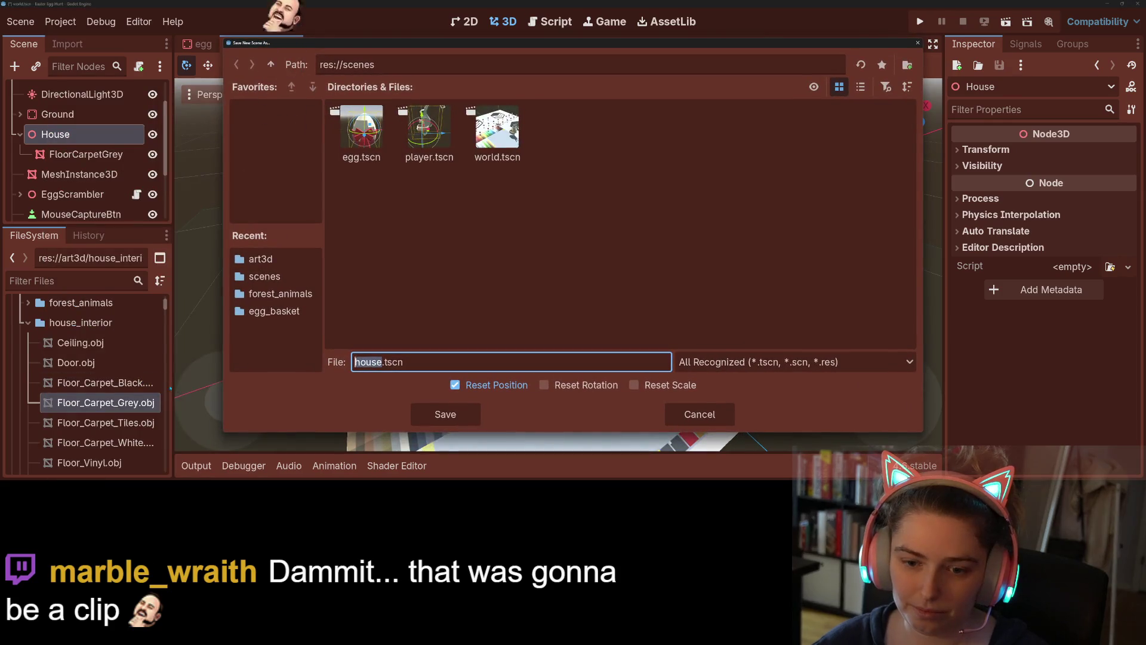
{"action": "left_click", "coordinate": [700, 414]}
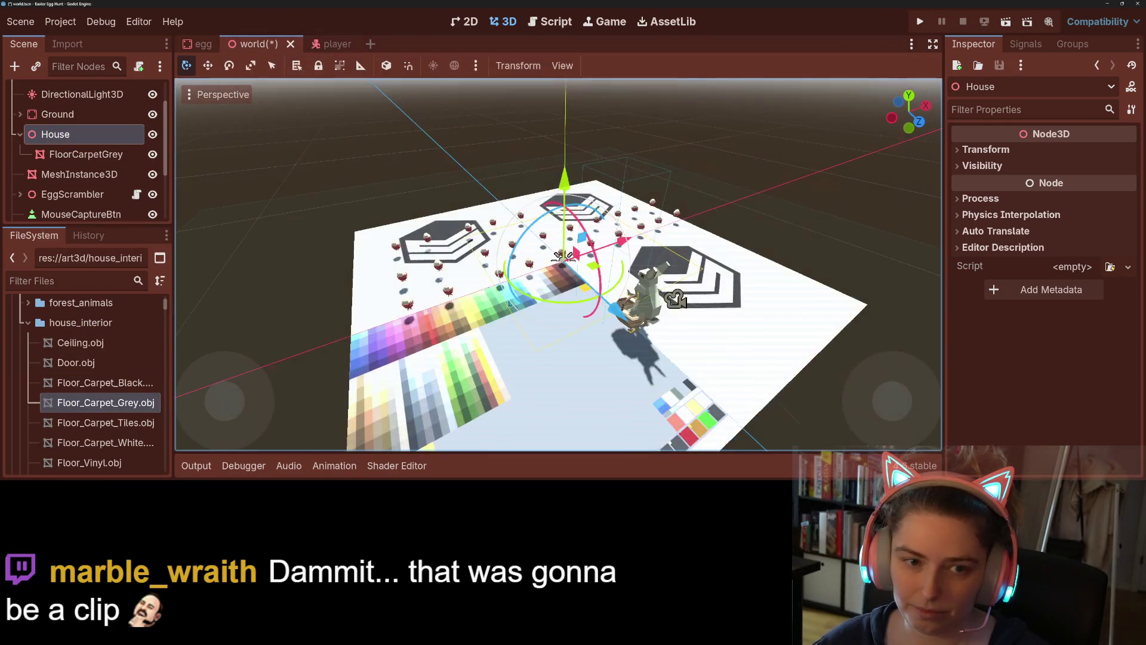
{"action": "left_click", "coordinate": [70, 117]}
{"action": "left_click_drag", "start_coordinate": [88, 140], "coordinate": [88, 136]}
- Save the House branch as house.tscn and open it in the editor
{"action": "left_click", "coordinate": [59, 114]}
{"action": "right_click", "coordinate": [70, 114]}
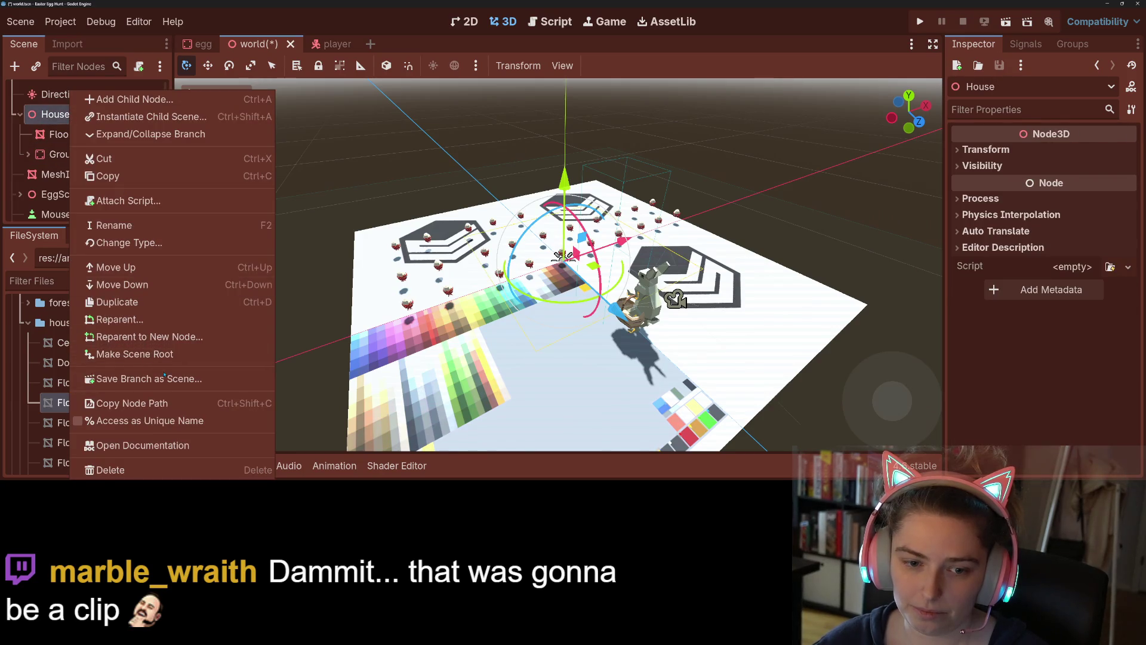
{"action": "left_click", "coordinate": [164, 377]}
{"action": "left_click", "coordinate": [443, 414]}
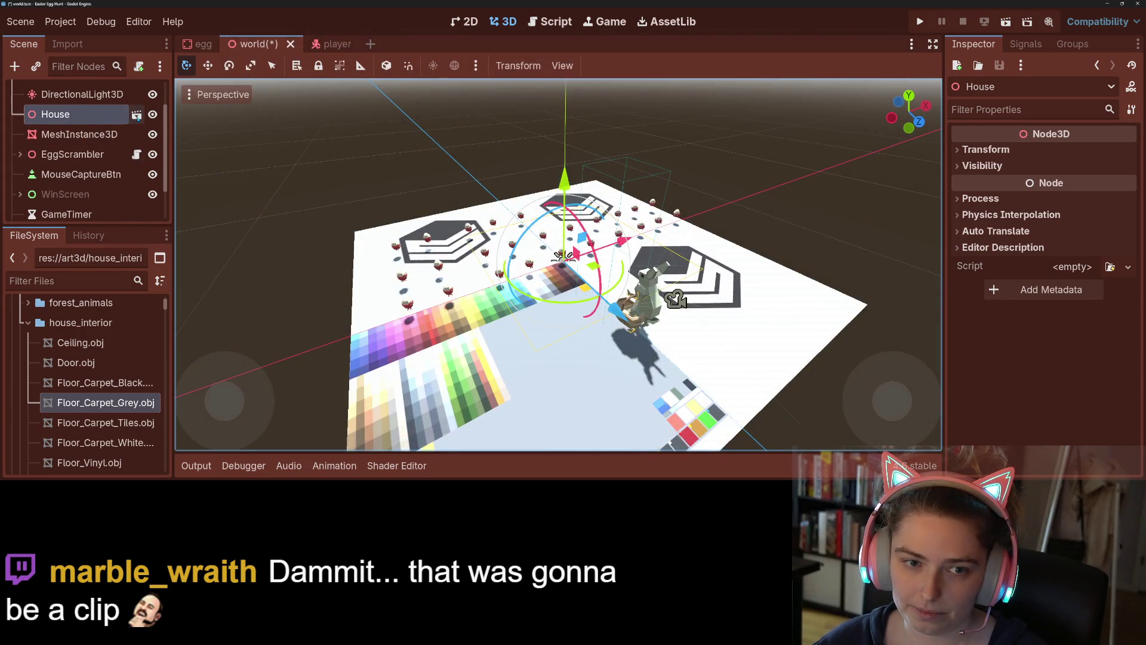
{"action": "left_click", "coordinate": [137, 115]}
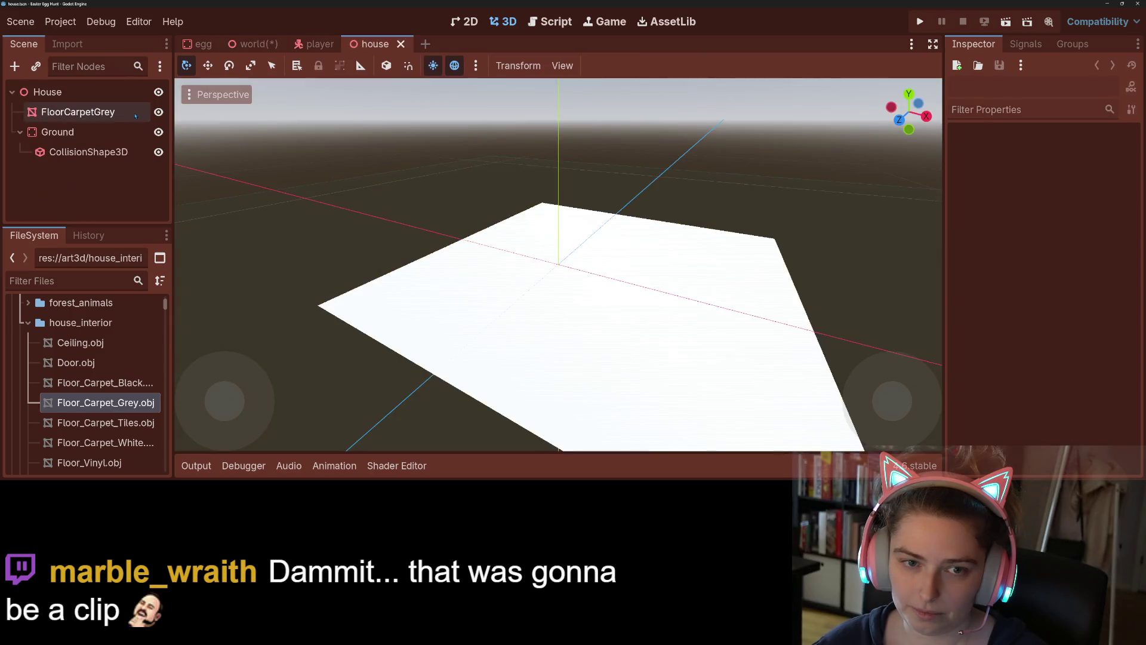
- Frame the FloorCarpetGrey mesh and zoom out until the whole floor is visible
{"action": "double_click", "coordinate": [86, 112]}
{"action": "scroll", "coordinate": [532, 338], "scroll_direction": "down", "scroll_amount": 3}
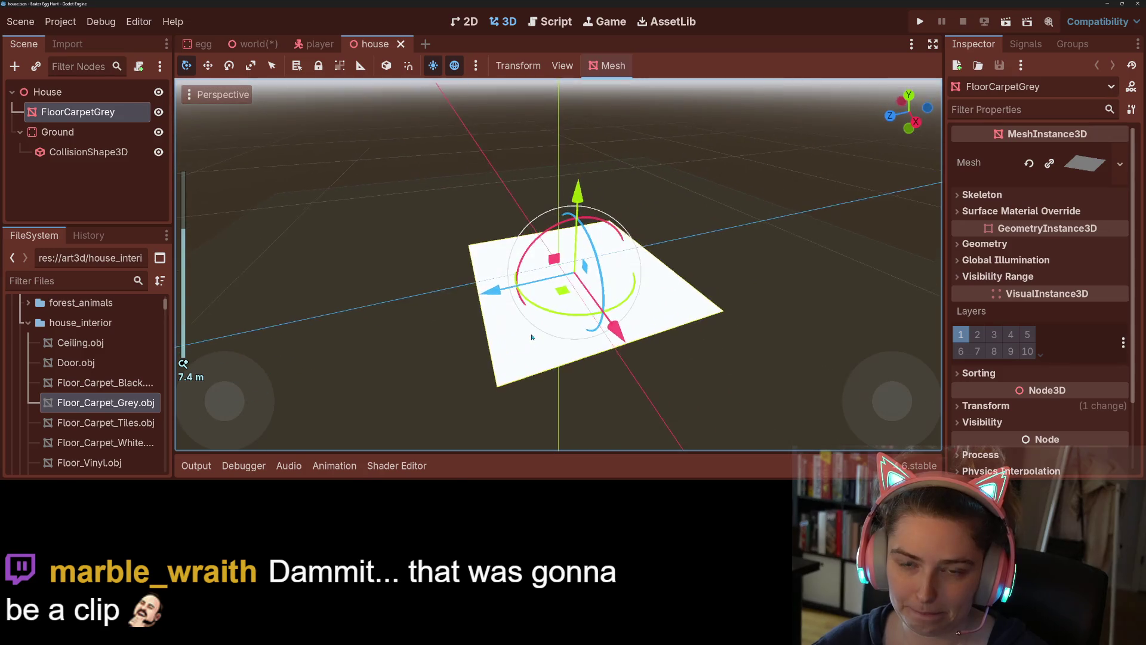
{"action": "scroll", "coordinate": [525, 333], "scroll_direction": "down", "scroll_amount": 2}
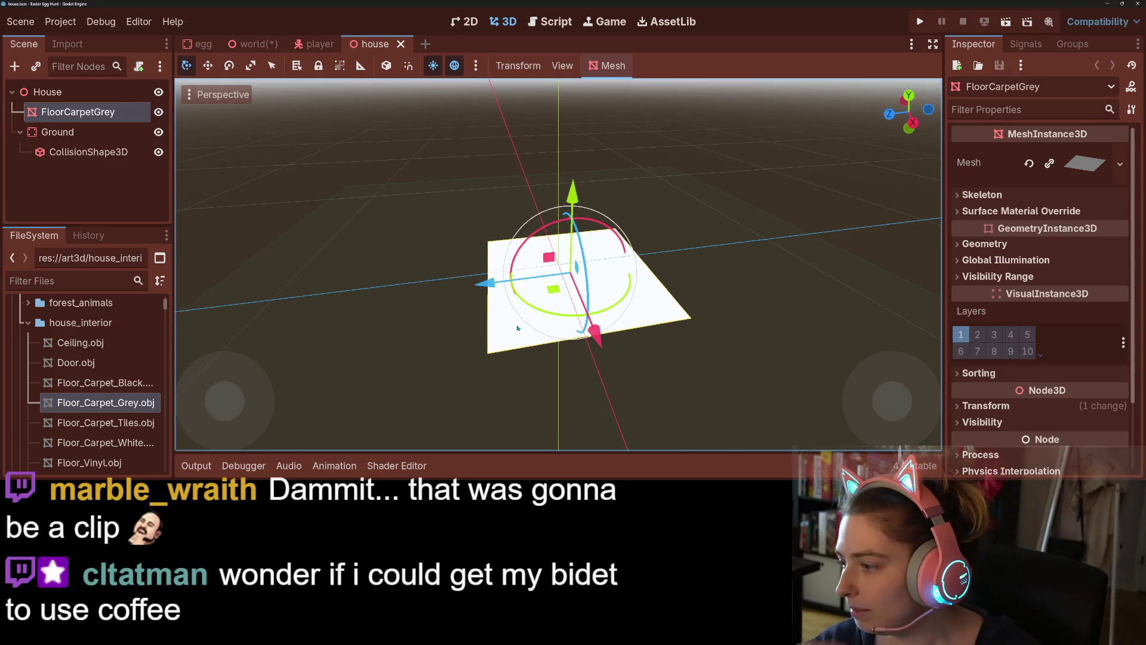
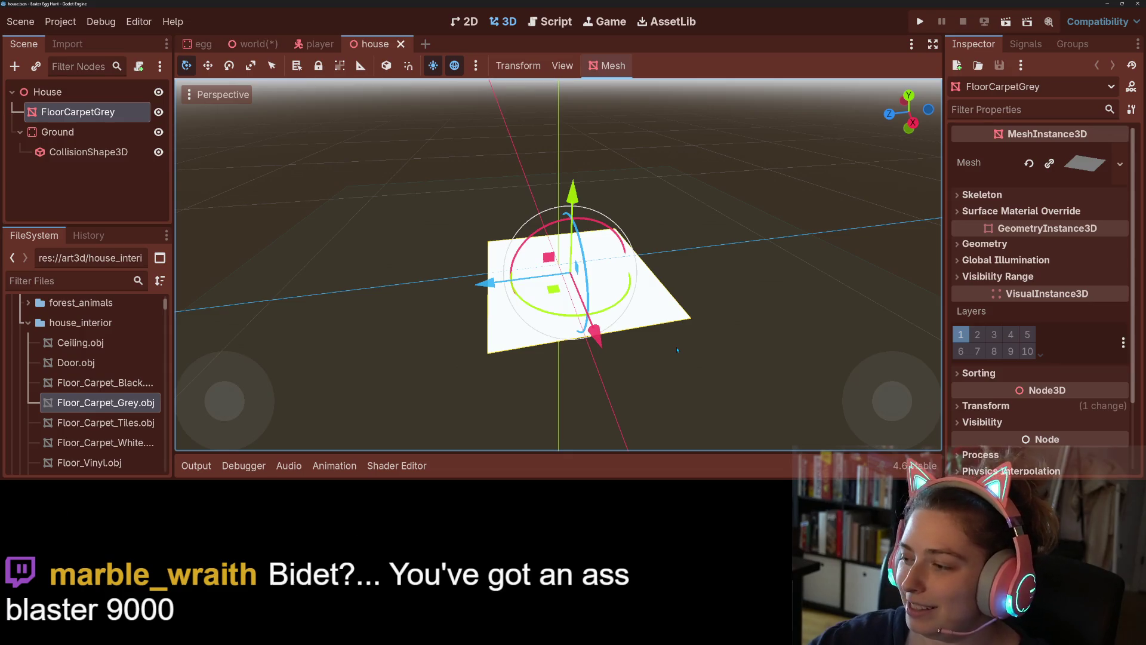
- Save the world scene, then move Ground above FloorCarpetGrey in the house scene's tree
{"action": "left_click", "coordinate": [253, 44]}
{"action": "key", "text": "ctrl+s"}
{"action": "left_click", "coordinate": [379, 44]}
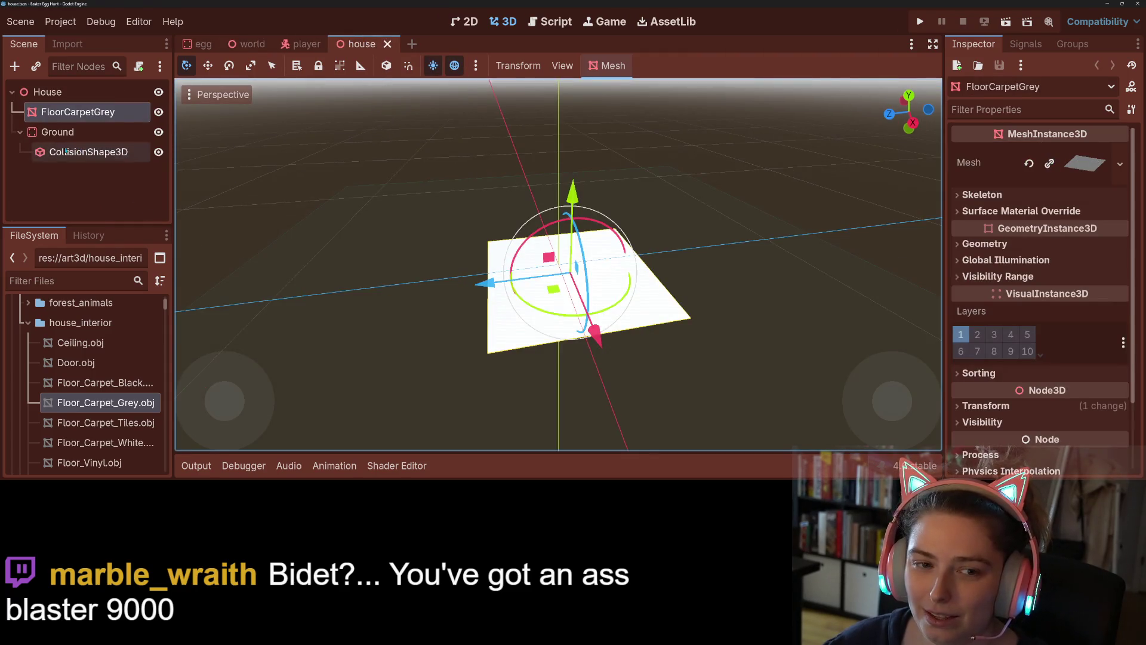
{"action": "left_click", "coordinate": [47, 92]}
{"action": "left_click_drag", "start_coordinate": [57, 132], "coordinate": [46, 103]}
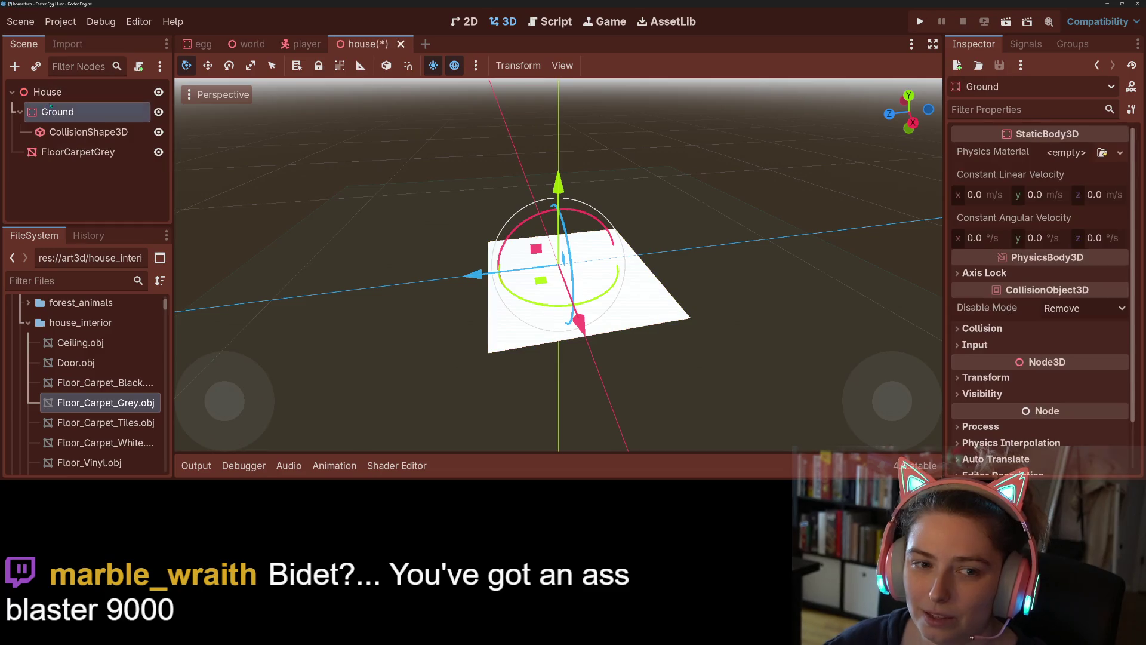
- Instance player.tscn as a child of House, then select FloorCarpetGrey
{"action": "right_click", "coordinate": [48, 91]}
{"action": "left_click", "coordinate": [81, 102]}
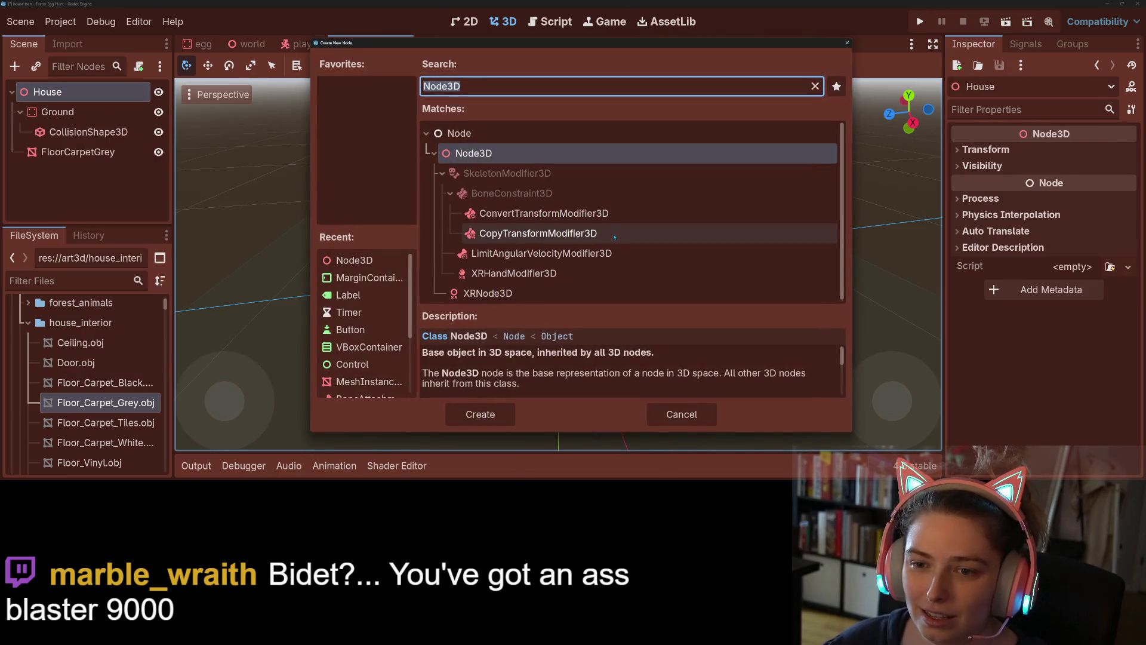
{"action": "left_click", "coordinate": [681, 414]}
{"action": "right_click", "coordinate": [122, 96]}
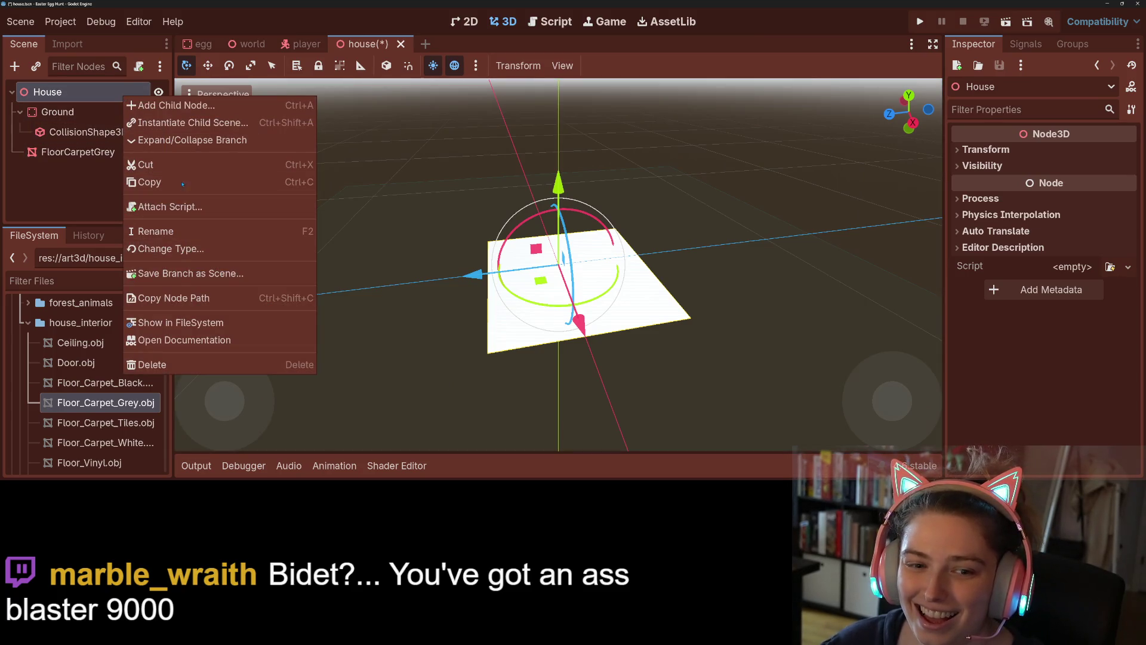
{"action": "left_click", "coordinate": [191, 123]}
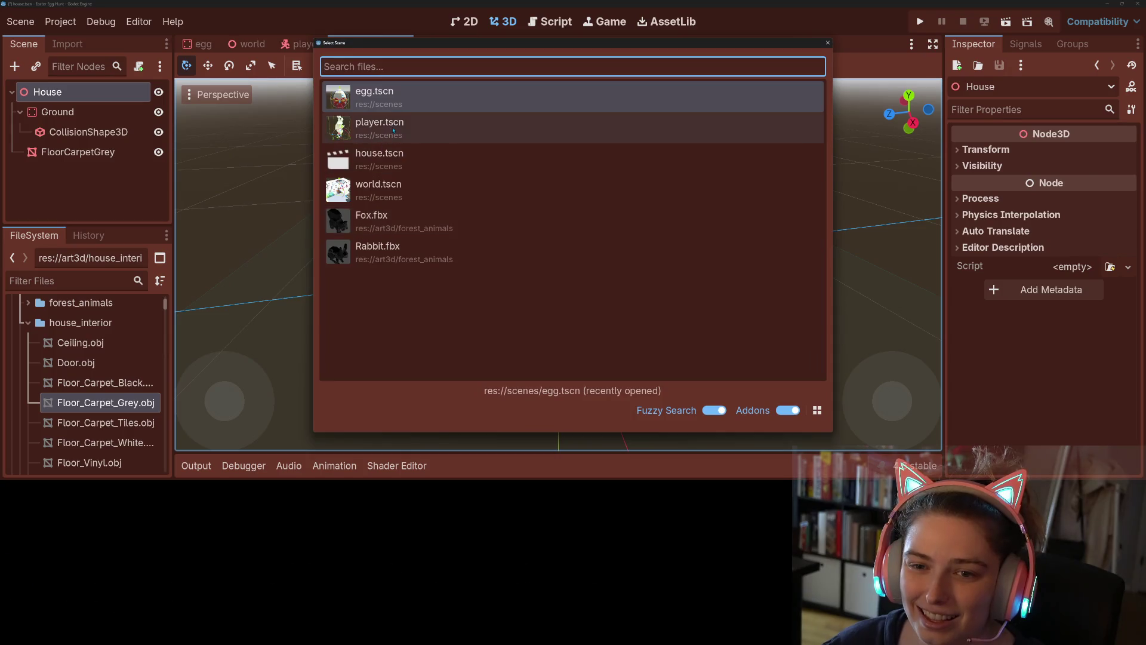
{"action": "left_click", "coordinate": [537, 127]}
{"action": "scroll", "coordinate": [497, 319], "scroll_direction": "down", "scroll_amount": 3}
{"action": "left_click_drag", "start_coordinate": [497, 319], "coordinate": [478, 335]}
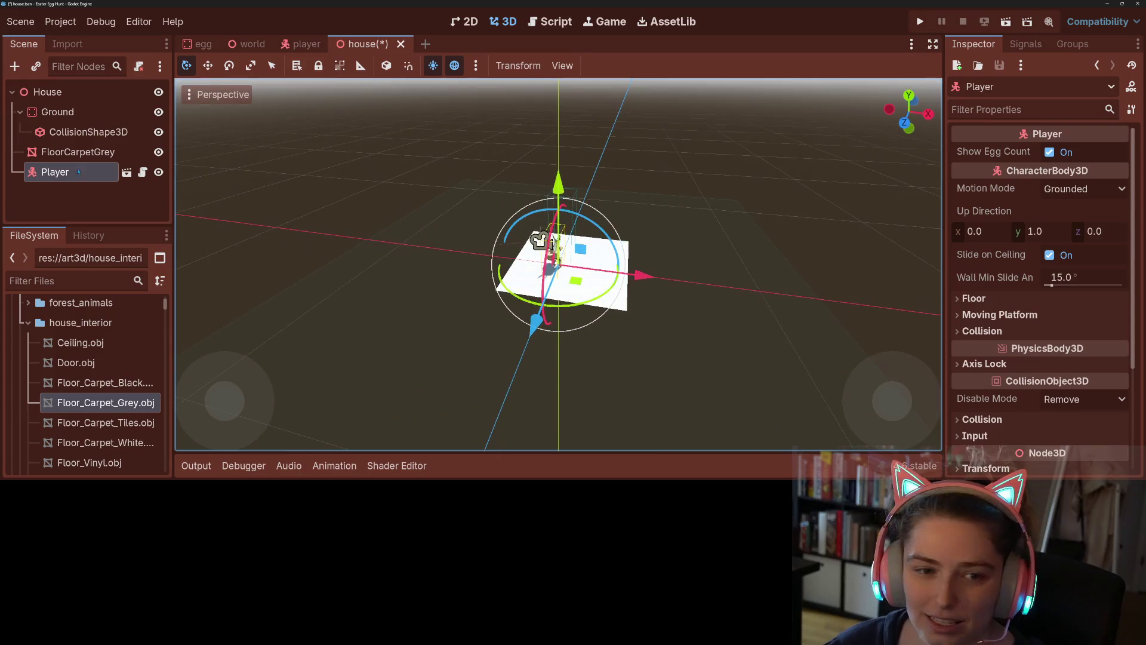
{"action": "left_click", "coordinate": [78, 151]}
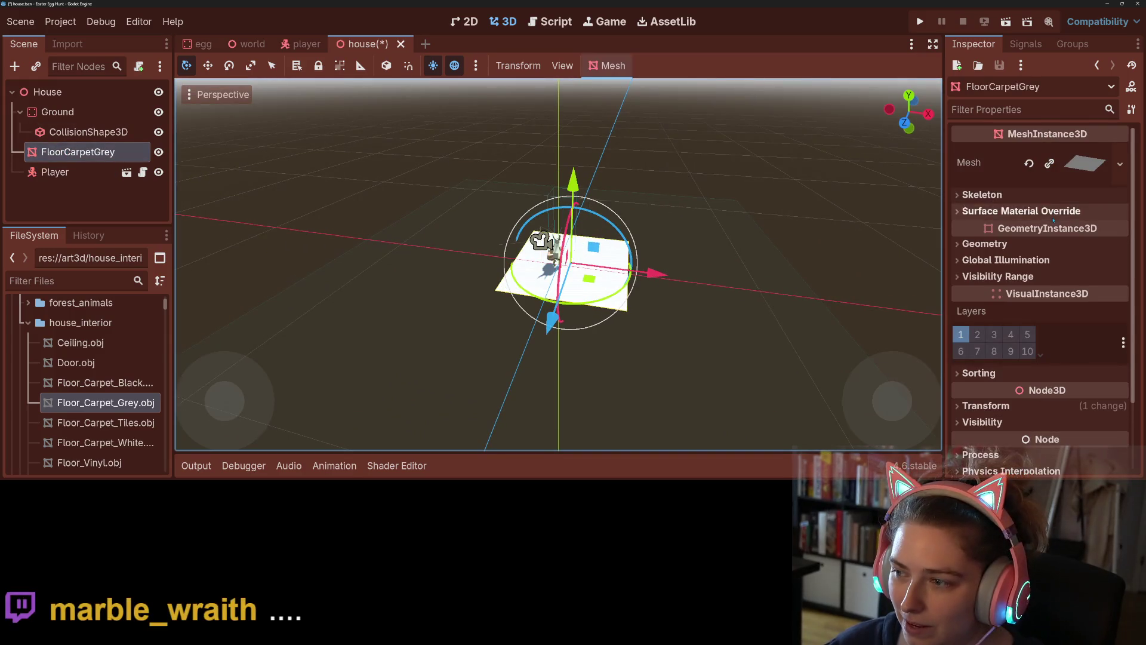
- Give FloorCarpetGrey a new StandardMaterial3D with SimpleInteriorsHouses.png as its albedo texture
{"action": "left_click", "coordinate": [1092, 210]}
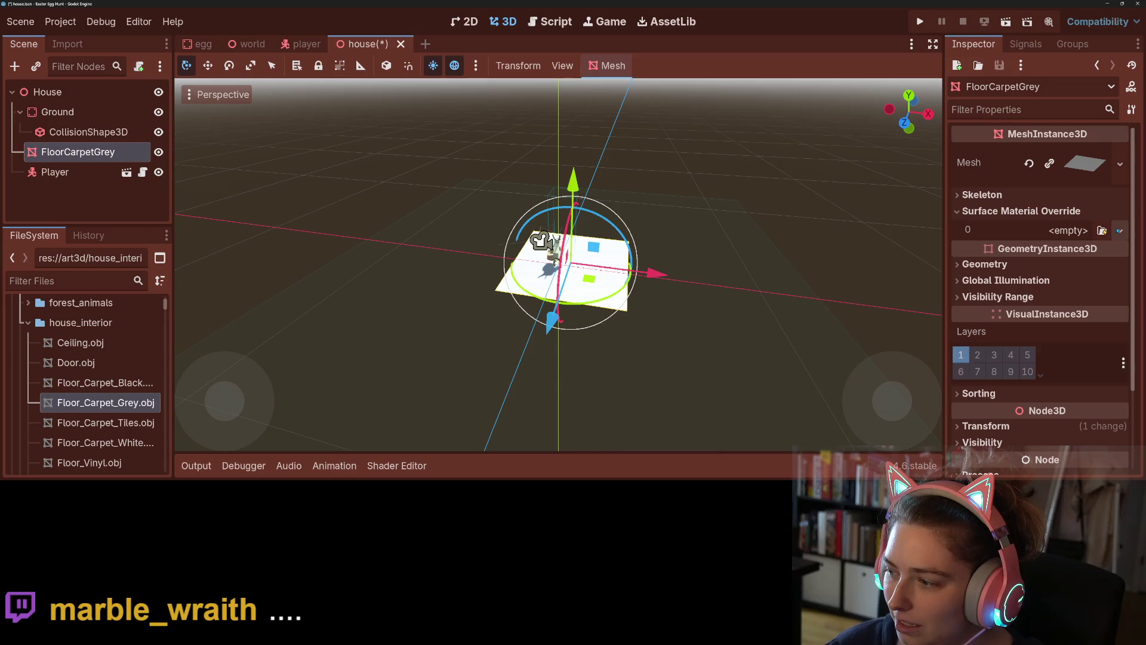
{"action": "left_click", "coordinate": [1120, 230]}
{"action": "left_click", "coordinate": [1051, 325]}
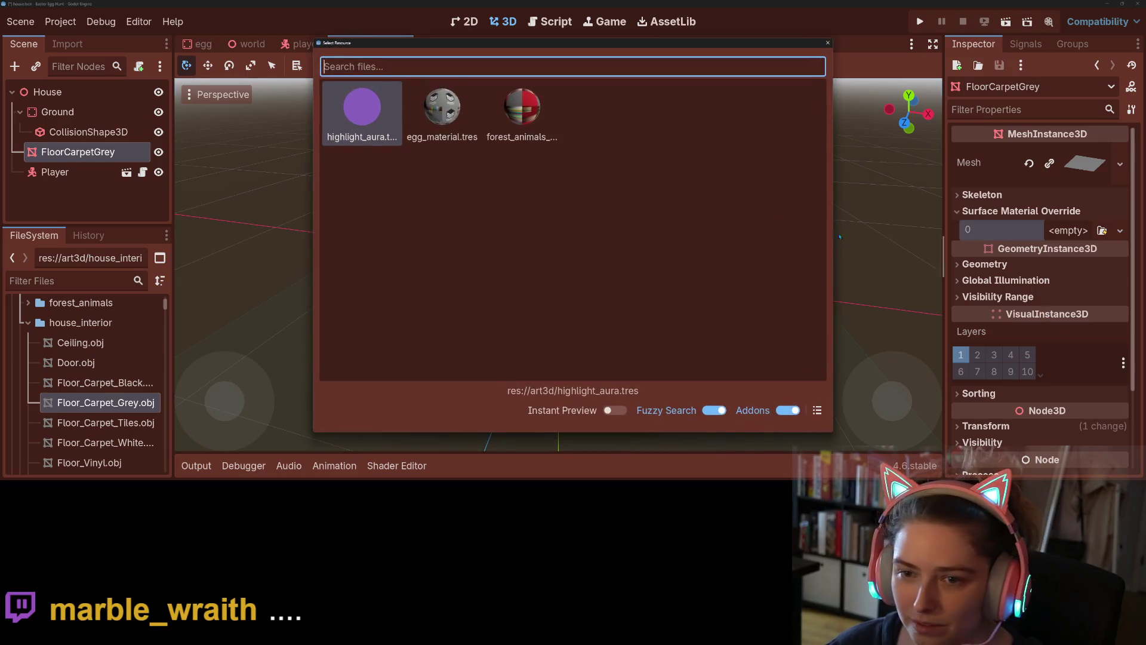
{"action": "left_click", "coordinate": [829, 42]}
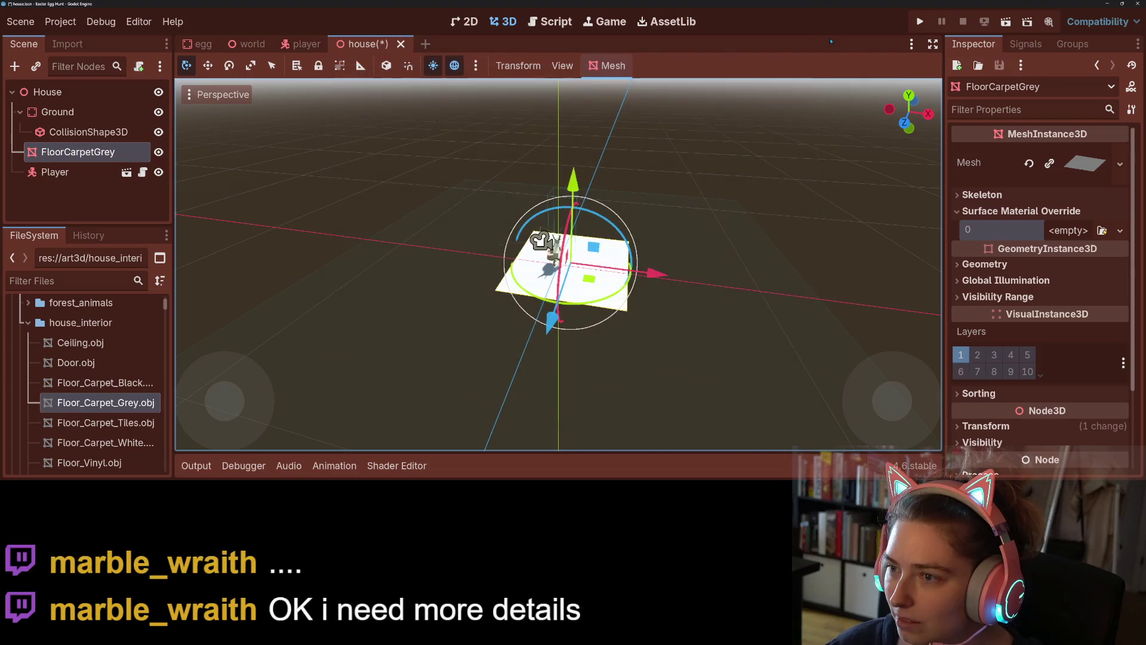
{"action": "left_click", "coordinate": [1103, 231]}
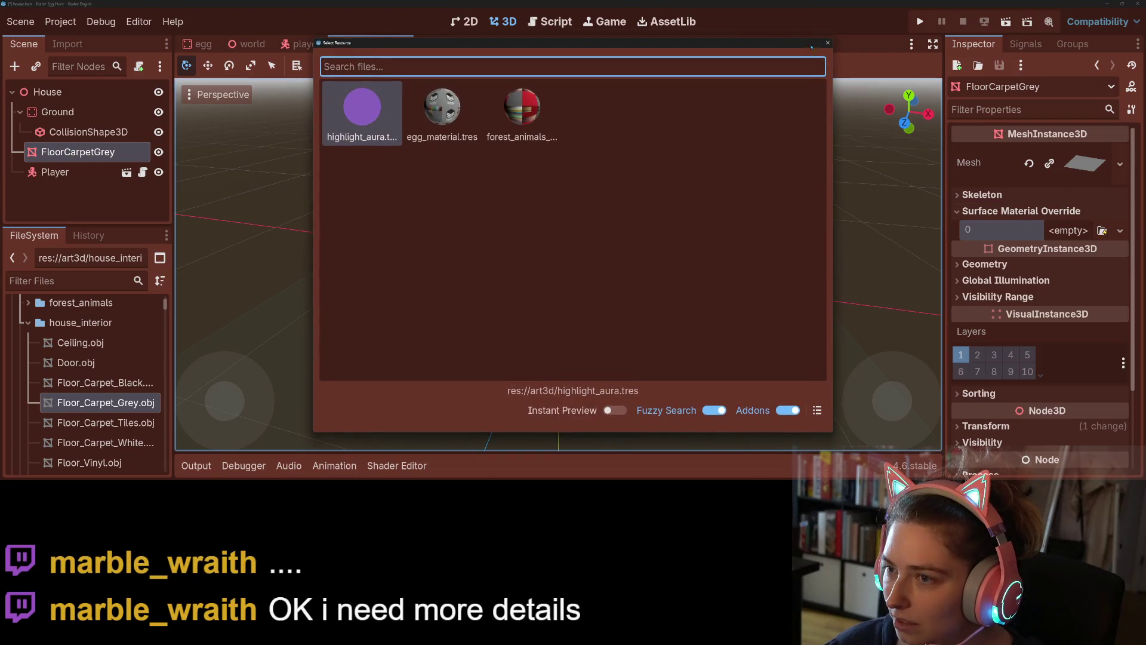
{"action": "left_click", "coordinate": [828, 43]}
{"action": "left_click", "coordinate": [1120, 230]}
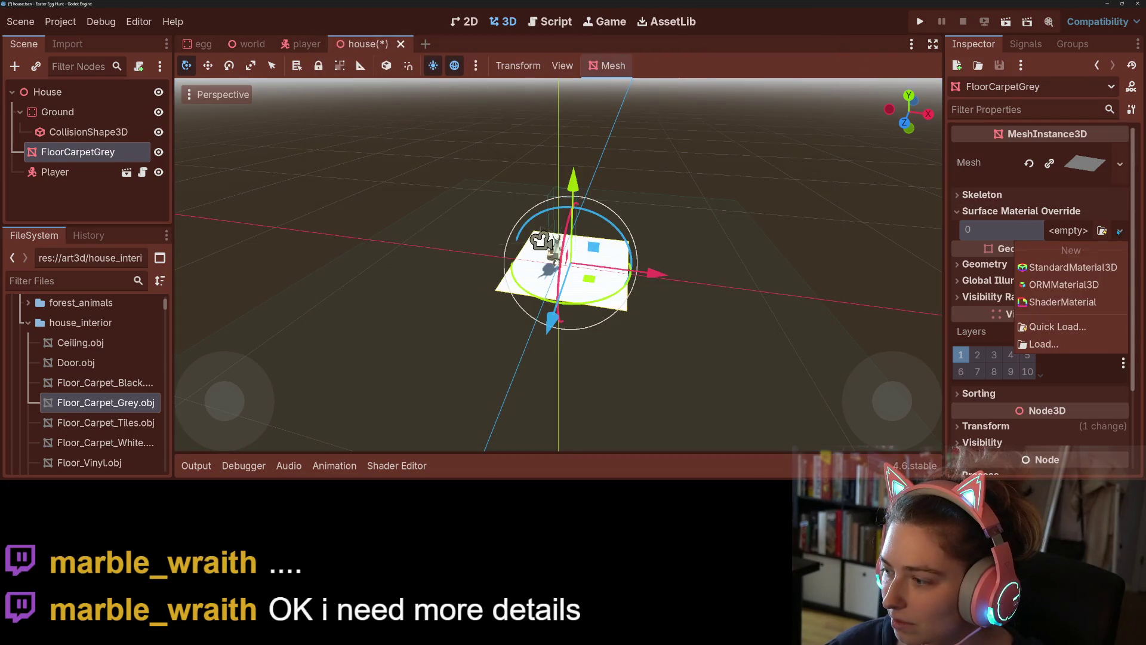
{"action": "left_click", "coordinate": [1105, 267]}
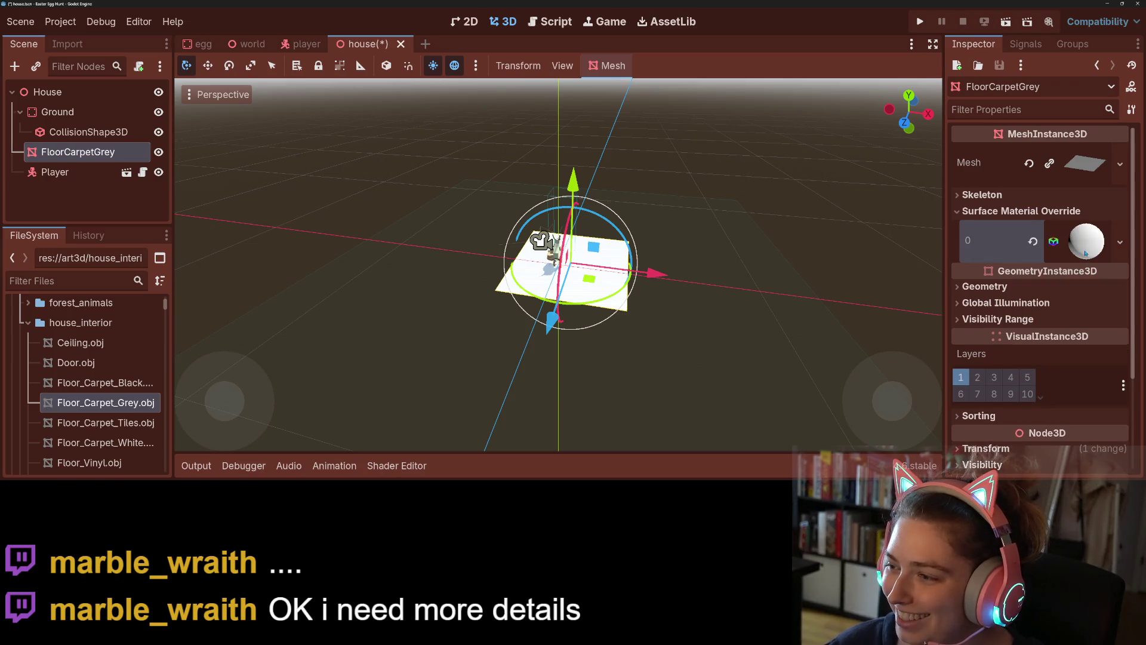
{"action": "left_click", "coordinate": [1085, 253]}
{"action": "scroll", "coordinate": [1085, 253], "scroll_direction": "down", "scroll_amount": 2}
{"action": "left_click", "coordinate": [1088, 335]}
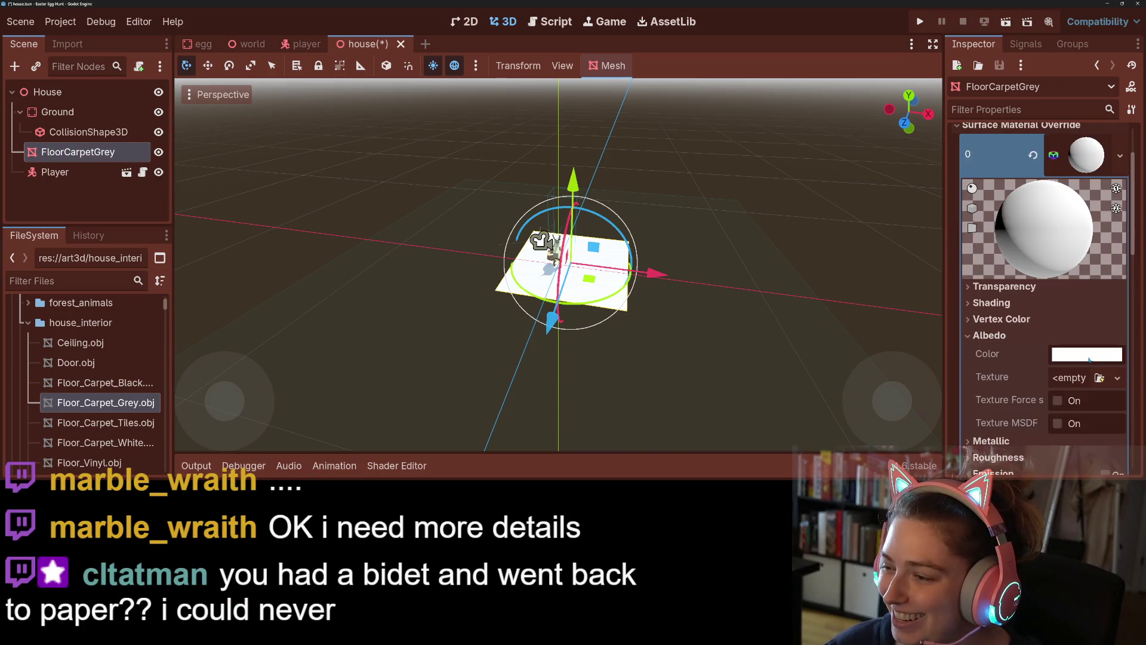
{"action": "left_click", "coordinate": [1098, 377]}
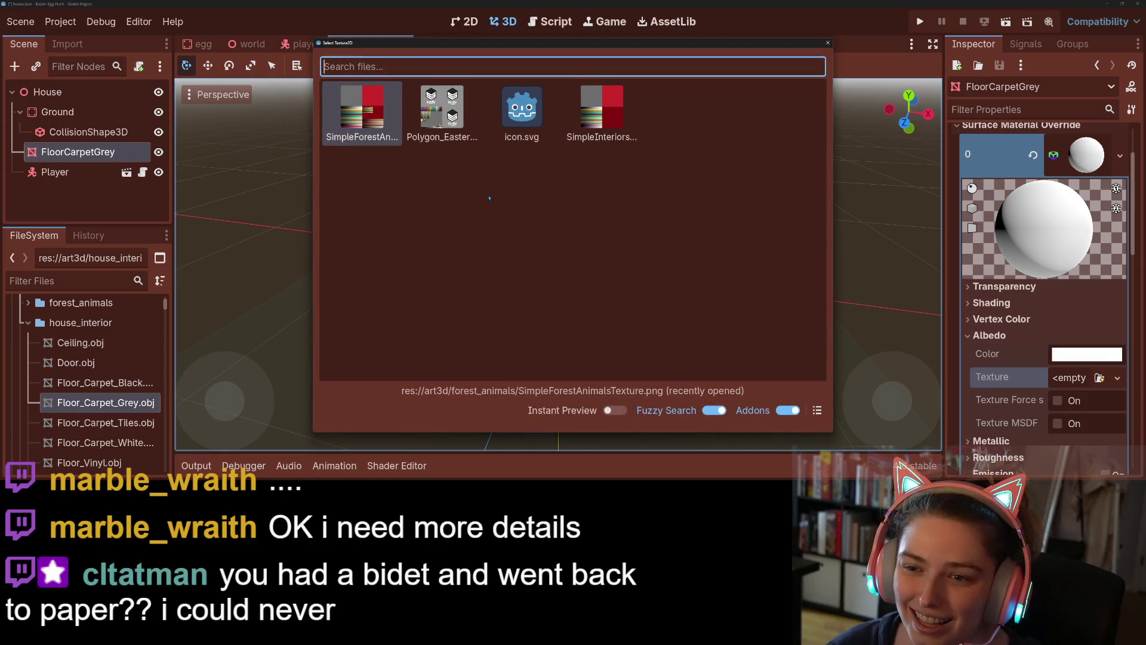
{"action": "left_click", "coordinate": [610, 125]}
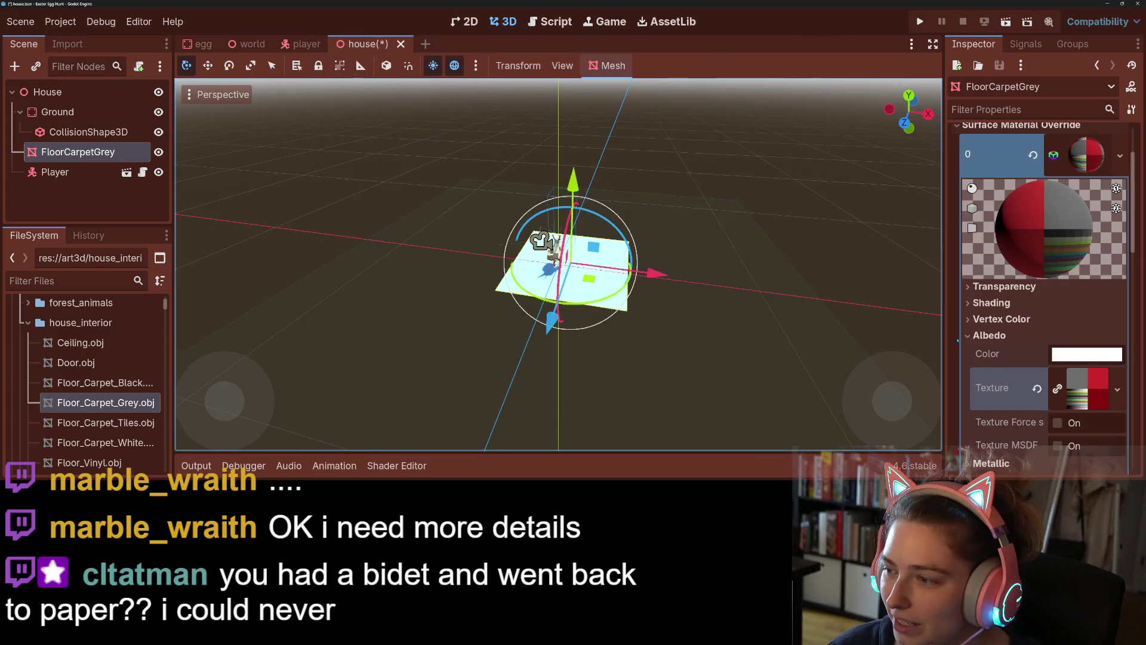
- Browse the albedo texture and material load options, leaving the material unchanged
{"action": "left_click", "coordinate": [1117, 389]}
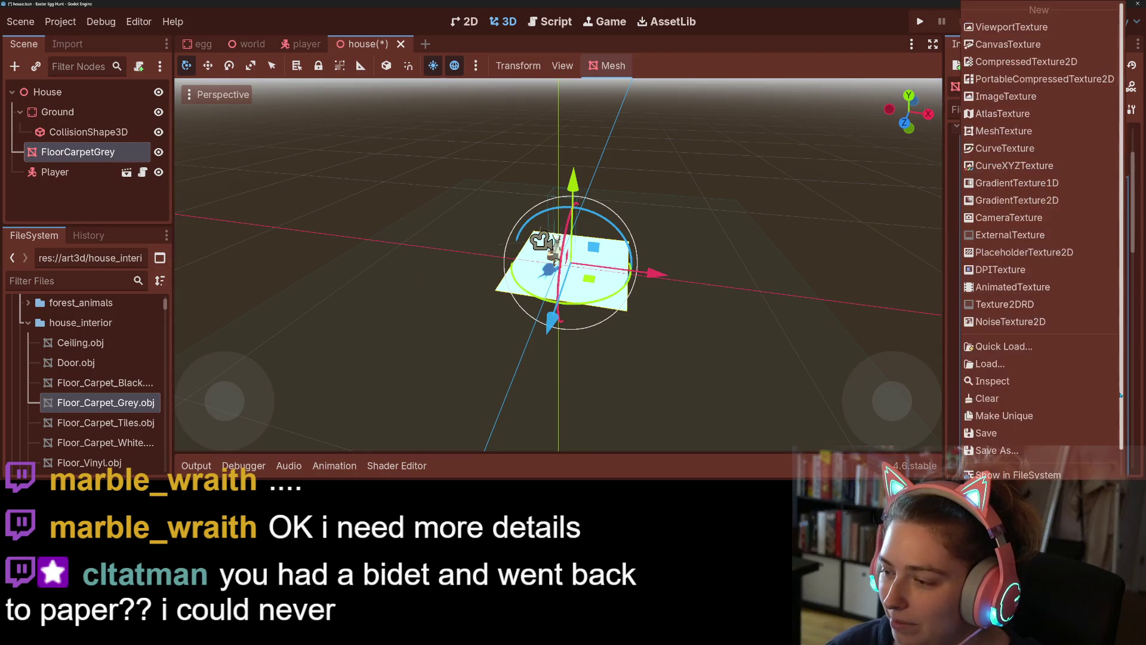
{"action": "left_click", "coordinate": [997, 343]}
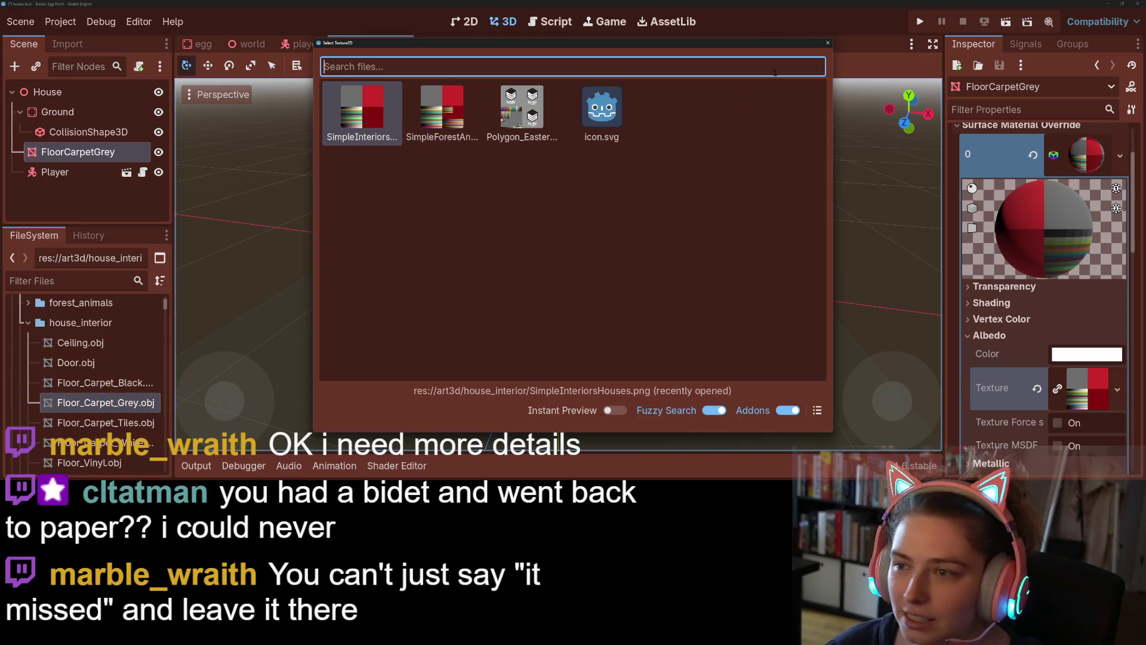
{"action": "left_click", "coordinate": [828, 43]}
{"action": "left_click", "coordinate": [1120, 155]}
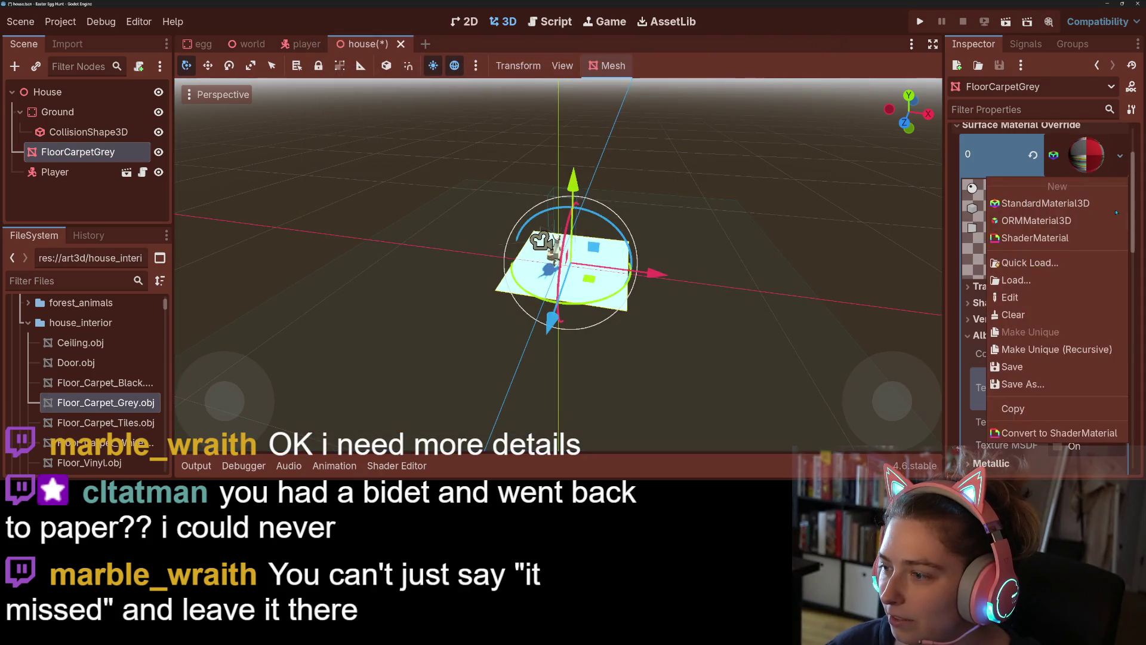
{"action": "left_click", "coordinate": [1051, 264]}
{"action": "double_click", "coordinate": [524, 110]}
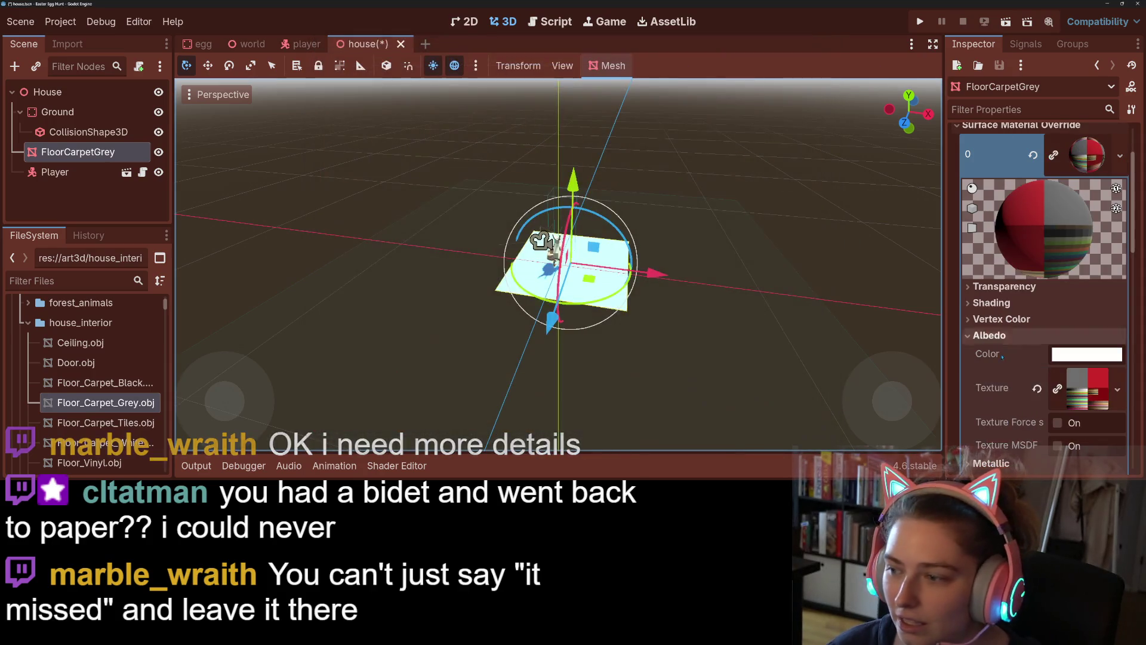
{"action": "scroll", "coordinate": [630, 327], "scroll_direction": "up", "scroll_amount": 3}
{"action": "scroll", "coordinate": [615, 346], "scroll_direction": "down", "scroll_amount": 4}
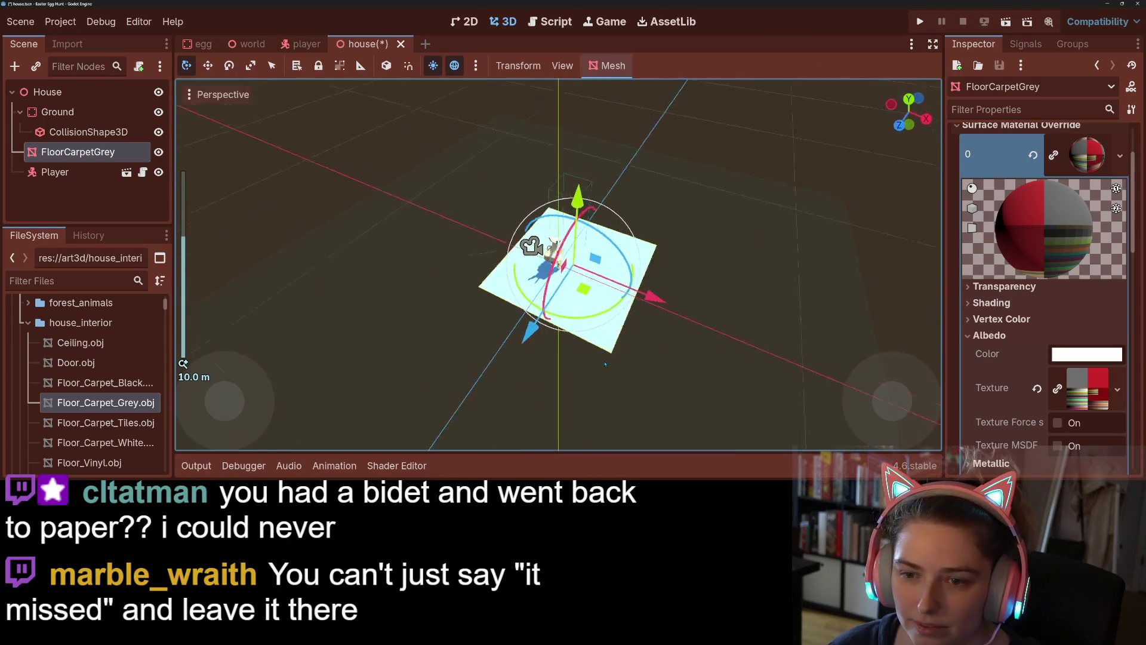
{"action": "scroll", "coordinate": [605, 364], "scroll_direction": "down", "scroll_amount": 2}
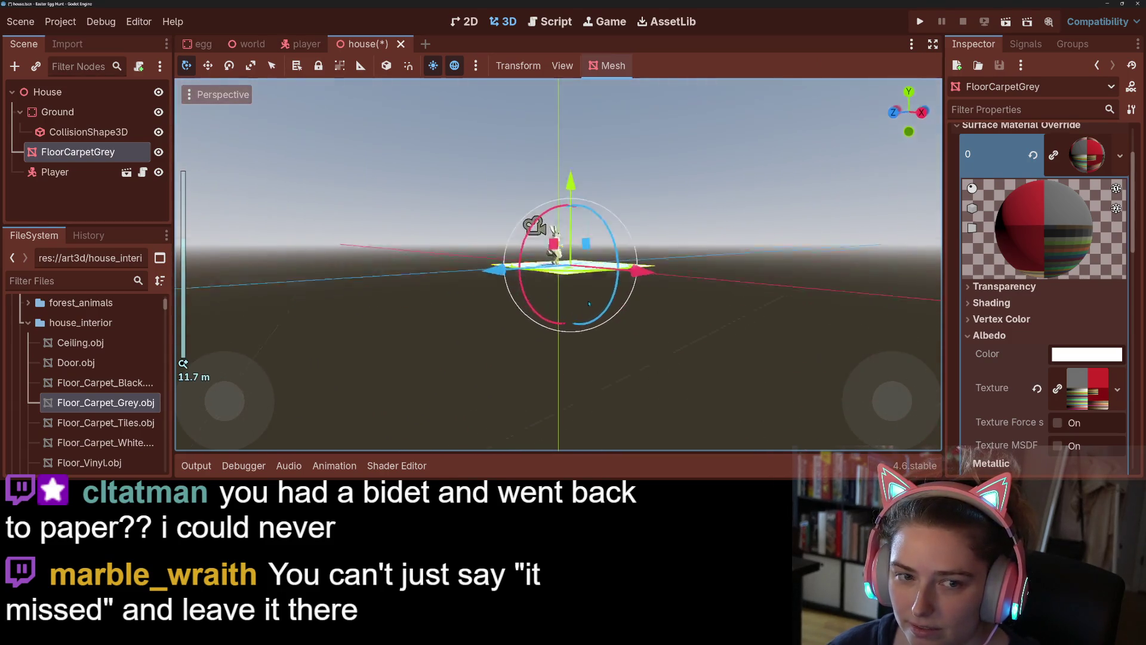
{"action": "left_click_drag", "start_coordinate": [673, 324], "coordinate": [647, 365]}
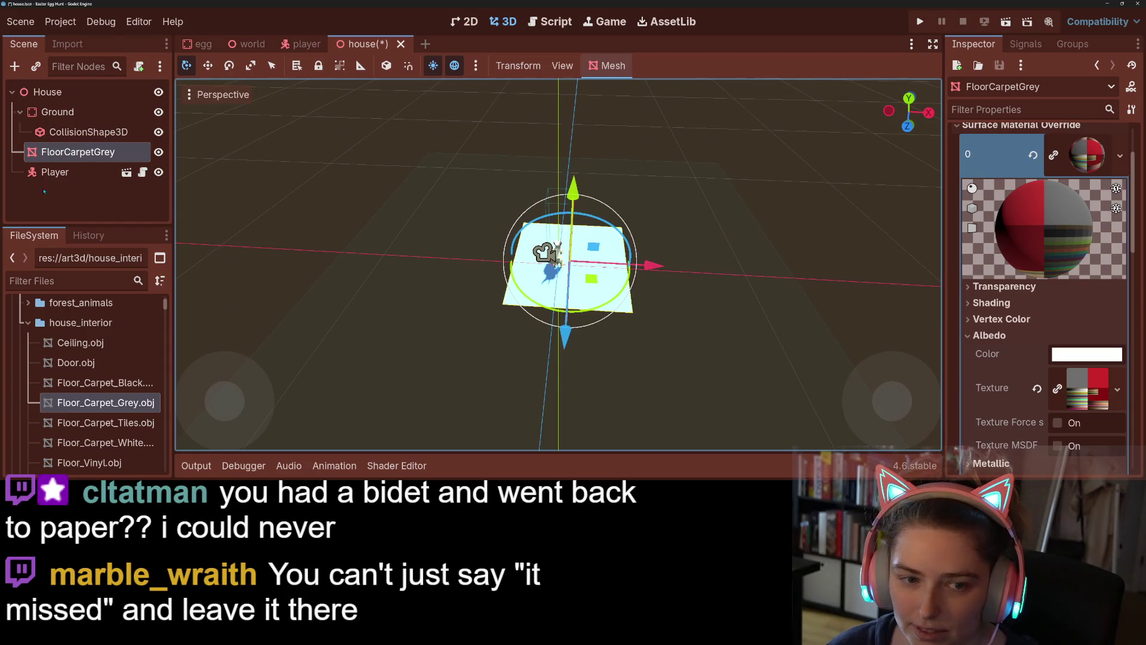
- Select the carpet mesh and duplicate it as FloorCarpetGrey2
{"action": "left_click", "coordinate": [44, 192]}
{"action": "left_click", "coordinate": [526, 282]}
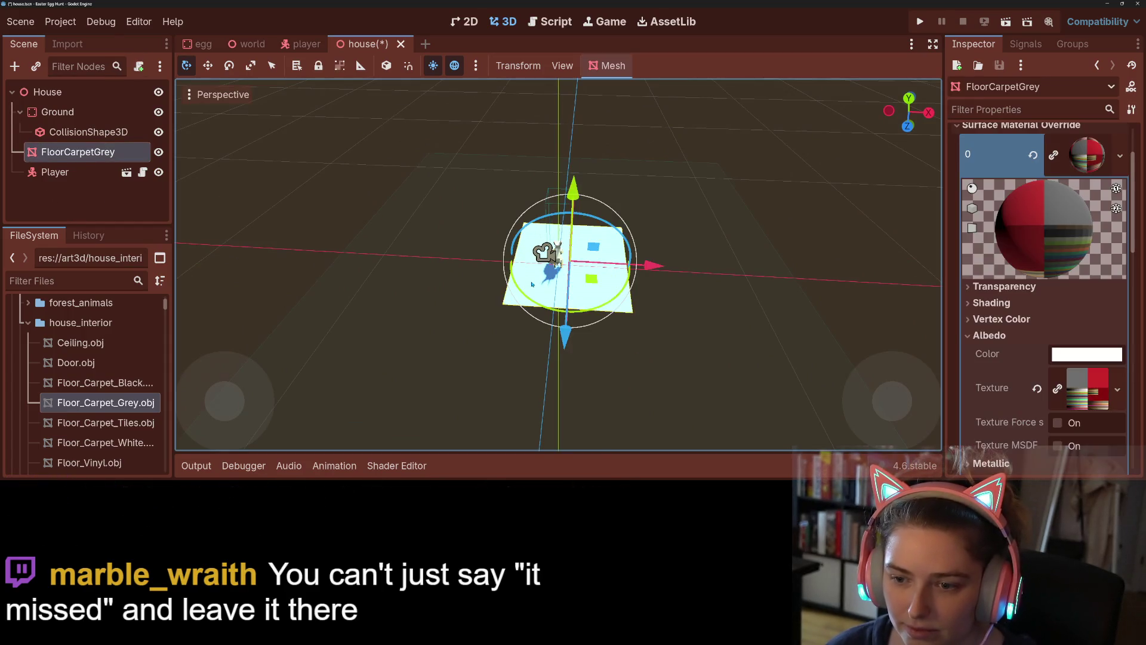
{"action": "key", "text": "ctrl+d"}
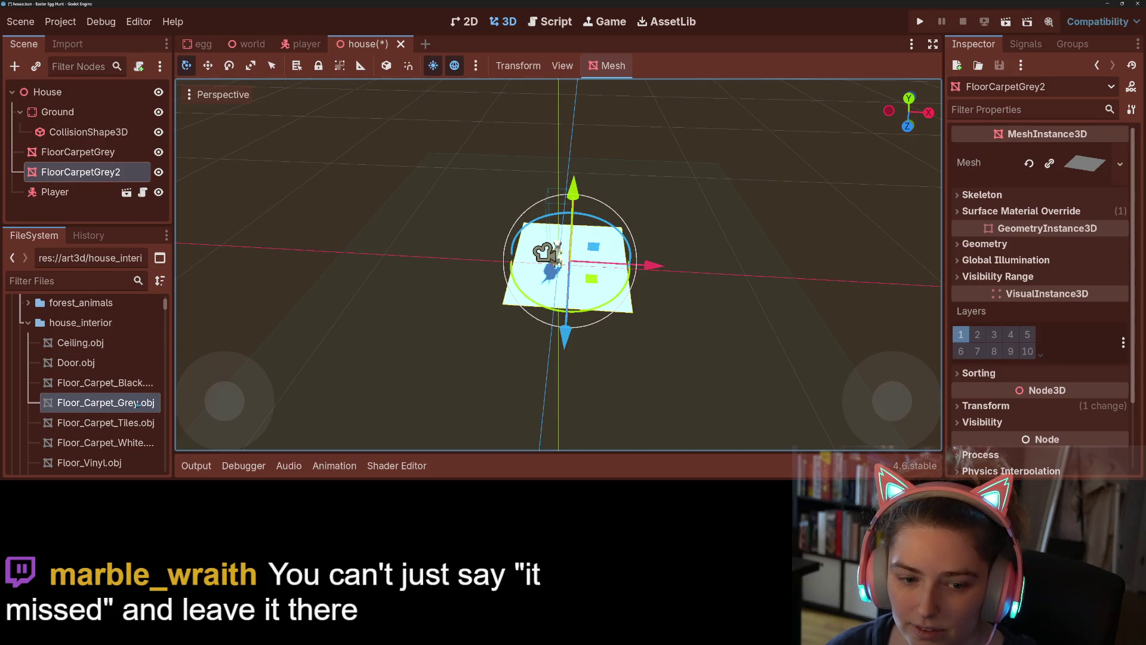
- Give FloorCarpetGrey2 the Floor_Carpet_Black.obj mesh and snap it left beside the first carpet
{"action": "mouse_move", "coordinate": [121, 389]}
{"action": "left_mouse_down"}
{"action": "mouse_move", "coordinate": [794, 271]}
{"action": "mouse_move", "coordinate": [1080, 163]}
{"action": "left_mouse_up"}
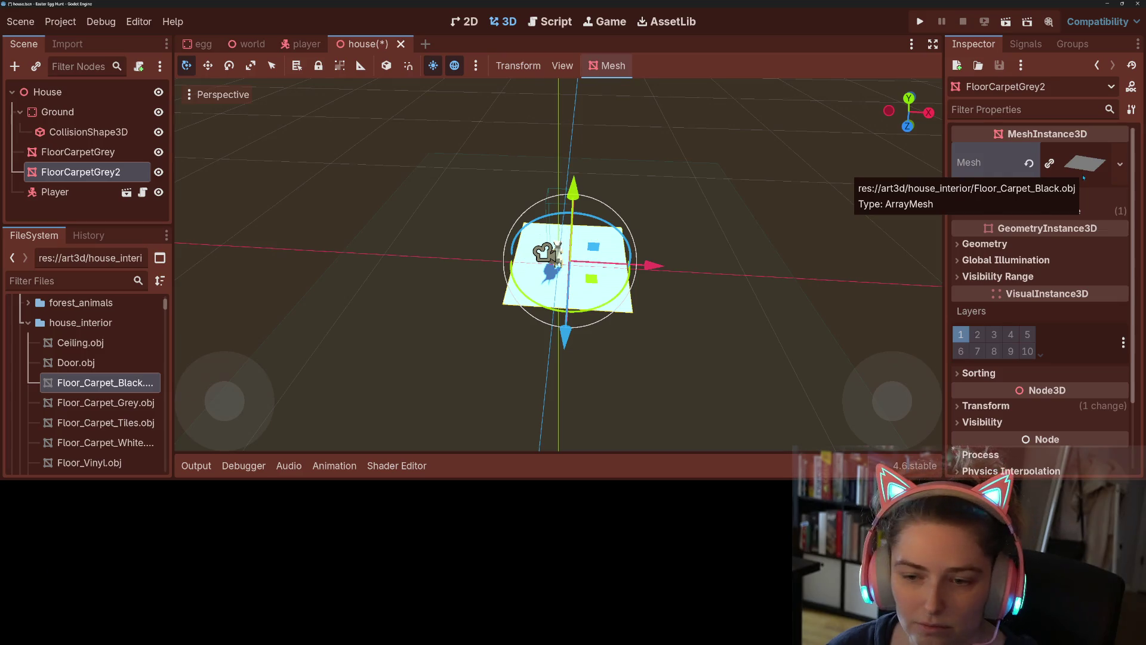
{"action": "left_click_drag", "start_coordinate": [656, 266], "coordinate": [539, 258]}
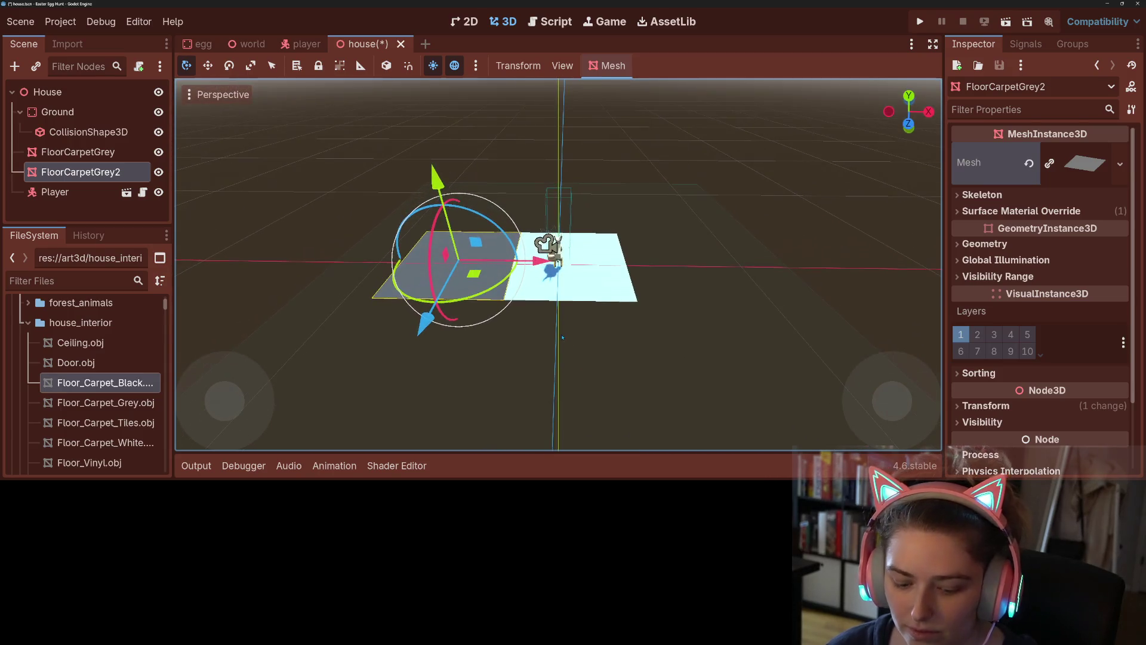
{"action": "key", "text": "ctrl+z"}
{"action": "key", "text": "y"}
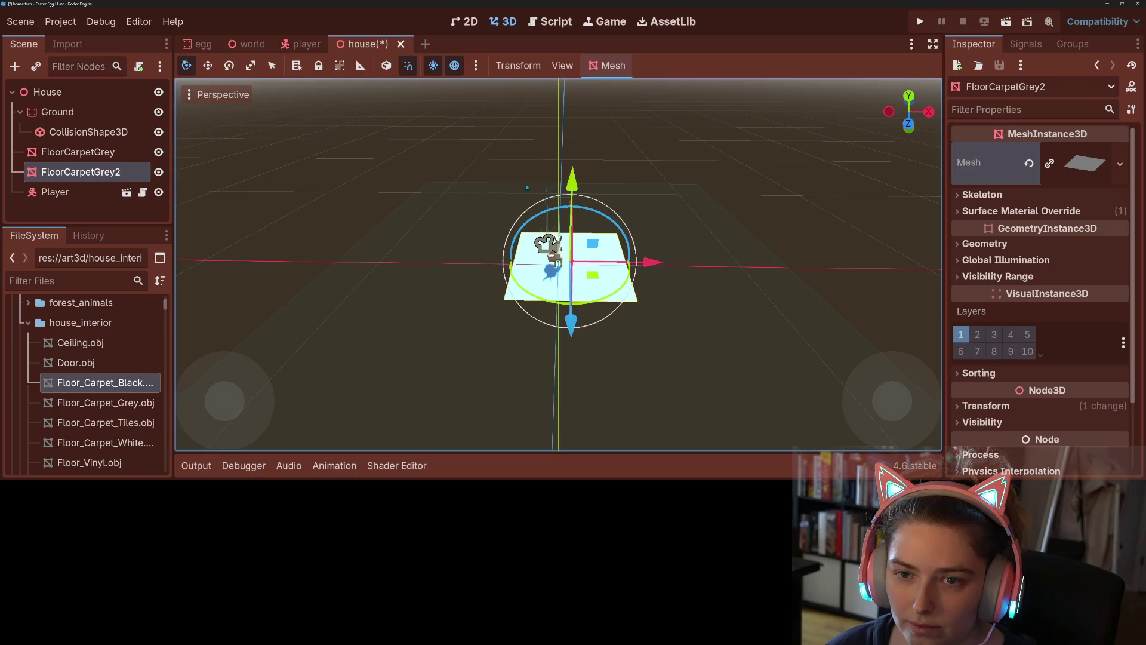
{"action": "mouse_move", "coordinate": [648, 266]}
{"action": "left_mouse_down"}
{"action": "mouse_move", "coordinate": [488, 259]}
{"action": "mouse_move", "coordinate": [508, 257]}
{"action": "left_mouse_up"}
{"action": "scroll", "coordinate": [508, 257], "scroll_direction": "down", "scroll_amount": 2}
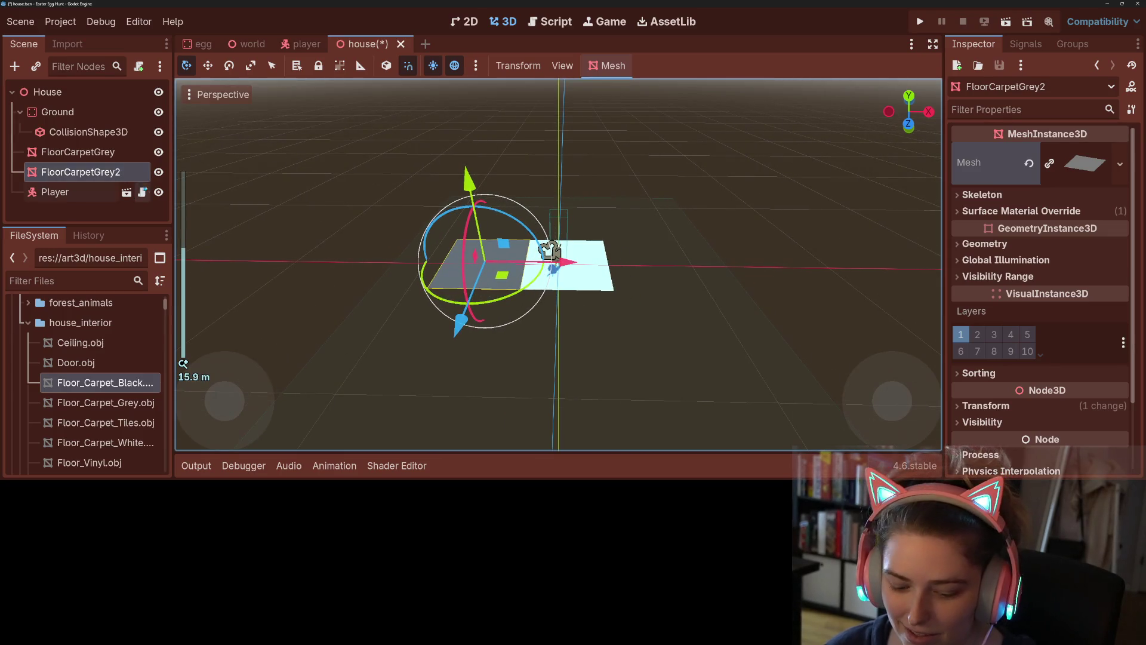
- Add a checkered-tile copy 6 units left, then a white-carpet copy 5 m further left
{"action": "key", "text": "ctrl+d"}
{"action": "mouse_move", "coordinate": [576, 264]}
{"action": "left_mouse_down"}
{"action": "mouse_move", "coordinate": [481, 256]}
{"action": "mouse_move", "coordinate": [497, 258]}
{"action": "left_mouse_up"}
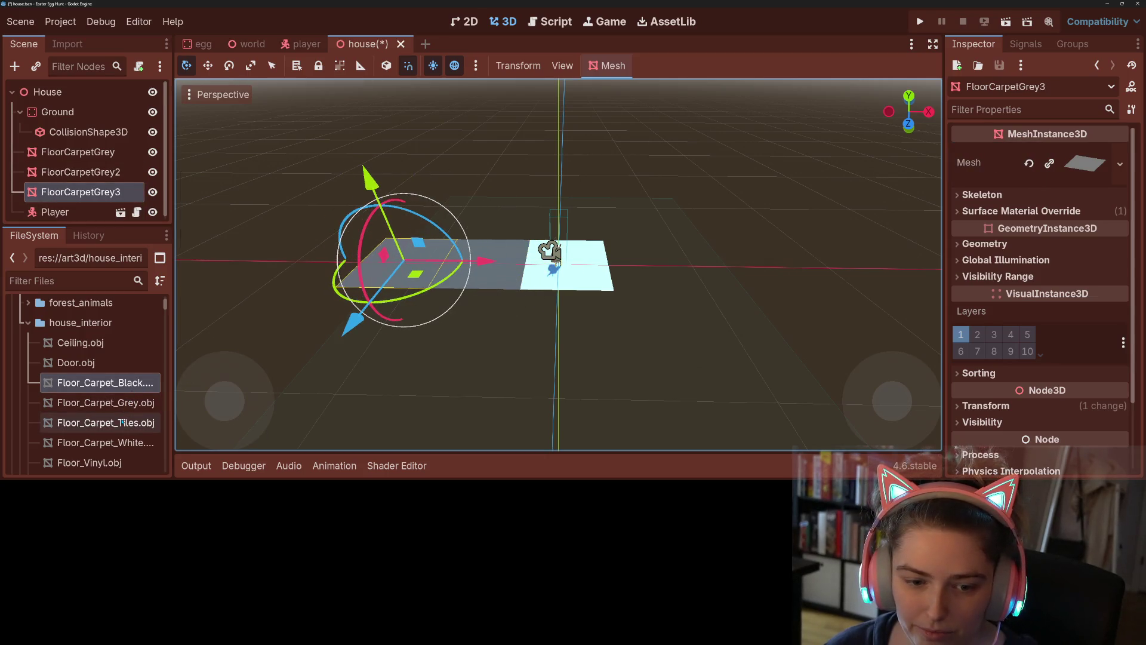
{"action": "left_click_drag", "start_coordinate": [115, 422], "coordinate": [1066, 170]}
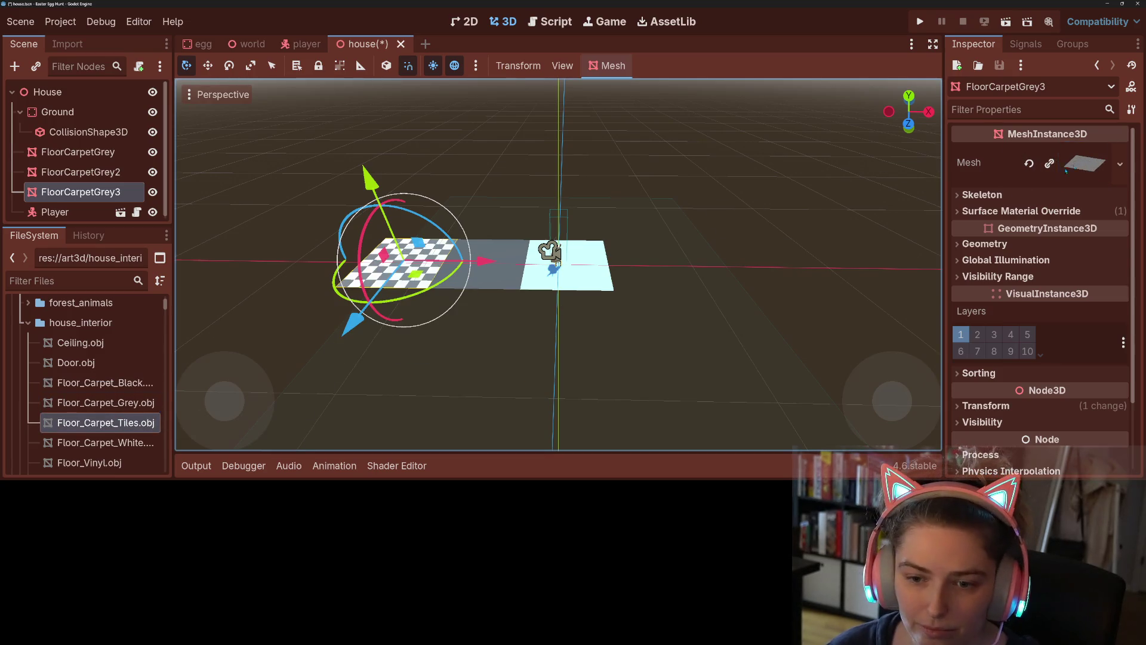
{"action": "key", "text": "ctrl+d"}
{"action": "left_click_drag", "start_coordinate": [487, 261], "coordinate": [404, 257]}
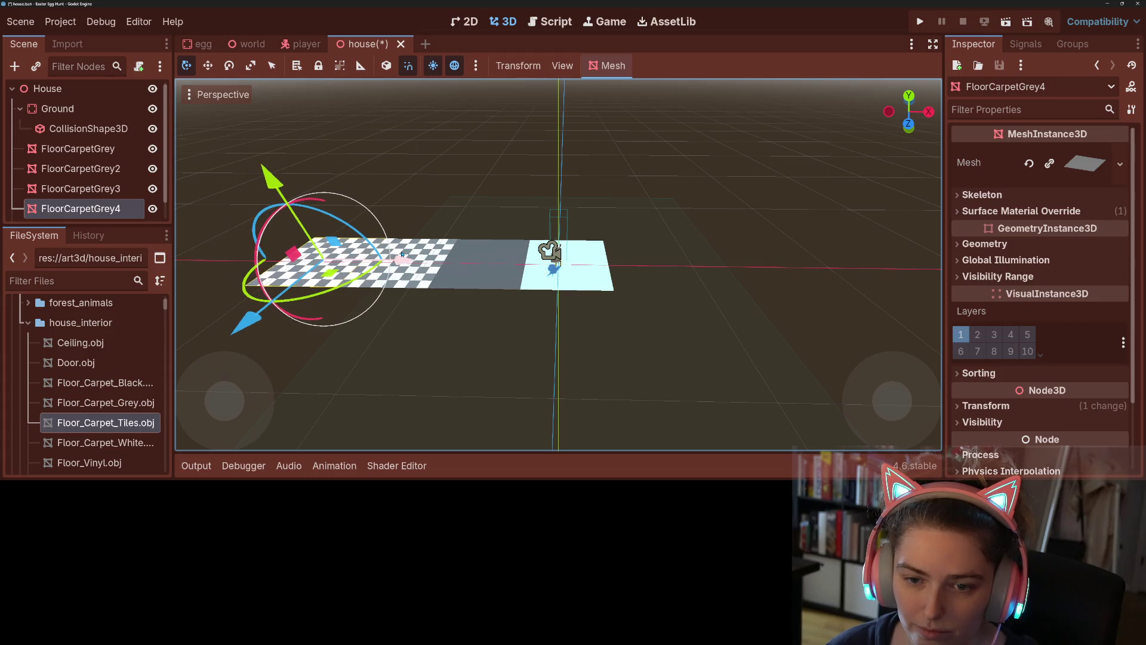
{"action": "mouse_move", "coordinate": [125, 442]}
{"action": "left_mouse_down"}
{"action": "mouse_move", "coordinate": [1011, 175]}
{"action": "mouse_move", "coordinate": [1109, 173]}
{"action": "mouse_move", "coordinate": [1096, 174]}
{"action": "left_mouse_up"}
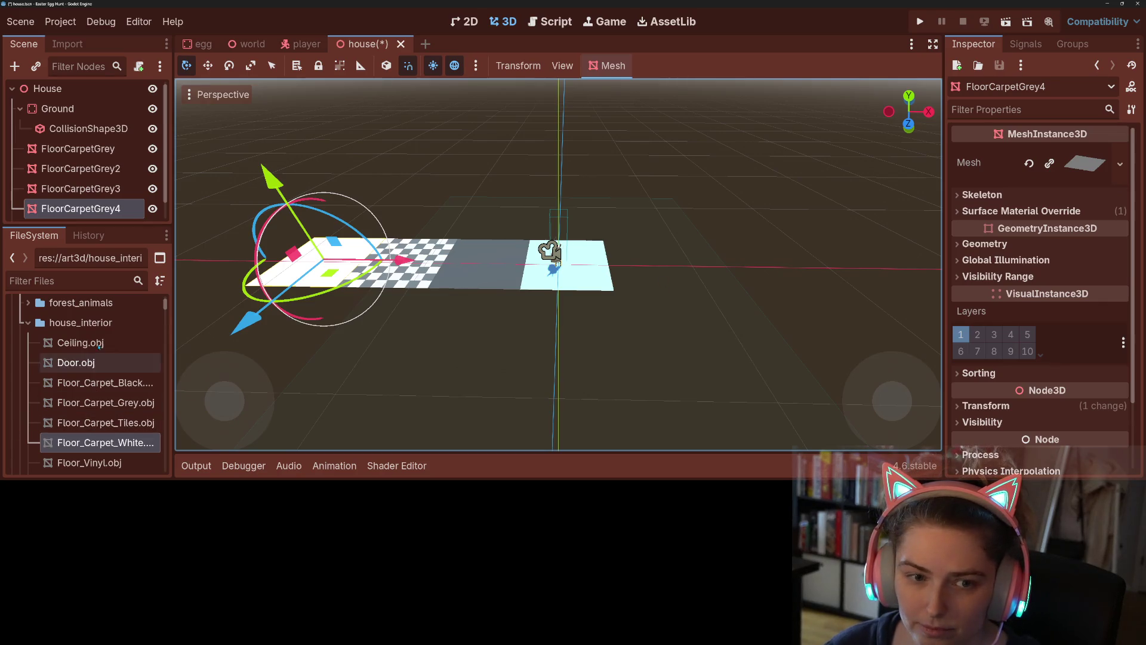
- Duplicate the white piece 5 m further left and swap in another floor mesh
{"action": "key", "text": "ctrl+d"}
{"action": "left_click_drag", "start_coordinate": [403, 261], "coordinate": [310, 245]}
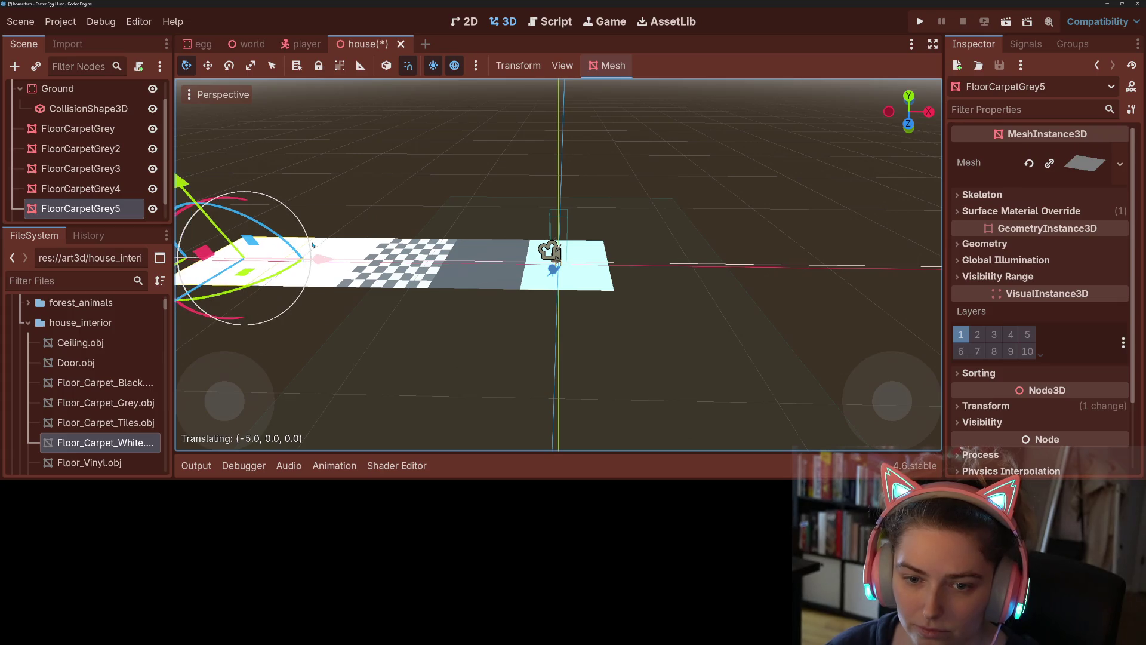
{"action": "scroll", "coordinate": [122, 436], "scroll_direction": "down", "scroll_amount": 1}
{"action": "mouse_move", "coordinate": [108, 418]}
{"action": "left_mouse_down"}
{"action": "mouse_move", "coordinate": [370, 406]}
{"action": "mouse_move", "coordinate": [1085, 163]}
{"action": "mouse_move", "coordinate": [1085, 176]}
{"action": "left_mouse_up"}
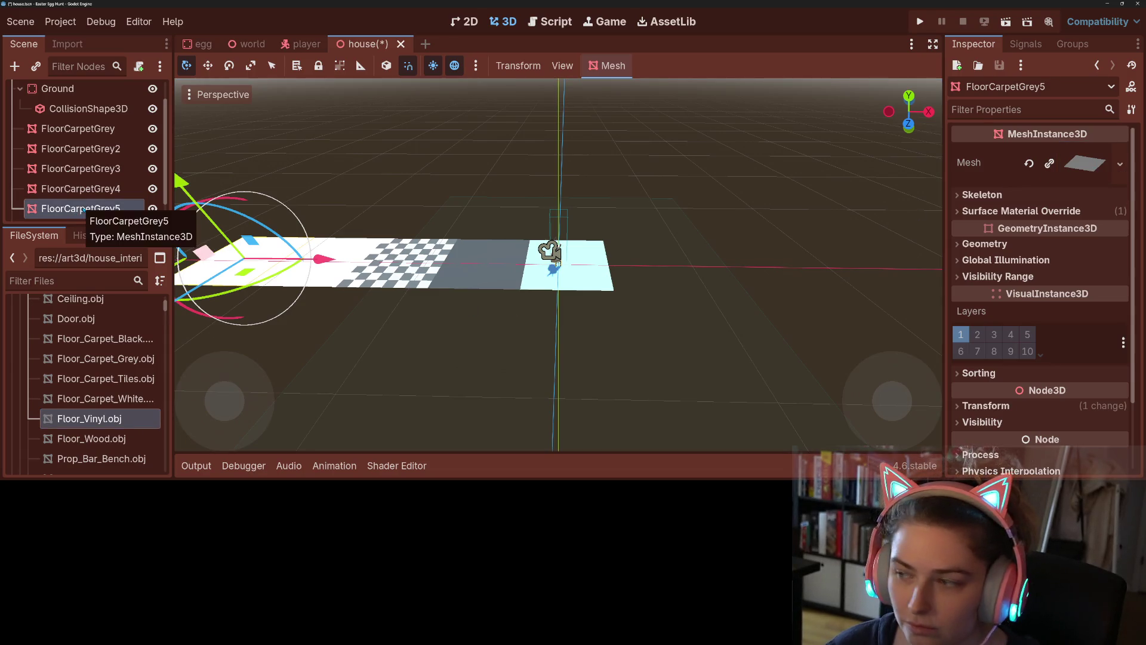
{"action": "scroll", "coordinate": [179, 367], "scroll_direction": "down", "scroll_amount": 2}
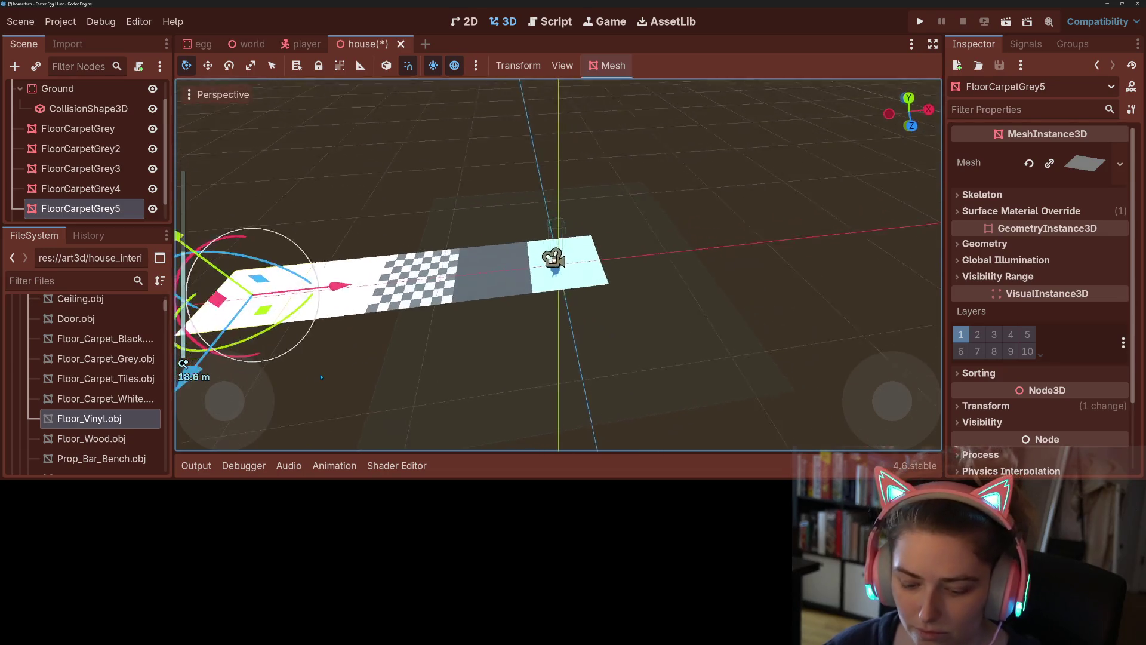
{"action": "key", "text": "f"}
{"action": "scroll", "coordinate": [624, 339], "scroll_direction": "up", "scroll_amount": 5}
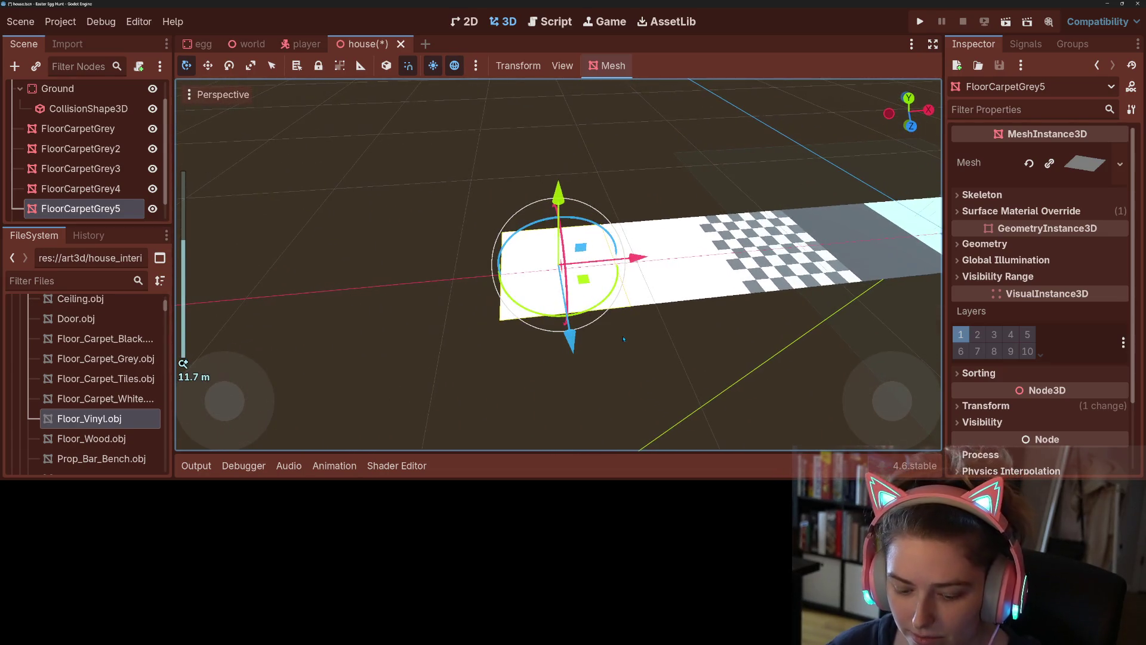
- Add a wooden-floor copy 6 m further left, viewing the strip from the side
{"action": "key", "text": "ctrl+d"}
{"action": "mouse_move", "coordinate": [636, 258]}
{"action": "left_mouse_down"}
{"action": "mouse_move", "coordinate": [505, 280]}
{"action": "mouse_move", "coordinate": [532, 278]}
{"action": "left_mouse_up"}
{"action": "left_click_drag", "start_coordinate": [91, 438], "coordinate": [1074, 176]}
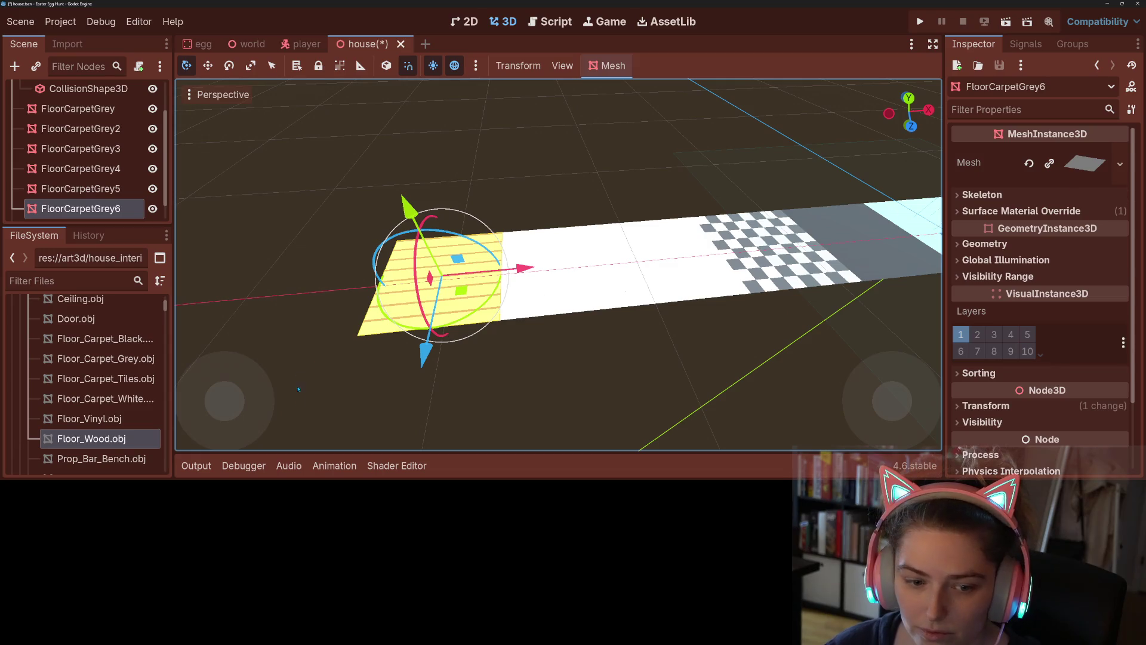
{"action": "scroll", "coordinate": [584, 360], "scroll_direction": "up", "scroll_amount": 3}
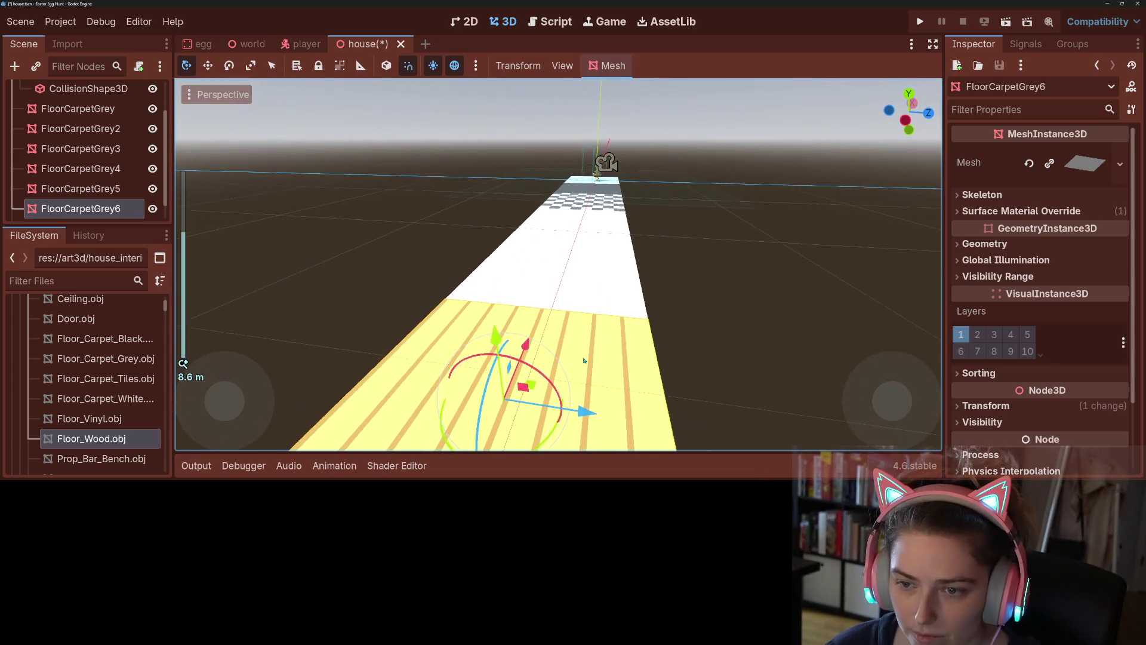
{"action": "scroll", "coordinate": [584, 361], "scroll_direction": "down", "scroll_amount": 3}
{"action": "mouse_move", "coordinate": [584, 361]}
{"action": "left_mouse_down"}
{"action": "mouse_move", "coordinate": [622, 375]}
{"action": "mouse_move", "coordinate": [763, 349]}
{"action": "left_mouse_up"}
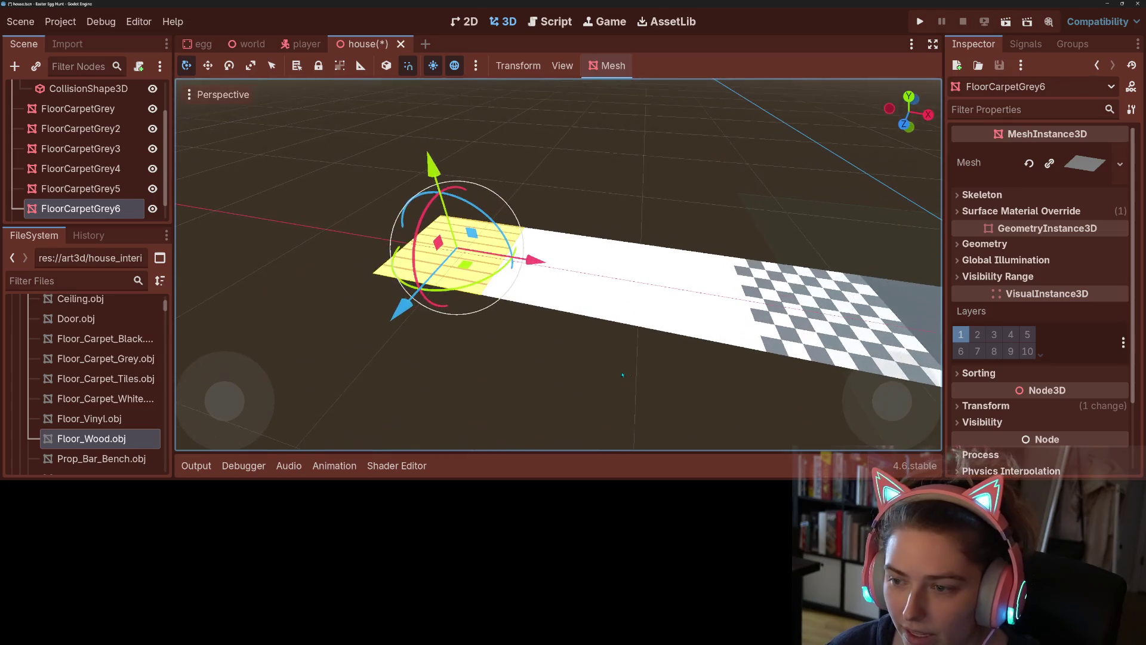
{"action": "scroll", "coordinate": [622, 375], "scroll_direction": "down", "scroll_amount": 2}
{"action": "scroll", "coordinate": [762, 350], "scroll_direction": "up", "scroll_amount": 8}
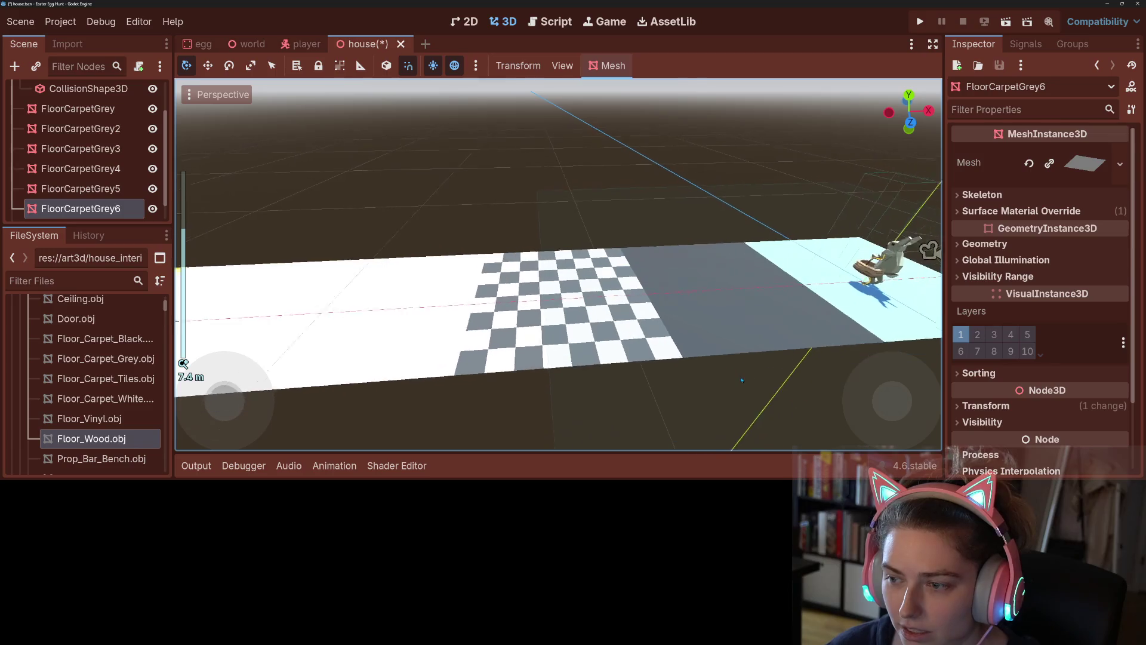
{"action": "scroll", "coordinate": [741, 380], "scroll_direction": "up", "scroll_amount": 5}
{"action": "left_click_drag", "start_coordinate": [720, 389], "coordinate": [732, 386]}
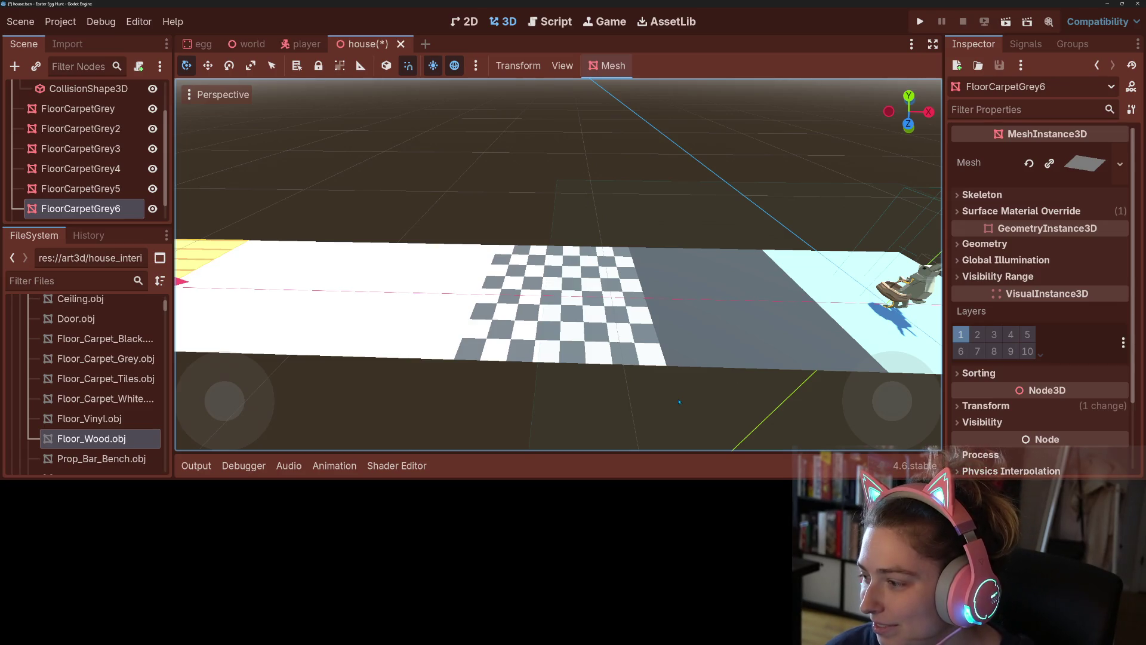
{"action": "scroll", "coordinate": [679, 401], "scroll_direction": "down", "scroll_amount": 5}
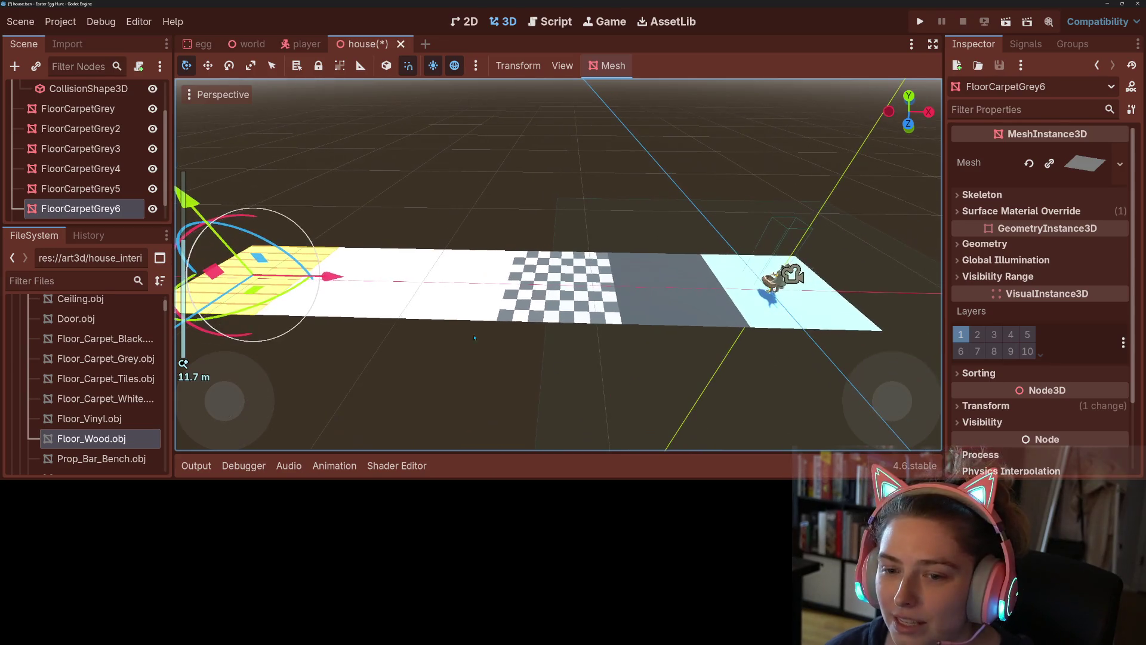
{"action": "left_click", "coordinate": [372, 277]}
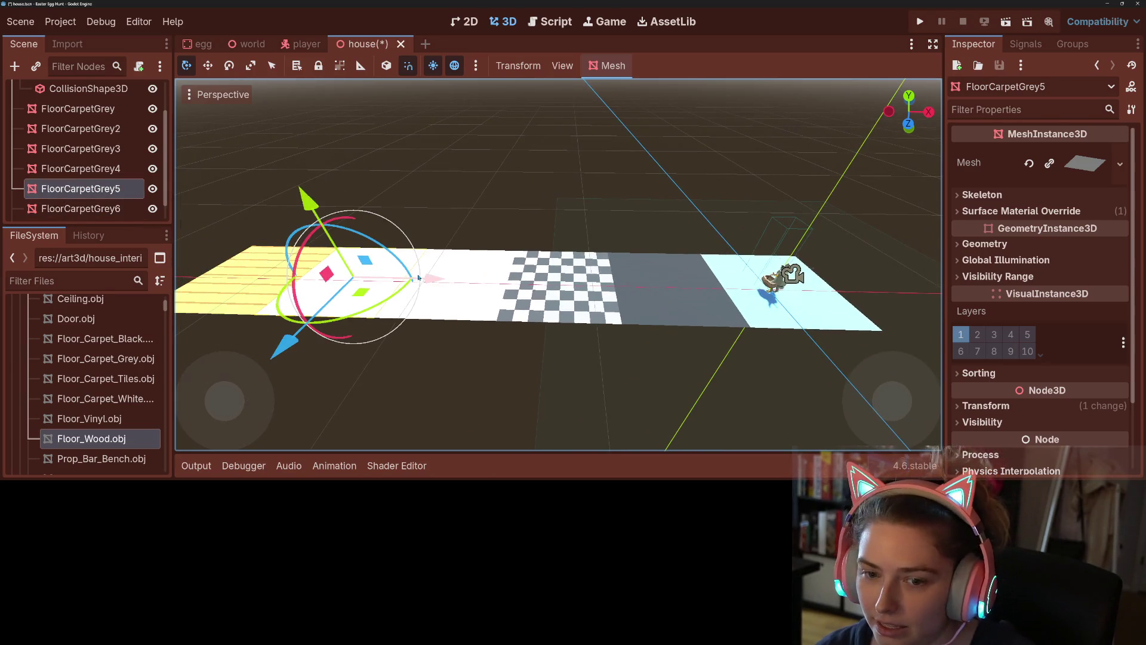
- Delete both white carpet pieces, confirming each deletion
{"action": "key", "text": "Delete"}
{"action": "left_click", "coordinate": [533, 250]}
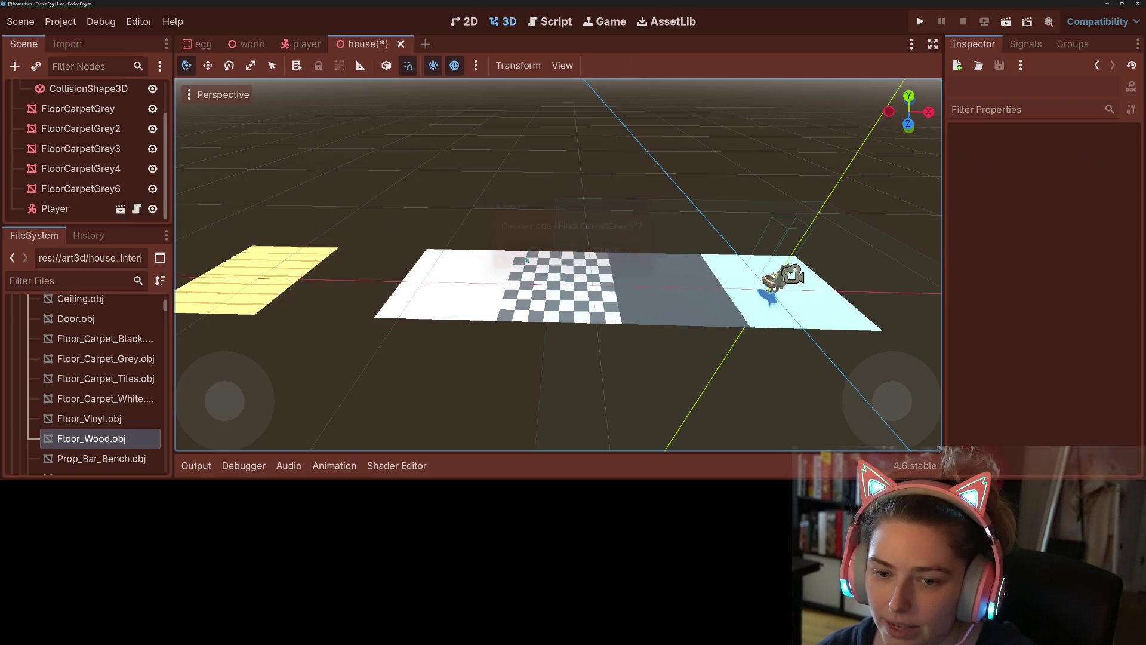
{"action": "left_click", "coordinate": [450, 290]}
{"action": "key", "text": "Delete"}
{"action": "key", "text": "Return"}
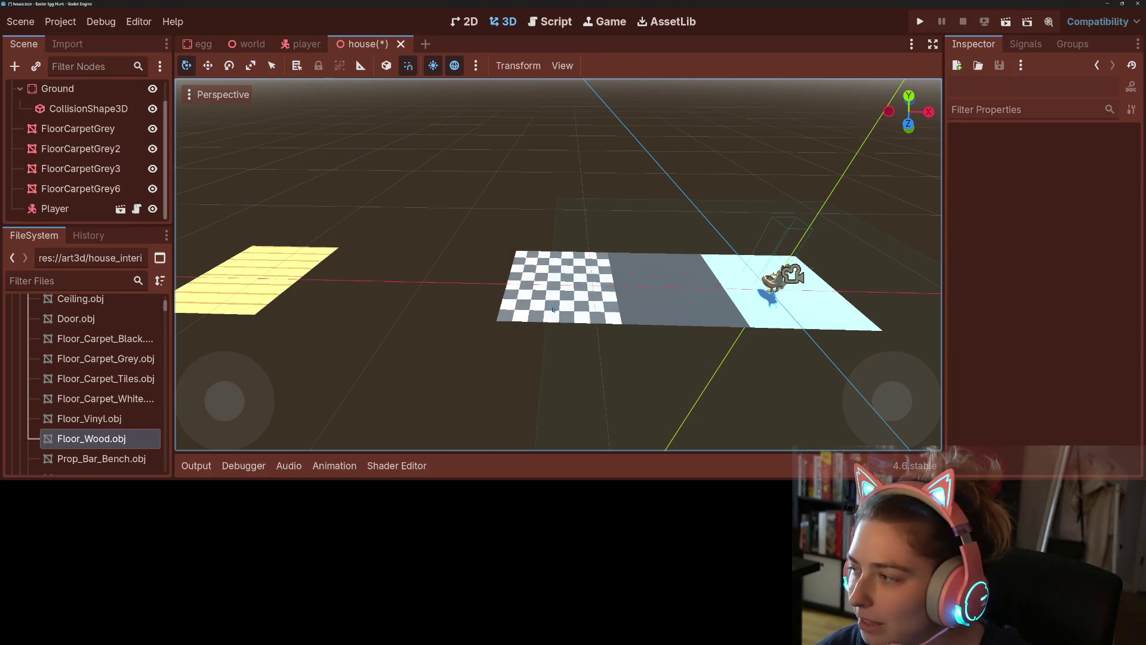
- Slide the wooden floor 9 m against the checkered tiles and save the house scene
{"action": "left_click", "coordinate": [275, 295]}
{"action": "left_click_drag", "start_coordinate": [278, 287], "coordinate": [541, 292]}
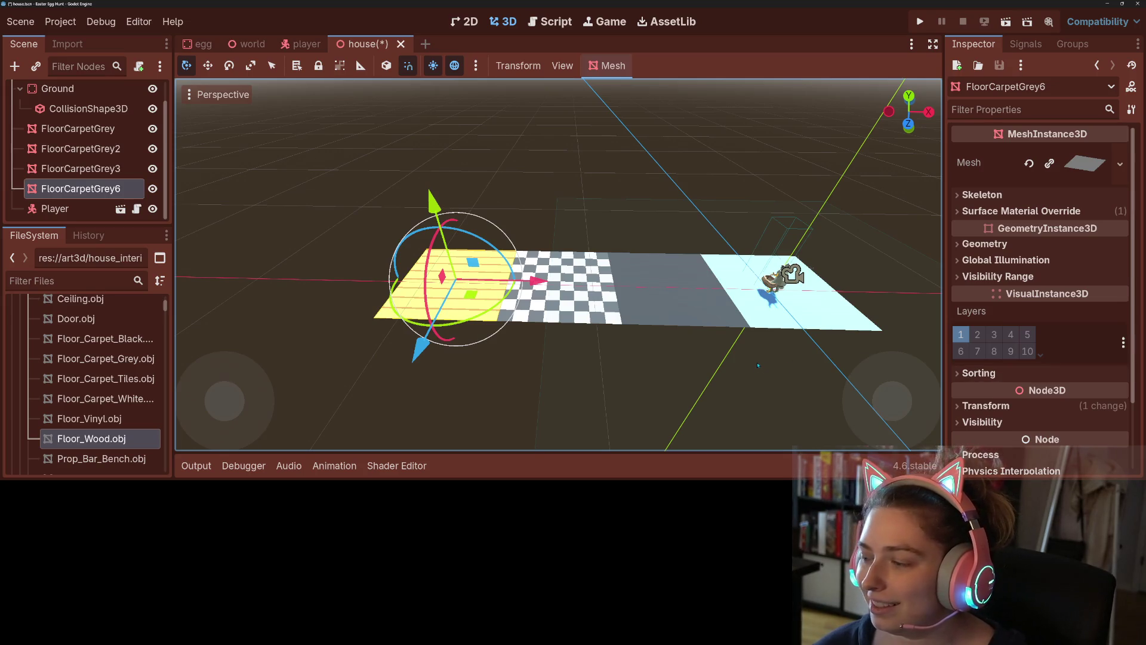
{"action": "scroll", "coordinate": [687, 362], "scroll_direction": "up", "scroll_amount": 3}
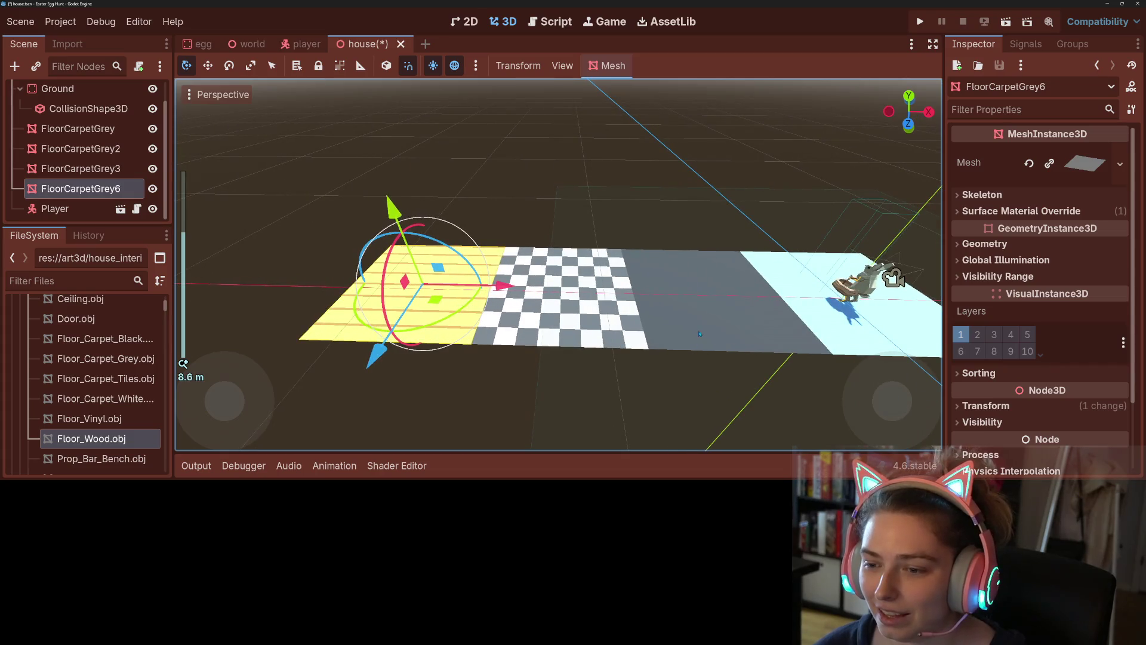
{"action": "left_click", "coordinate": [699, 334]}
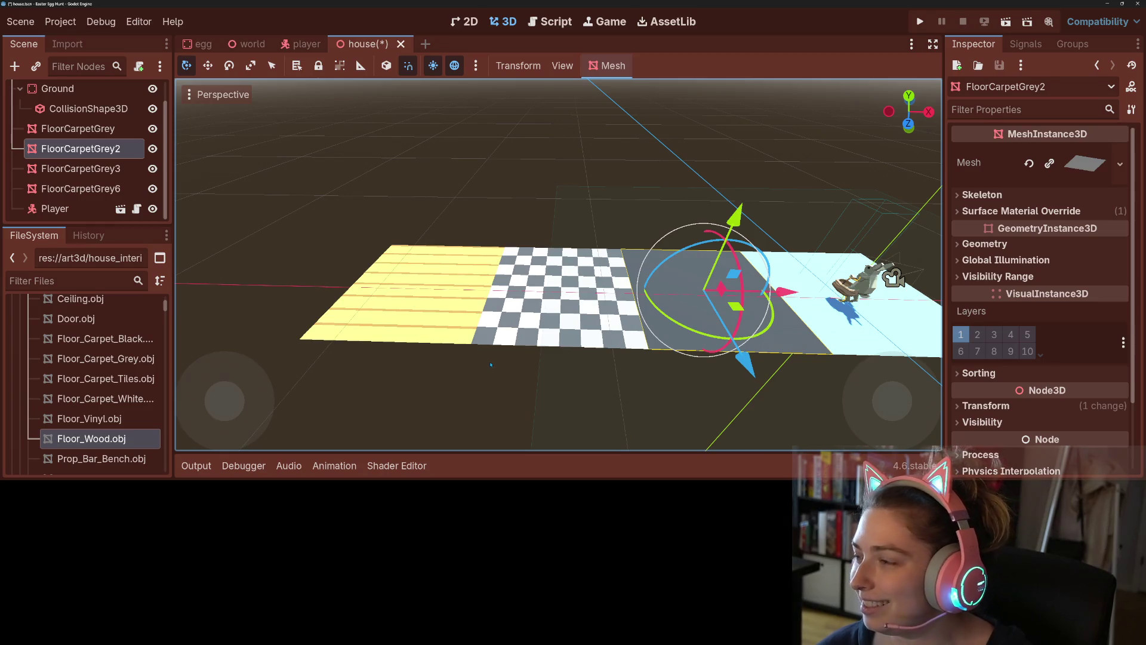
{"action": "scroll", "coordinate": [532, 371], "scroll_direction": "down", "scroll_amount": 3}
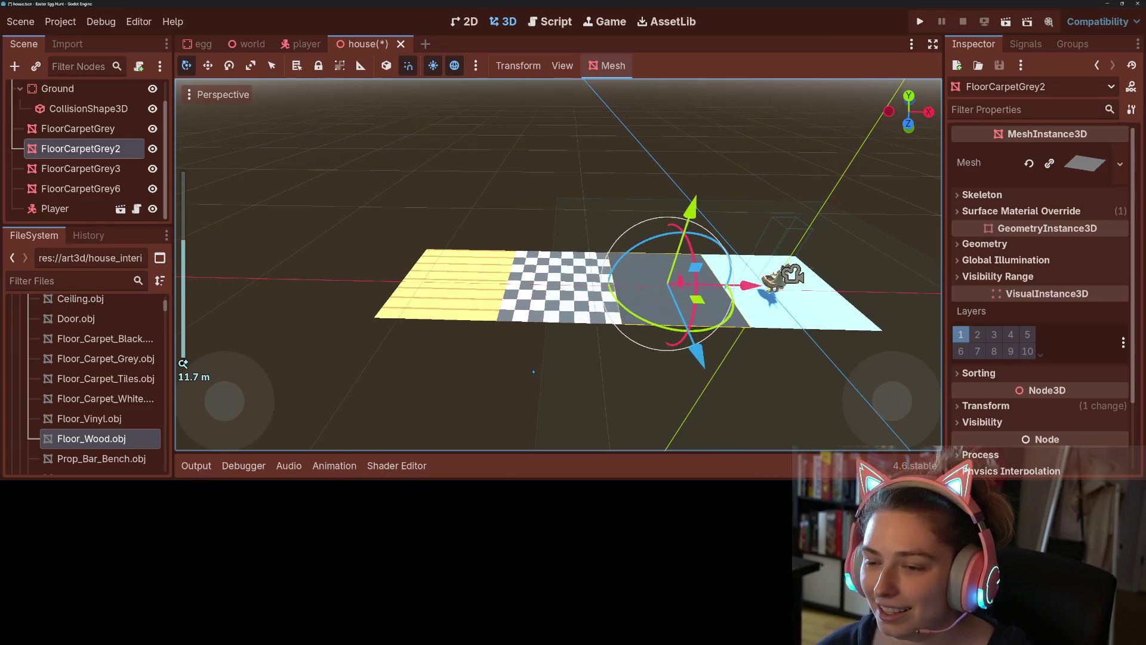
{"action": "key", "text": "ctrl+s"}
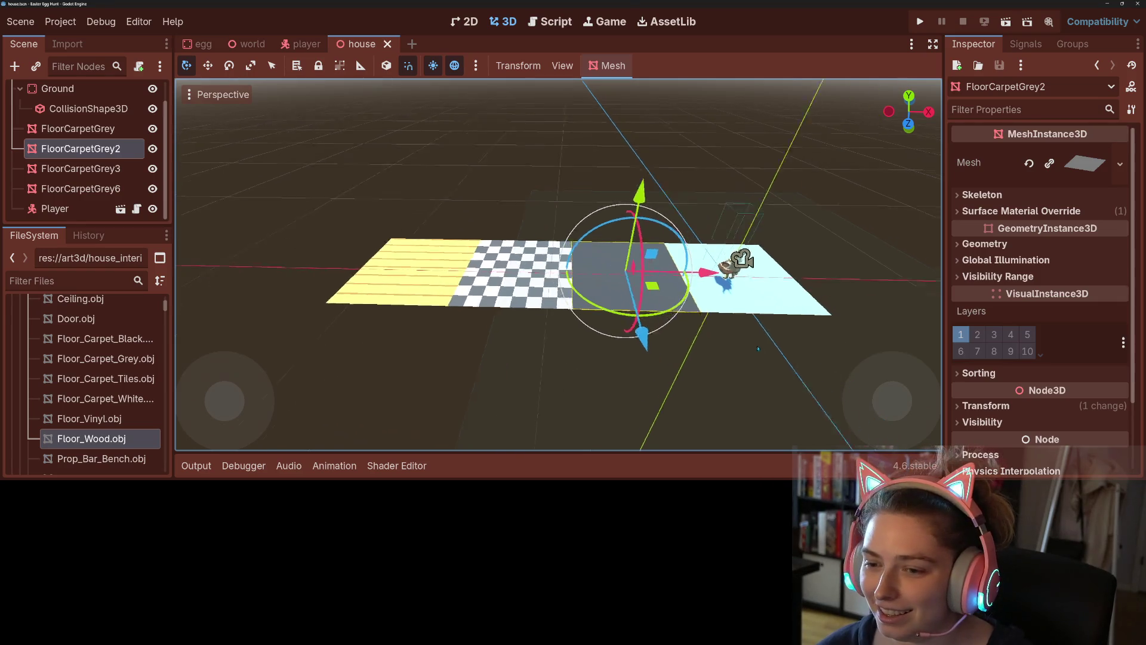
- Select each floor piece in turn to inspect the strip, then undo the last change
{"action": "scroll", "coordinate": [721, 336], "scroll_direction": "up", "scroll_amount": 4}
{"action": "left_click", "coordinate": [728, 269]}
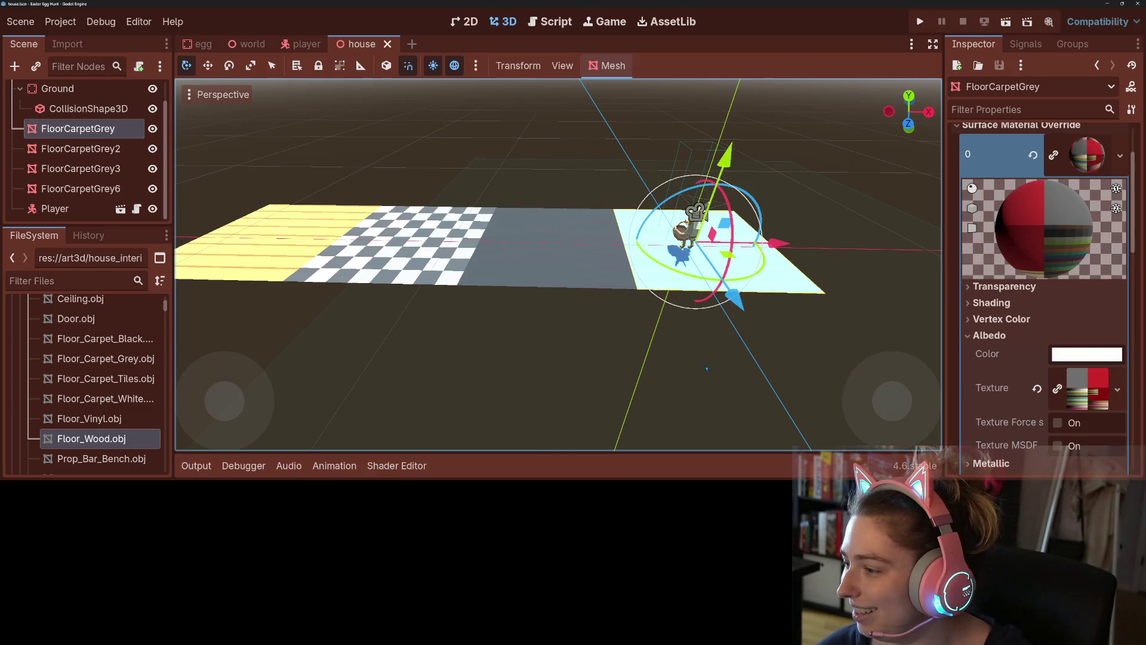
{"action": "scroll", "coordinate": [691, 349], "scroll_direction": "up", "scroll_amount": 5}
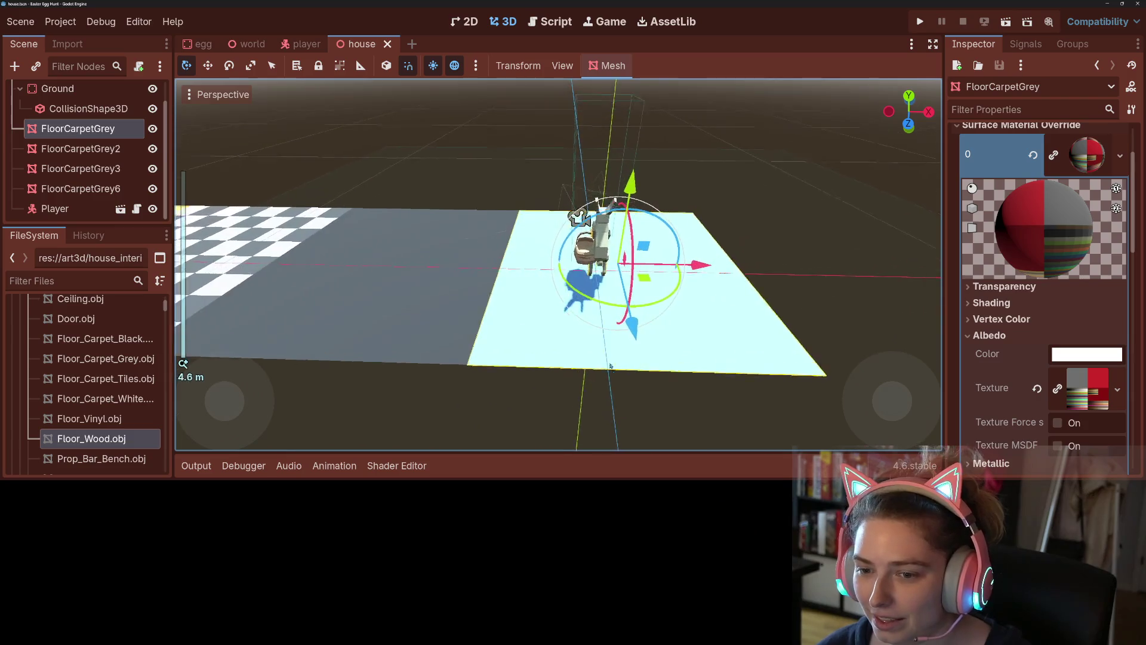
{"action": "scroll", "coordinate": [574, 359], "scroll_direction": "down", "scroll_amount": 10}
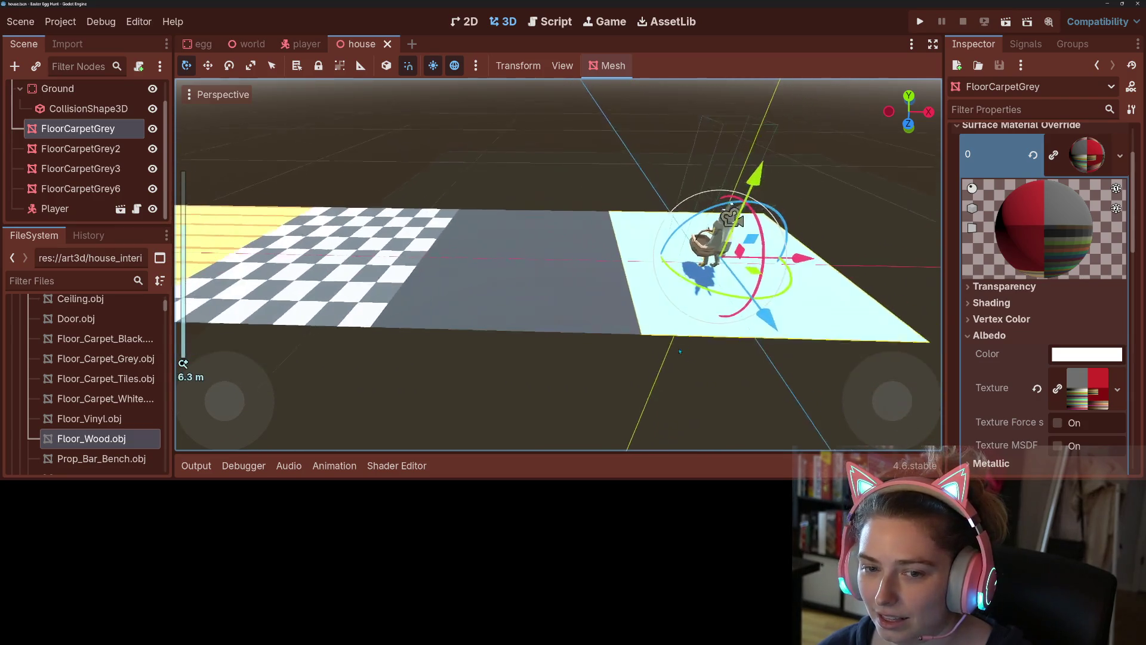
{"action": "scroll", "coordinate": [616, 351], "scroll_direction": "up", "scroll_amount": 4}
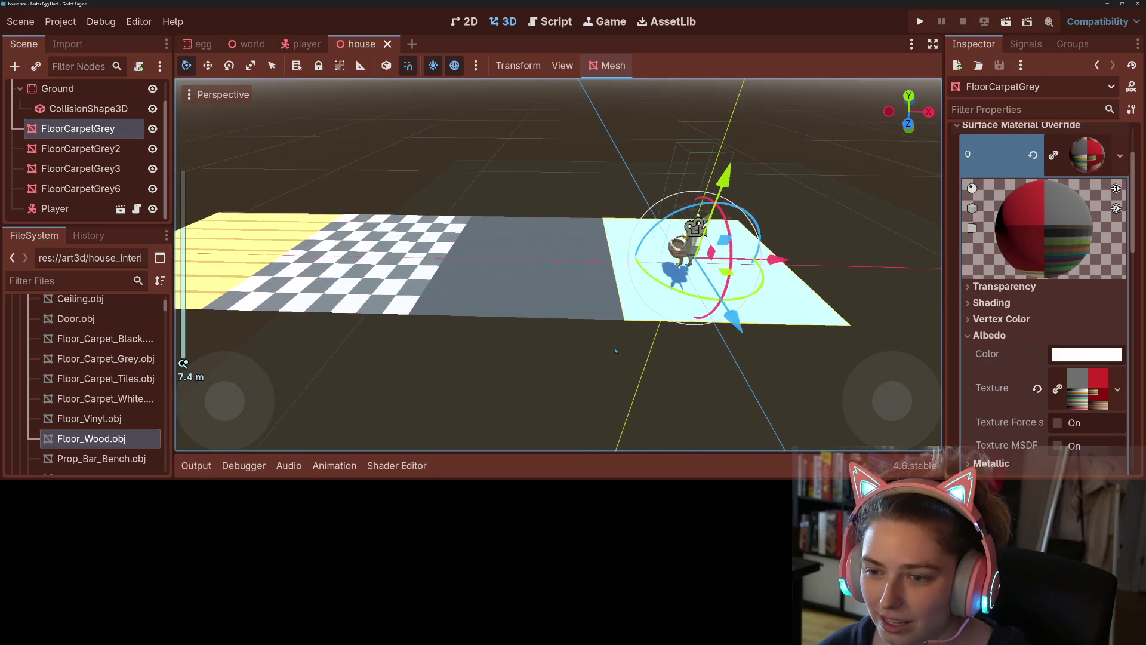
{"action": "left_click_drag", "start_coordinate": [624, 351], "coordinate": [676, 354]}
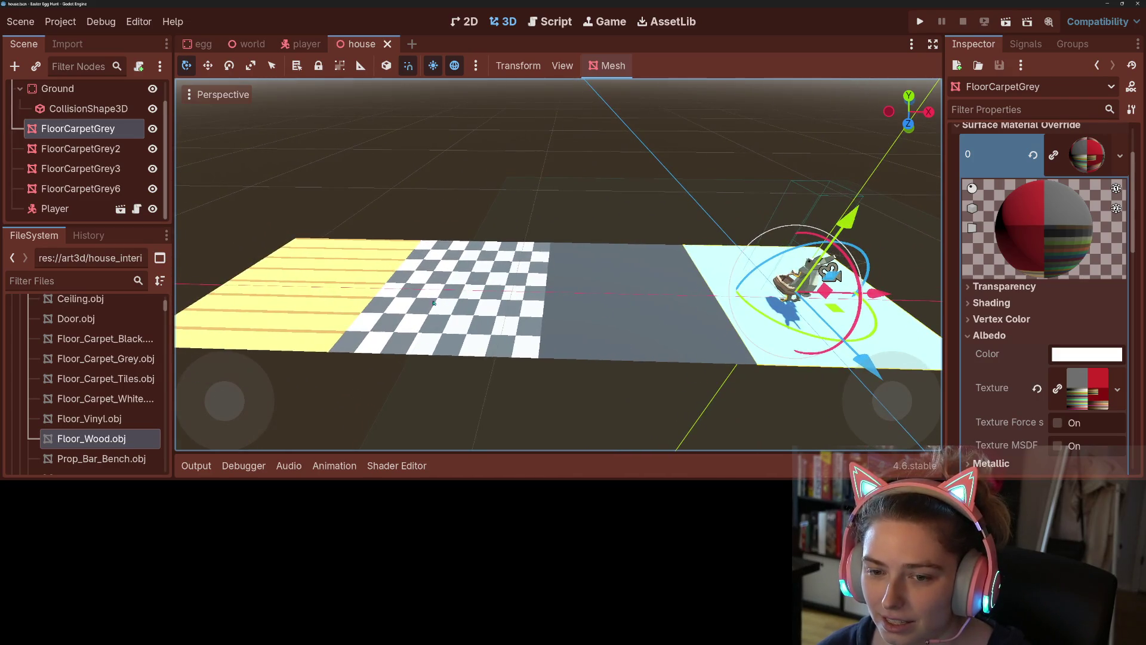
{"action": "left_click", "coordinate": [418, 304]}
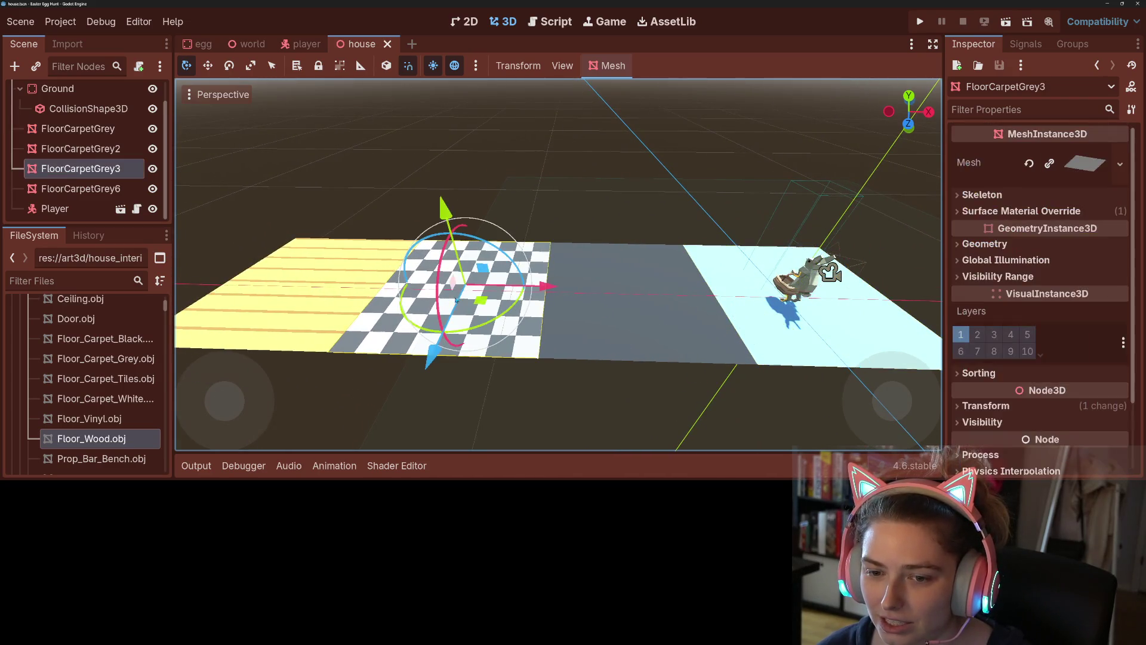
{"action": "left_click", "coordinate": [299, 288]}
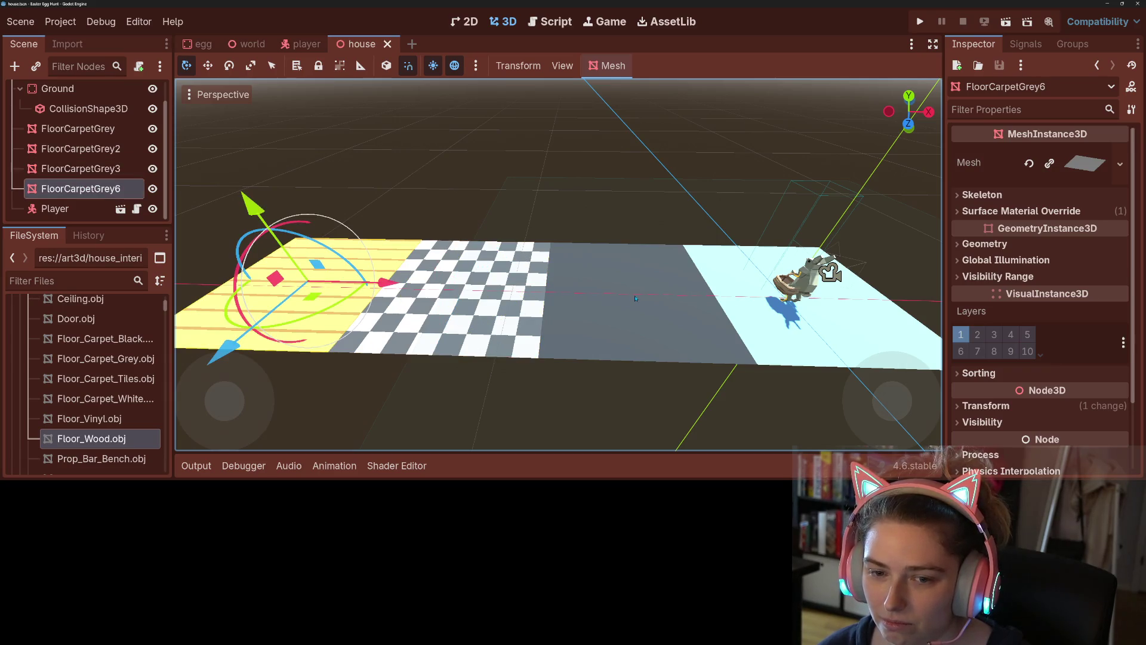
{"action": "left_click", "coordinate": [757, 297]}
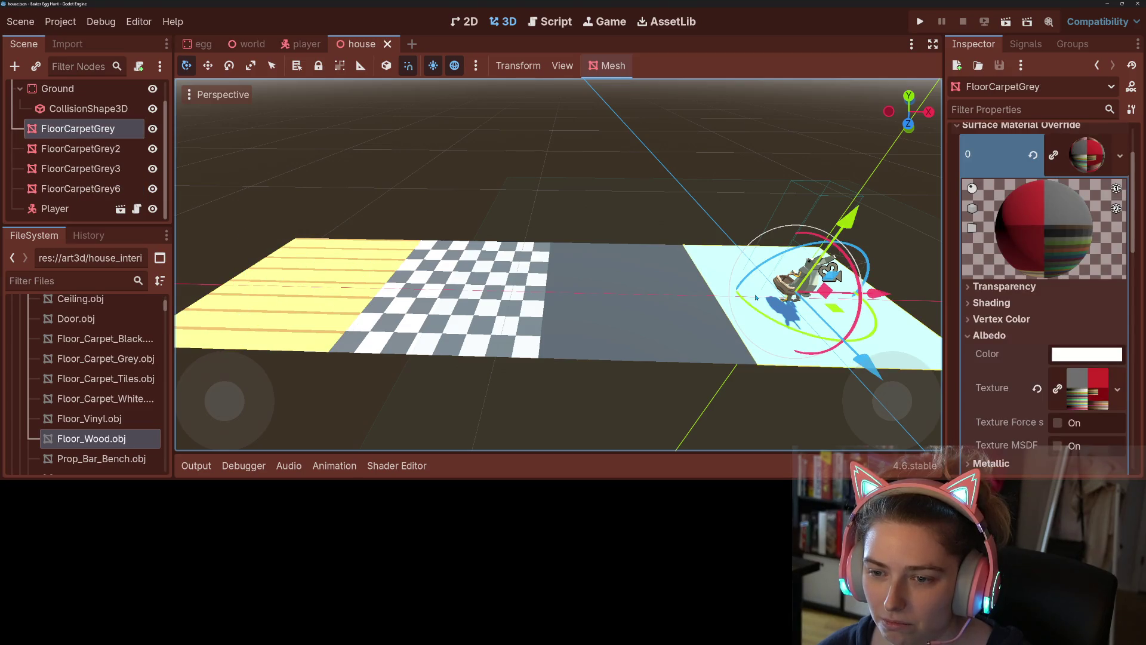
{"action": "left_click", "coordinate": [553, 326]}
{"action": "left_click", "coordinate": [450, 315]}
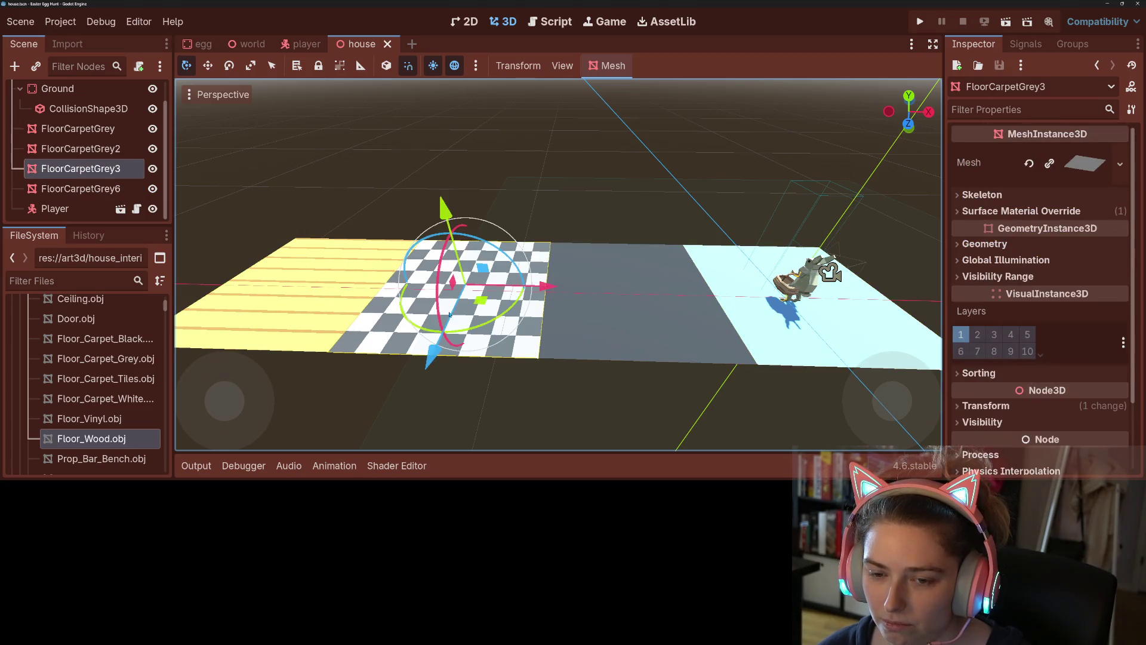
{"action": "key", "text": "ctrl+z"}
{"action": "key", "text": "ctrl+z"}
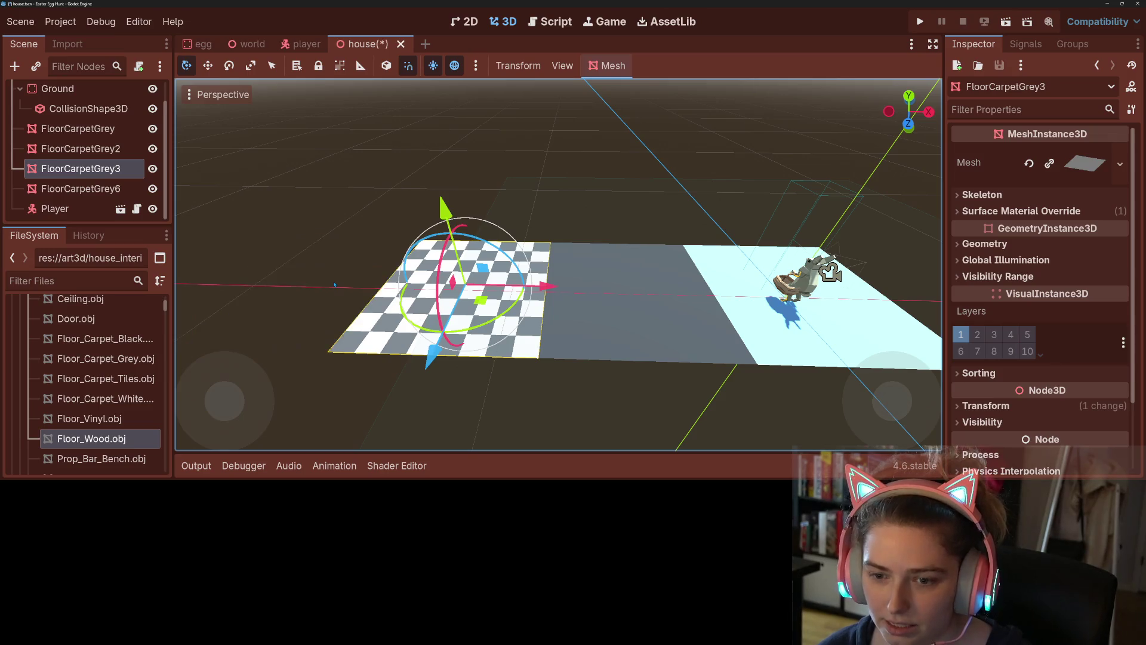
- Inspect the left-hand floor tiles and undo back to restore FloorCarpetGrey4
{"action": "left_click", "coordinate": [326, 336]}
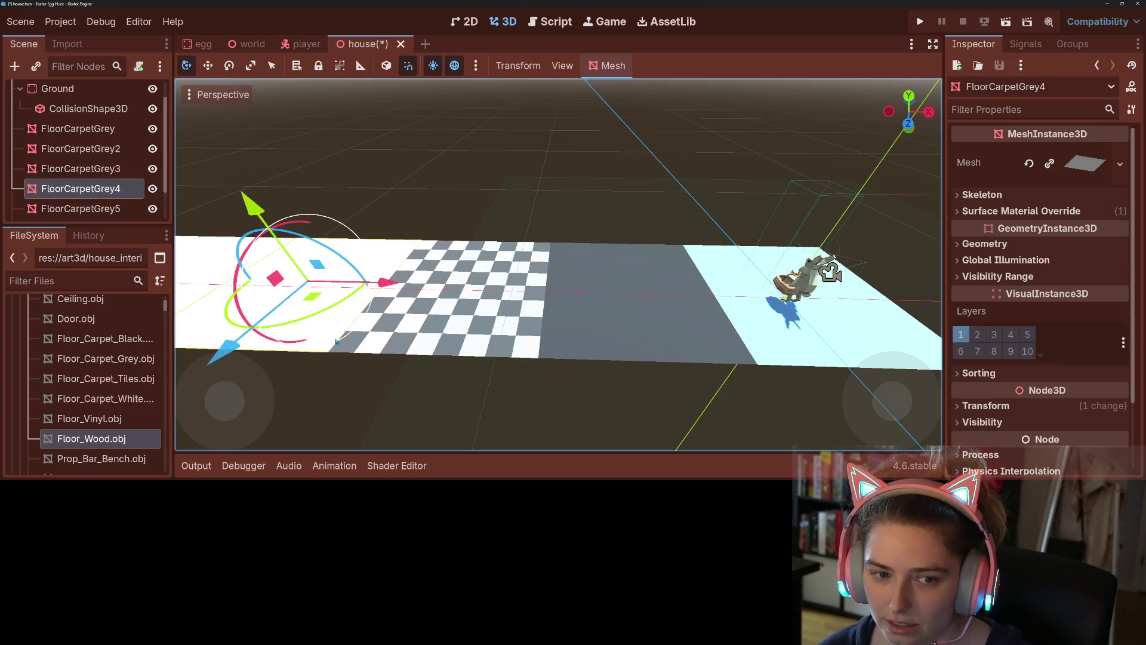
{"action": "left_click_drag", "start_coordinate": [830, 272], "coordinate": [1063, 274]}
{"action": "left_click", "coordinate": [238, 281]}
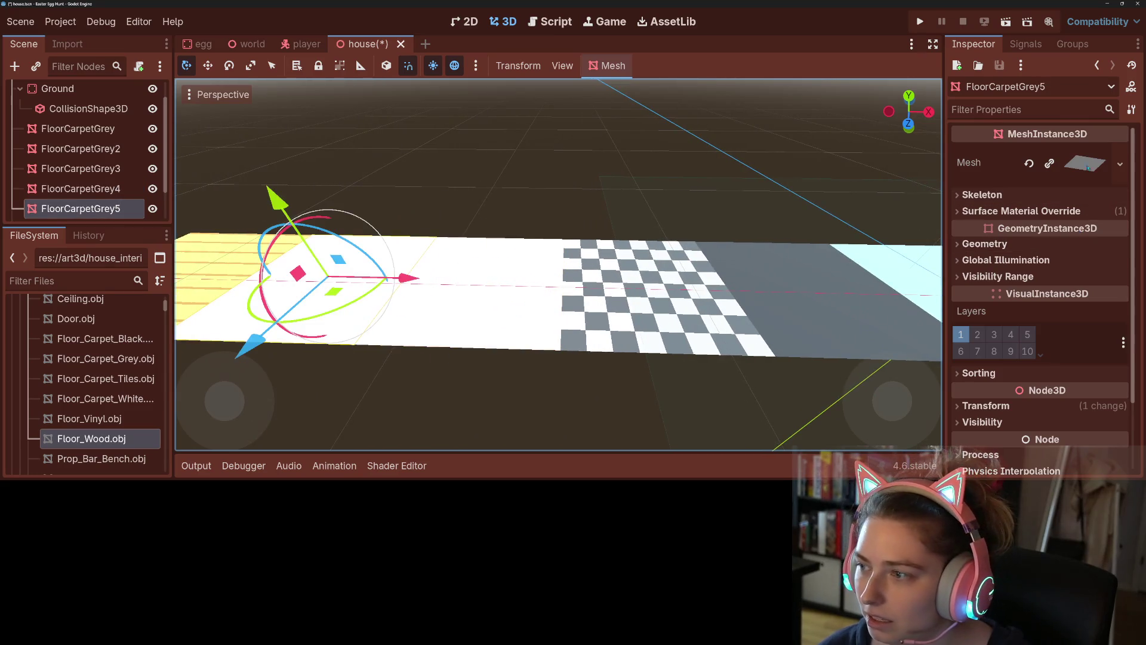
{"action": "key", "text": "ctrl+z"}
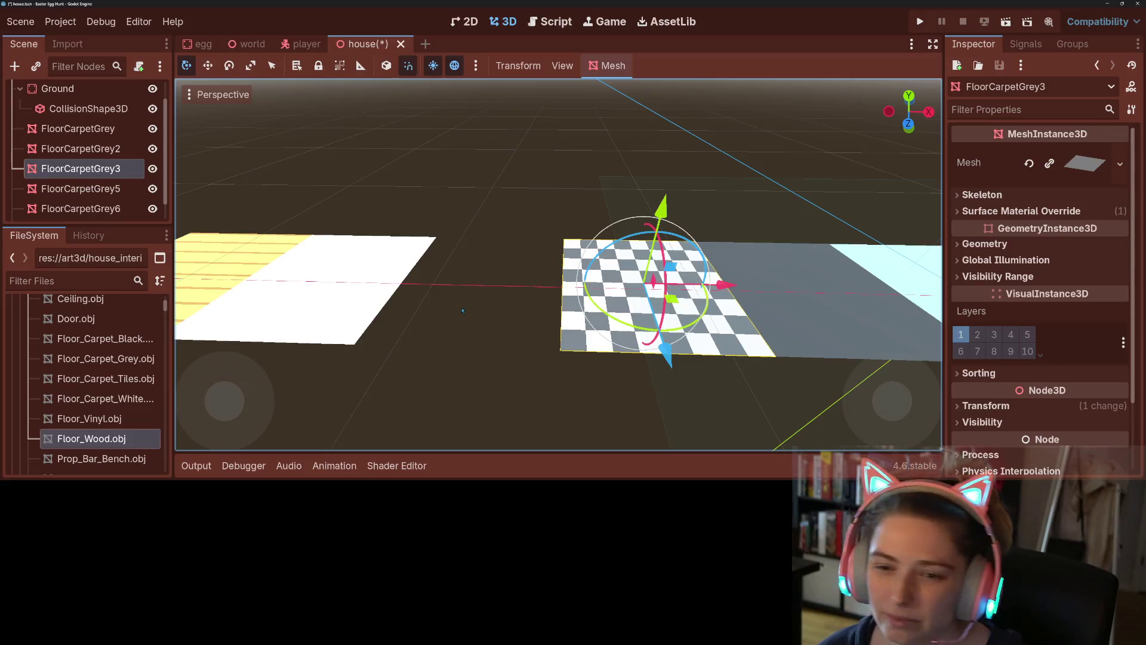
{"action": "left_click", "coordinate": [320, 277]}
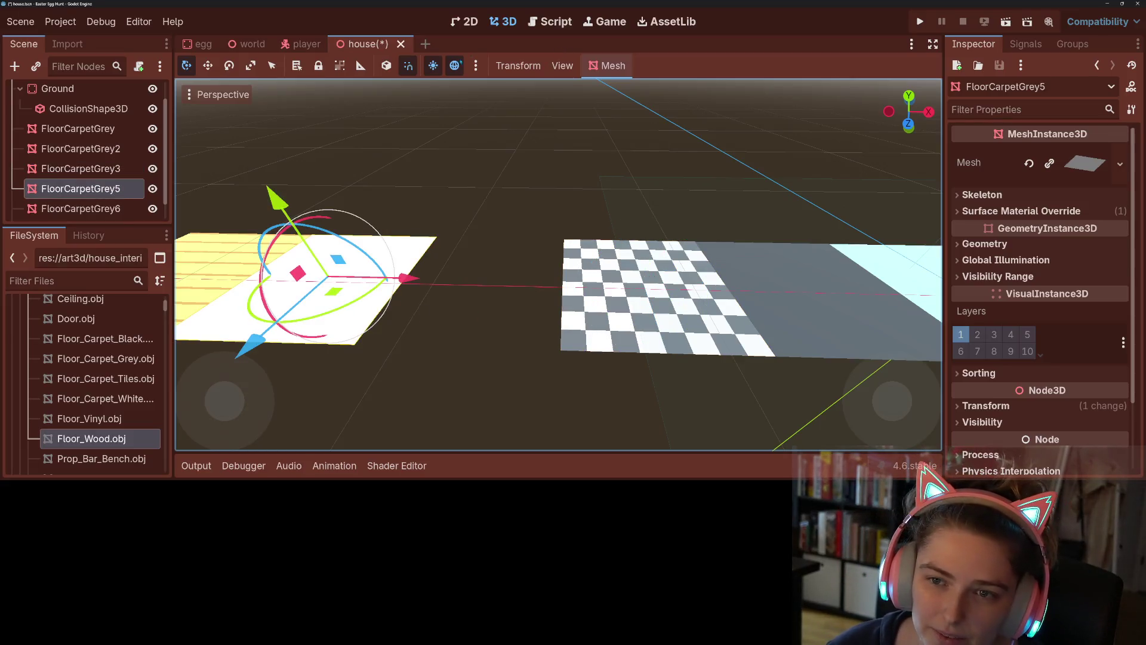
{"action": "scroll", "coordinate": [555, 302], "scroll_direction": "down", "scroll_amount": 4}
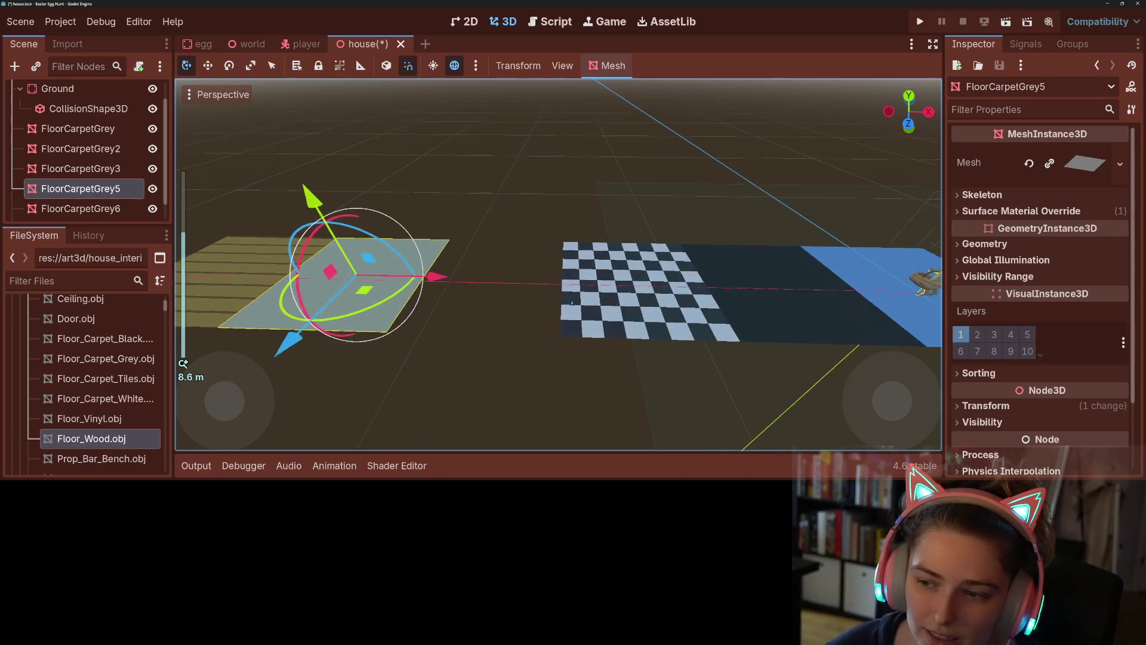
{"action": "scroll", "coordinate": [556, 301], "scroll_direction": "up", "scroll_amount": 3}
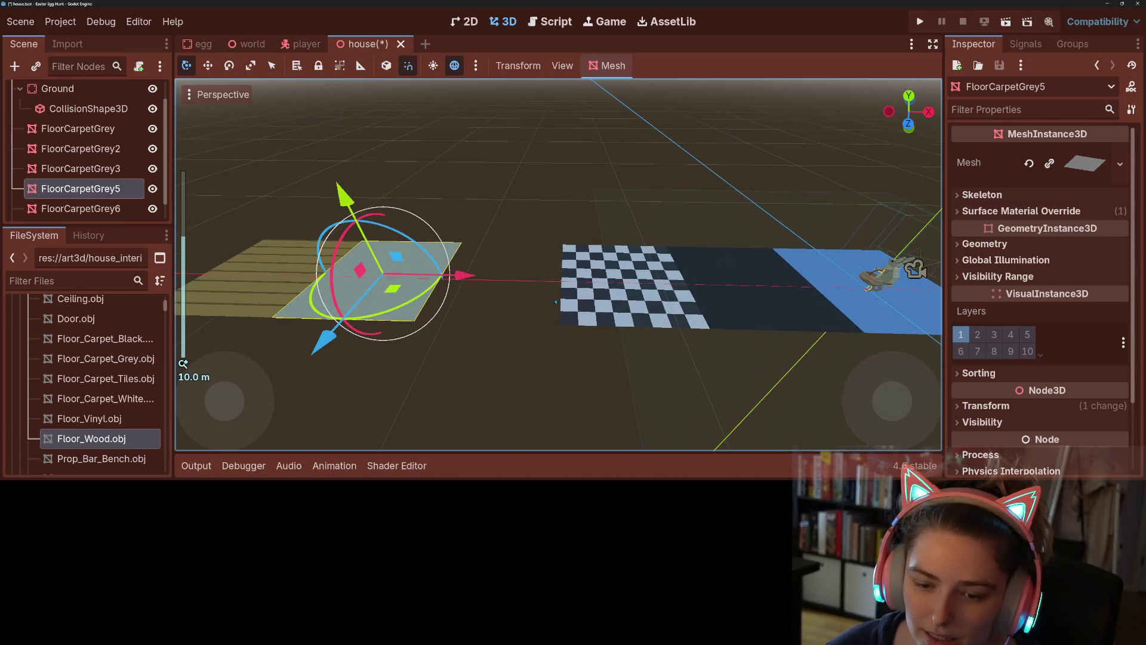
{"action": "key", "text": "ctrl+z"}
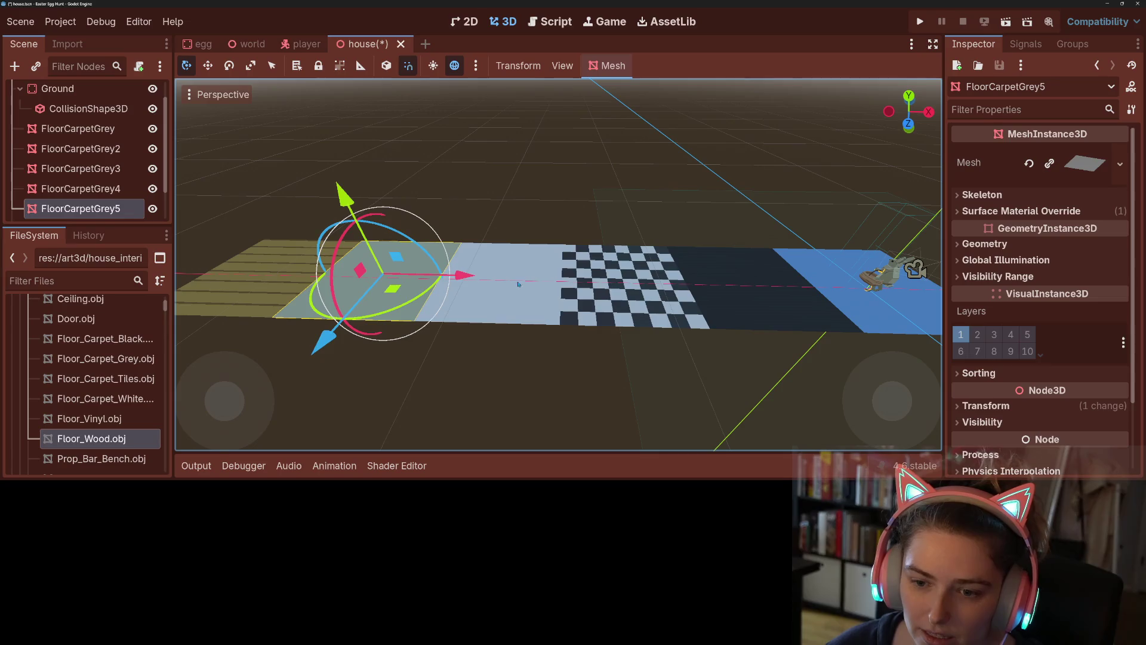
- Delete the FloorCarpetGrey4 tile, keeping FloorCarpetGrey5
{"action": "left_click", "coordinate": [518, 284]}
{"action": "left_click", "coordinate": [510, 301]}
{"action": "left_click", "coordinate": [506, 314]}
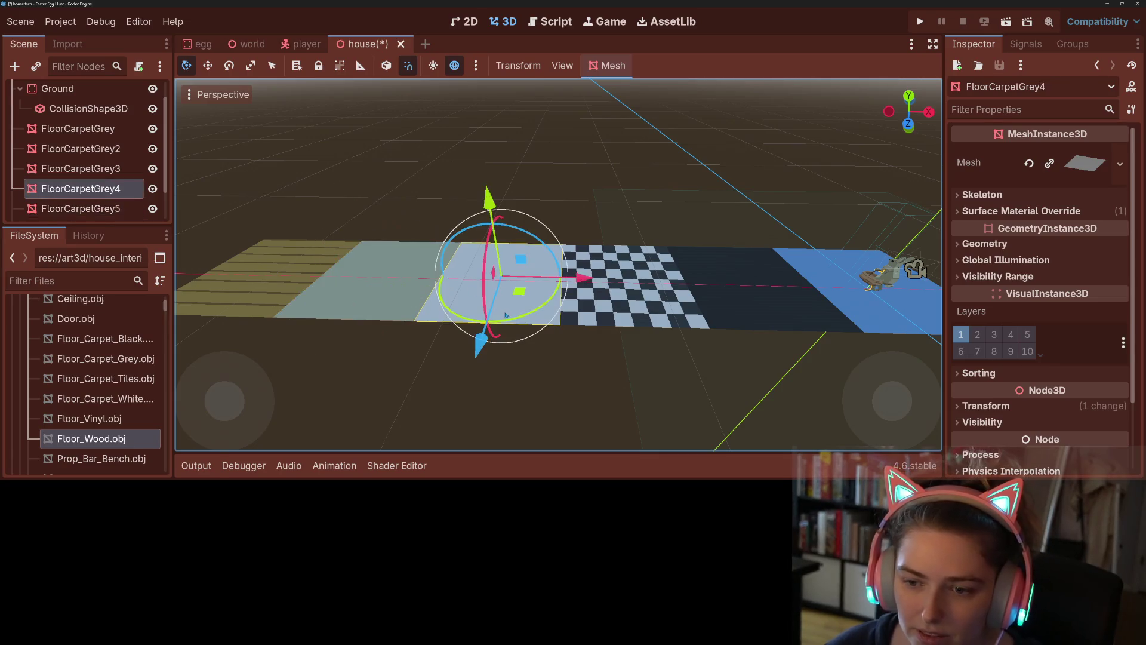
{"action": "key", "text": "Delete"}
{"action": "key", "text": "Return"}
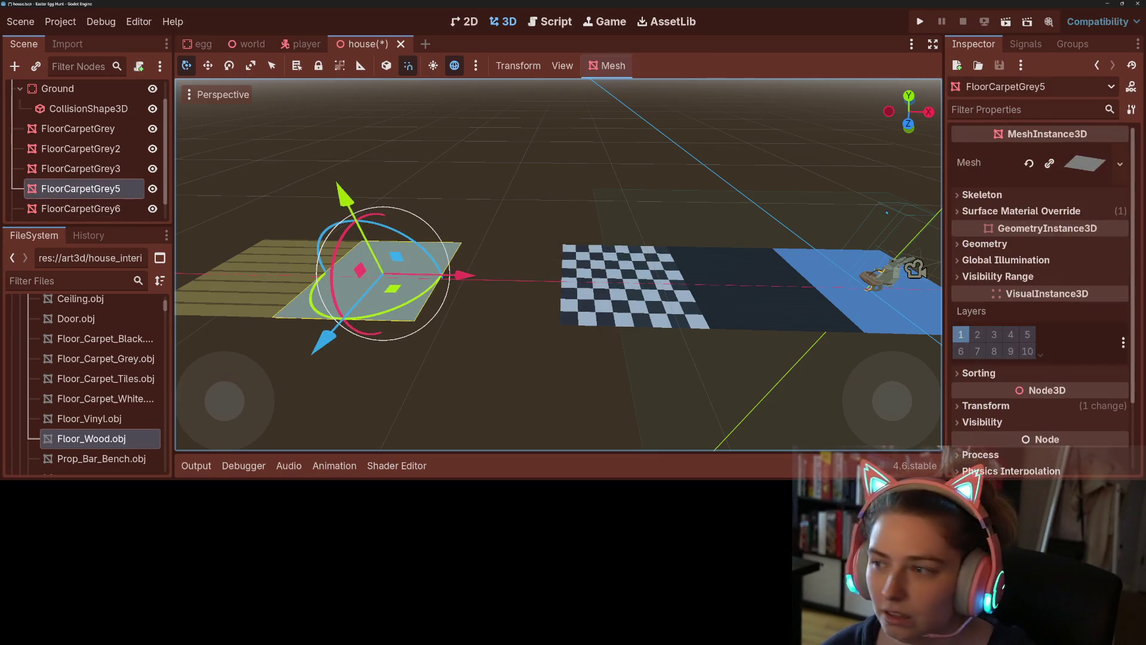
- Rename FloorCarpetGrey5 to FloorVinyl and FloorCarpetGrey6 to FloorWood
{"action": "double_click", "coordinate": [106, 188]}
{"action": "key", "text": "End"}
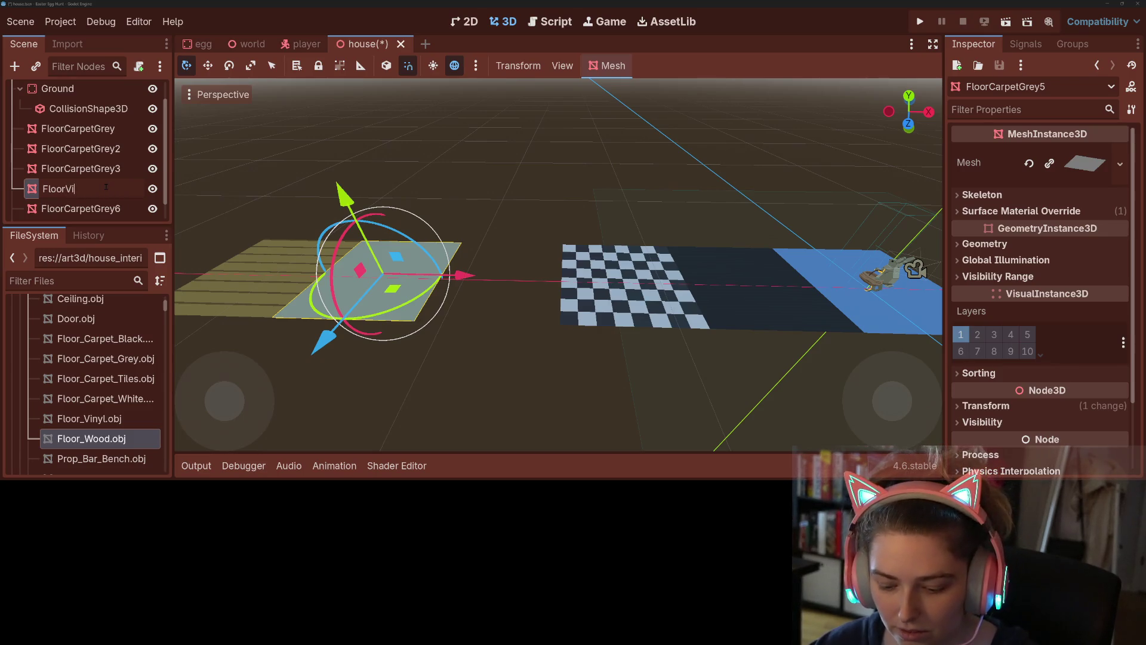
{"action": "key", "text": "Return"}
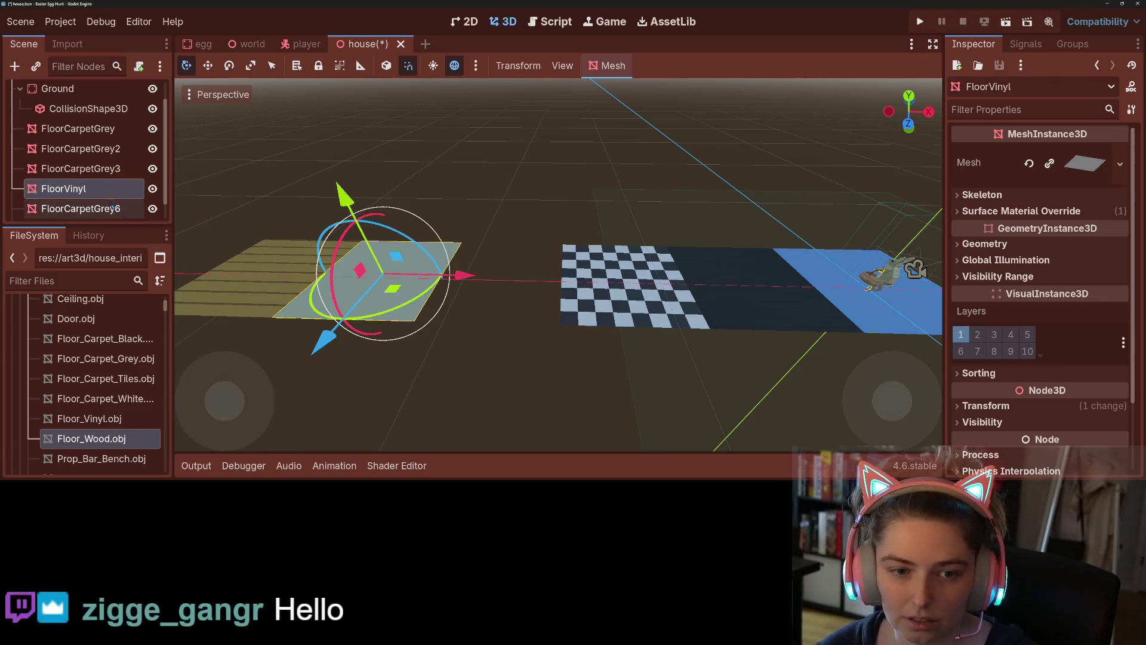
{"action": "double_click", "coordinate": [115, 208]}
{"action": "key", "text": "End"}
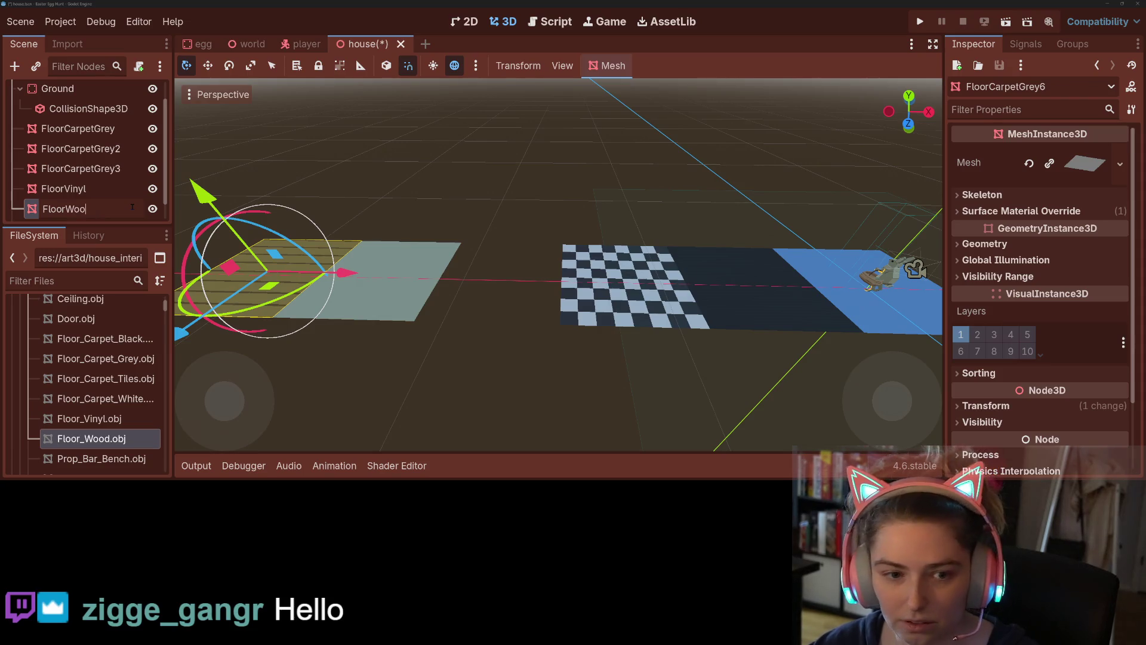
{"action": "type", "text": "d"}
{"action": "key", "text": "Return"}
- Rename FloorCarpetGrey3 to FloorCheckered and FloorCarpetGrey2 to FloorBlack
{"action": "double_click", "coordinate": [124, 169]}
{"action": "key", "text": "End"}
{"action": "key", "text": "BackSpace"}
{"action": "key", "text": "BackSpace"}
{"action": "key", "text": "BackSpace"}
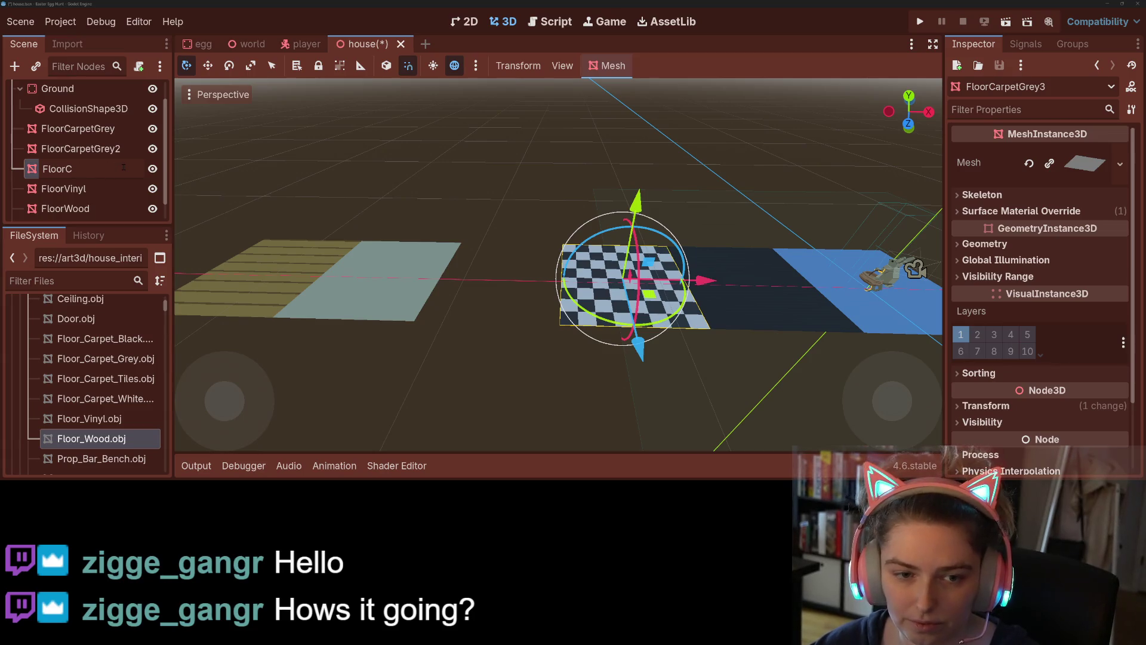
{"action": "type", "text": "d"}
{"action": "key", "text": "Return"}
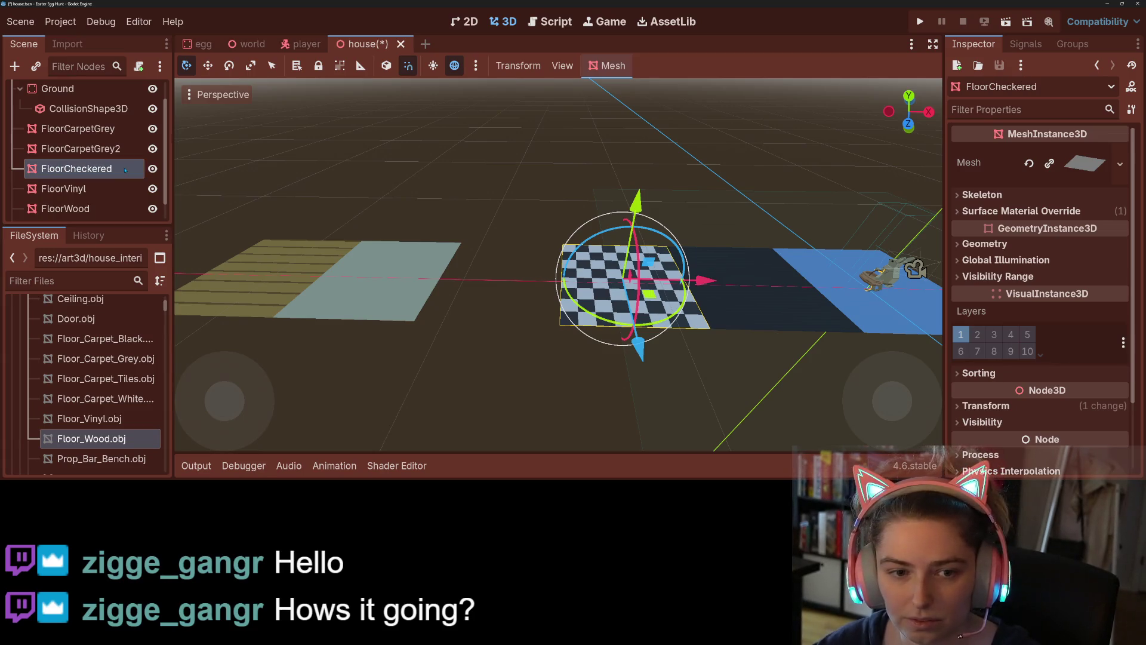
{"action": "double_click", "coordinate": [123, 149]}
{"action": "key", "text": "End"}
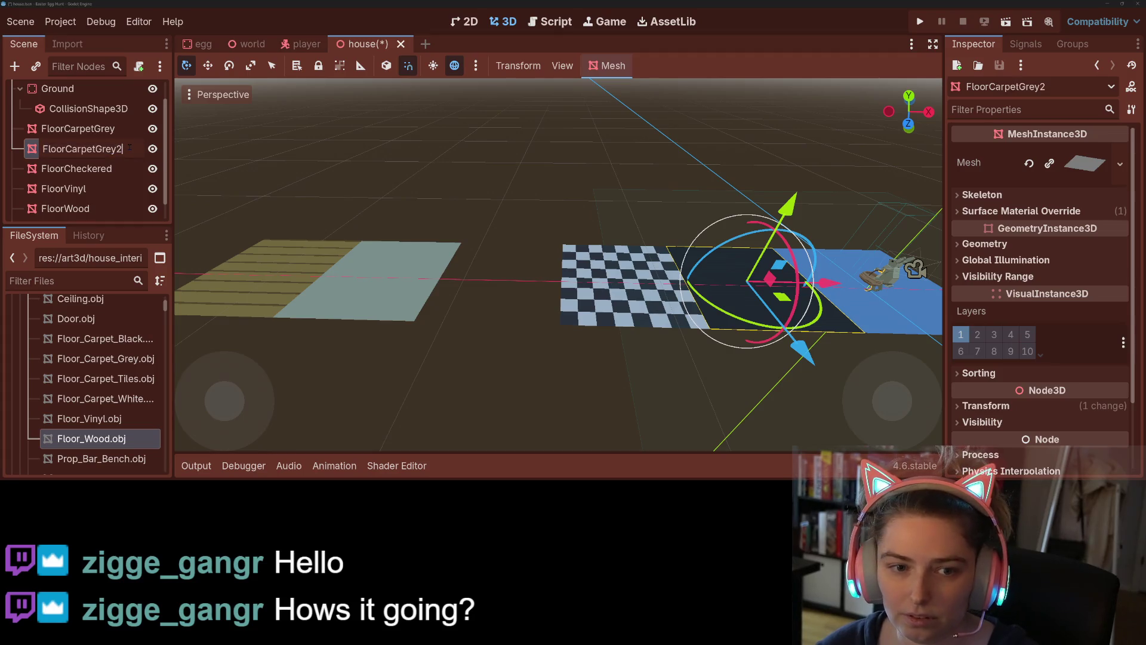
{"action": "left_click_drag", "start_coordinate": [118, 149], "coordinate": [66, 149]}
{"action": "type", "text": "Black"}
{"action": "key", "text": "Return"}
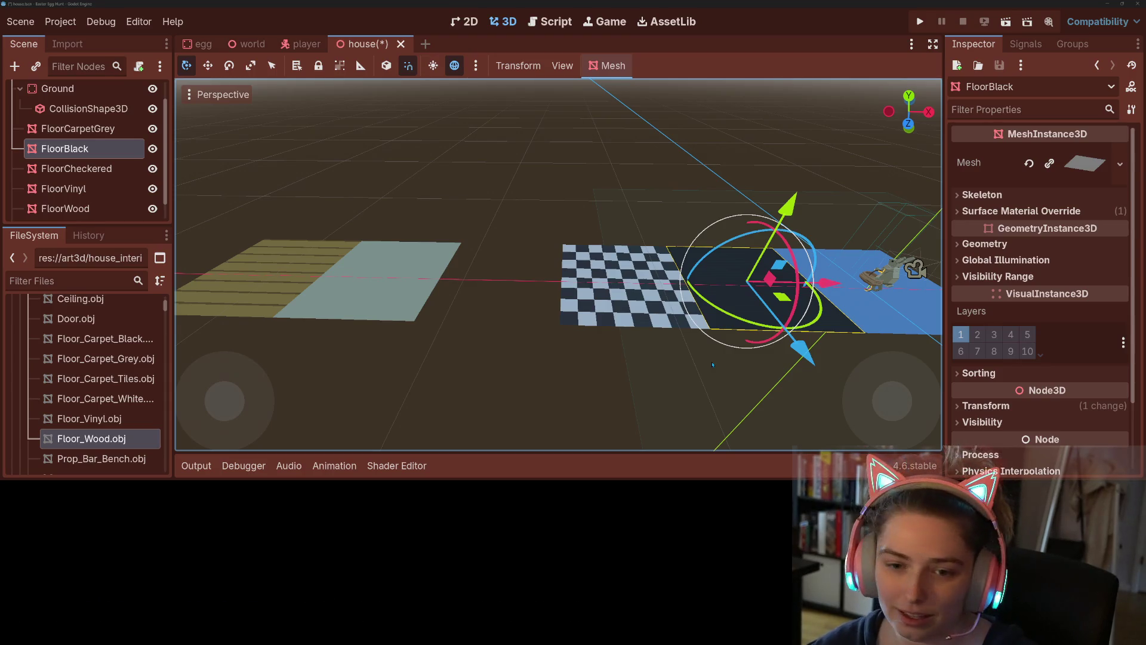
- Slide the vinyl and wood floors along X so they meet the checkered floor
{"action": "left_click", "coordinate": [425, 279]}
{"action": "left_click_drag", "start_coordinate": [452, 279], "coordinate": [594, 285]}
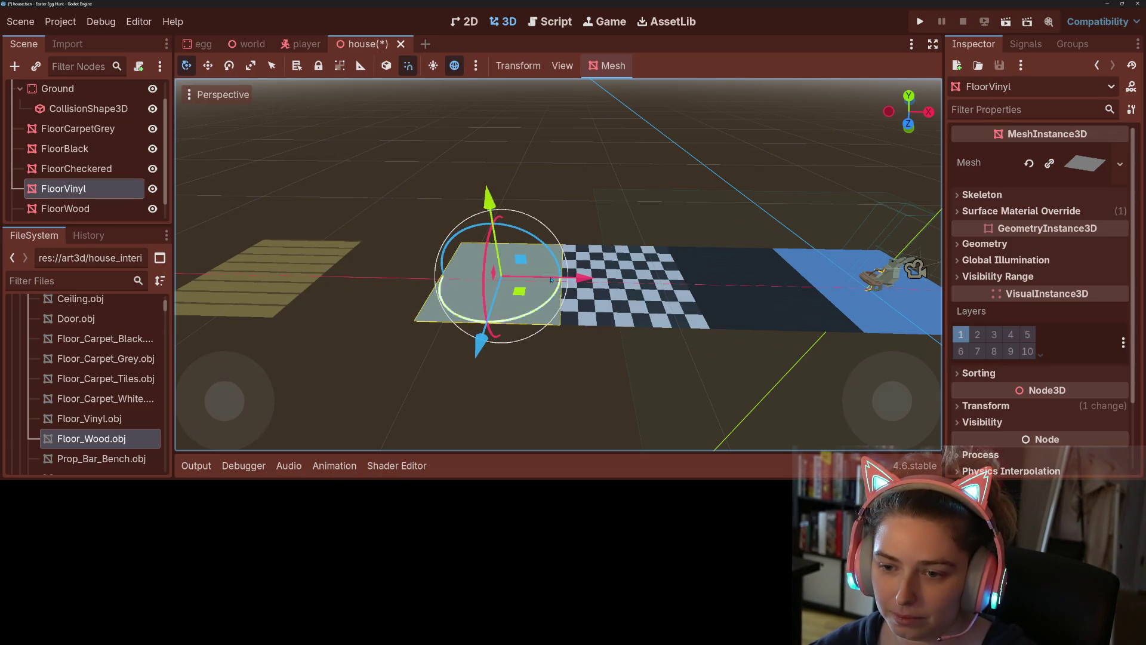
{"action": "left_click", "coordinate": [344, 275]}
{"action": "left_click_drag", "start_coordinate": [343, 274], "coordinate": [434, 278]}
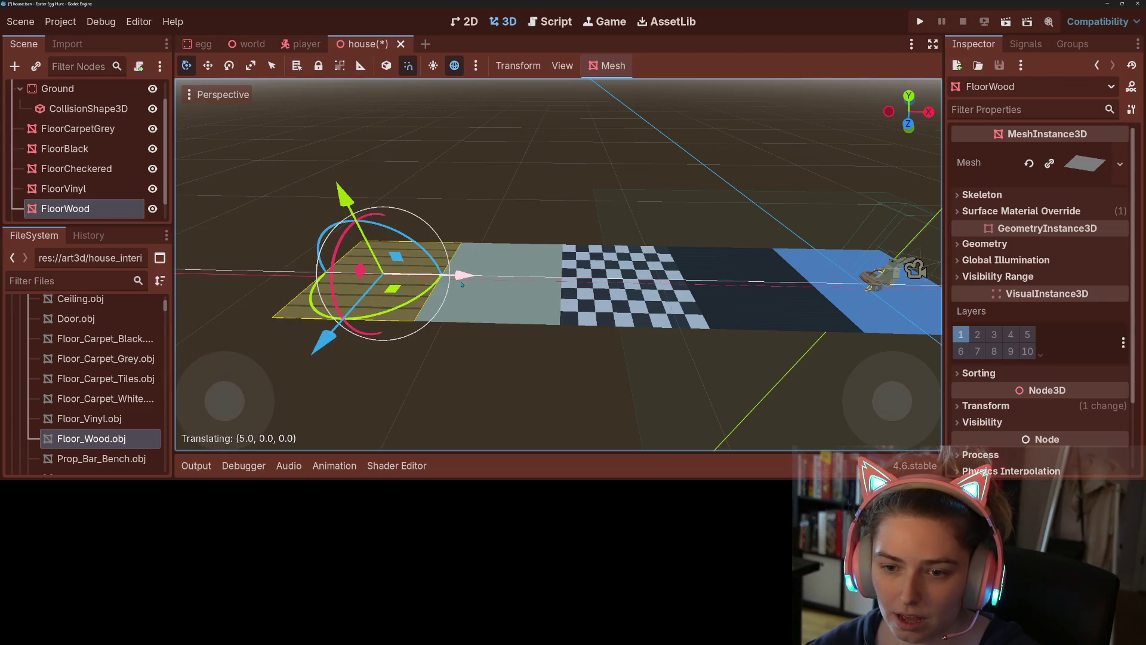
{"action": "scroll", "coordinate": [660, 313], "scroll_direction": "down", "scroll_amount": 5}
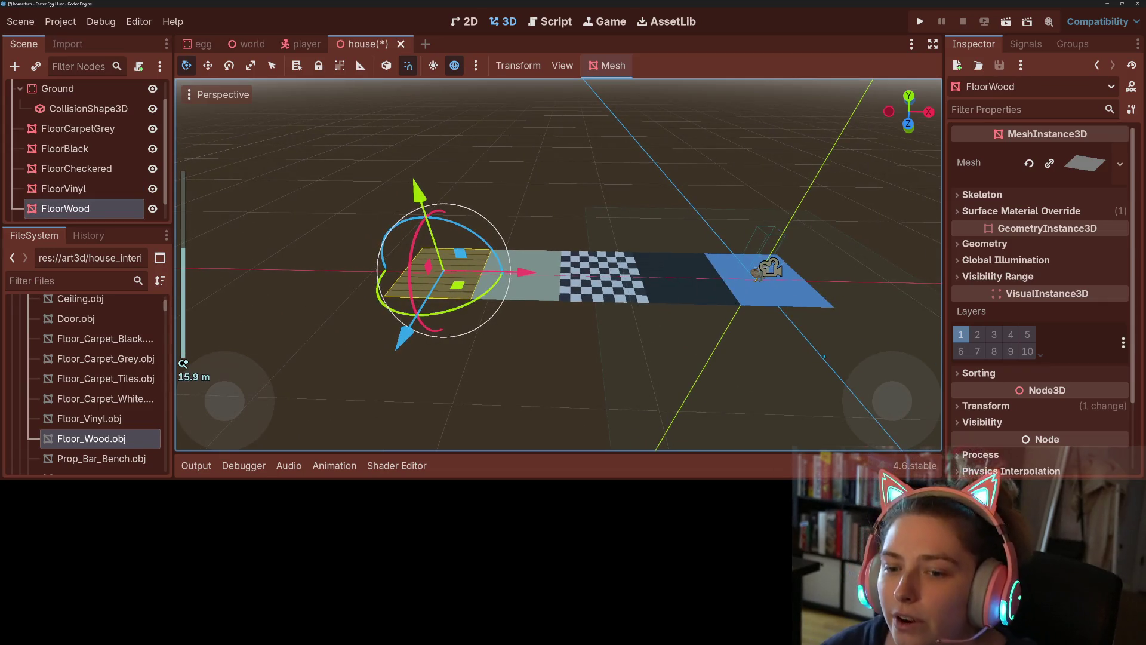
{"action": "scroll", "coordinate": [36, 143], "scroll_direction": "up", "scroll_amount": 1}
{"action": "scroll", "coordinate": [60, 162], "scroll_direction": "down", "scroll_amount": 3}
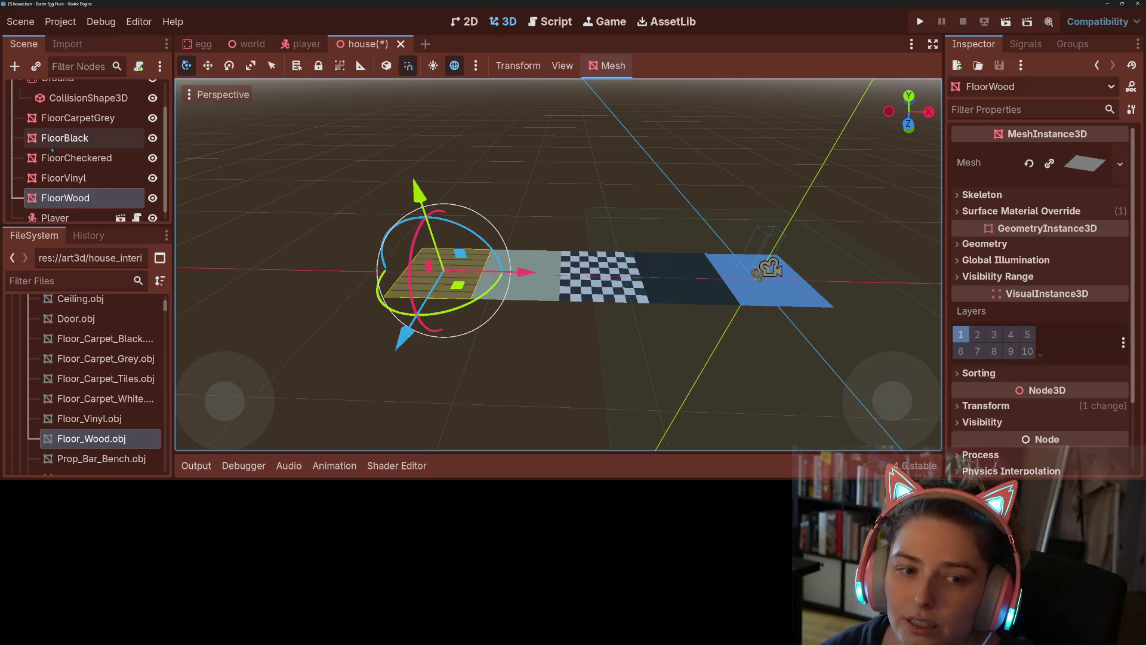
{"action": "scroll", "coordinate": [87, 183], "scroll_direction": "up", "scroll_amount": 3}
{"action": "scroll", "coordinate": [86, 179], "scroll_direction": "up", "scroll_amount": 1}
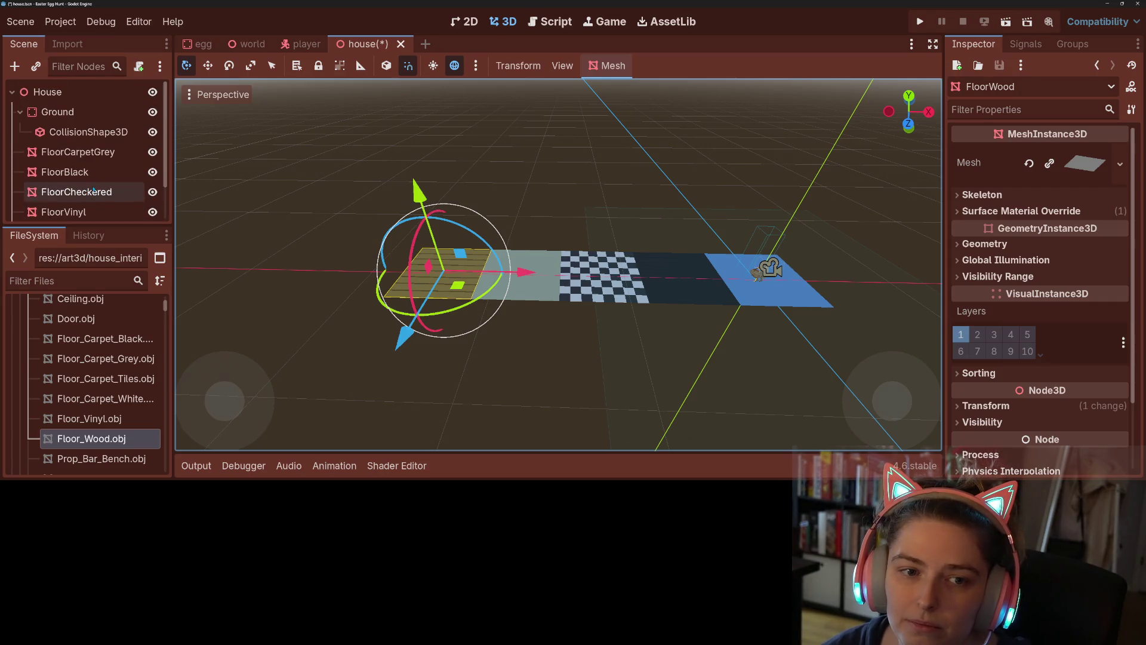
- Focus the view on FloorCarpetGrey and drop the PropBathEmpty bathtub model into the scene
{"action": "left_click", "coordinate": [91, 155]}
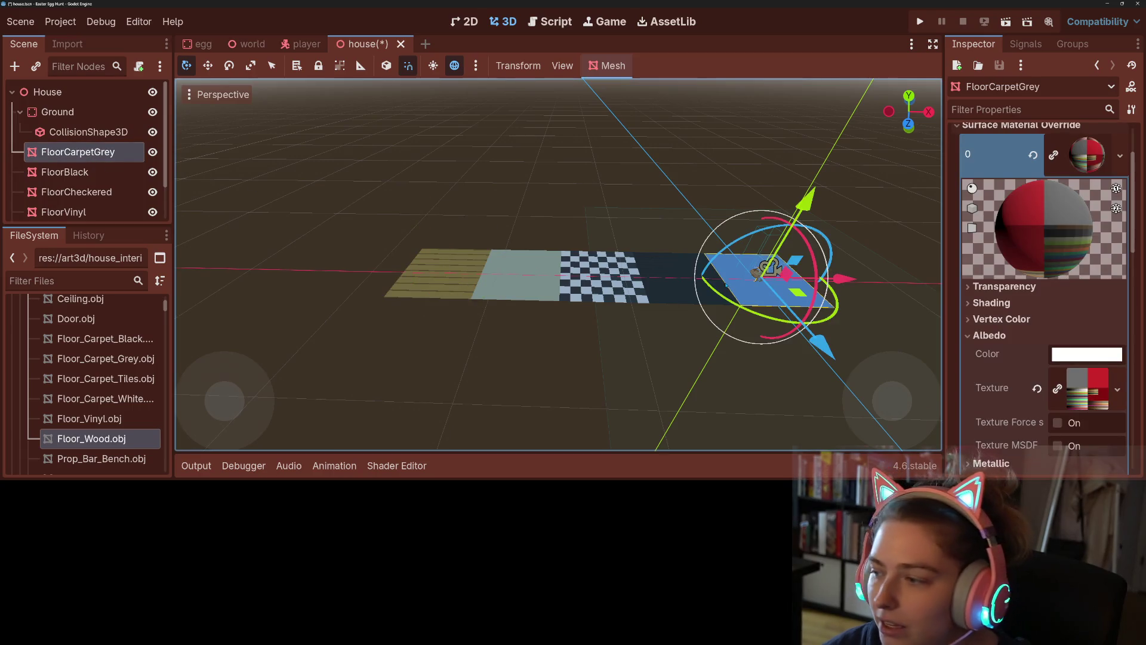
{"action": "scroll", "coordinate": [654, 347], "scroll_direction": "up", "scroll_amount": 2}
{"action": "mouse_move", "coordinate": [654, 347]}
{"action": "left_mouse_down"}
{"action": "mouse_move", "coordinate": [734, 378]}
{"action": "mouse_move", "coordinate": [754, 366]}
{"action": "mouse_move", "coordinate": [728, 355]}
{"action": "left_mouse_up"}
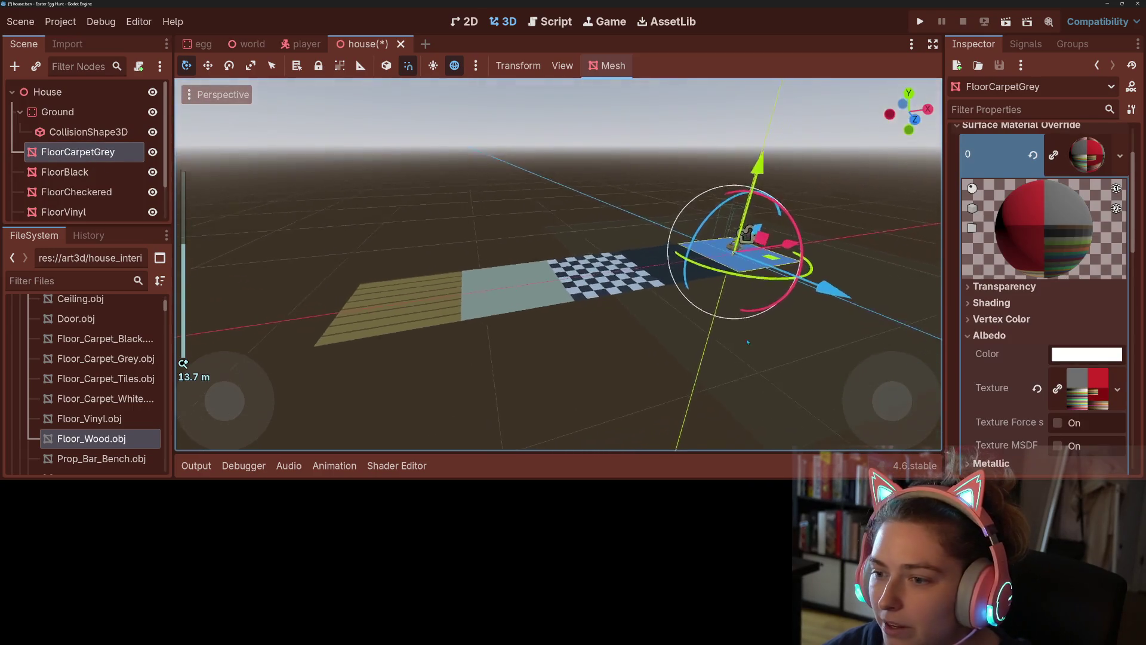
{"action": "key", "text": "f"}
{"action": "scroll", "coordinate": [91, 378], "scroll_direction": "down", "scroll_amount": 5}
{"action": "scroll", "coordinate": [91, 377], "scroll_direction": "down", "scroll_amount": 3}
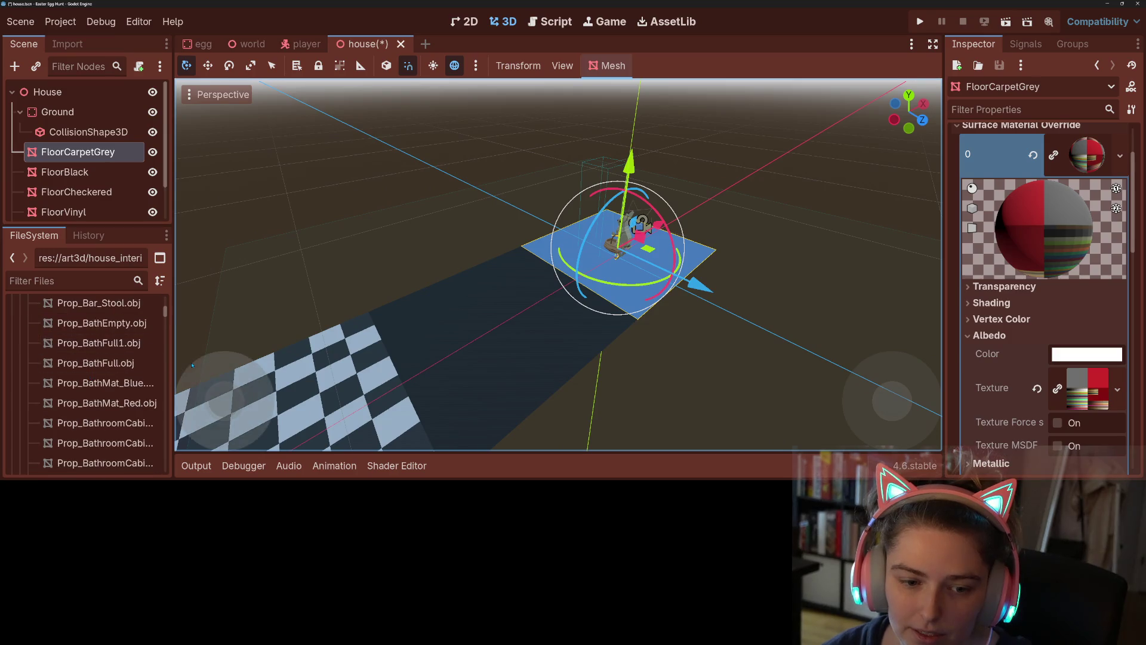
{"action": "mouse_move", "coordinate": [102, 323]}
{"action": "left_mouse_down"}
{"action": "mouse_move", "coordinate": [478, 272]}
{"action": "mouse_move", "coordinate": [495, 288]}
{"action": "mouse_move", "coordinate": [406, 305]}
{"action": "left_mouse_up"}
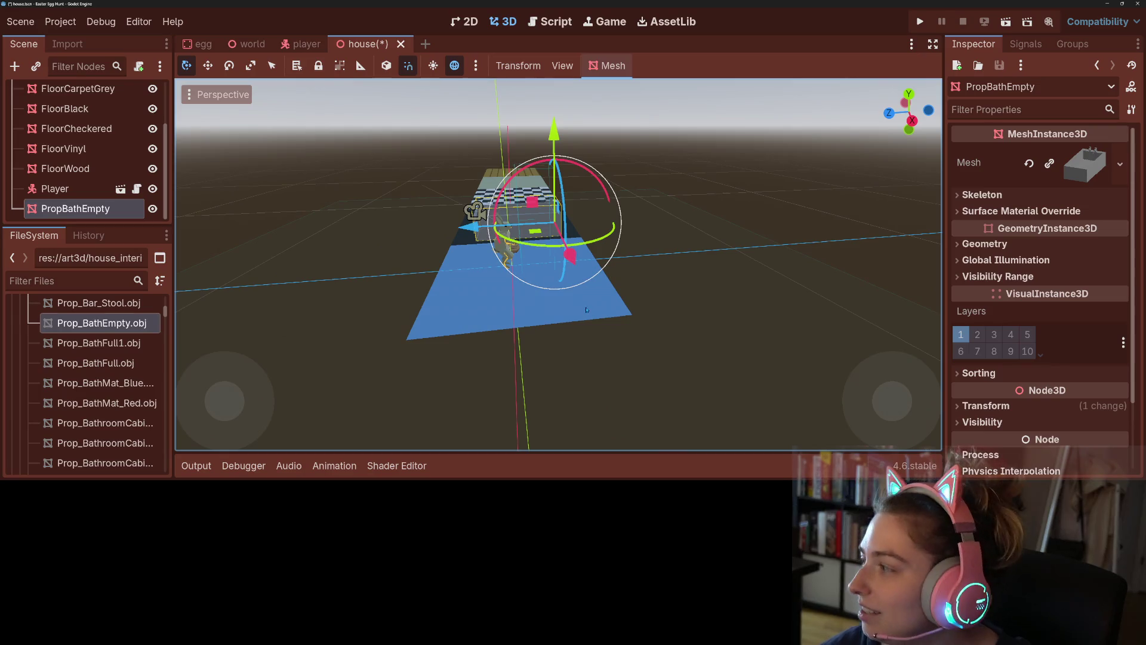
{"action": "scroll", "coordinate": [531, 322], "scroll_direction": "up", "scroll_amount": 5}
{"action": "left_click_drag", "start_coordinate": [485, 336], "coordinate": [704, 337]}
{"action": "mouse_move", "coordinate": [471, 239]}
{"action": "left_mouse_down"}
{"action": "mouse_move", "coordinate": [638, 245]}
{"action": "mouse_move", "coordinate": [418, 362]}
{"action": "left_mouse_up"}
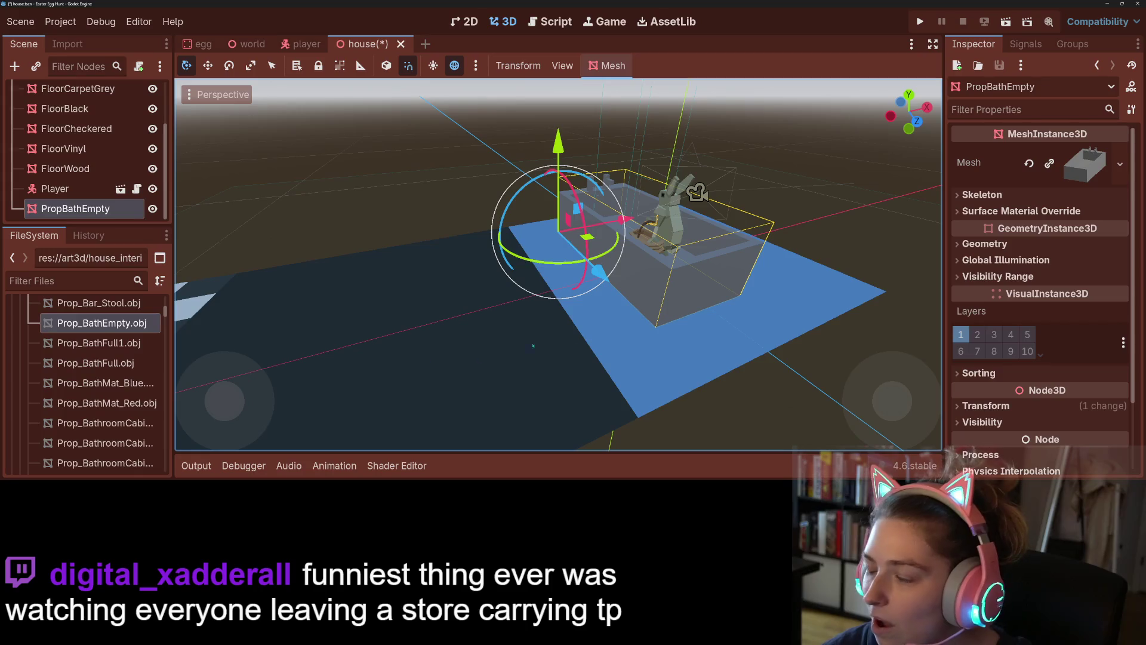
{"action": "scroll", "coordinate": [471, 334], "scroll_direction": "down", "scroll_amount": 5}
{"action": "mouse_move", "coordinate": [471, 334]}
{"action": "left_mouse_down"}
{"action": "mouse_move", "coordinate": [509, 368]}
{"action": "mouse_move", "coordinate": [537, 334]}
{"action": "left_mouse_up"}
{"action": "key", "text": "Delete"}
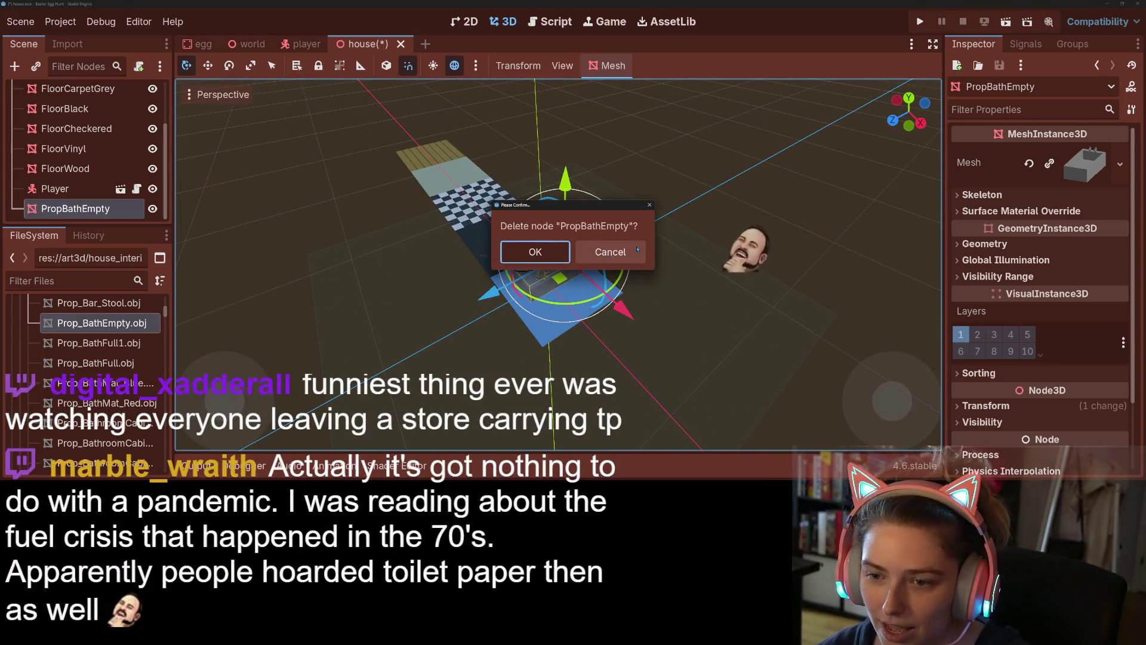
{"action": "key", "text": "Return"}
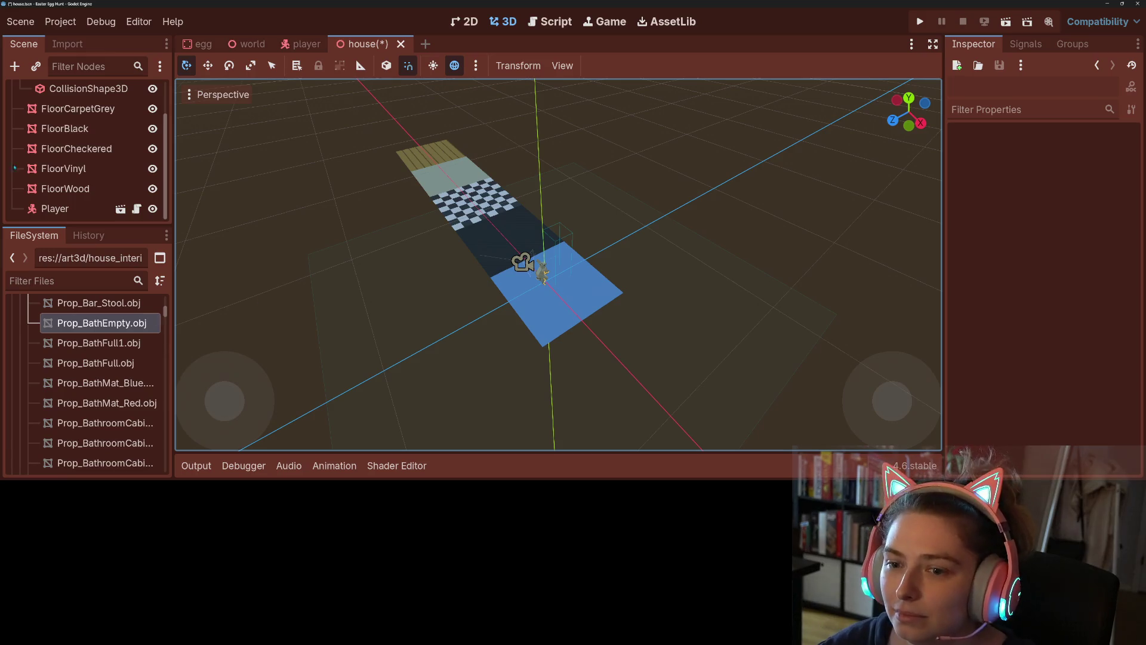
{"action": "mouse_move", "coordinate": [456, 361]}
{"action": "left_mouse_down"}
{"action": "mouse_move", "coordinate": [508, 358]}
{"action": "mouse_move", "coordinate": [549, 341]}
{"action": "mouse_move", "coordinate": [570, 314]}
{"action": "mouse_move", "coordinate": [657, 299]}
{"action": "mouse_move", "coordinate": [554, 308]}
{"action": "left_mouse_up"}
{"action": "scroll", "coordinate": [521, 357], "scroll_direction": "up", "scroll_amount": 3}
{"action": "scroll", "coordinate": [573, 311], "scroll_direction": "up", "scroll_amount": 5}
{"action": "scroll", "coordinate": [603, 304], "scroll_direction": "up", "scroll_amount": 2}
{"action": "scroll", "coordinate": [597, 328], "scroll_direction": "down", "scroll_amount": 5}
{"action": "scroll", "coordinate": [667, 357], "scroll_direction": "up", "scroll_amount": 5}
{"action": "scroll", "coordinate": [668, 357], "scroll_direction": "down", "scroll_amount": 5}
{"action": "mouse_move", "coordinate": [668, 357]}
{"action": "left_mouse_down"}
{"action": "mouse_move", "coordinate": [721, 332]}
{"action": "mouse_move", "coordinate": [311, 358]}
{"action": "left_mouse_up"}
{"action": "scroll", "coordinate": [706, 327], "scroll_direction": "down", "scroll_amount": 3}
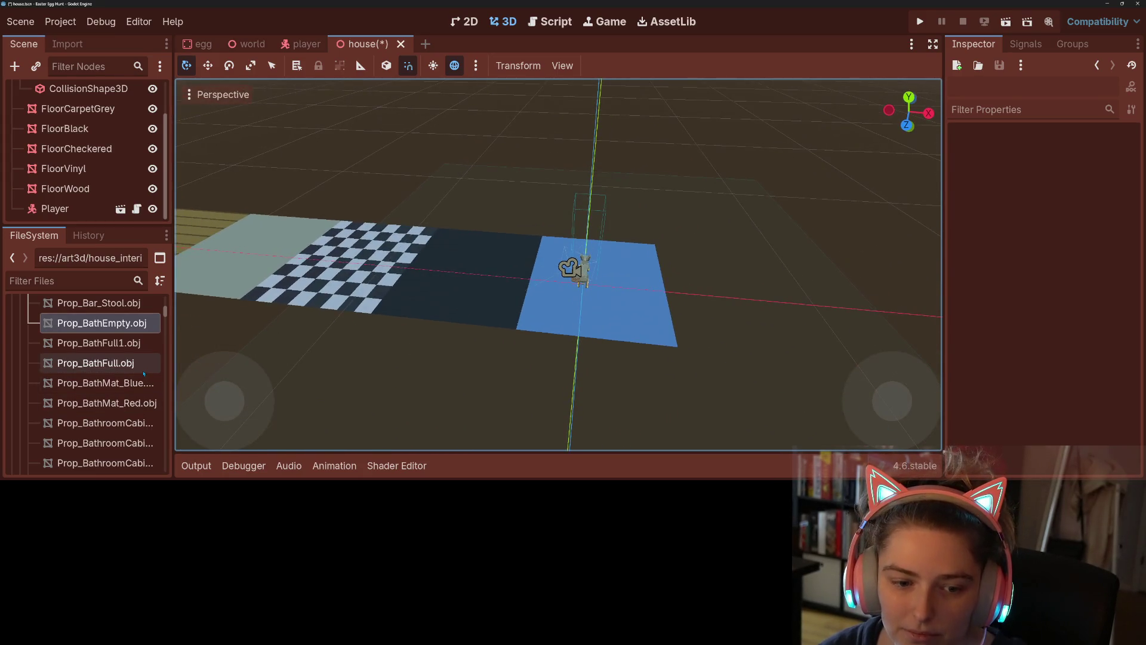
{"action": "scroll", "coordinate": [144, 373], "scroll_direction": "down", "scroll_amount": 10}
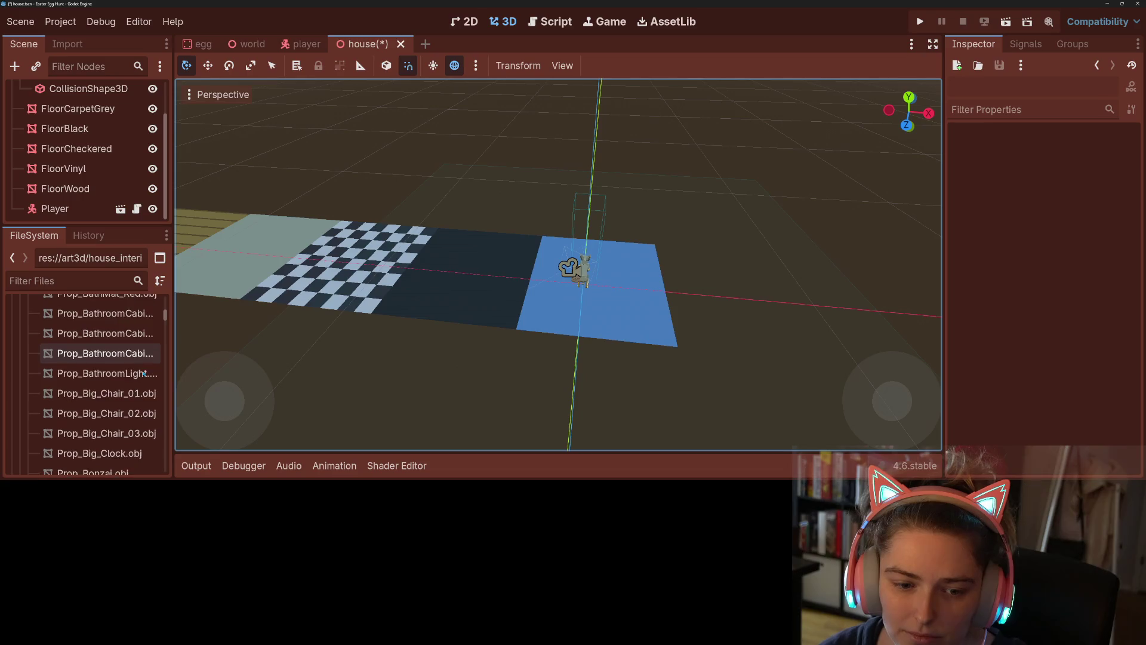
{"action": "scroll", "coordinate": [144, 373], "scroll_direction": "down", "scroll_amount": 3}
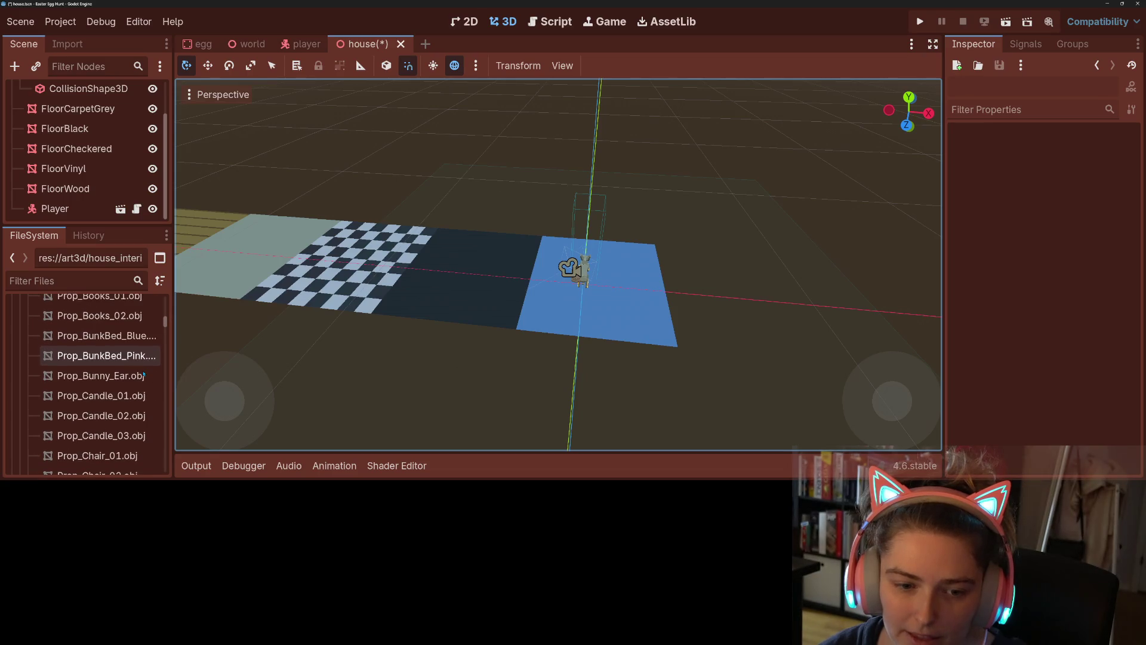
- Drag the blue bunk bed model, PropBunkBedBlue, onto the blue floor piece in the house scene
{"action": "mouse_move", "coordinate": [119, 336]}
{"action": "left_mouse_down"}
{"action": "mouse_move", "coordinate": [578, 245]}
{"action": "mouse_move", "coordinate": [617, 292]}
{"action": "mouse_move", "coordinate": [637, 283]}
{"action": "left_mouse_up"}
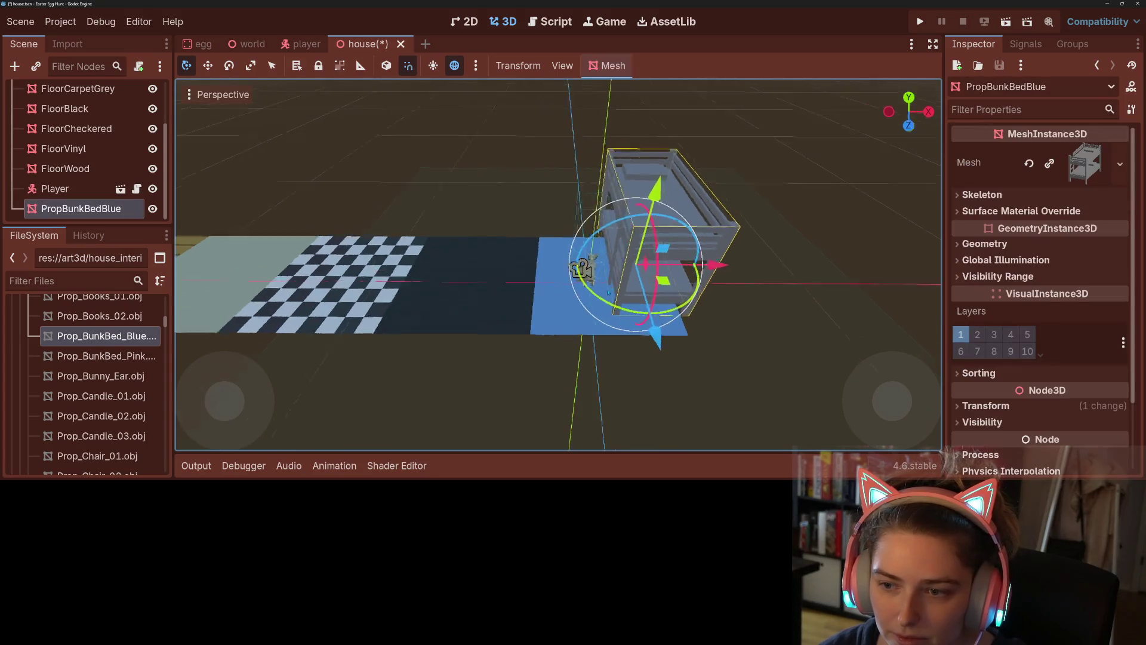
{"action": "scroll", "coordinate": [700, 273], "scroll_direction": "up", "scroll_amount": 5}
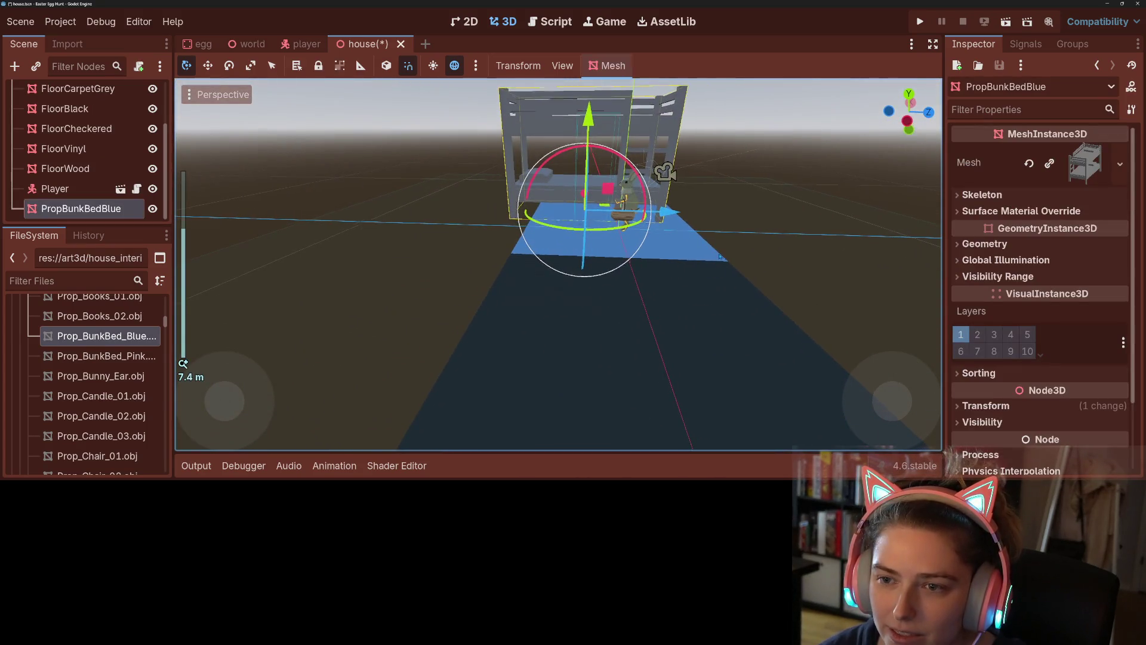
{"action": "scroll", "coordinate": [697, 267], "scroll_direction": "up", "scroll_amount": 3}
{"action": "scroll", "coordinate": [696, 264], "scroll_direction": "down", "scroll_amount": 5}
- Check the bunk bed's placement in front view, then switch to the player scene
{"action": "mouse_move", "coordinate": [696, 264]}
{"action": "left_mouse_down"}
{"action": "mouse_move", "coordinate": [605, 274]}
{"action": "mouse_move", "coordinate": [823, 278]}
{"action": "mouse_move", "coordinate": [675, 290]}
{"action": "left_mouse_up"}
{"action": "key", "text": "KP_1"}
{"action": "scroll", "coordinate": [675, 289], "scroll_direction": "up", "scroll_amount": 4}
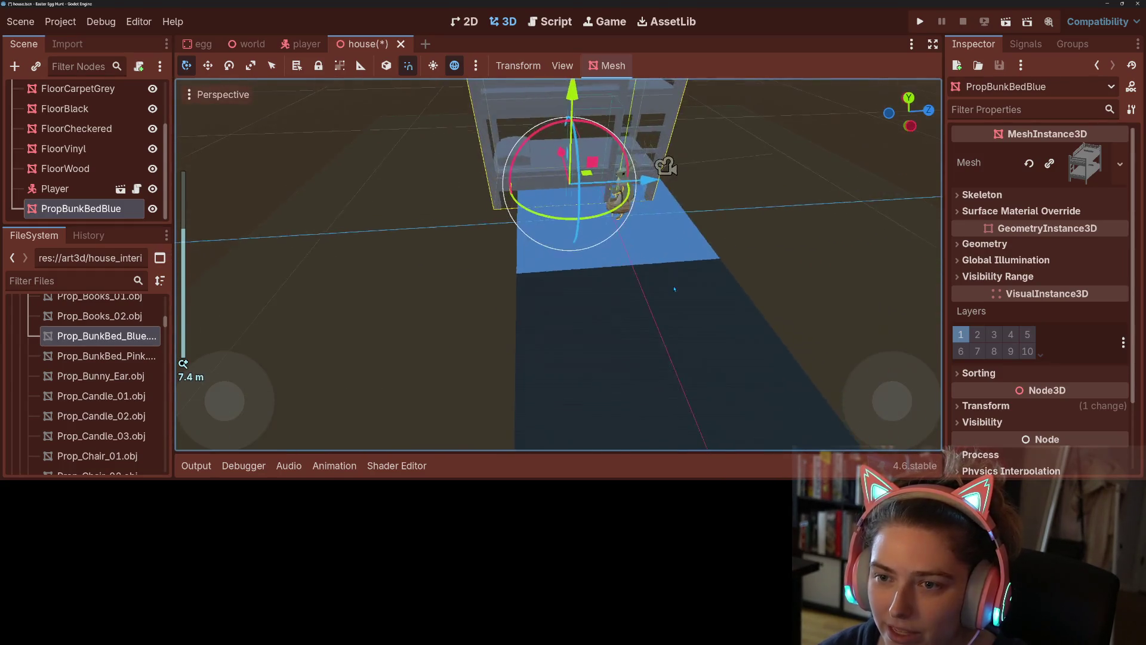
{"action": "scroll", "coordinate": [675, 290], "scroll_direction": "down", "scroll_amount": 2}
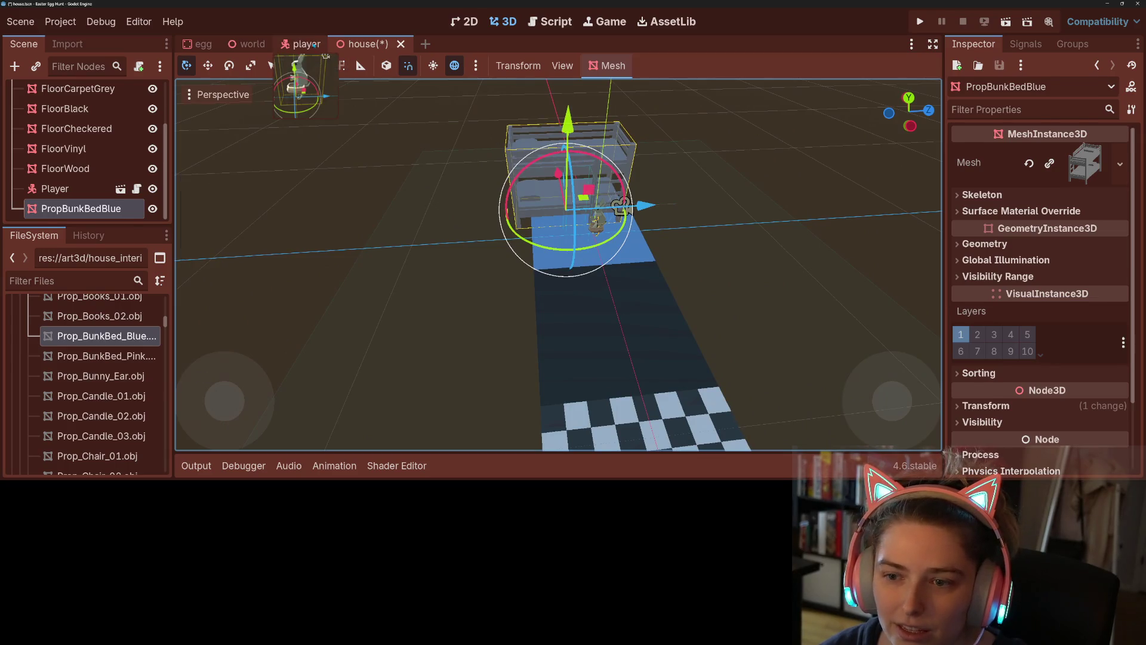
{"action": "left_click", "coordinate": [306, 44]}
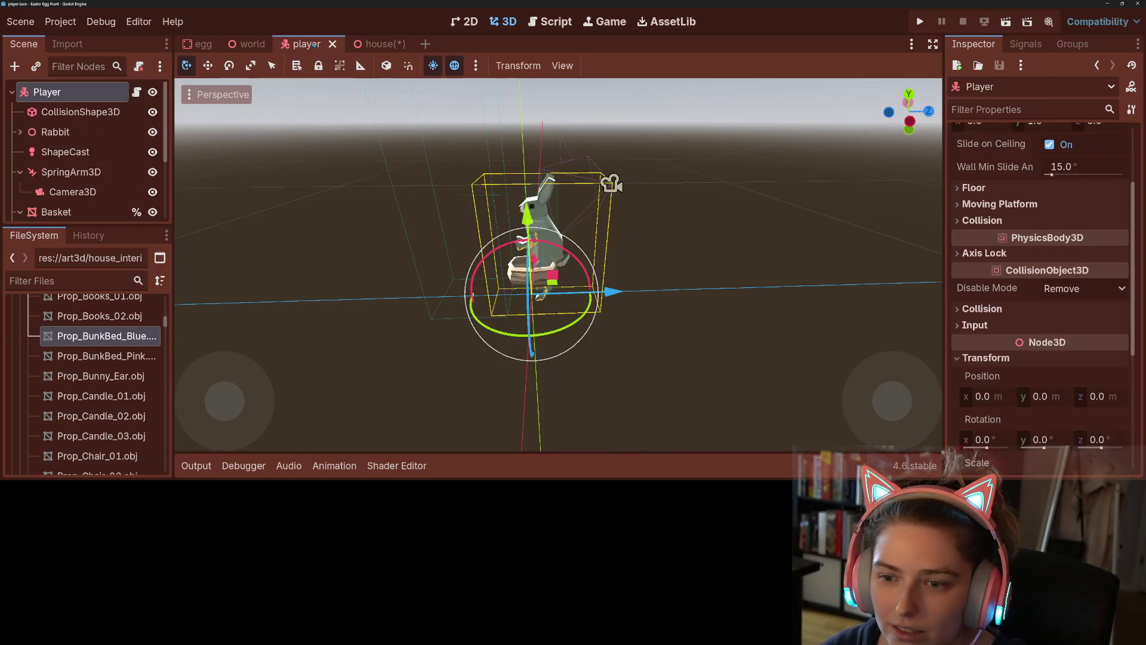
- Check the capsule collision shape's size, then select the Rabbit's Skeleton3D
{"action": "left_click", "coordinate": [103, 113]}
{"action": "left_click", "coordinate": [1052, 152]}
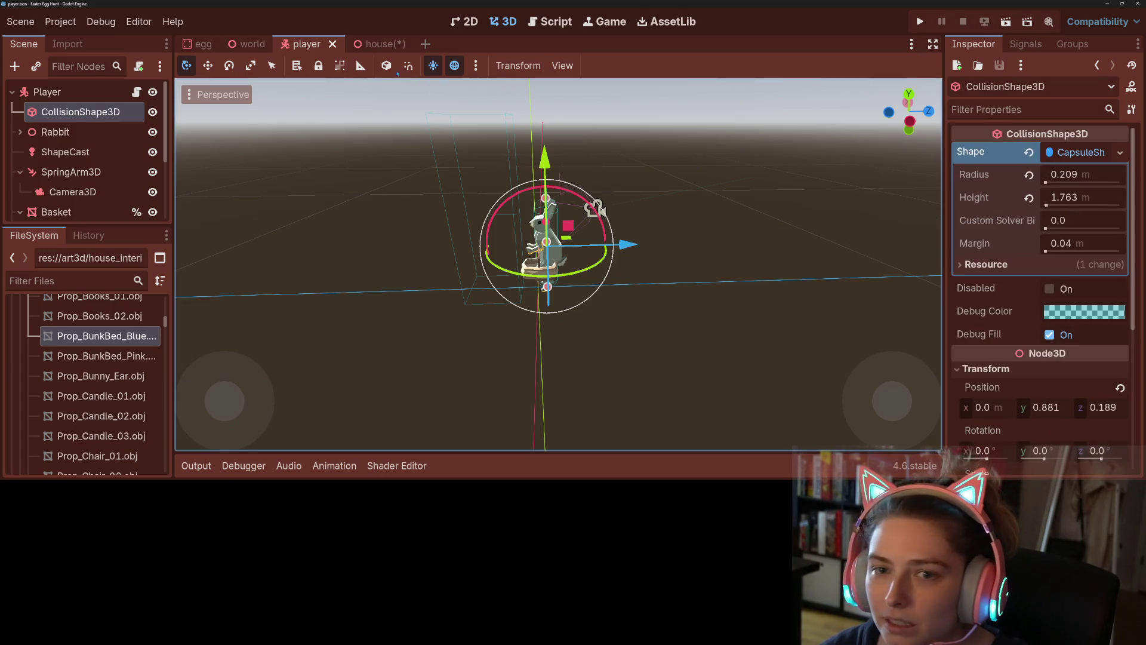
{"action": "left_click", "coordinate": [64, 131]}
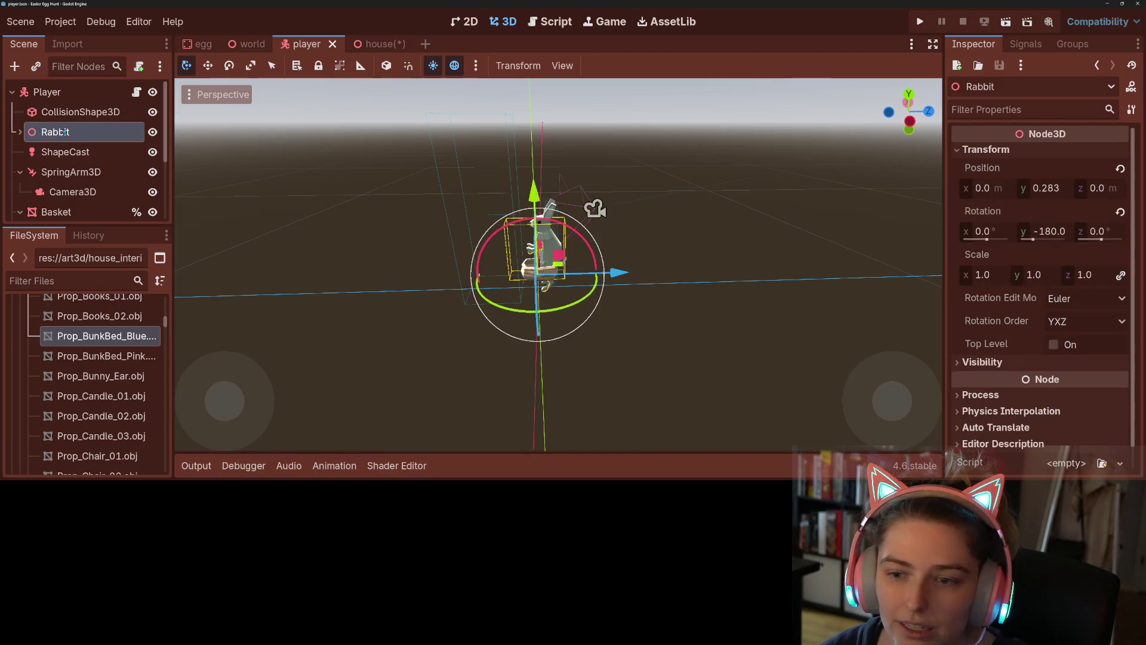
{"action": "left_click", "coordinate": [20, 132]}
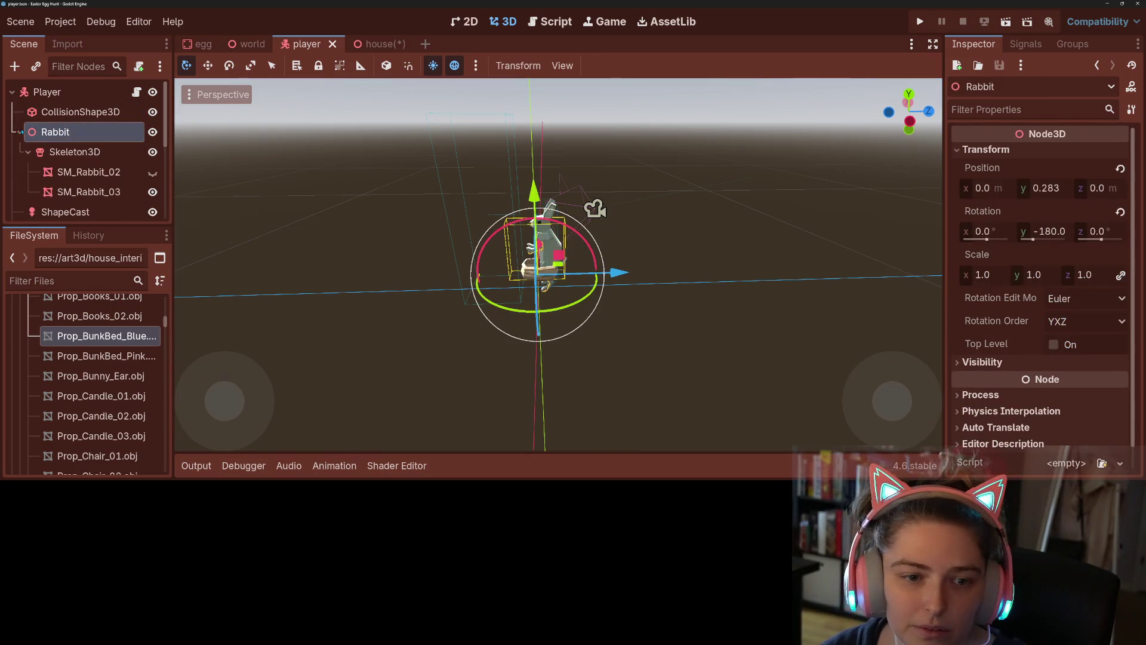
{"action": "left_click", "coordinate": [63, 153]}
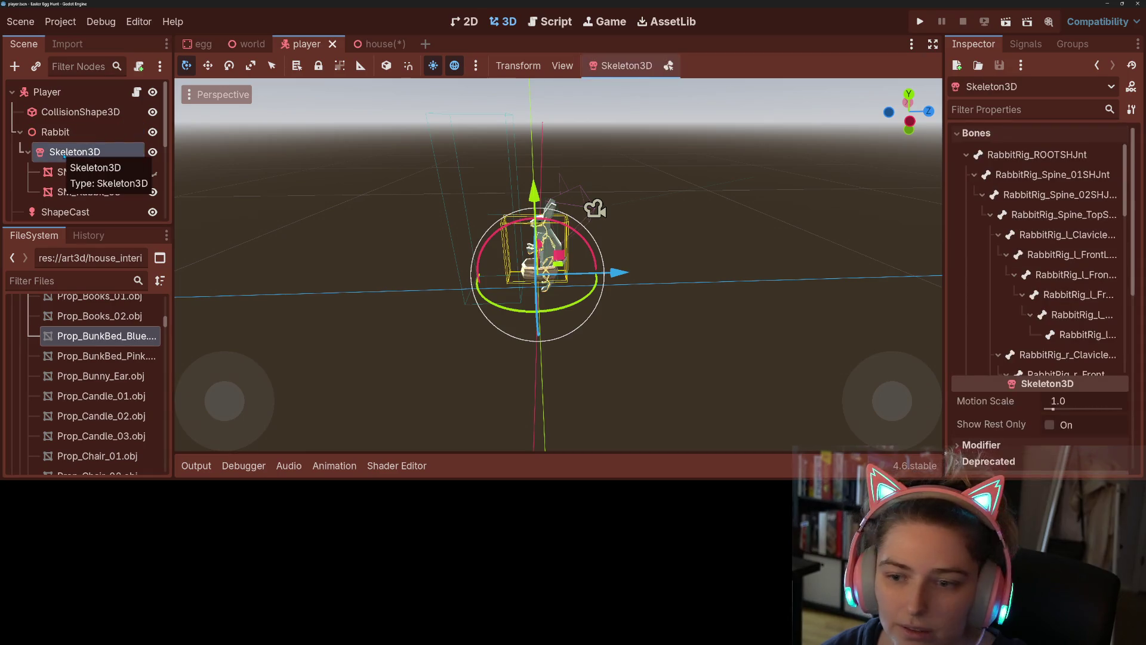
{"action": "scroll", "coordinate": [1044, 268], "scroll_direction": "down", "scroll_amount": 10}
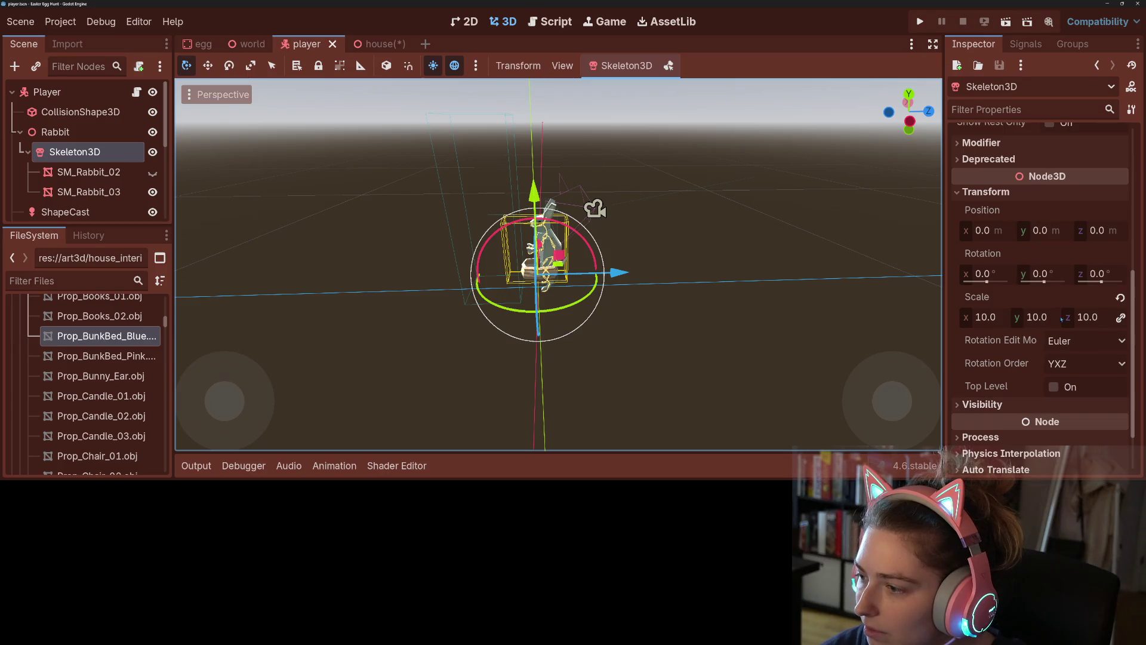
- Set the Skeleton3D's Transform Scale to 12, then 15 on every axis
{"action": "left_click", "coordinate": [1036, 317]}
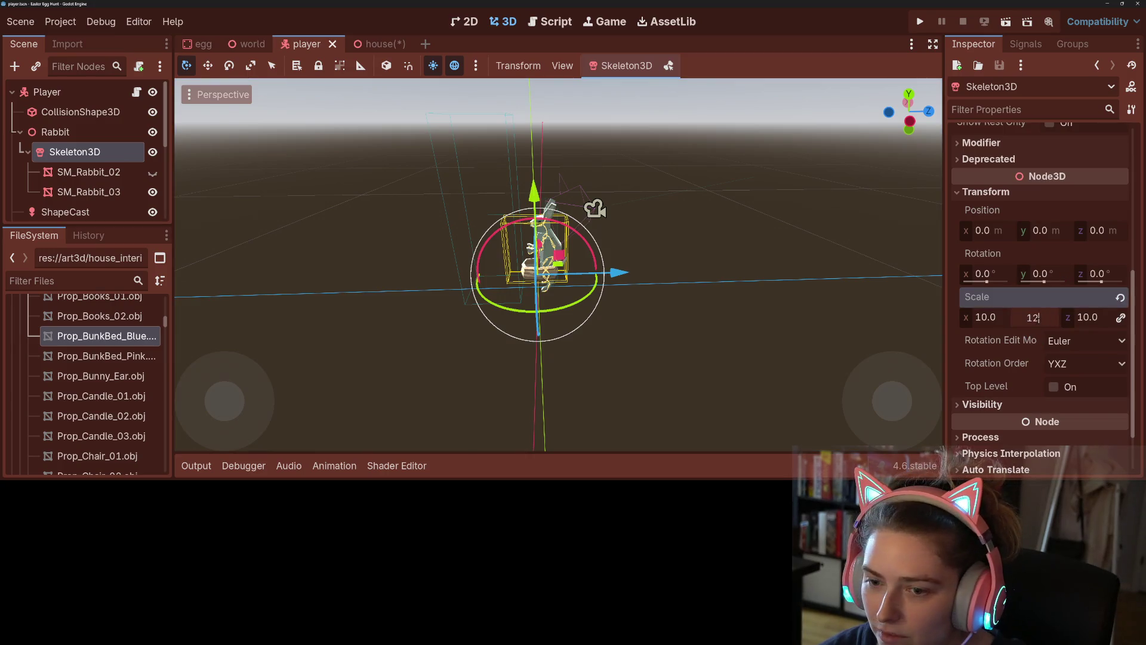
{"action": "key", "text": "Return"}
{"action": "left_click", "coordinate": [1036, 317]}
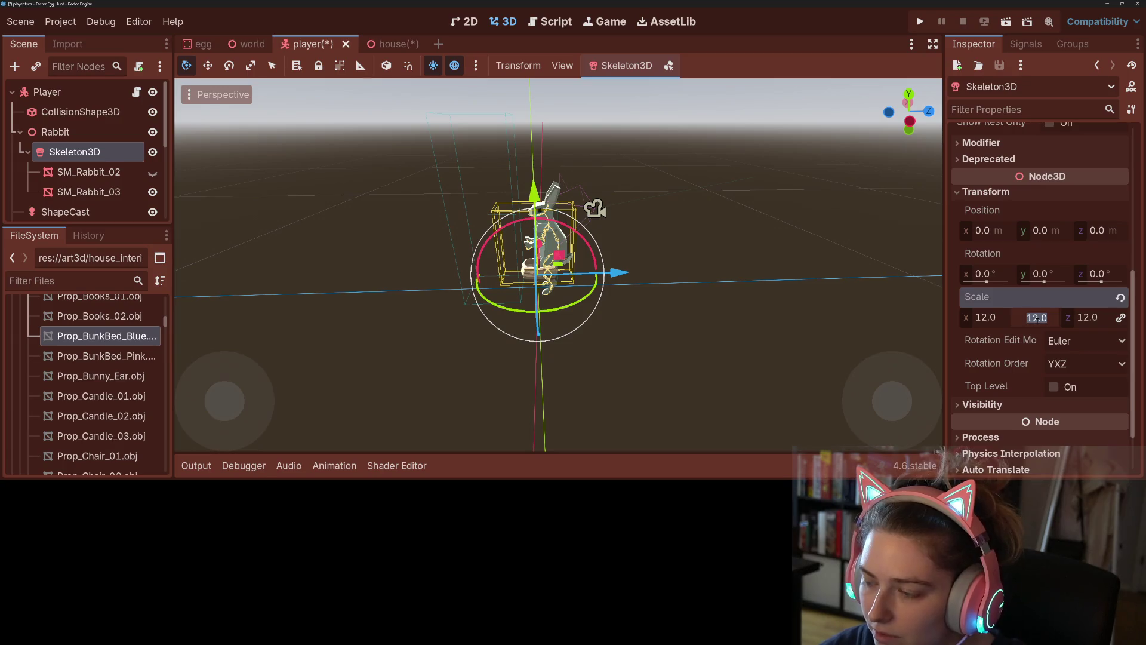
{"action": "type", "text": "15"}
{"action": "key", "text": "Return"}
- Compare the rabbit's size with the bunk bed in the house scene, then reselect the player's collision shape
{"action": "left_click", "coordinate": [388, 44]}
{"action": "left_click_drag", "start_coordinate": [621, 206], "coordinate": [522, 230]}
{"action": "left_click_drag", "start_coordinate": [563, 266], "coordinate": [755, 285]}
{"action": "scroll", "coordinate": [645, 272], "scroll_direction": "up", "scroll_amount": 3}
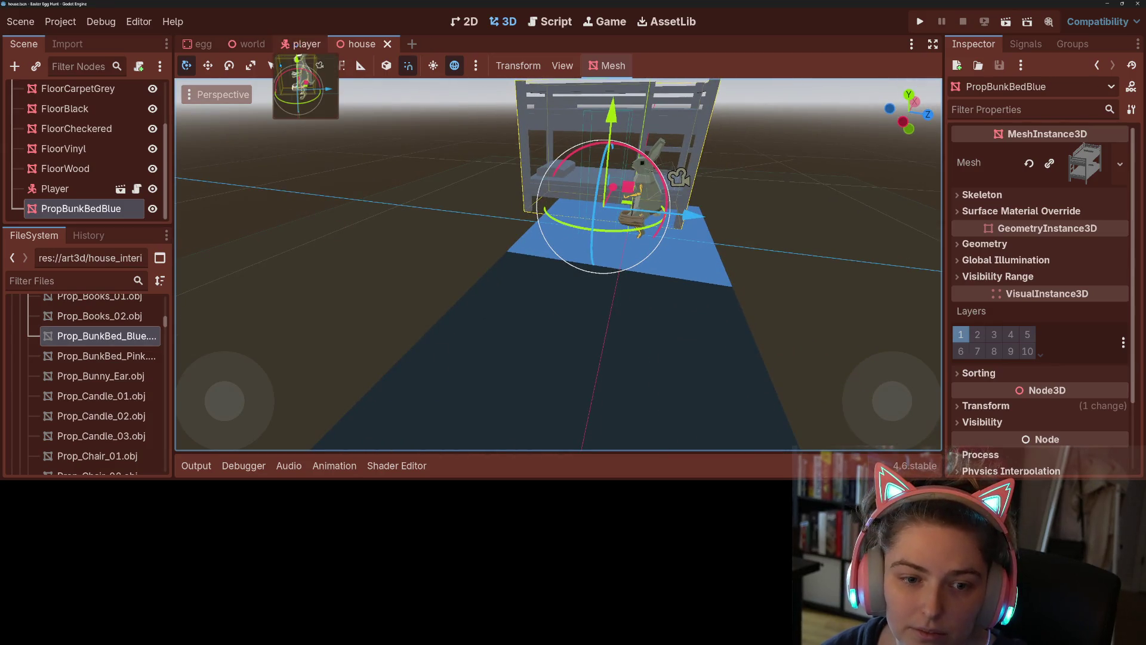
{"action": "left_click", "coordinate": [301, 45]}
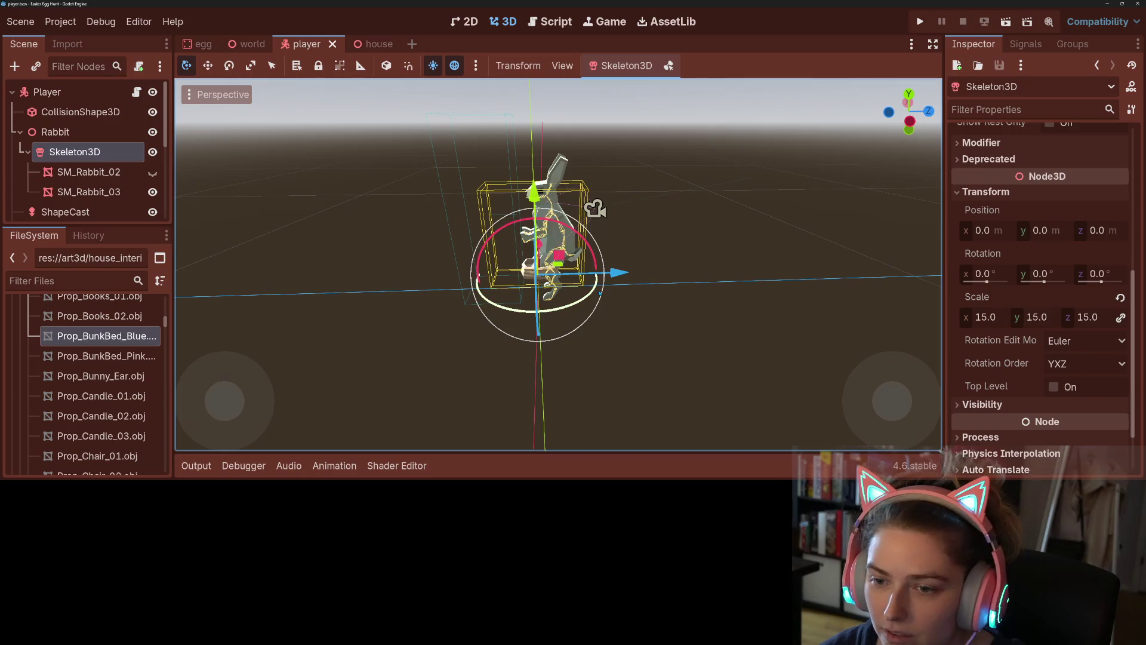
{"action": "key", "text": "KP_1"}
{"action": "left_click", "coordinate": [81, 112]}
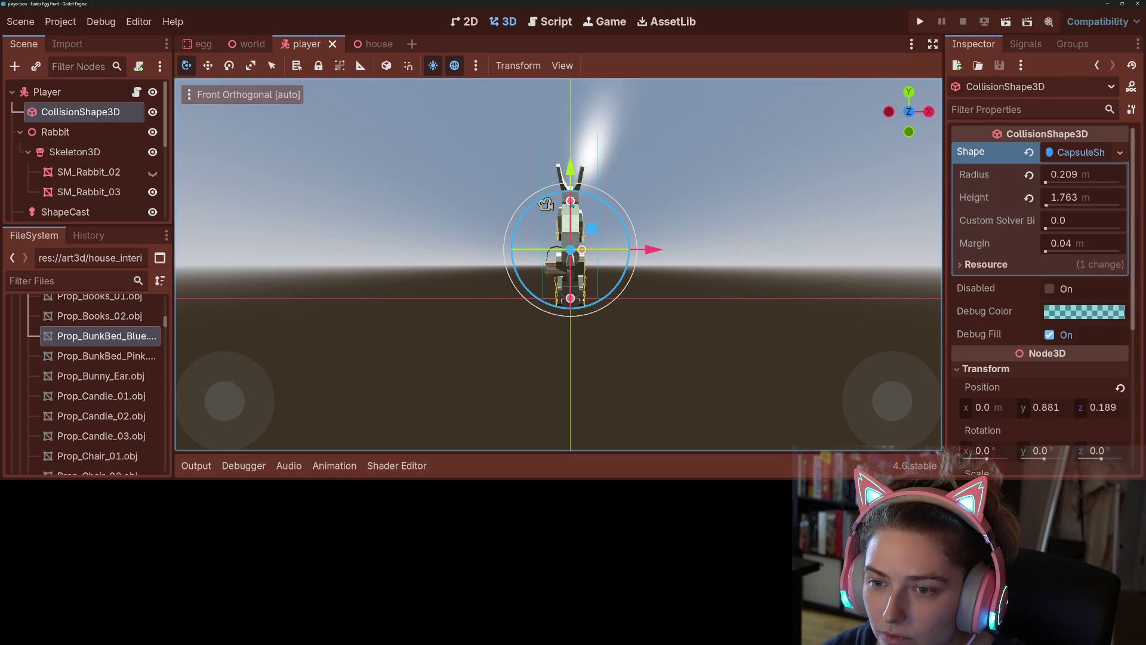
- Make the collision capsule taller and raise the Rabbit and collision shape together
{"action": "left_click_drag", "start_coordinate": [572, 202], "coordinate": [576, 165]}
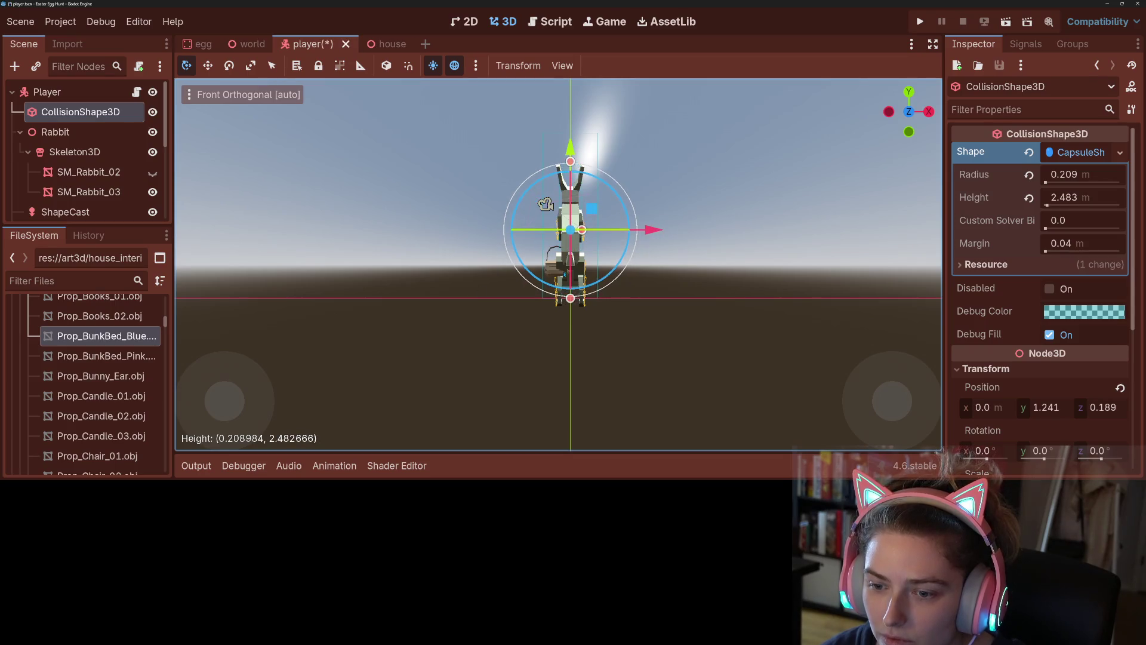
{"action": "left_click", "coordinate": [56, 153]}
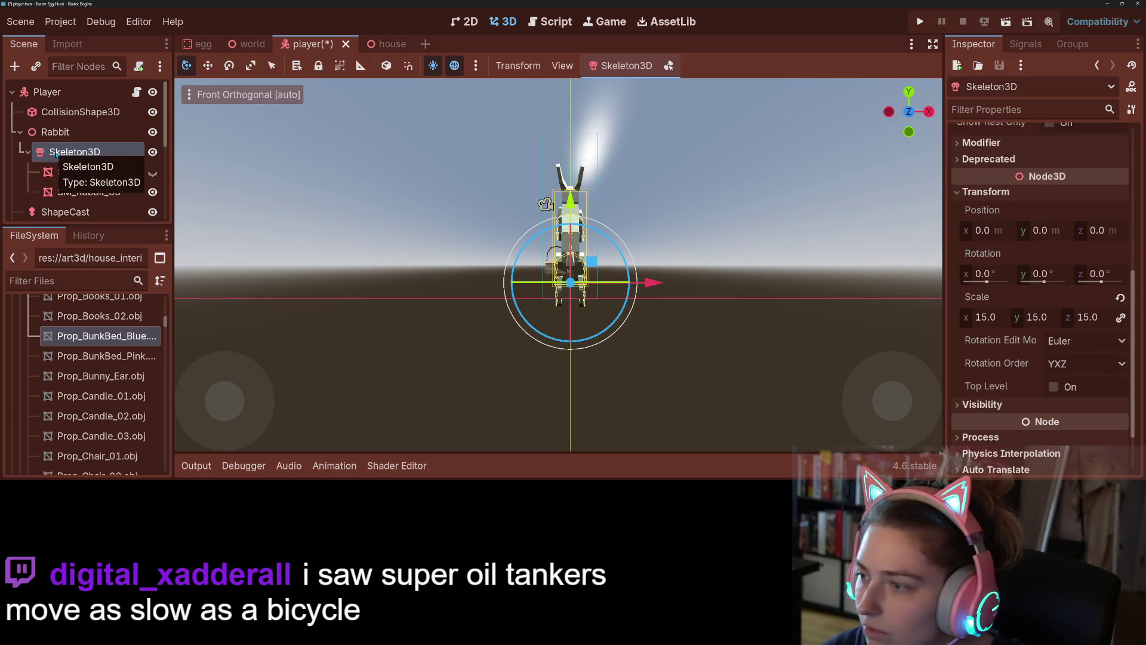
{"action": "left_click_drag", "start_coordinate": [572, 205], "coordinate": [571, 197]}
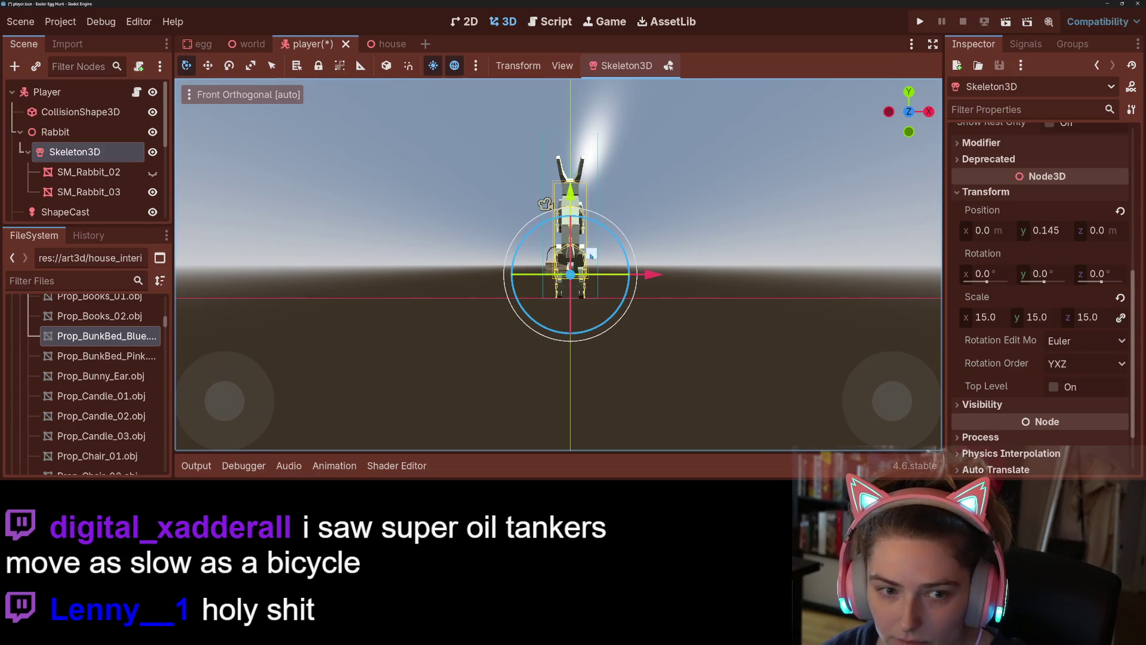
{"action": "key", "text": "ctrl+z"}
{"action": "left_click", "coordinate": [84, 132]}
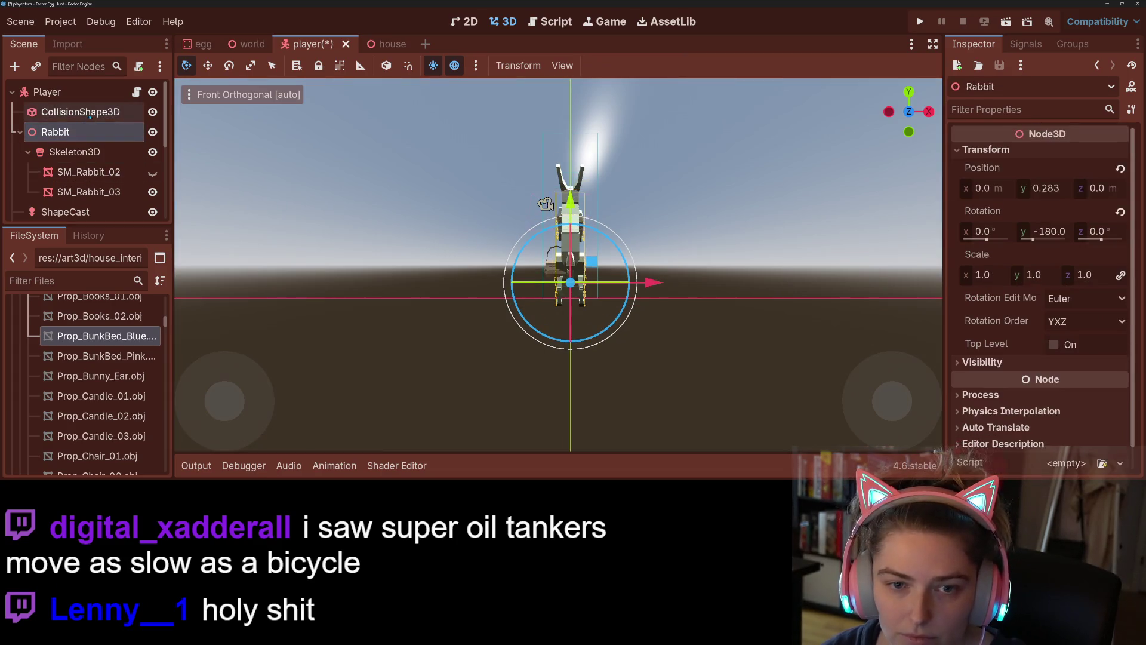
{"action": "left_click", "coordinate": [89, 114], "text": "ctrl"}
{"action": "mouse_move", "coordinate": [571, 202]}
{"action": "left_mouse_down"}
{"action": "mouse_move", "coordinate": [571, 166]}
{"action": "mouse_move", "coordinate": [589, 142]}
{"action": "left_mouse_up"}
{"action": "scroll", "coordinate": [650, 293], "scroll_direction": "up", "scroll_amount": 5}
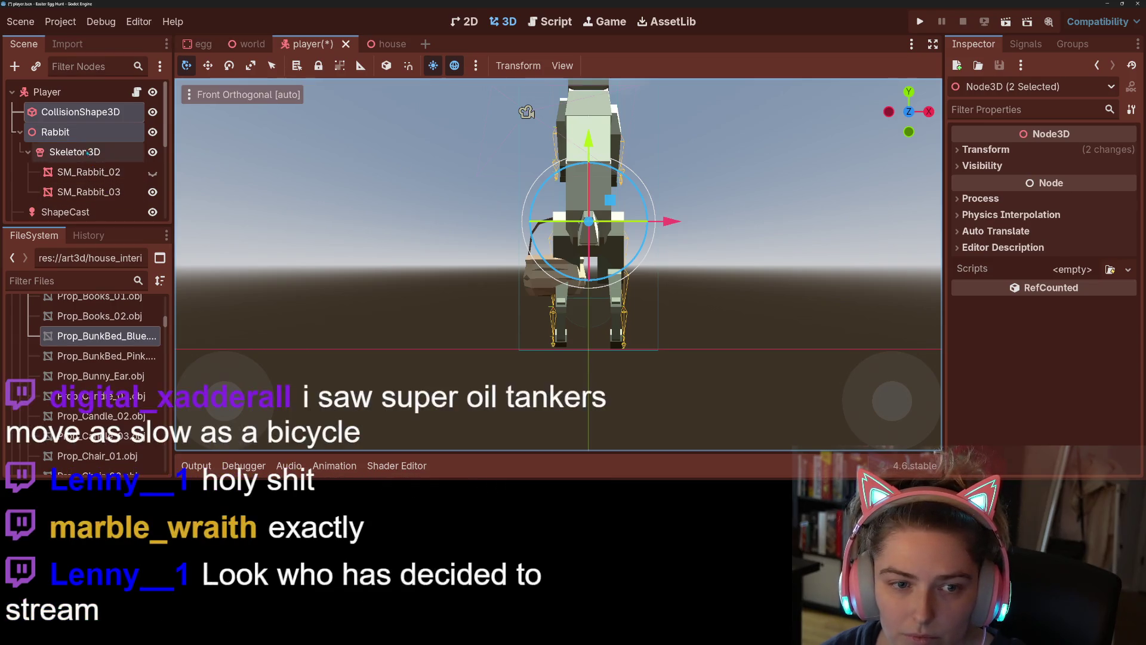
- Extend the capsule's bottom downward, undoing an accidental rotation
{"action": "left_click", "coordinate": [87, 154]}
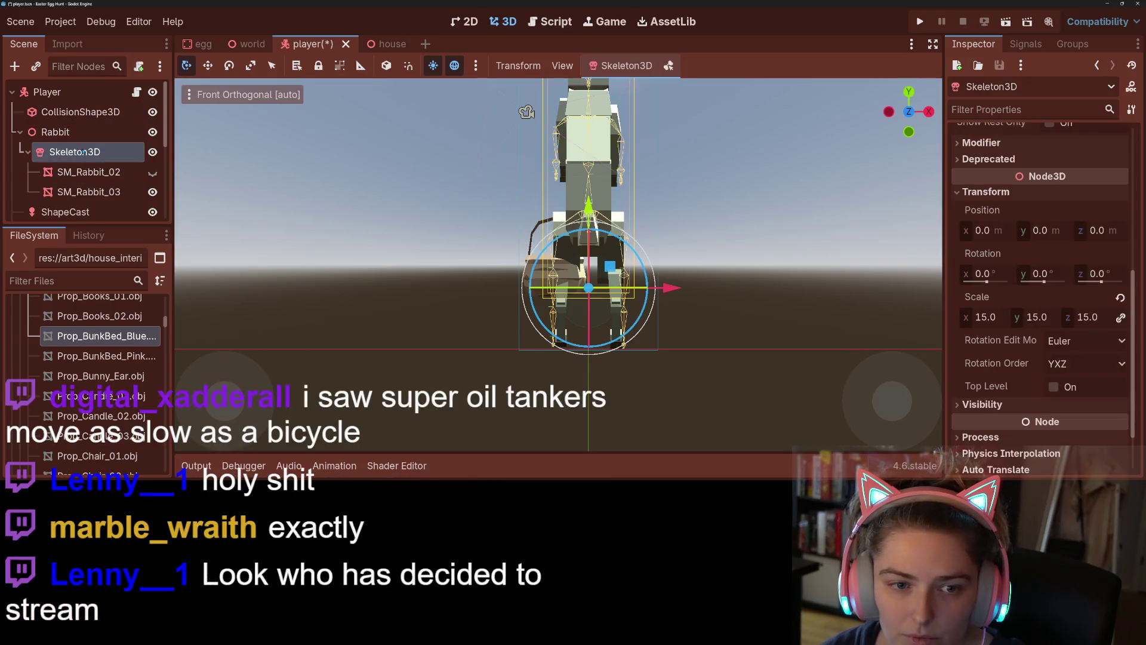
{"action": "left_click", "coordinate": [69, 112]}
{"action": "left_click_drag", "start_coordinate": [588, 327], "coordinate": [588, 349]}
{"action": "left_click_drag", "start_coordinate": [625, 166], "coordinate": [633, 167]}
{"action": "key", "text": "ctrl+z"}
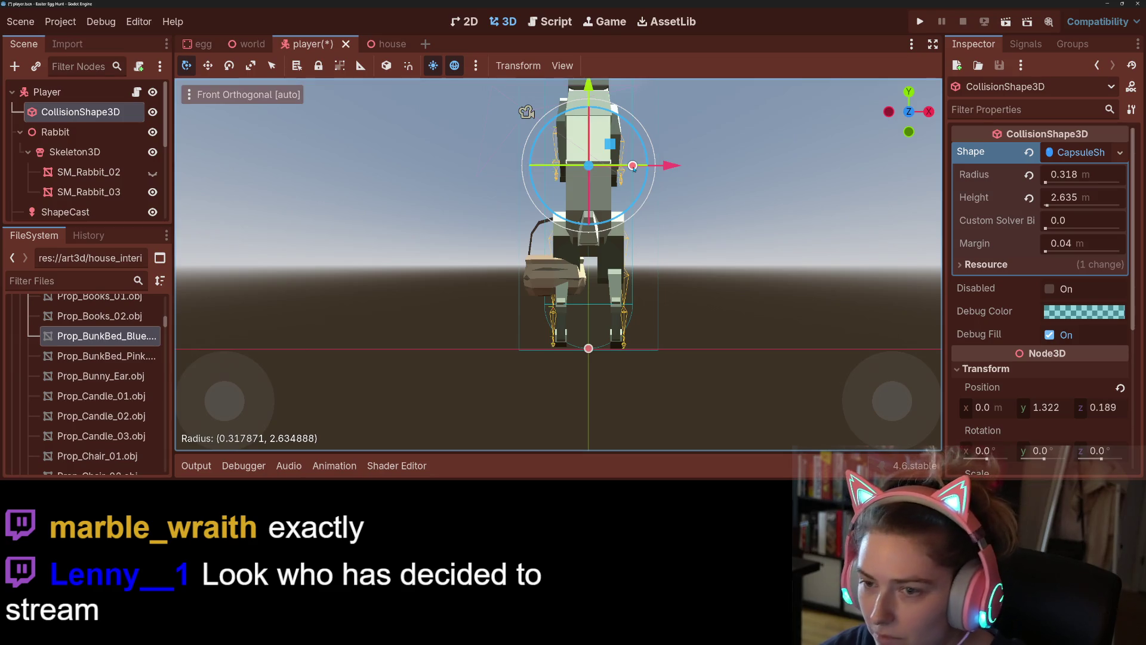
{"action": "key", "text": "KP_3"}
{"action": "scroll", "coordinate": [481, 112], "scroll_direction": "down", "scroll_amount": 5}
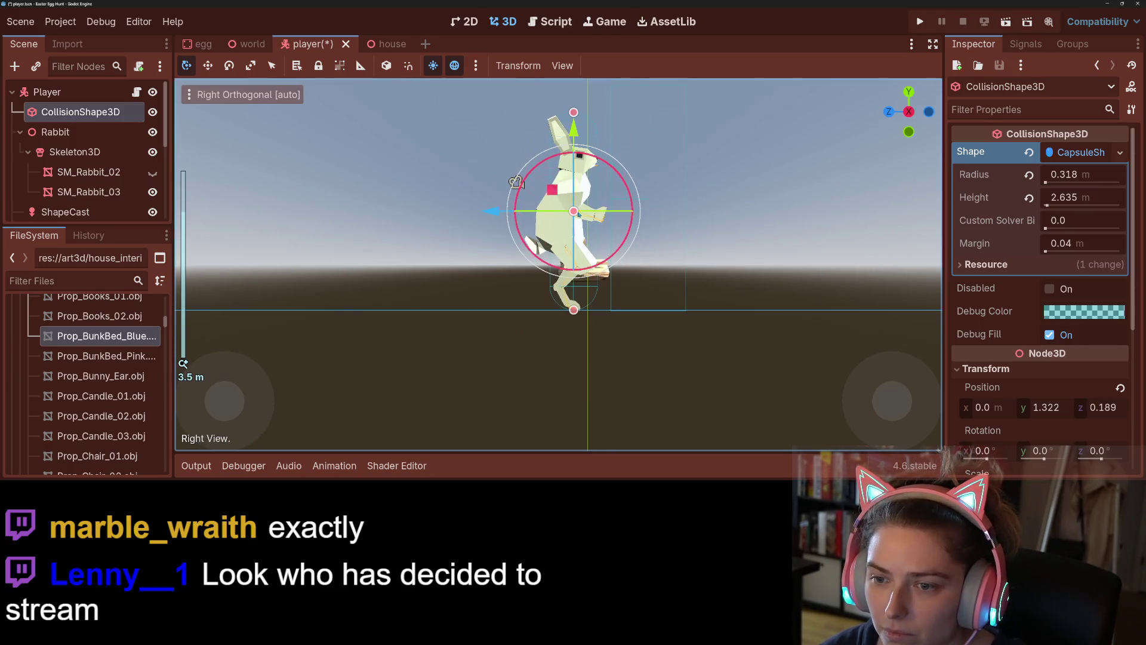
- Adjust the capsule radius and reselect the collision shape in the viewport
{"action": "left_click_drag", "start_coordinate": [578, 214], "coordinate": [580, 213]}
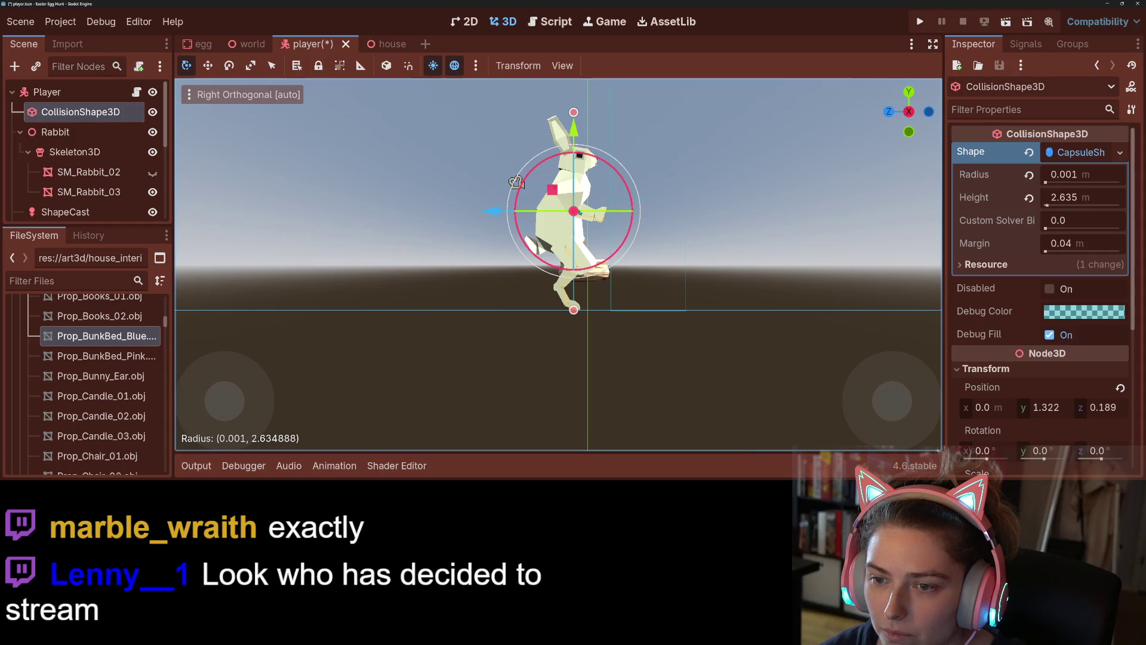
{"action": "left_click_drag", "start_coordinate": [516, 182], "coordinate": [519, 192]}
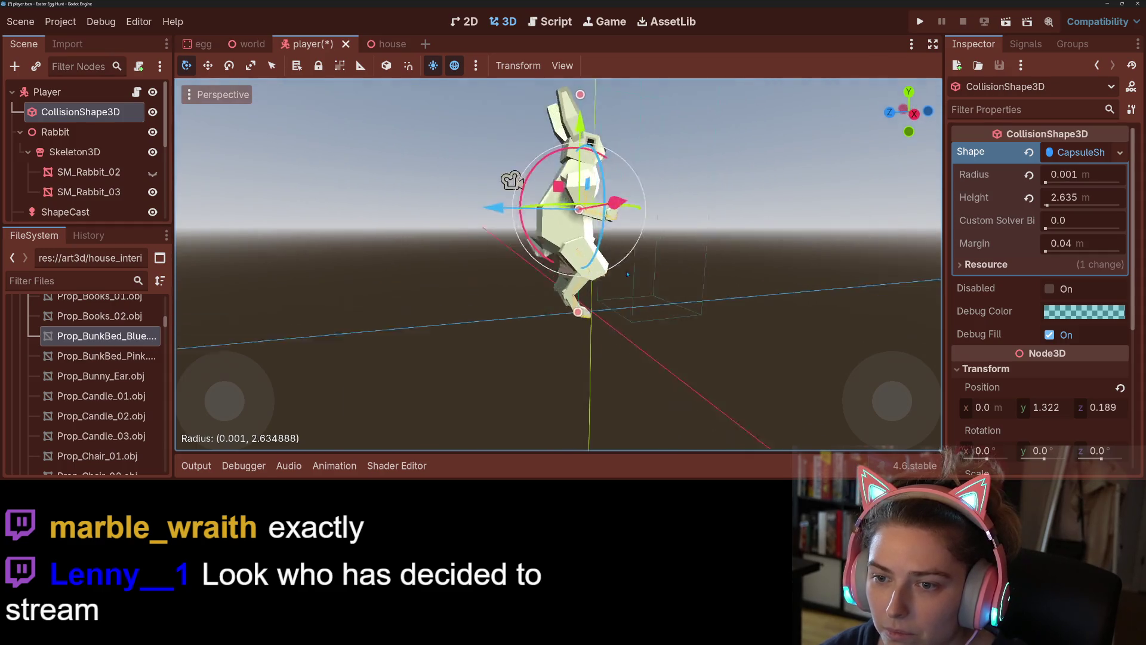
{"action": "scroll", "coordinate": [520, 197], "scroll_direction": "down", "scroll_amount": 2}
{"action": "left_click", "coordinate": [577, 228]}
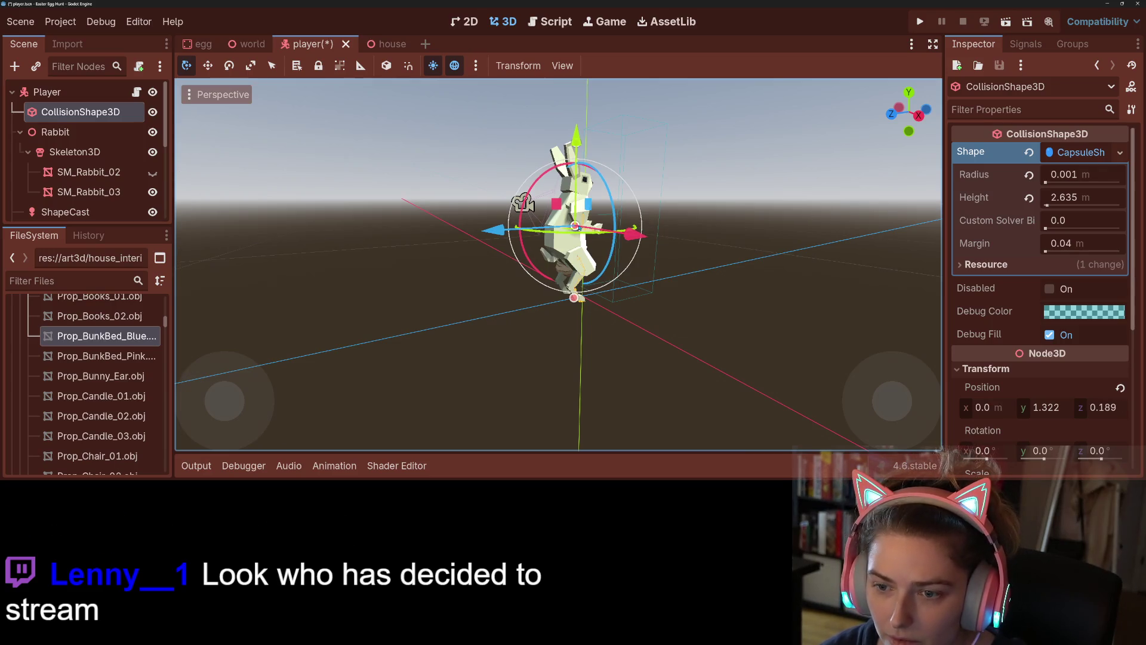
{"action": "left_click", "coordinate": [523, 203]}
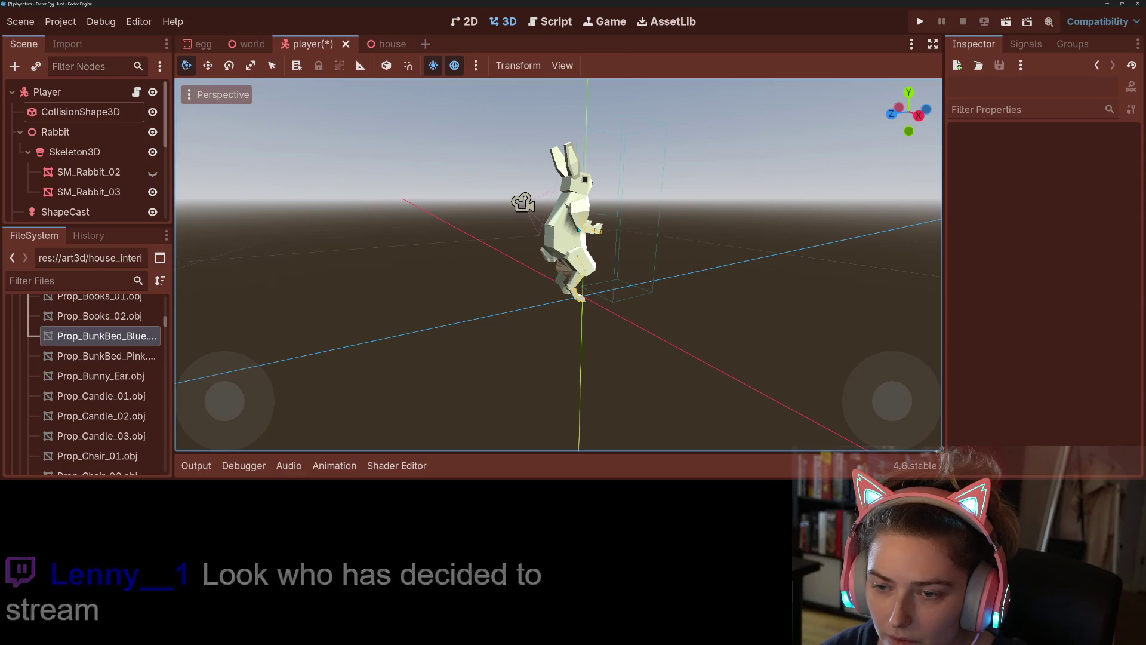
{"action": "left_click", "coordinate": [523, 203]}
{"action": "left_click", "coordinate": [523, 203]}
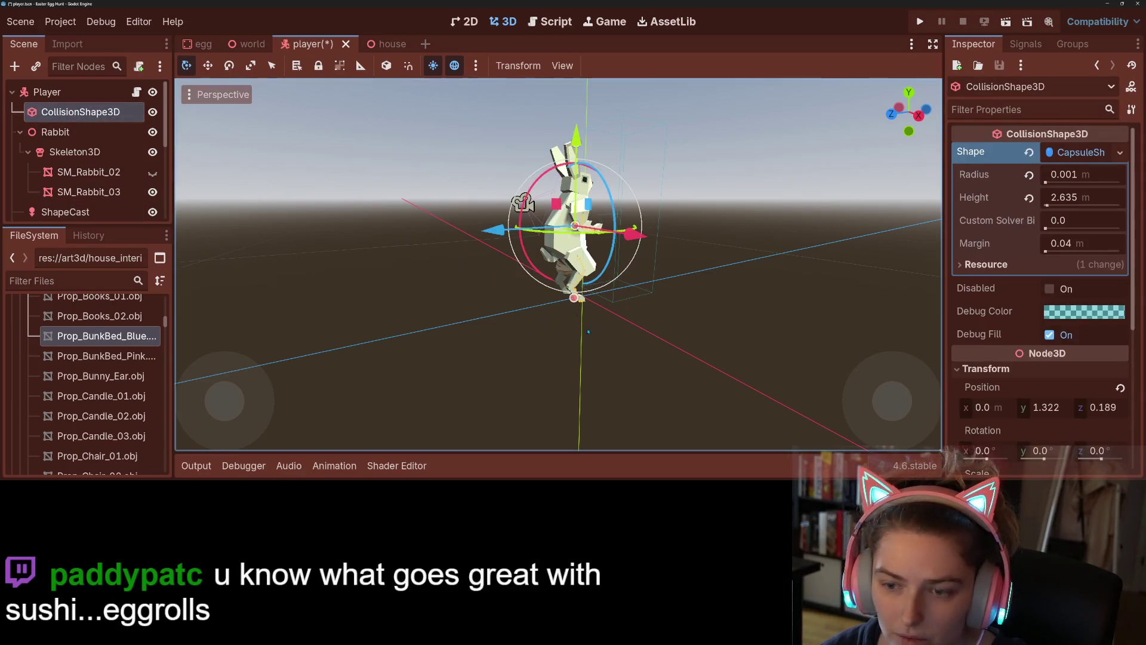
- Widen the capsule radius and shift it forward along Z to fit the rabbit
{"action": "left_click_drag", "start_coordinate": [627, 336], "coordinate": [605, 325]}
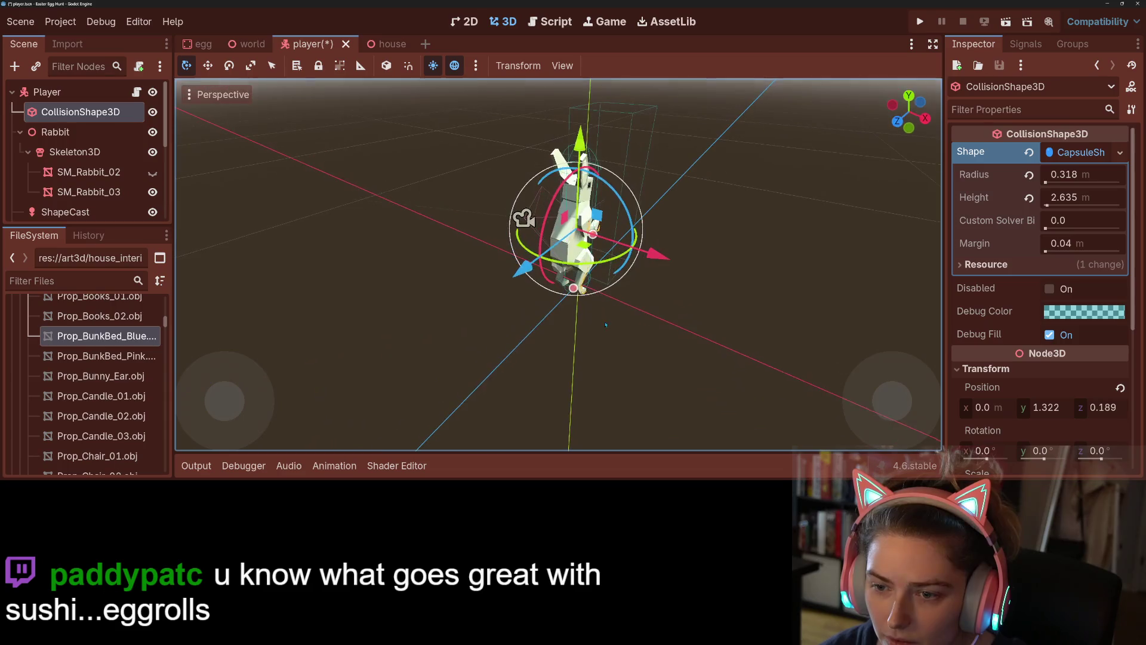
{"action": "left_click_drag", "start_coordinate": [593, 234], "coordinate": [601, 237]}
{"action": "left_click_drag", "start_coordinate": [681, 373], "coordinate": [599, 336]}
{"action": "mouse_move", "coordinate": [490, 224]}
{"action": "left_mouse_down"}
{"action": "mouse_move", "coordinate": [540, 289]}
{"action": "mouse_move", "coordinate": [514, 182]}
{"action": "mouse_move", "coordinate": [513, 238]}
{"action": "left_mouse_up"}
{"action": "scroll", "coordinate": [488, 225], "scroll_direction": "down", "scroll_amount": 1}
{"action": "scroll", "coordinate": [514, 179], "scroll_direction": "up", "scroll_amount": 4}
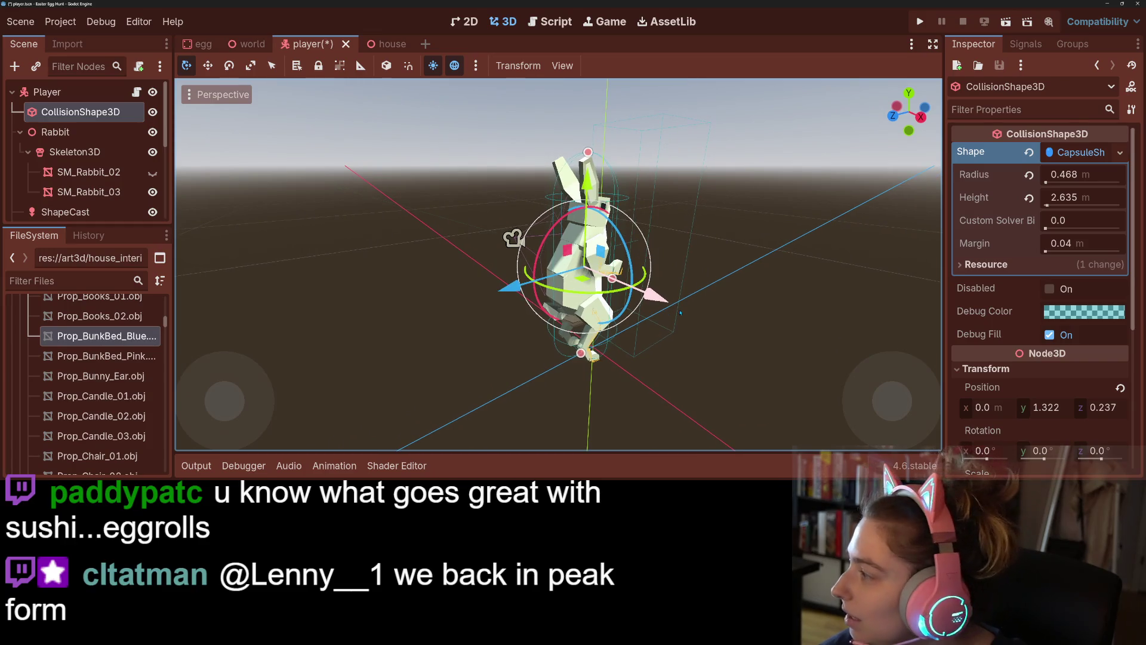
{"action": "mouse_move", "coordinate": [613, 277]}
{"action": "left_mouse_down"}
{"action": "mouse_move", "coordinate": [641, 303]}
{"action": "mouse_move", "coordinate": [515, 324]}
{"action": "left_mouse_up"}
{"action": "key", "text": "KP_3"}
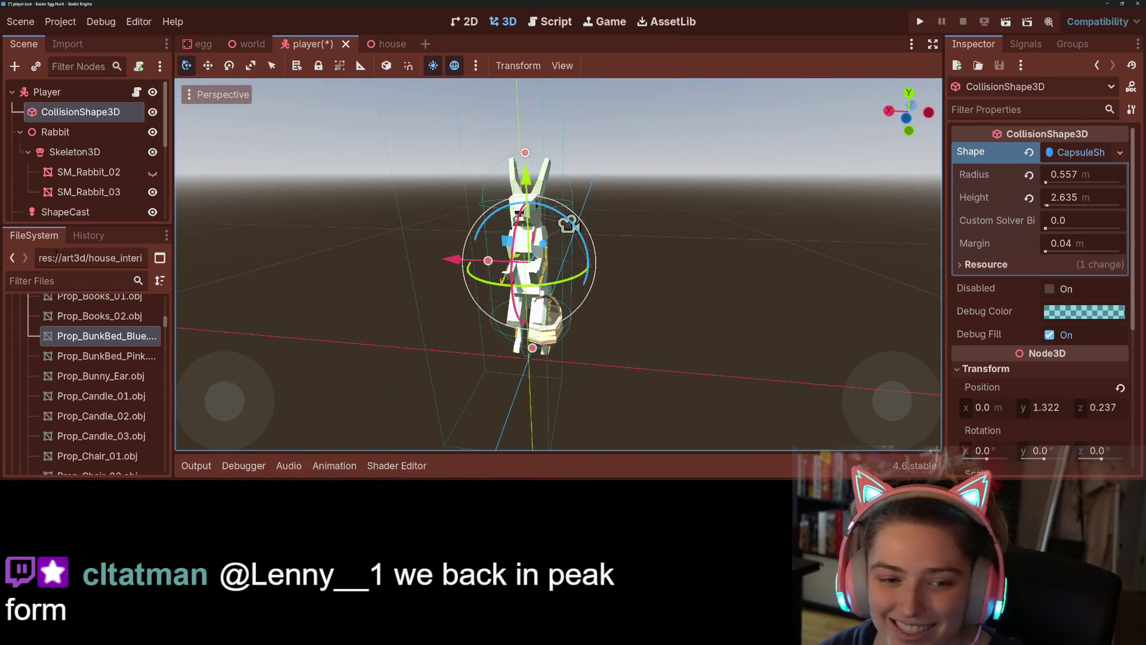
- Collapse the Rabbit and SpringArm3D nodes and select the Basket mesh
{"action": "left_click", "coordinate": [20, 132]}
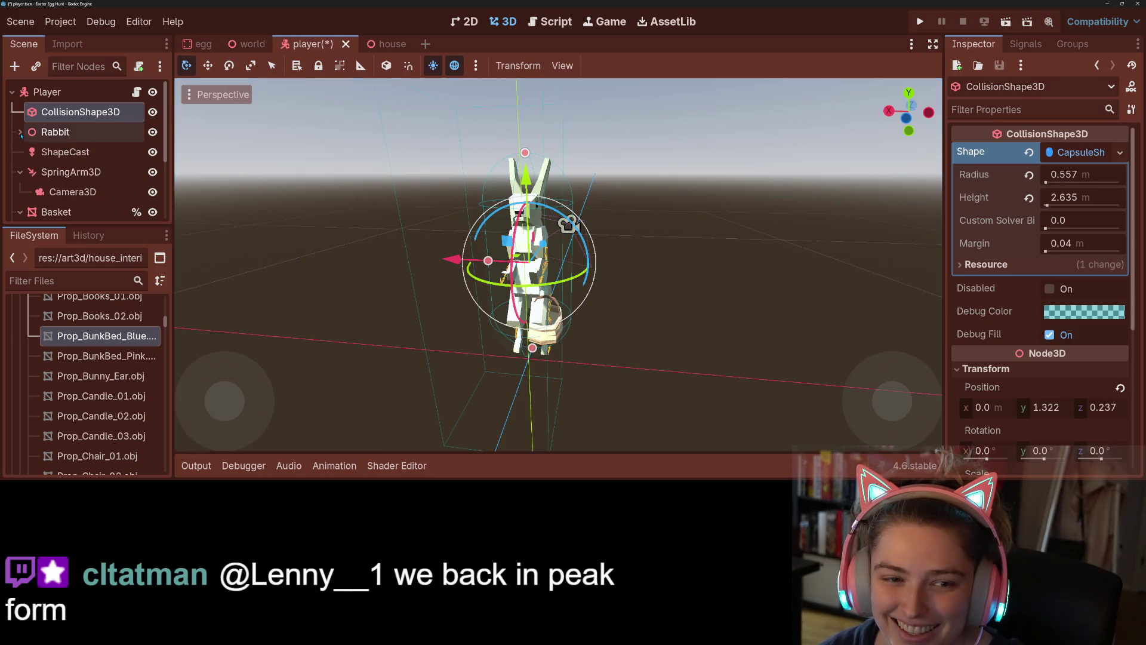
{"action": "left_click", "coordinate": [20, 173]}
{"action": "left_click", "coordinate": [43, 194]}
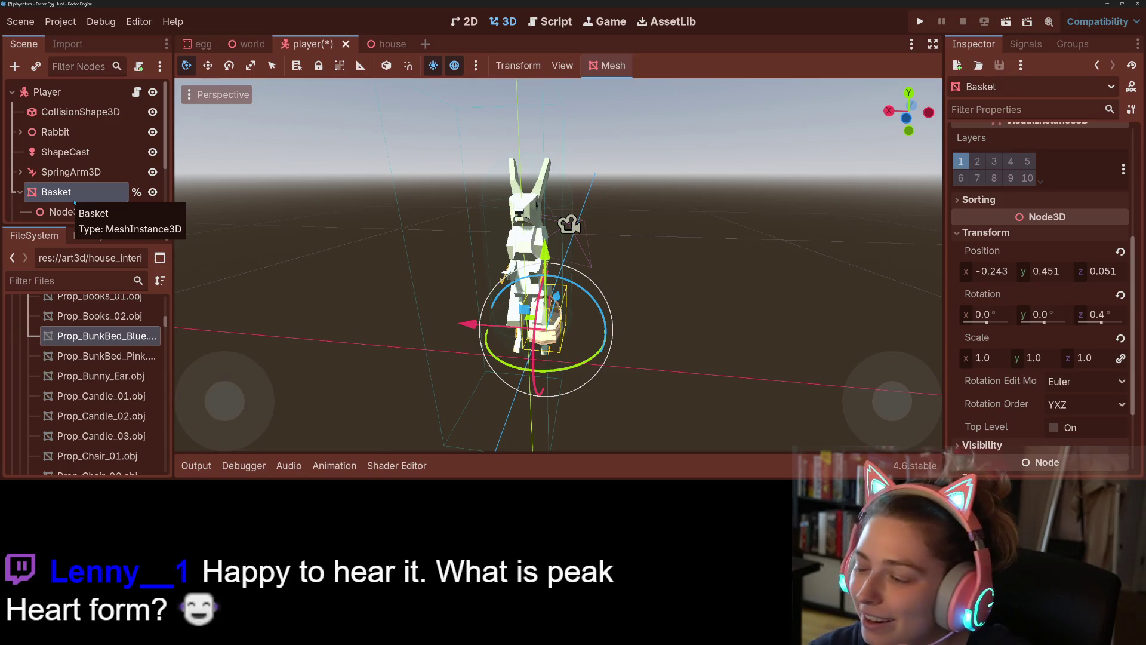
- Switch to the right orthographic view of the rabbit with its Basket
{"action": "key", "text": "KP_3"}
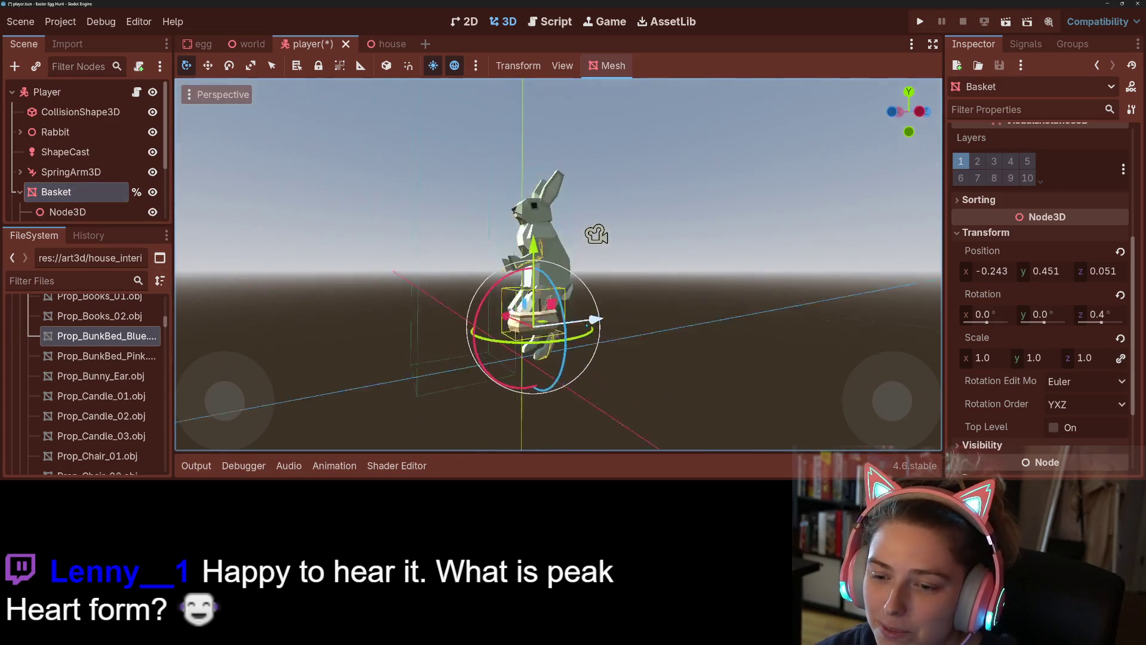
- Shorten the player's collision capsule height in side view and save the scene
{"action": "key", "text": "KP_1"}
{"action": "scroll", "coordinate": [600, 233], "scroll_direction": "down", "scroll_amount": 2}
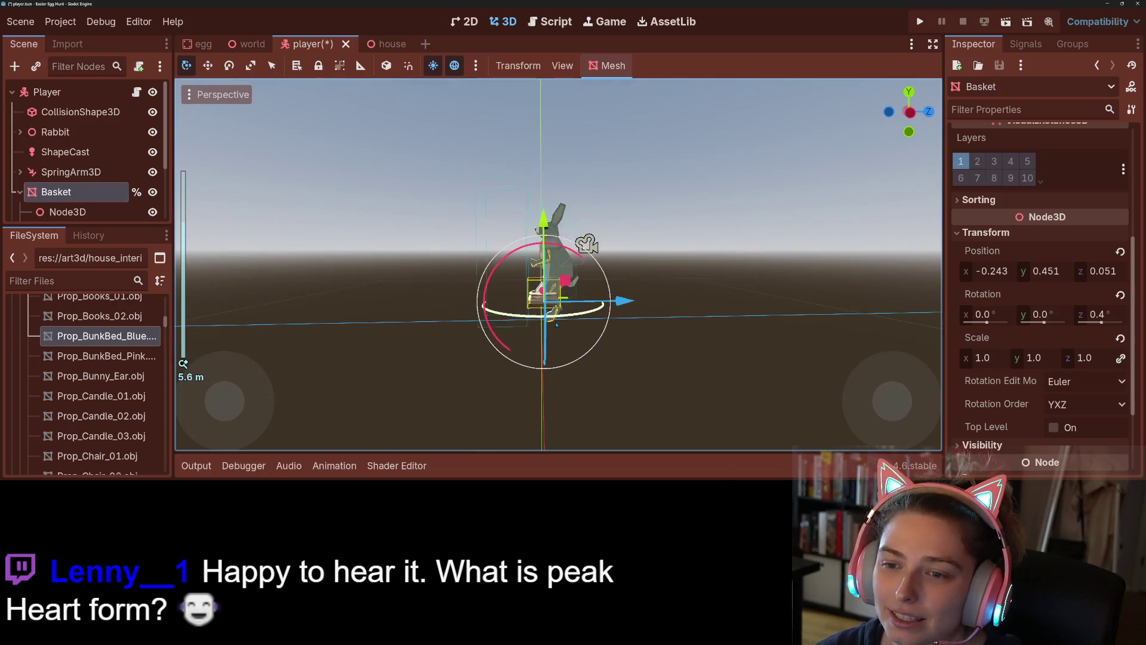
{"action": "key", "text": "KP_3"}
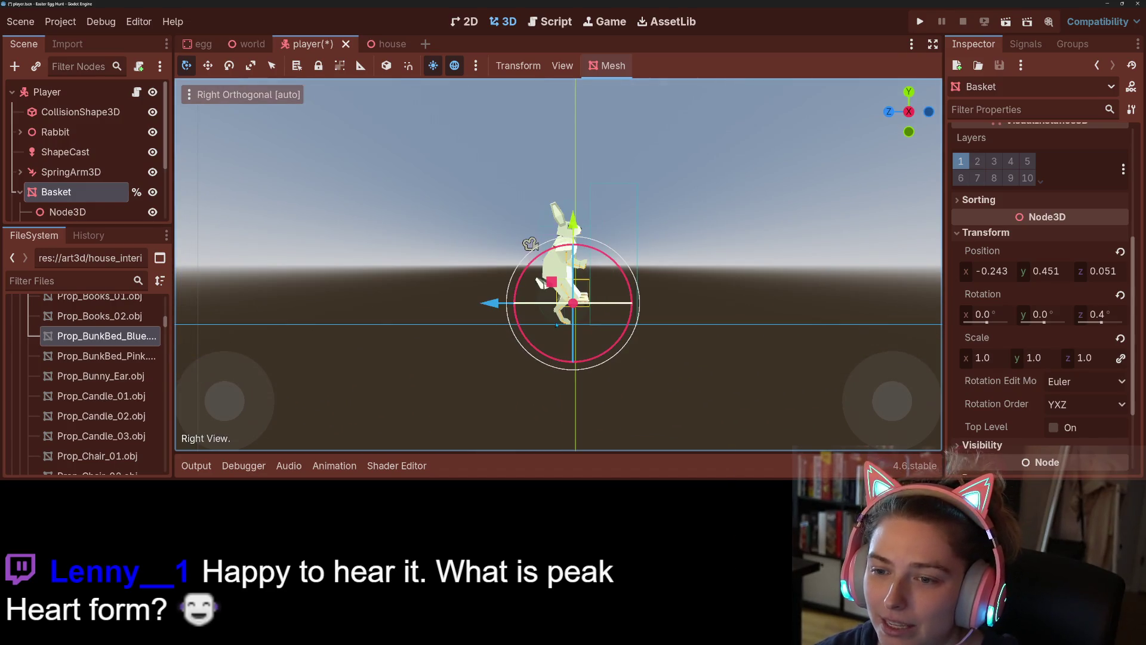
{"action": "left_click", "coordinate": [548, 200]}
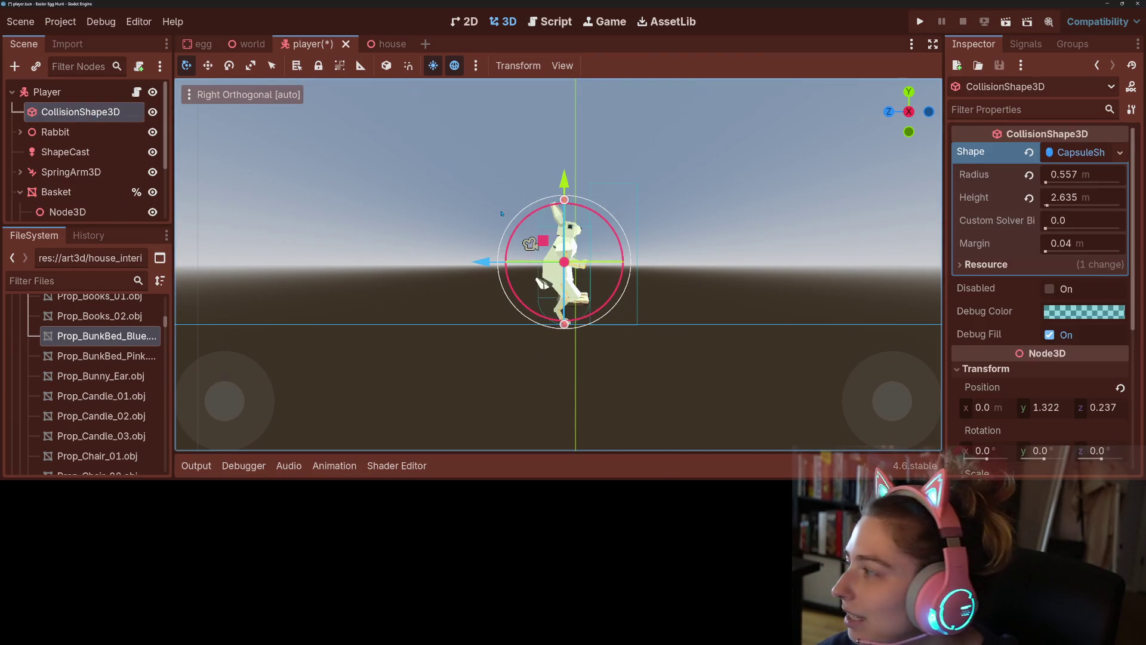
{"action": "left_click_drag", "start_coordinate": [564, 200], "coordinate": [564, 219]}
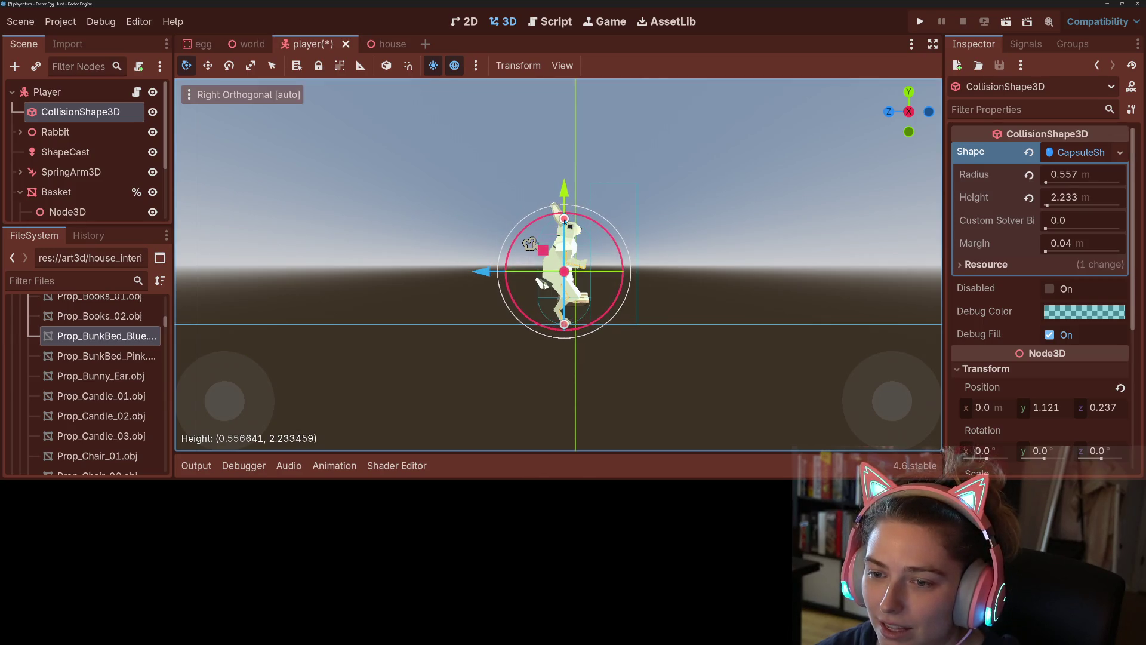
{"action": "key", "text": "ctrl+s"}
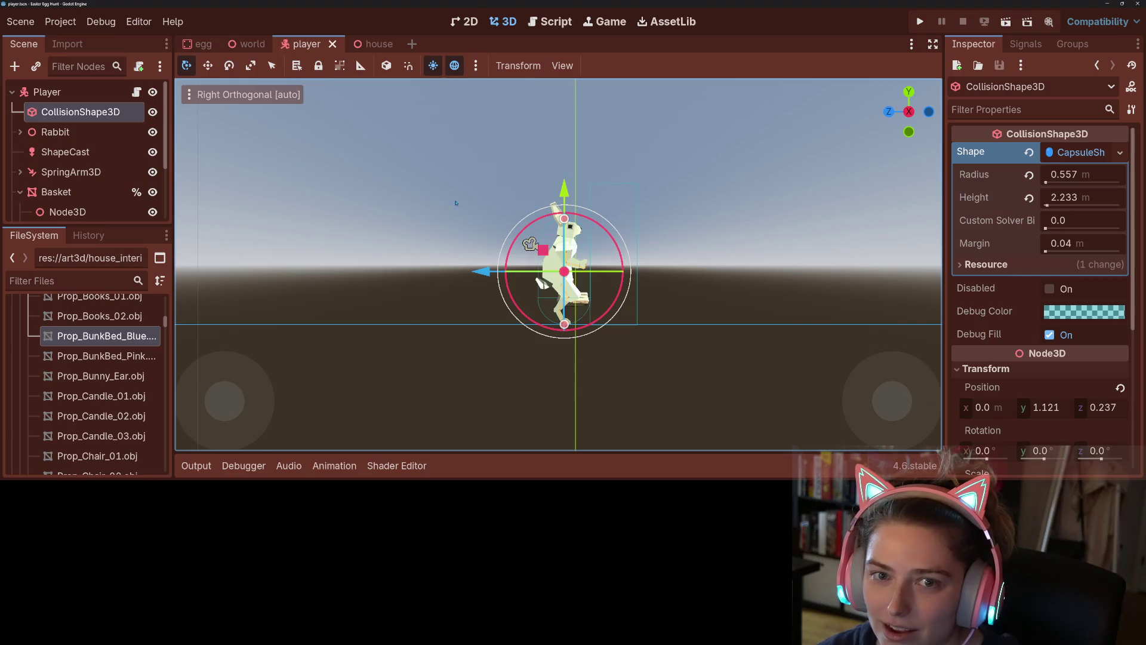
- Raise the Basket into the rabbit's paws at -0.243, 0.915, -0.117 and save
{"action": "scroll", "coordinate": [661, 329], "scroll_direction": "down", "scroll_amount": 1}
{"action": "left_click_drag", "start_coordinate": [661, 329], "coordinate": [329, 299]}
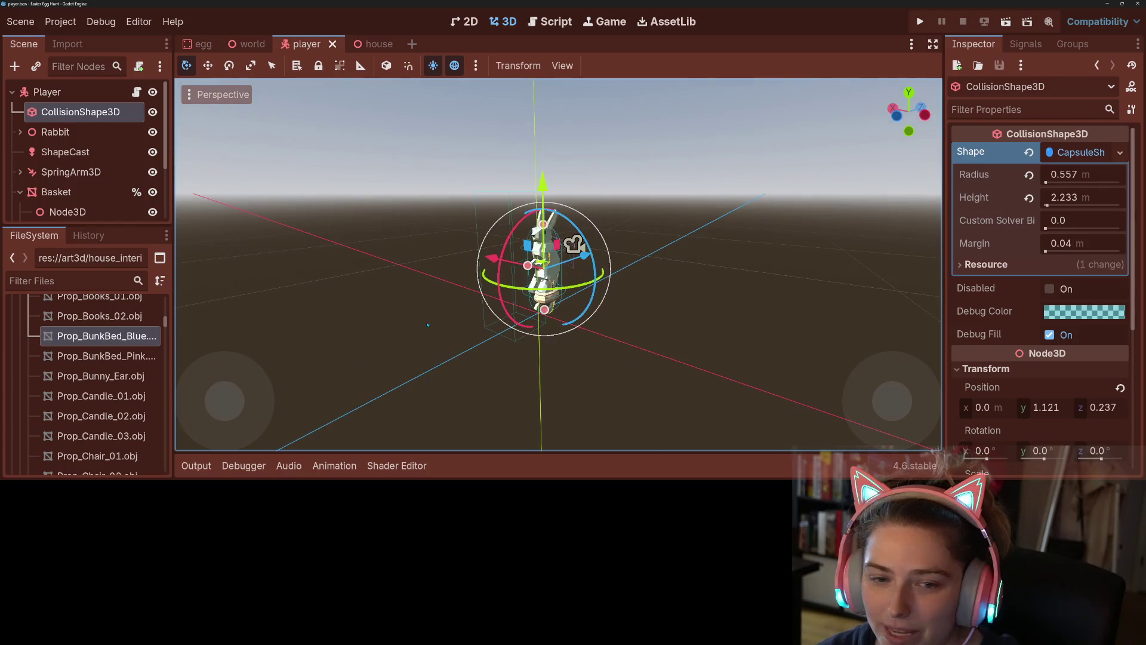
{"action": "left_click", "coordinate": [89, 192]}
{"action": "scroll", "coordinate": [648, 350], "scroll_direction": "up", "scroll_amount": 4}
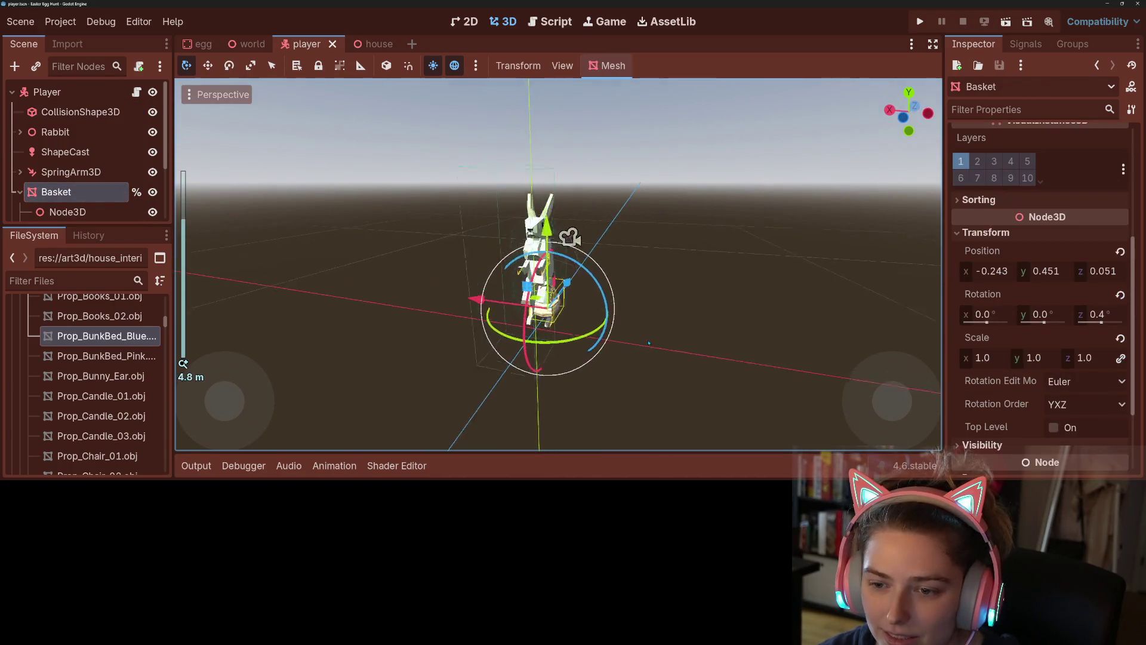
{"action": "key", "text": "KP_3"}
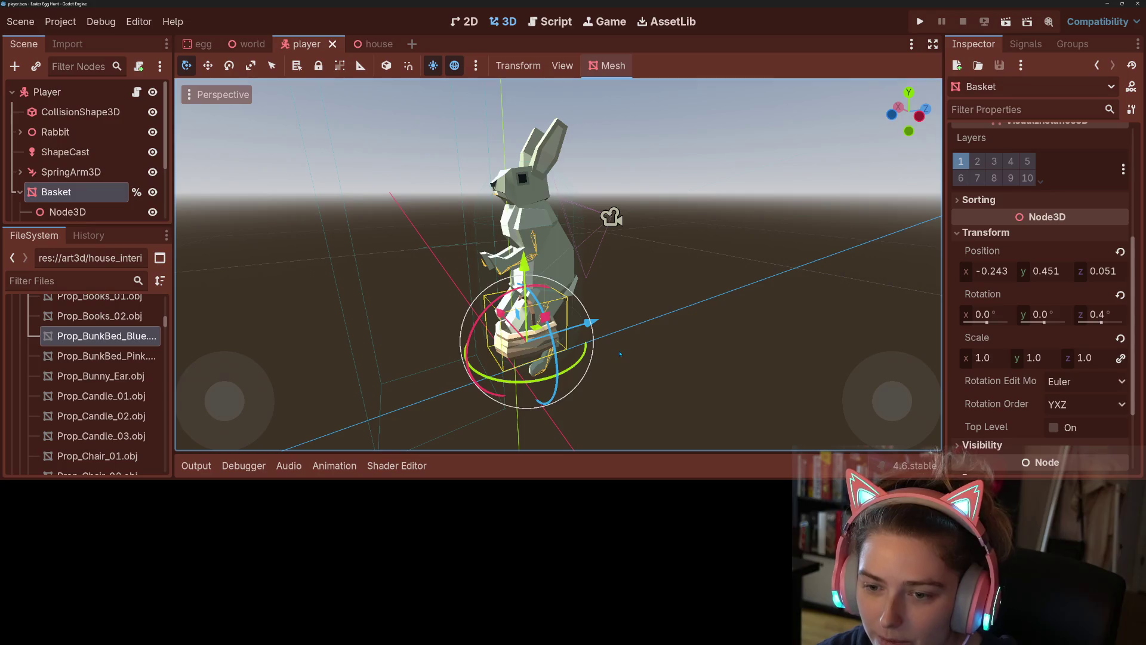
{"action": "left_click_drag", "start_coordinate": [573, 330], "coordinate": [566, 281]}
{"action": "mouse_move", "coordinate": [599, 367]}
{"action": "left_mouse_down"}
{"action": "mouse_move", "coordinate": [522, 307]}
{"action": "mouse_move", "coordinate": [511, 312]}
{"action": "left_mouse_up"}
{"action": "key", "text": "ctrl+s"}
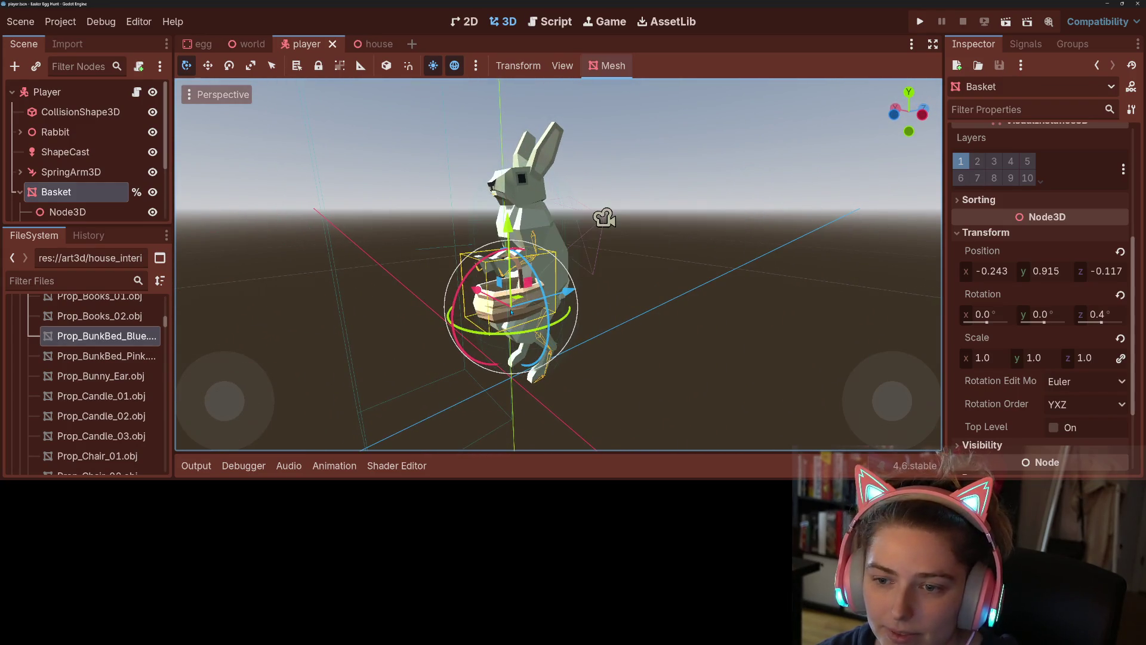
- Collapse the Basket node and select the SpringArm3D node
{"action": "left_click", "coordinate": [20, 191]}
{"action": "left_click", "coordinate": [604, 218]}
{"action": "left_click", "coordinate": [604, 218]}
{"action": "scroll", "coordinate": [604, 238], "scroll_direction": "down", "scroll_amount": 4}
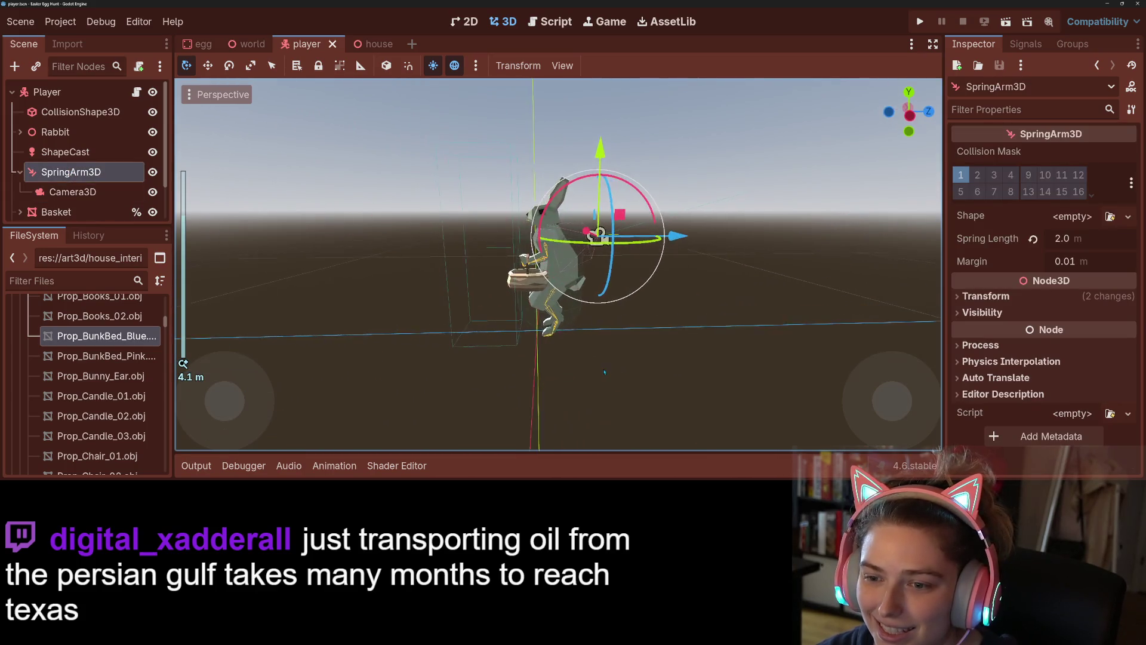
- Move the SpringArm3D up and behind the rabbit in right view, then save
{"action": "key", "text": "KP_3"}
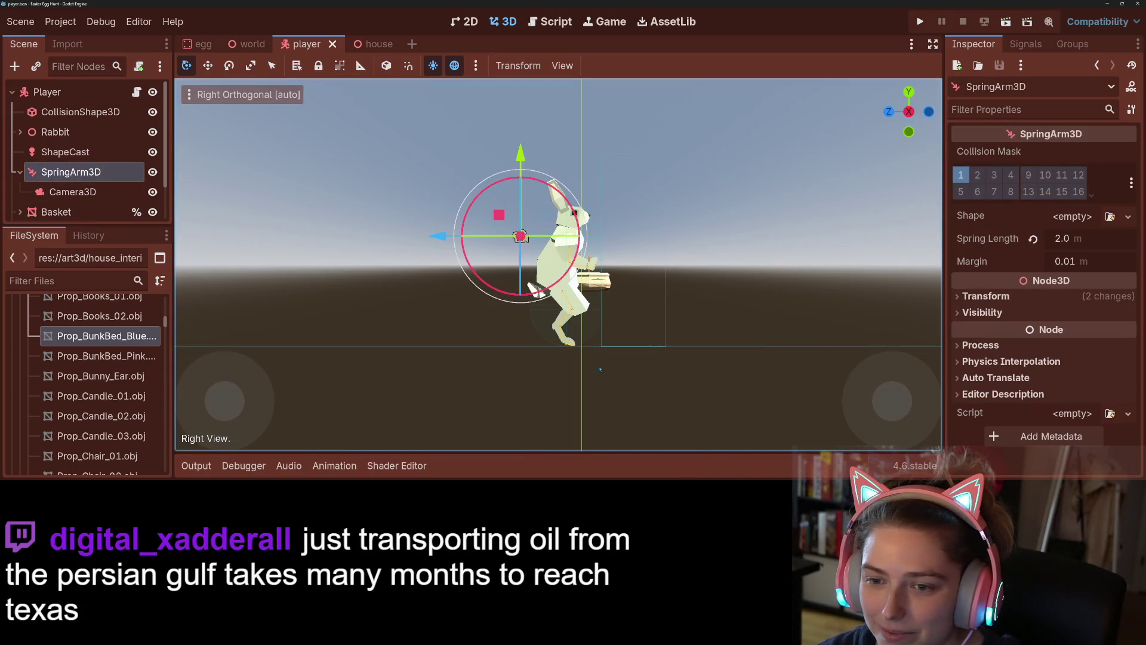
{"action": "mouse_move", "coordinate": [500, 220]}
{"action": "left_mouse_down"}
{"action": "mouse_move", "coordinate": [477, 192]}
{"action": "mouse_move", "coordinate": [485, 184]}
{"action": "left_mouse_up"}
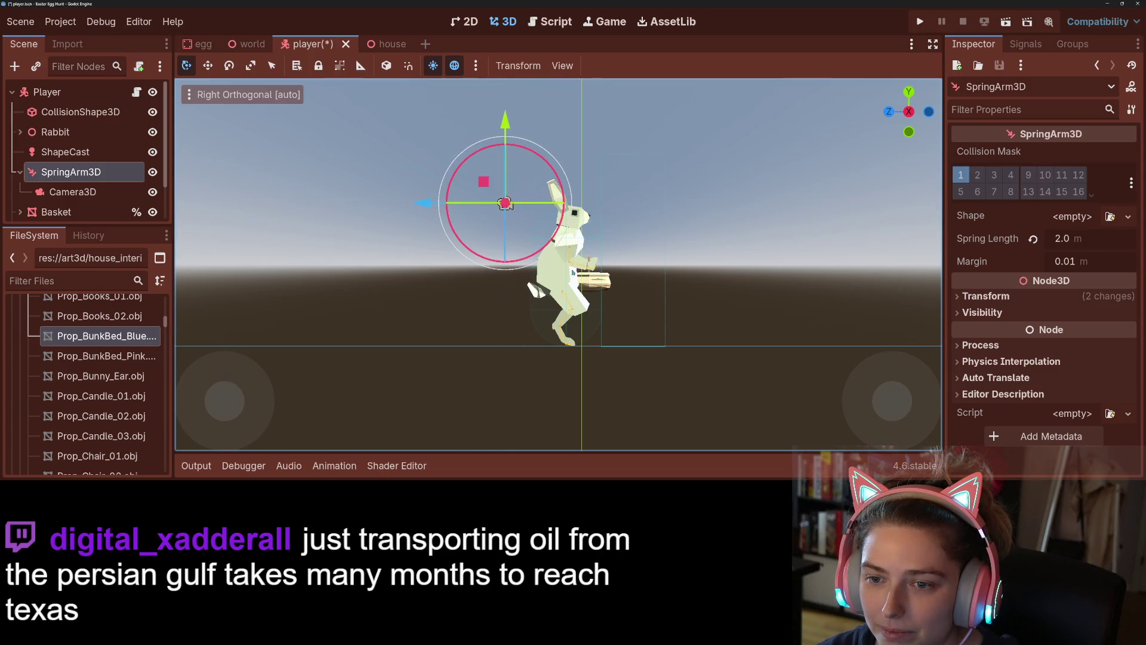
{"action": "scroll", "coordinate": [650, 349], "scroll_direction": "down", "scroll_amount": 4}
{"action": "mouse_move", "coordinate": [650, 349]}
{"action": "left_mouse_down"}
{"action": "mouse_move", "coordinate": [707, 328]}
{"action": "mouse_move", "coordinate": [641, 209]}
{"action": "left_mouse_up"}
{"action": "scroll", "coordinate": [708, 328], "scroll_direction": "up", "scroll_amount": 2}
{"action": "left_click_drag", "start_coordinate": [599, 198], "coordinate": [606, 208]}
{"action": "left_click", "coordinate": [72, 192]}
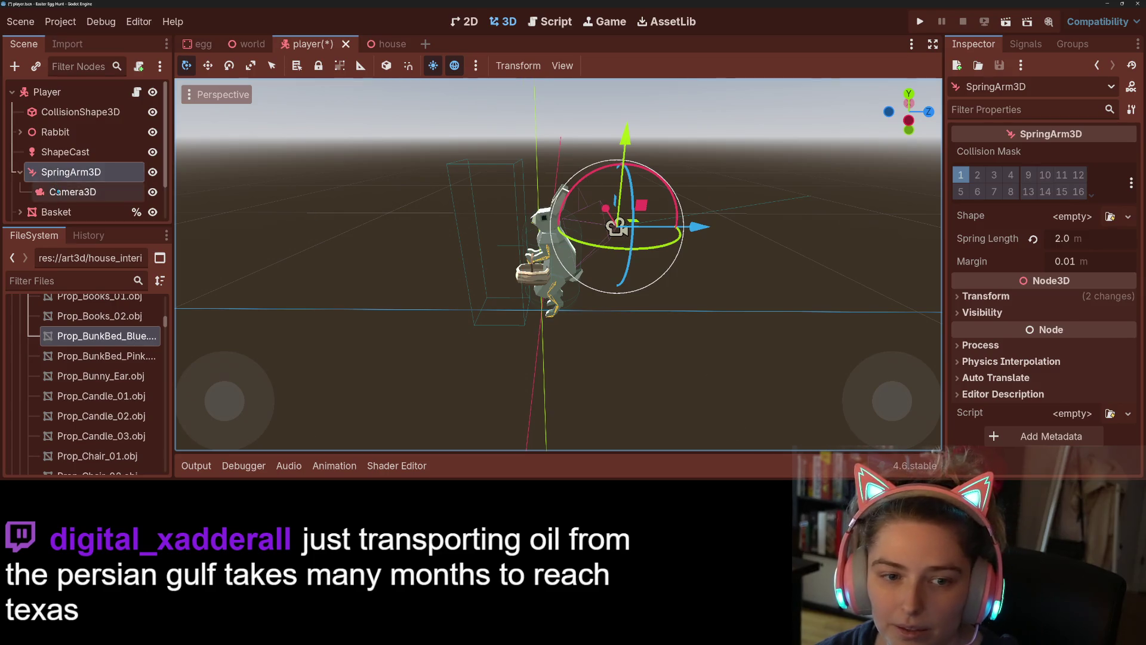
{"action": "key", "text": "ctrl+s"}
- Undo a Camera3D nudge and shift the SpringArm3D slightly to the right instead
{"action": "key", "text": "KP_8"}
{"action": "key", "text": "KP_8"}
{"action": "key", "text": "KP_4"}
{"action": "key", "text": "KP_4"}
{"action": "key", "text": "KP_4"}
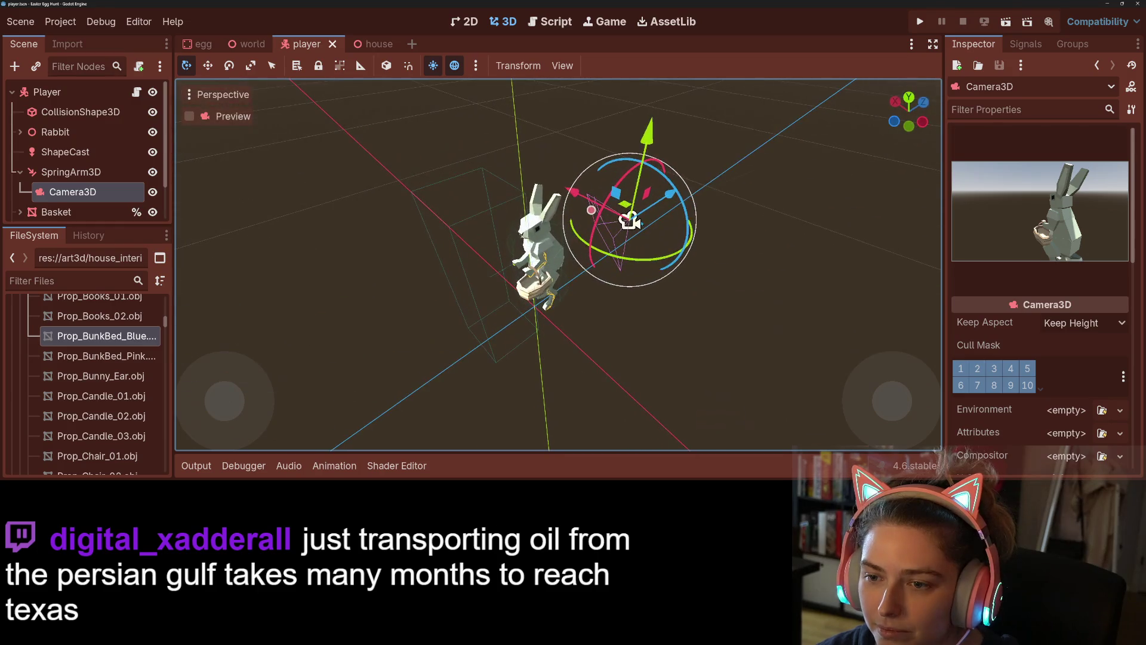
{"action": "left_click_drag", "start_coordinate": [629, 221], "coordinate": [634, 221]}
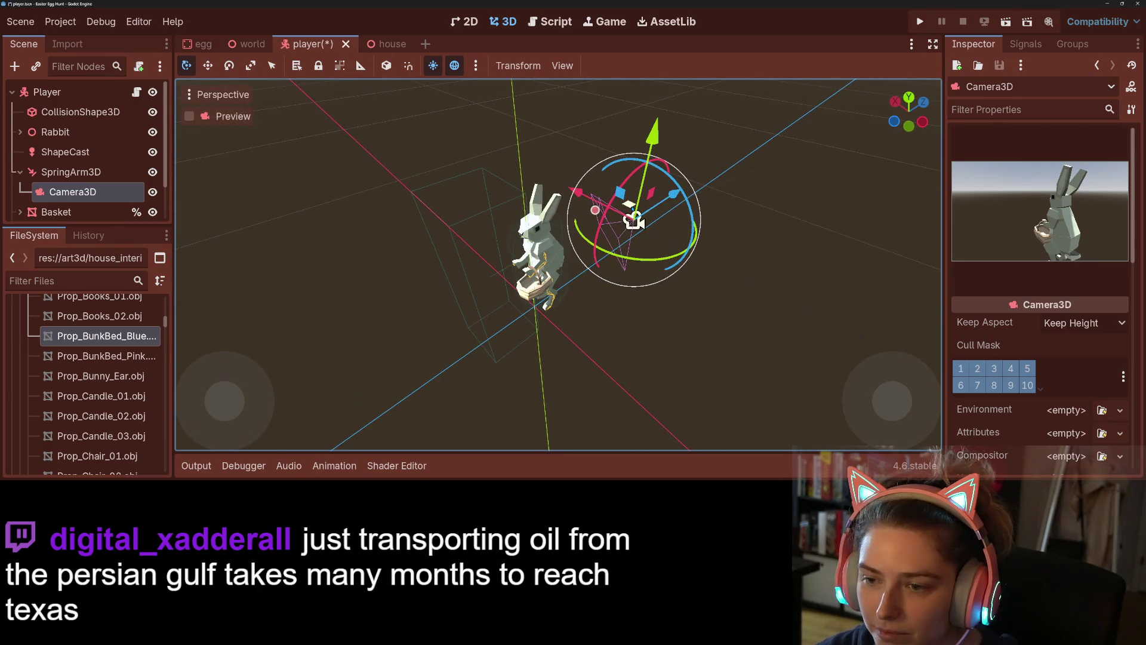
{"action": "key", "text": "ctrl+z"}
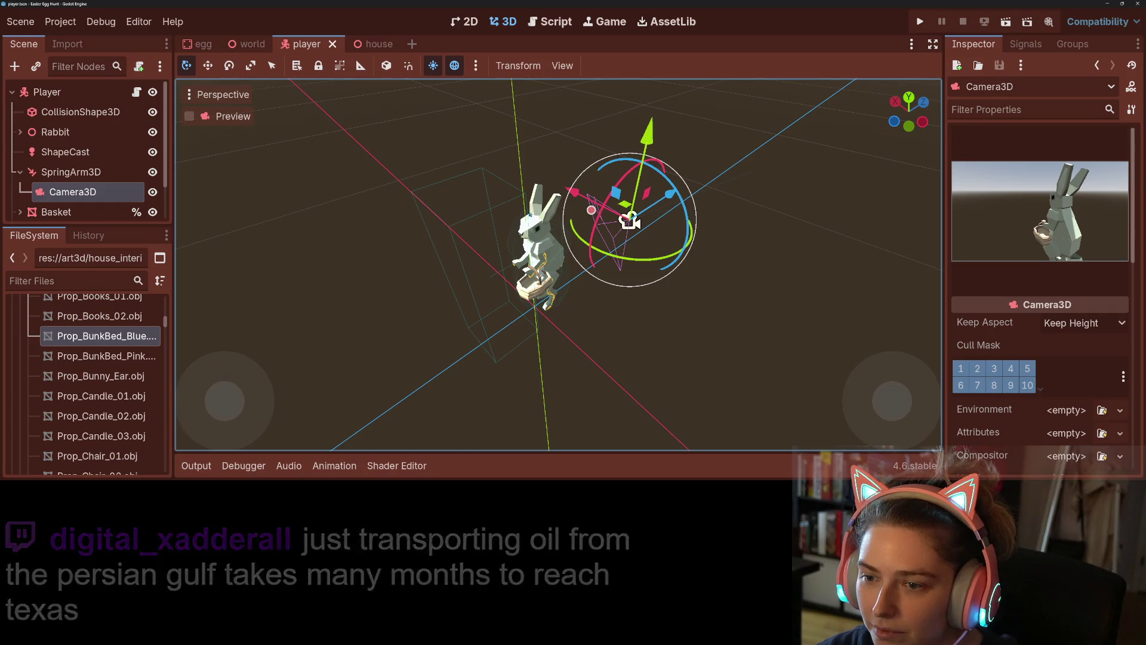
{"action": "left_click", "coordinate": [101, 173]}
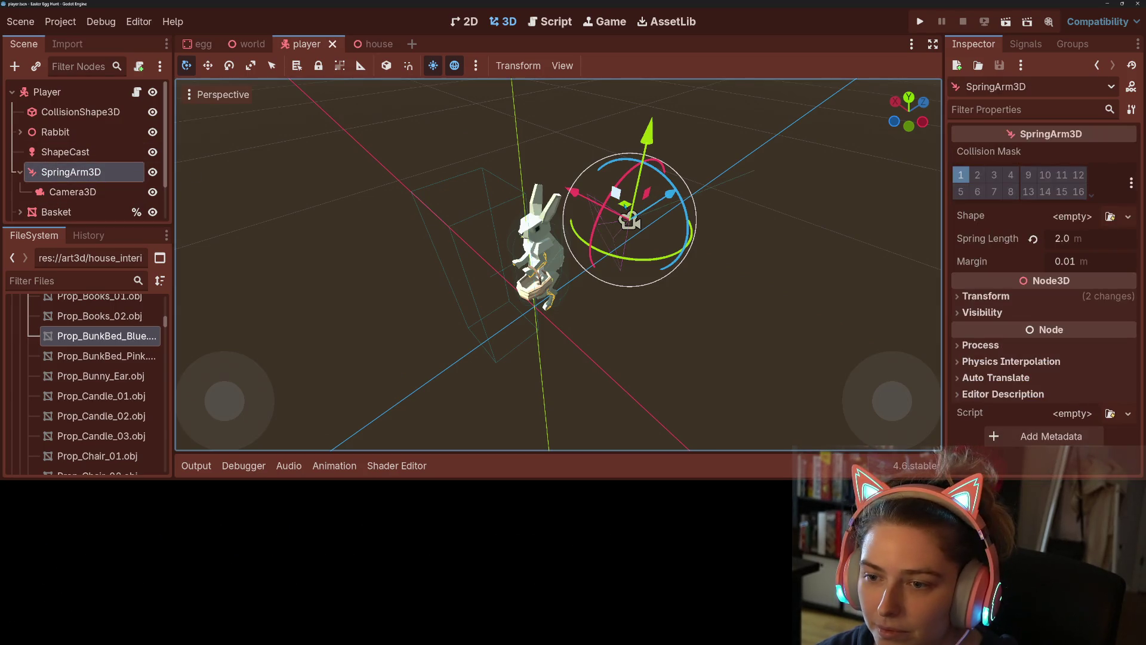
{"action": "left_click_drag", "start_coordinate": [630, 220], "coordinate": [642, 220]}
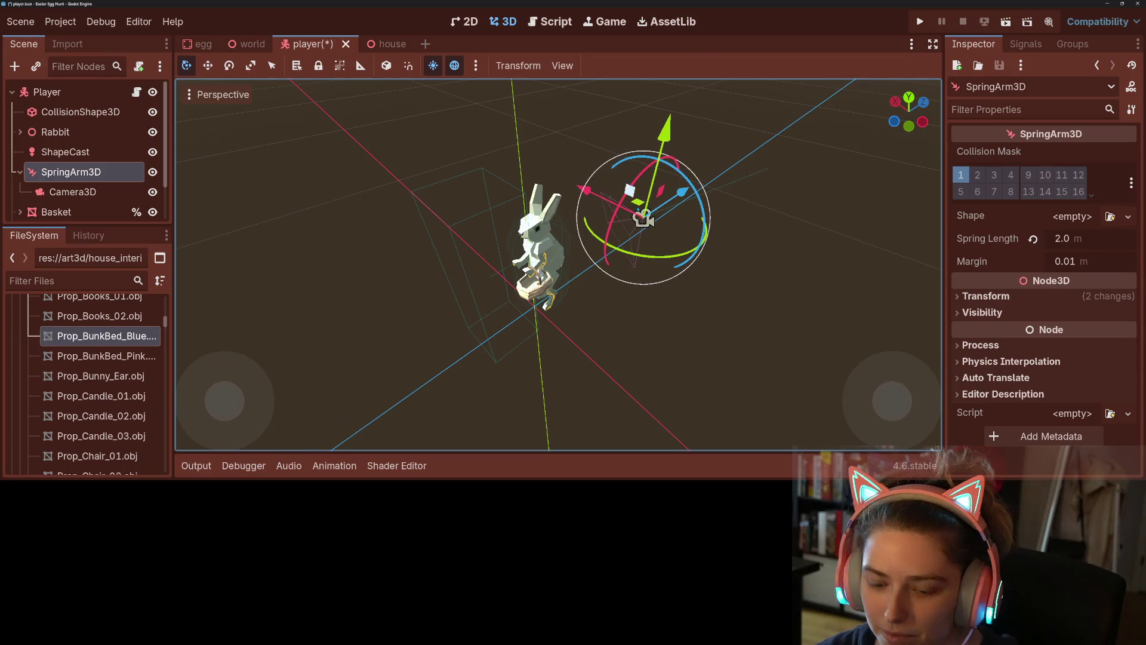
- Test-run the game, steering the rabbit with W, A, S, D, then stop it with F8
{"action": "left_click", "coordinate": [72, 192]}
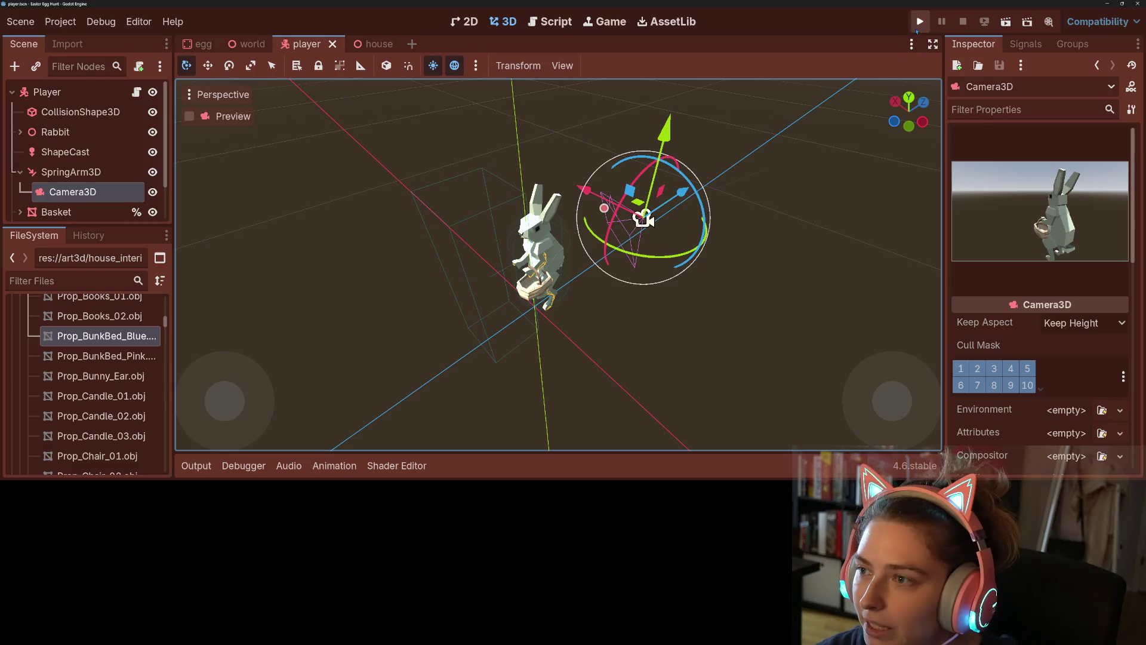
{"action": "left_click", "coordinate": [918, 24]}
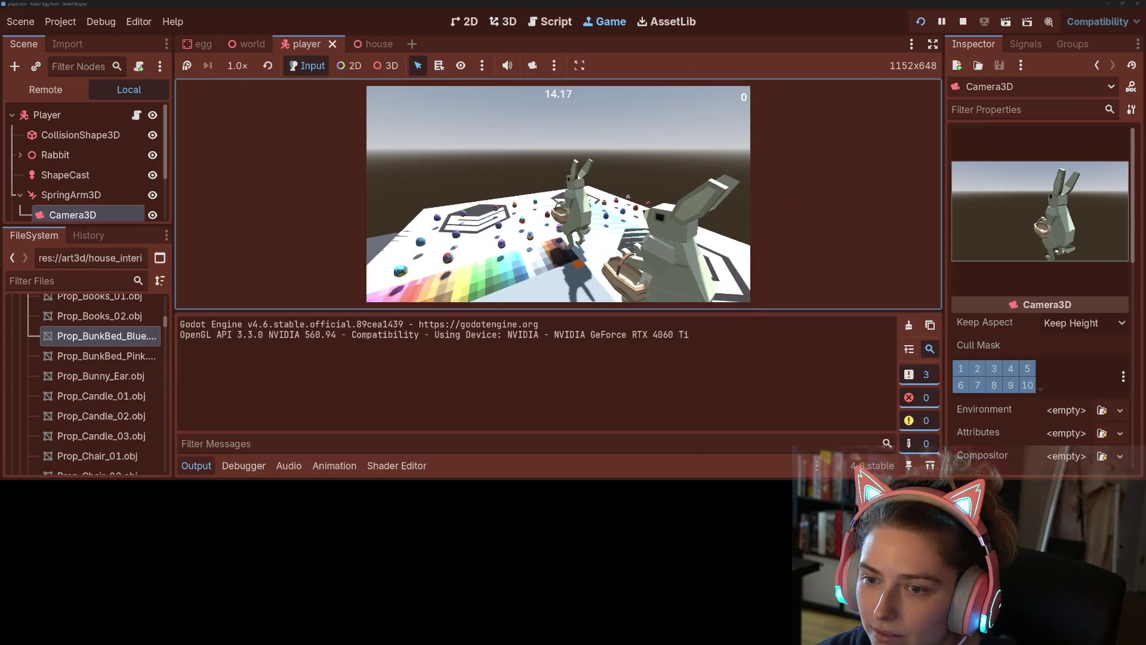
{"action": "key", "text": "w"}
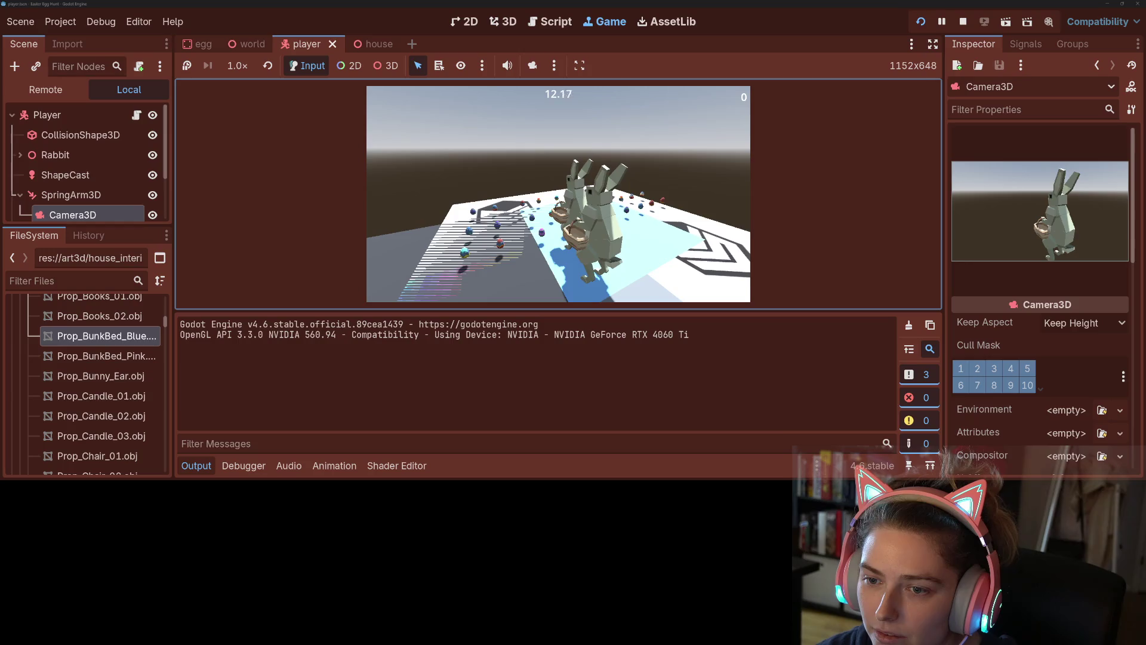
{"action": "key", "text": "s"}
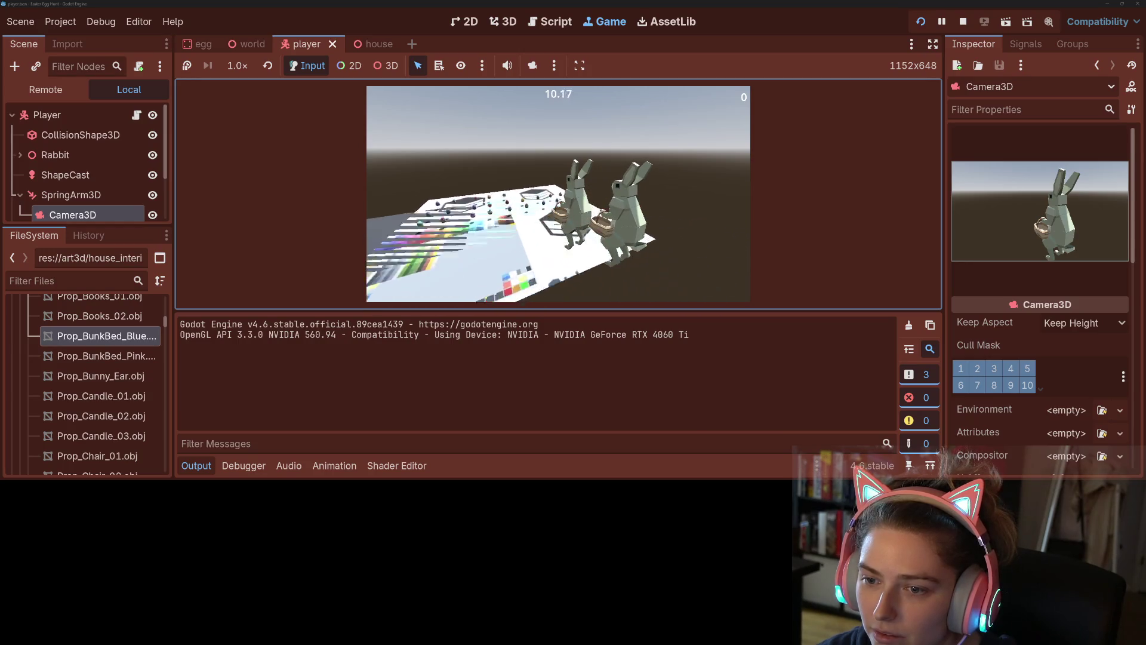
{"action": "key", "text": "a"}
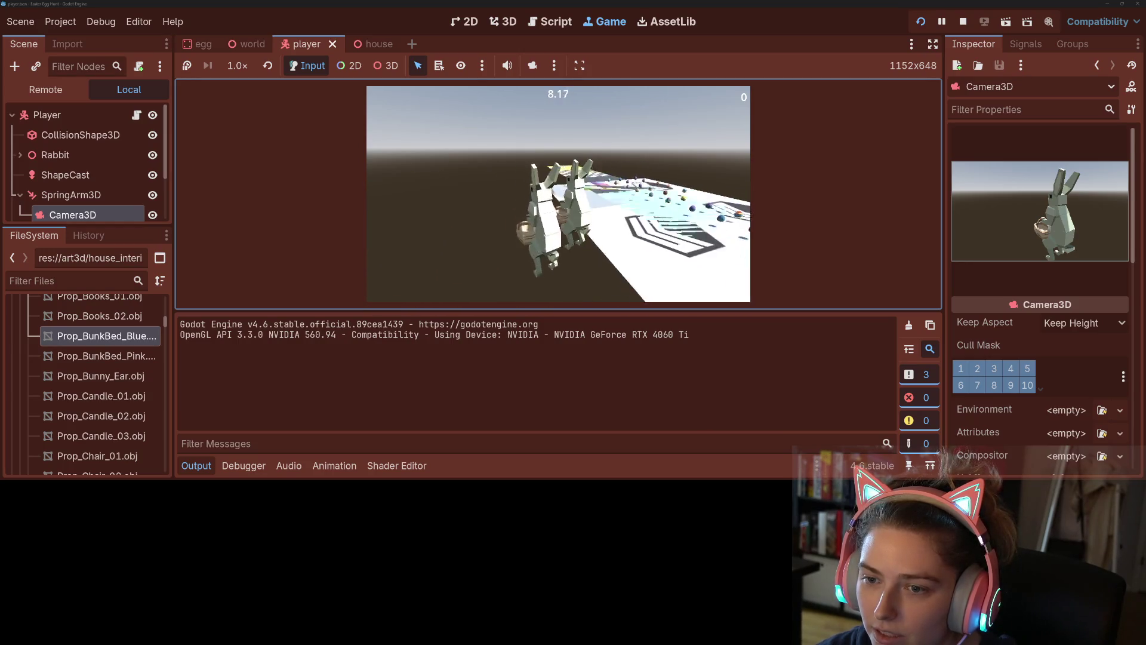
{"action": "key", "text": "w"}
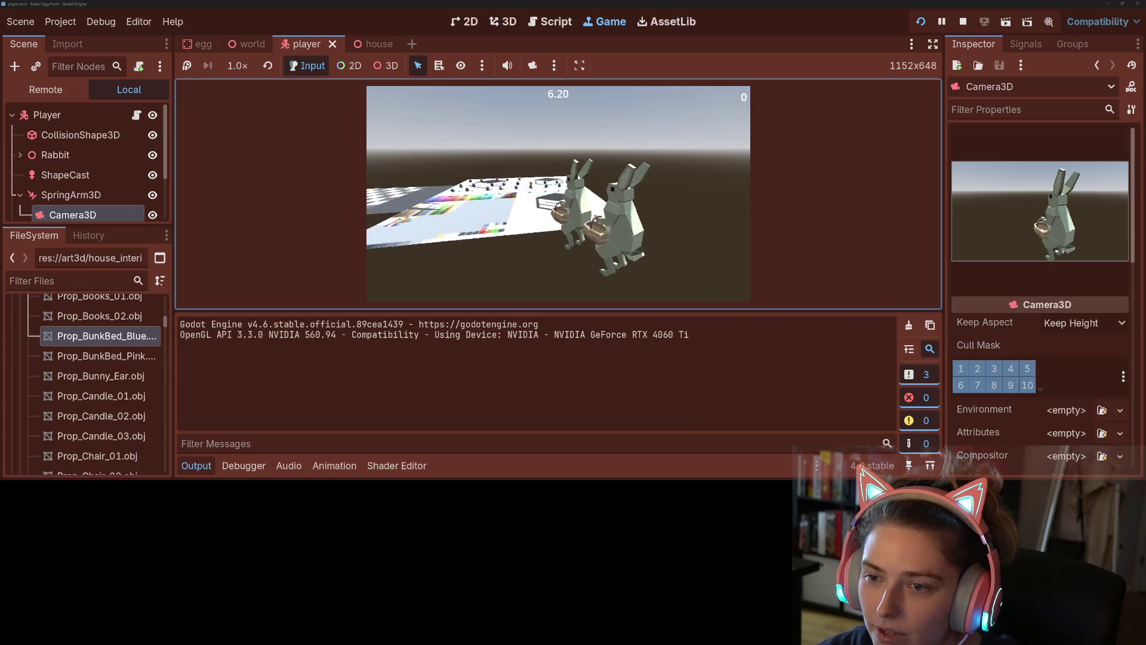
{"action": "key", "text": "a"}
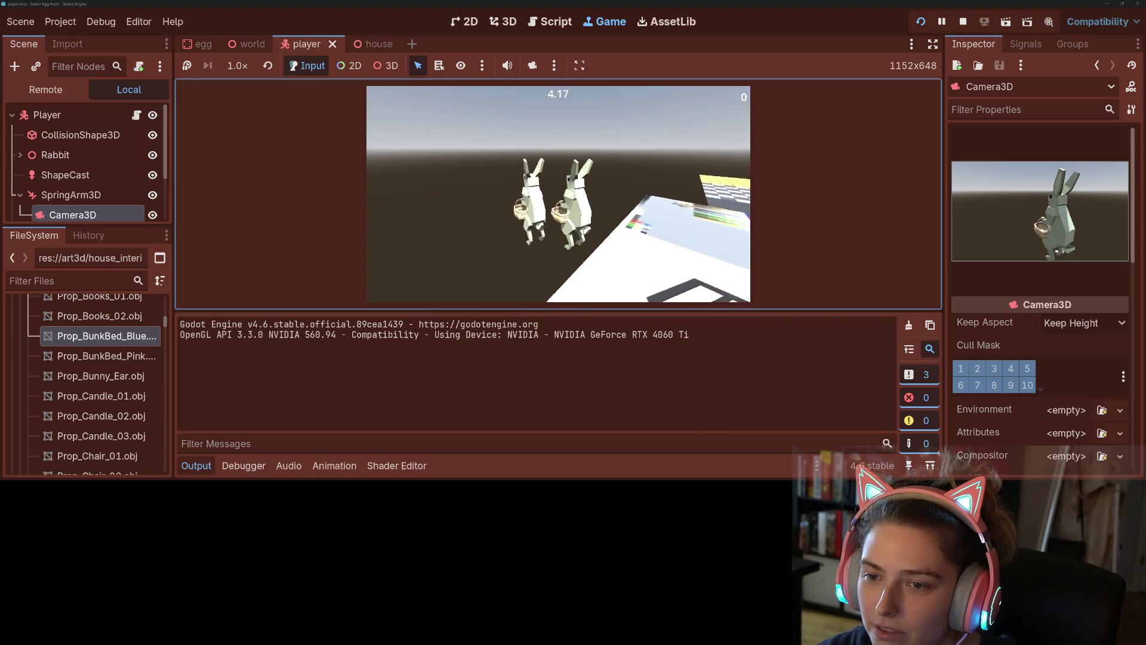
{"action": "key", "text": "d"}
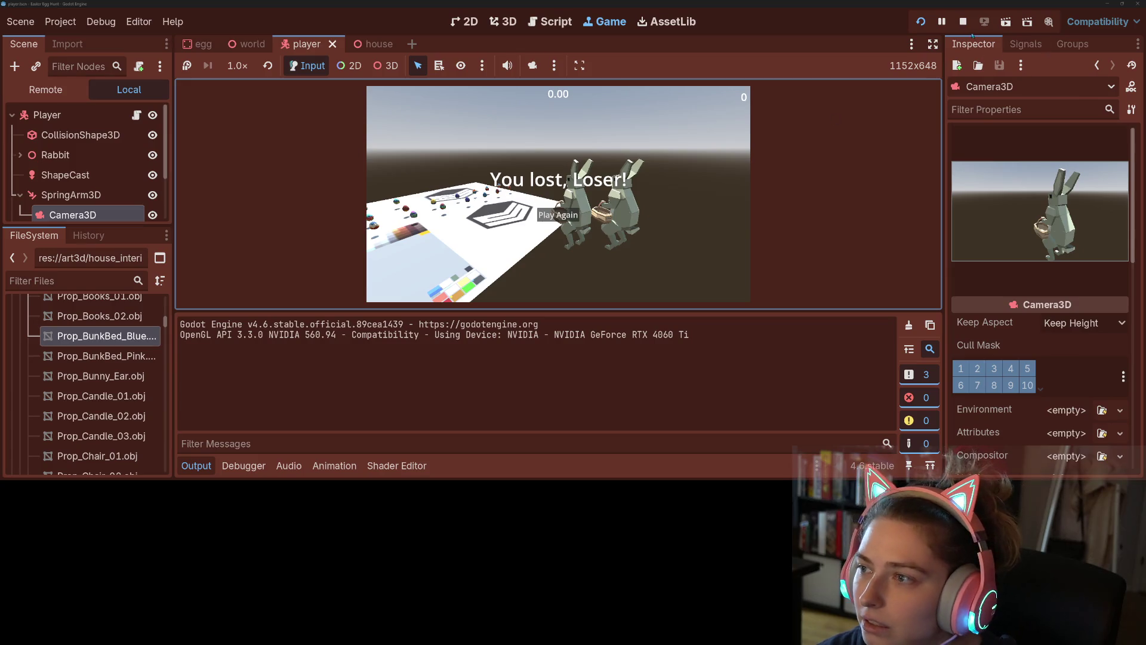
{"action": "key", "text": "F8"}
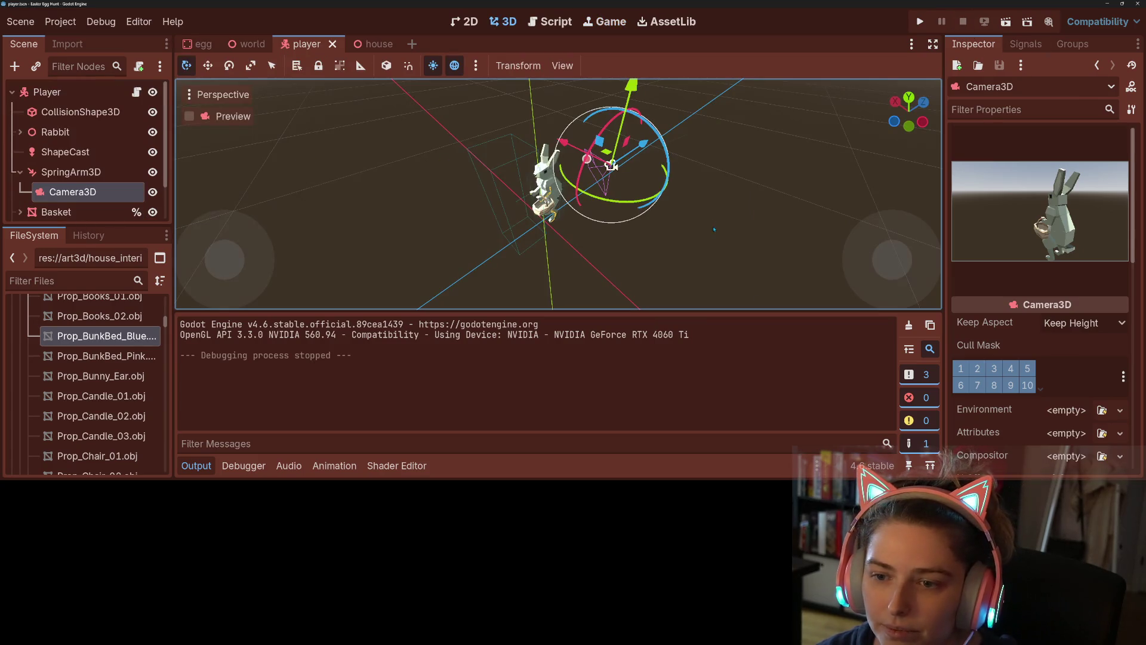
- In the house scene, hide the Output panel, view the bunk bed, and expand its material override
{"action": "left_click", "coordinate": [376, 45]}
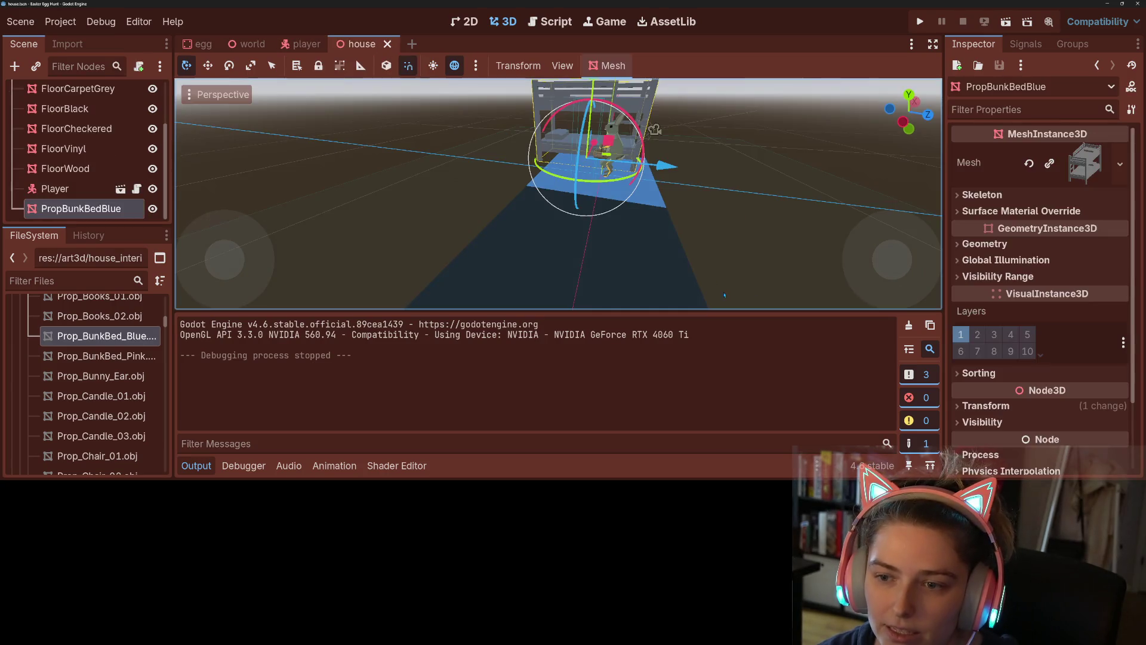
{"action": "left_click", "coordinate": [200, 468]}
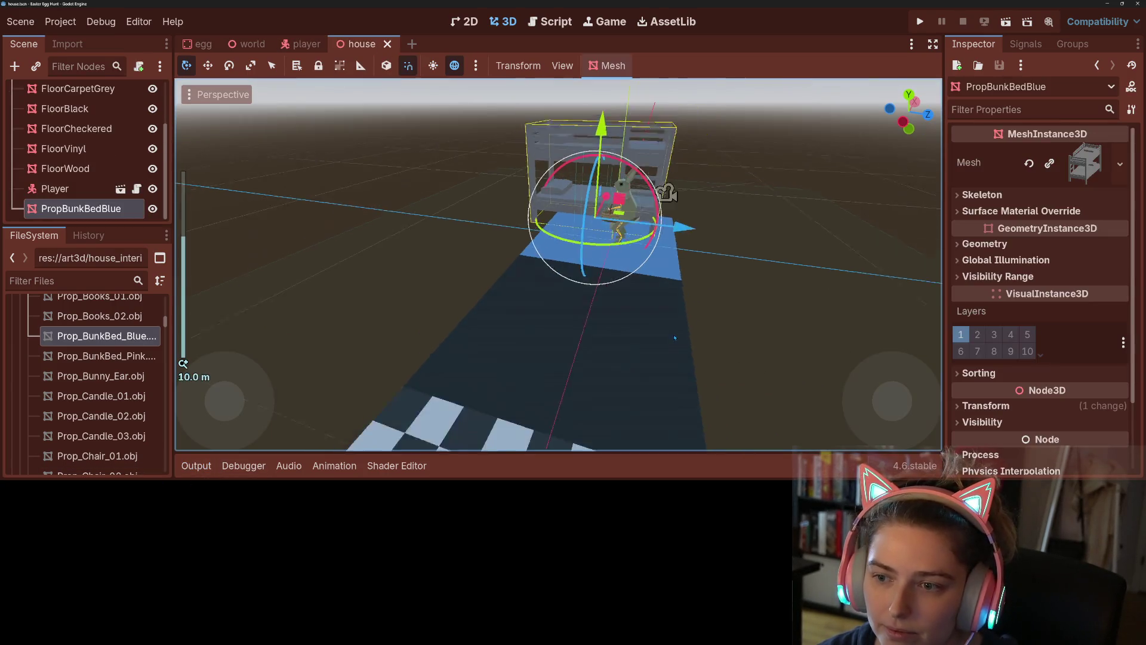
{"action": "scroll", "coordinate": [537, 329], "scroll_direction": "up", "scroll_amount": 2}
{"action": "mouse_move", "coordinate": [538, 329]}
{"action": "left_mouse_down"}
{"action": "mouse_move", "coordinate": [667, 332]}
{"action": "mouse_move", "coordinate": [622, 334]}
{"action": "left_mouse_up"}
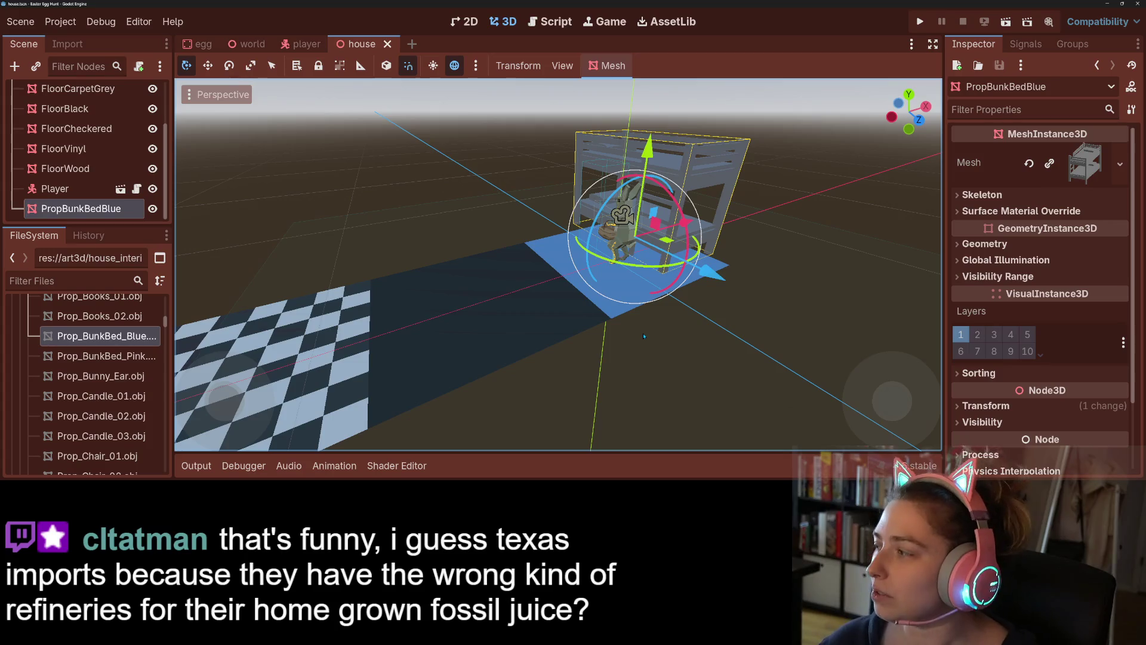
{"action": "mouse_move", "coordinate": [642, 334]}
{"action": "left_mouse_down"}
{"action": "mouse_move", "coordinate": [656, 373]}
{"action": "mouse_move", "coordinate": [642, 346]}
{"action": "left_mouse_up"}
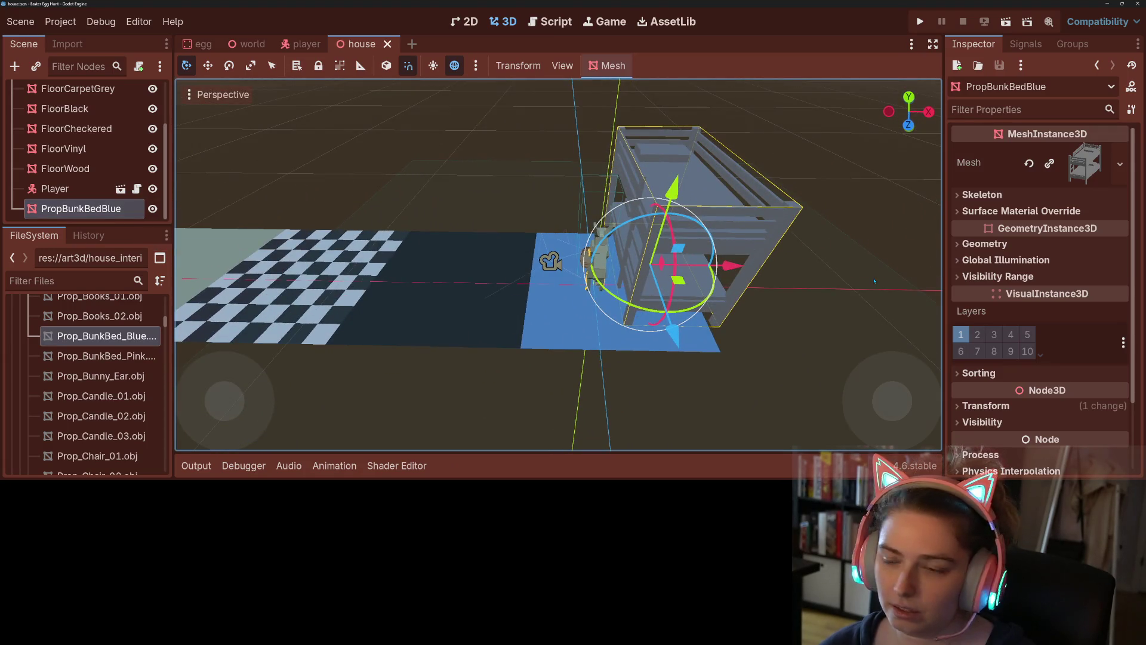
{"action": "left_click", "coordinate": [1008, 211]}
- Assign the forest_animals material to the bunk bed's Surface Material Override slot 0
{"action": "left_click", "coordinate": [1102, 231]}
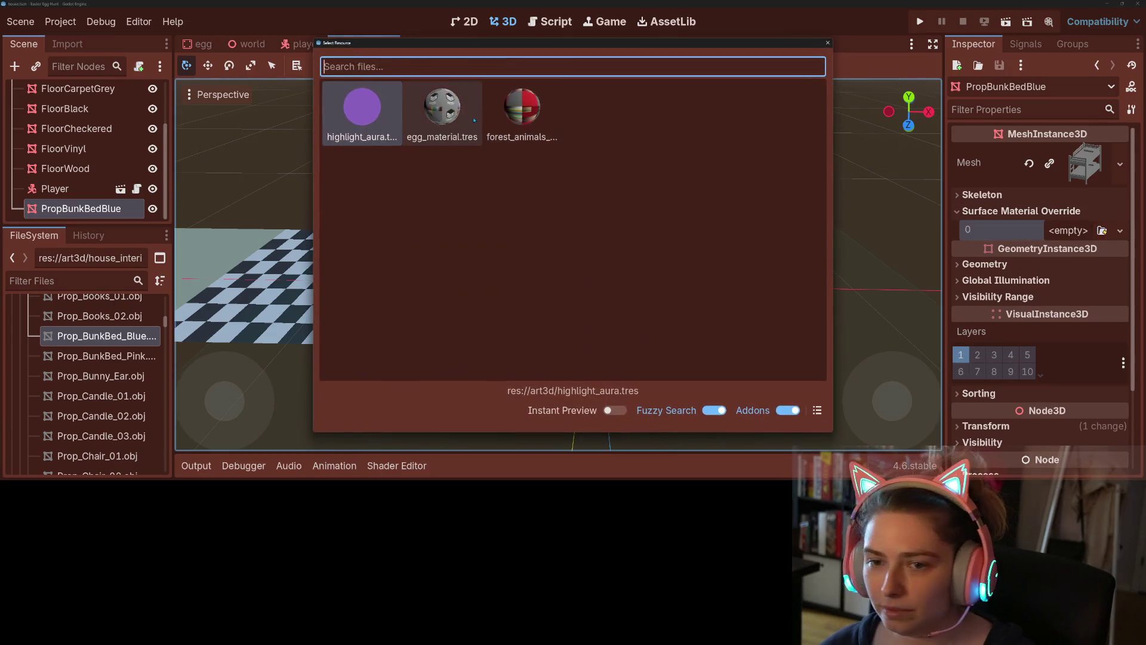
{"action": "left_click", "coordinate": [505, 126]}
{"action": "scroll", "coordinate": [653, 375], "scroll_direction": "up", "scroll_amount": 3}
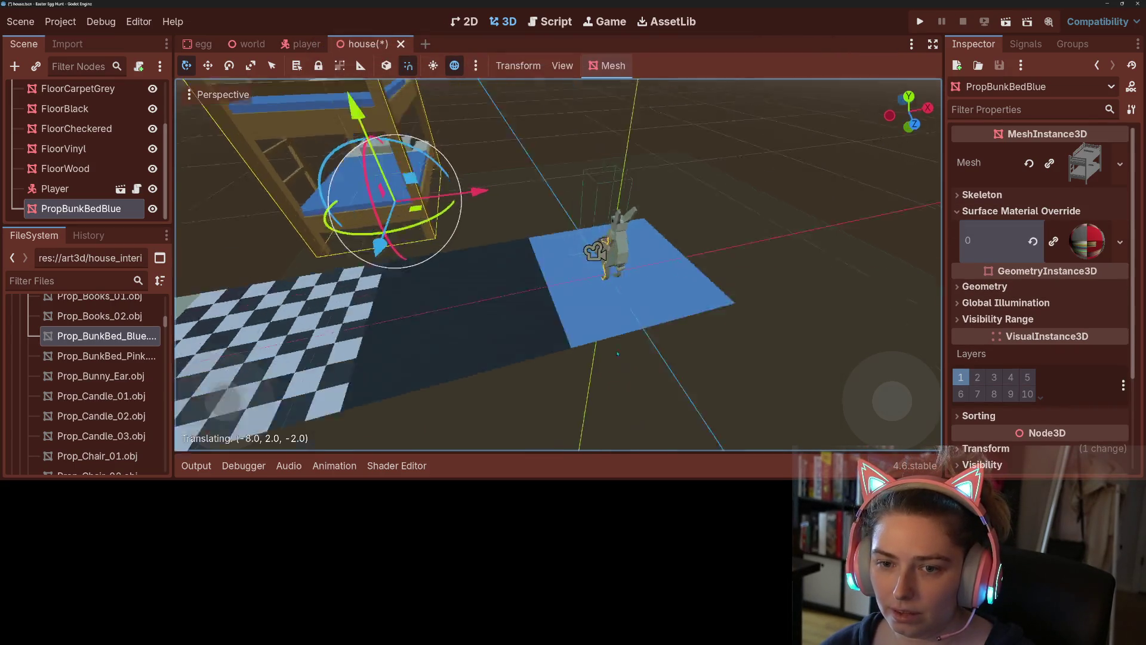
{"action": "scroll", "coordinate": [653, 375], "scroll_direction": "down", "scroll_amount": 2}
{"action": "mouse_move", "coordinate": [652, 370]}
{"action": "left_mouse_down"}
{"action": "mouse_move", "coordinate": [601, 333]}
{"action": "mouse_move", "coordinate": [805, 352]}
{"action": "mouse_move", "coordinate": [676, 272]}
{"action": "left_mouse_up"}
{"action": "key", "text": "ctrl+z"}
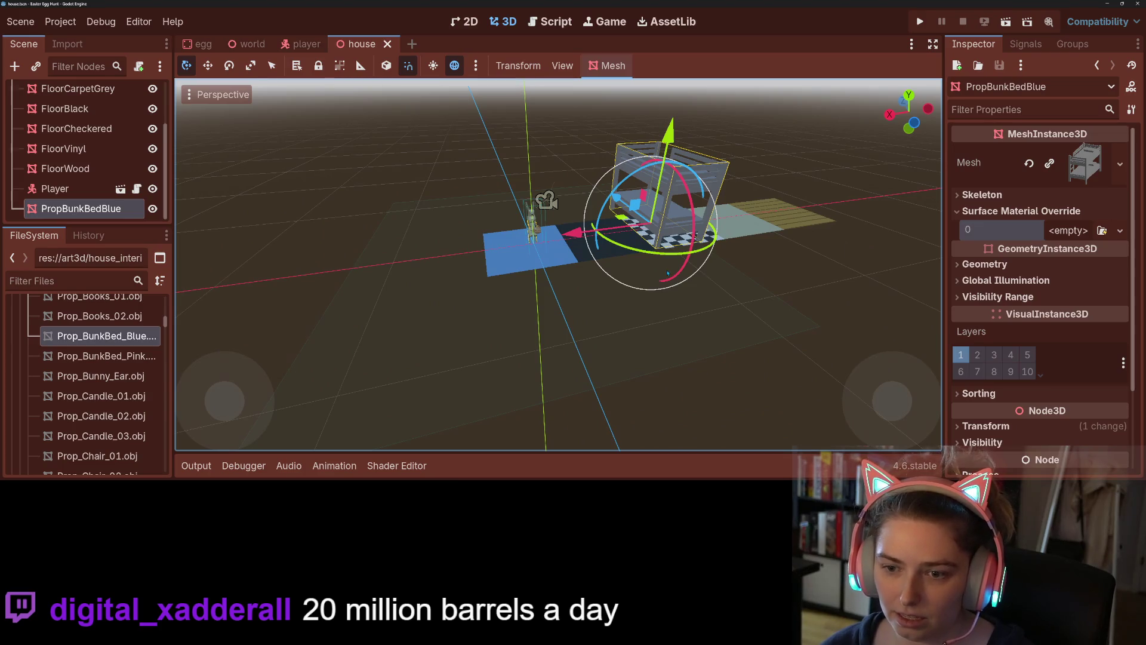
{"action": "key", "text": "ctrl+shift+z"}
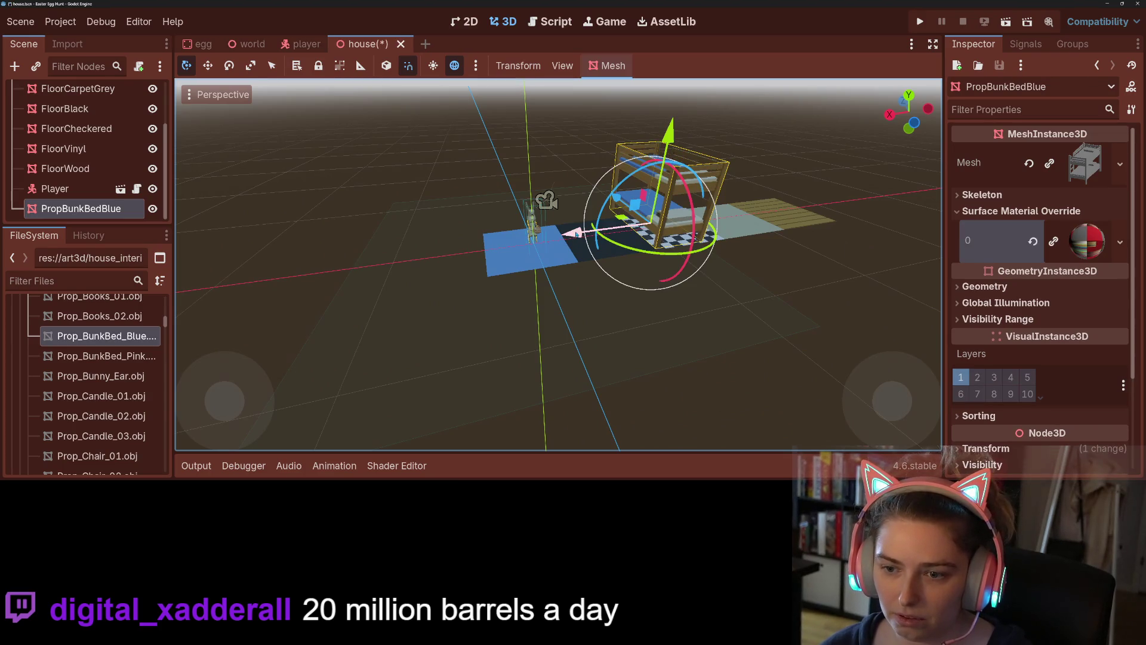
{"action": "key", "text": "f"}
- Move the bunk bed beside the blue carpet, lowering it 2 units on Y, and save
{"action": "mouse_move", "coordinate": [576, 233]}
{"action": "left_mouse_down"}
{"action": "mouse_move", "coordinate": [615, 214]}
{"action": "mouse_move", "coordinate": [501, 274]}
{"action": "left_mouse_up"}
{"action": "mouse_move", "coordinate": [576, 206]}
{"action": "left_mouse_down"}
{"action": "mouse_move", "coordinate": [561, 194]}
{"action": "mouse_move", "coordinate": [615, 191]}
{"action": "left_mouse_up"}
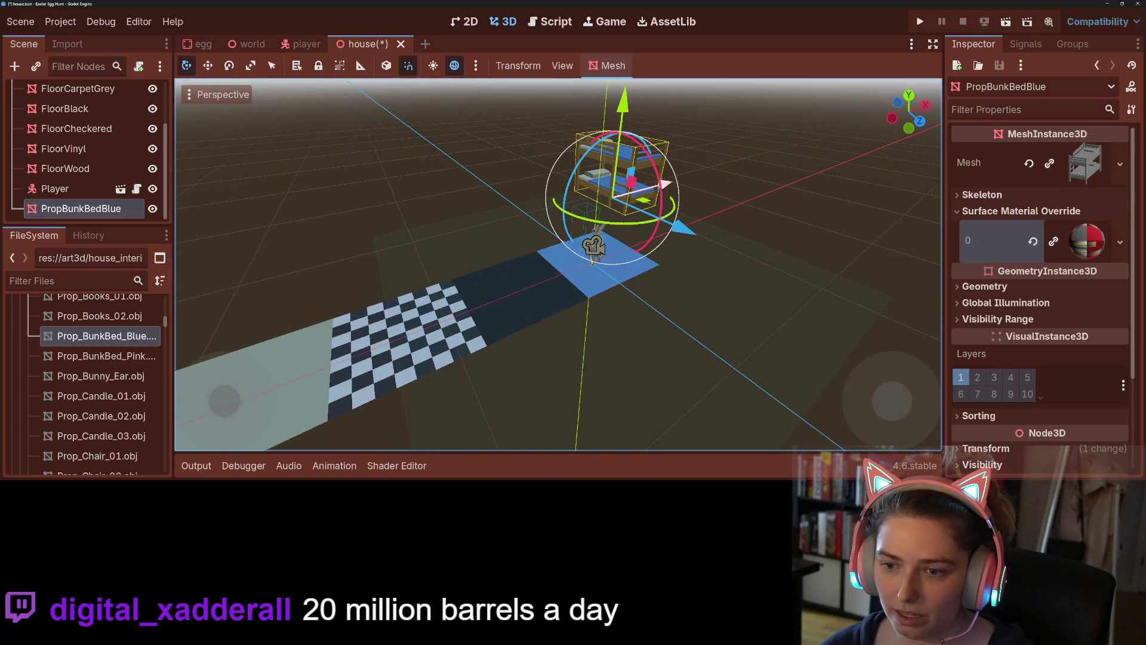
{"action": "left_click_drag", "start_coordinate": [691, 238], "coordinate": [753, 258]}
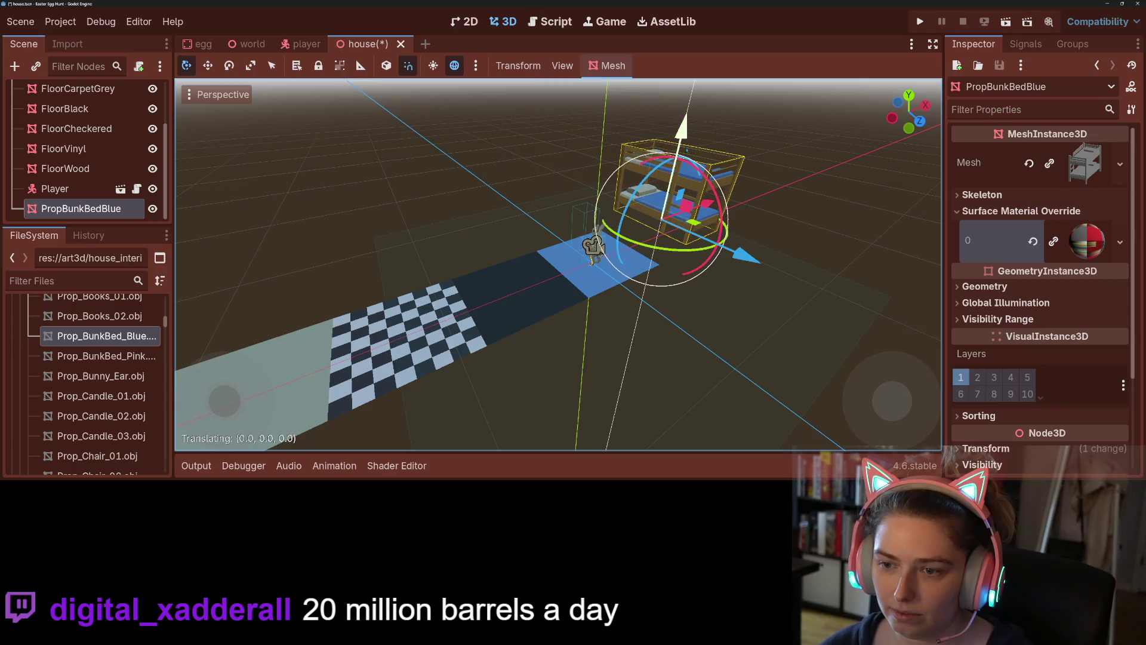
{"action": "left_click_drag", "start_coordinate": [687, 151], "coordinate": [680, 173]}
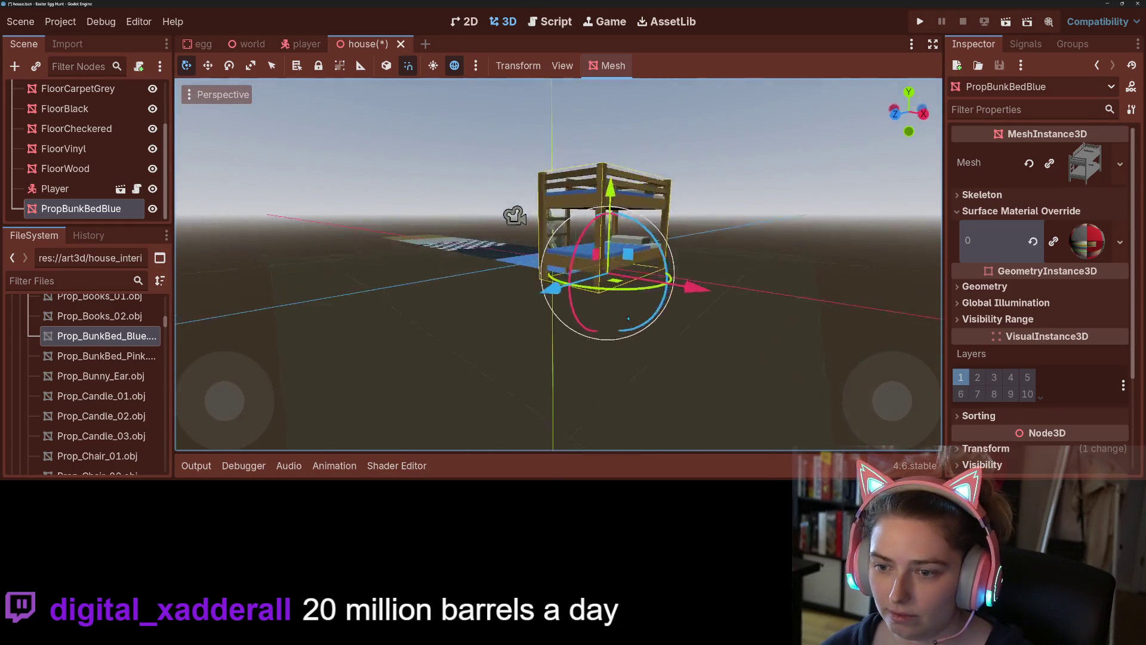
{"action": "left_click_drag", "start_coordinate": [421, 311], "coordinate": [453, 312]}
{"action": "scroll", "coordinate": [576, 384], "scroll_direction": "up", "scroll_amount": 3}
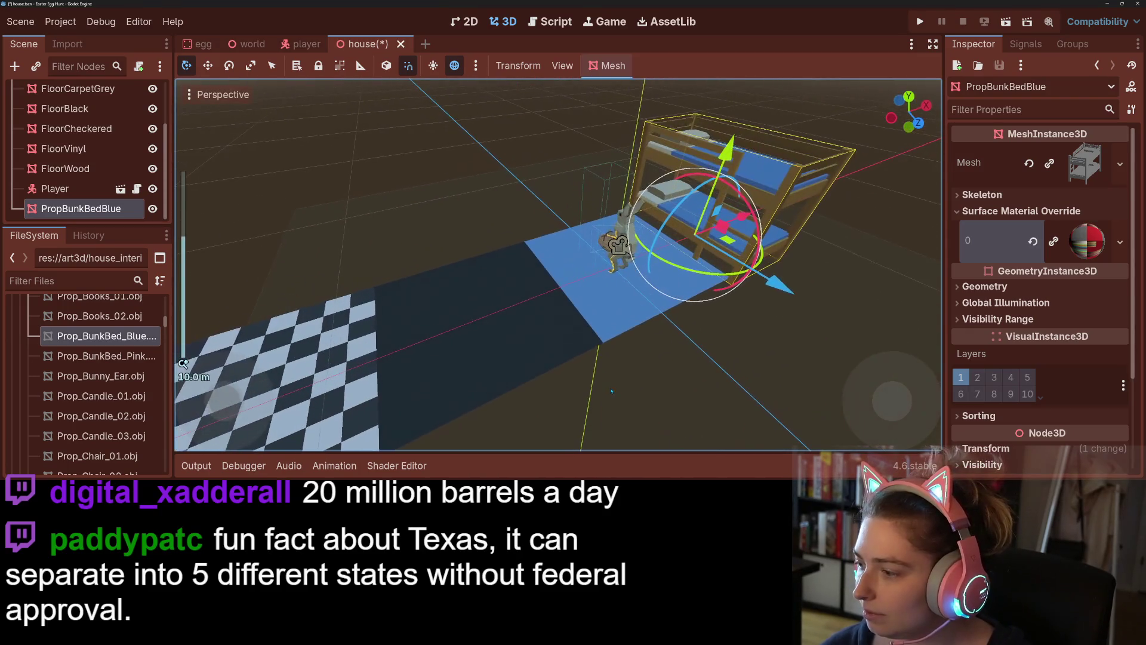
{"action": "scroll", "coordinate": [632, 401], "scroll_direction": "down", "scroll_amount": 2}
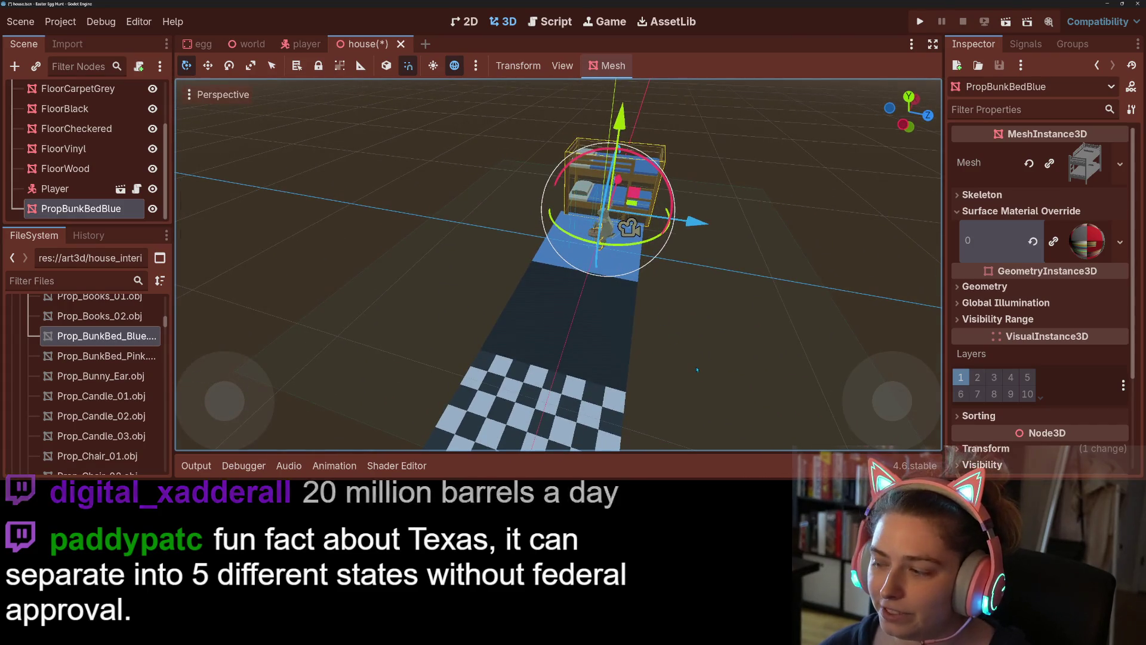
{"action": "mouse_move", "coordinate": [659, 319]}
{"action": "left_mouse_down"}
{"action": "mouse_move", "coordinate": [609, 352]}
{"action": "mouse_move", "coordinate": [670, 358]}
{"action": "left_mouse_up"}
{"action": "scroll", "coordinate": [653, 363], "scroll_direction": "up", "scroll_amount": 2}
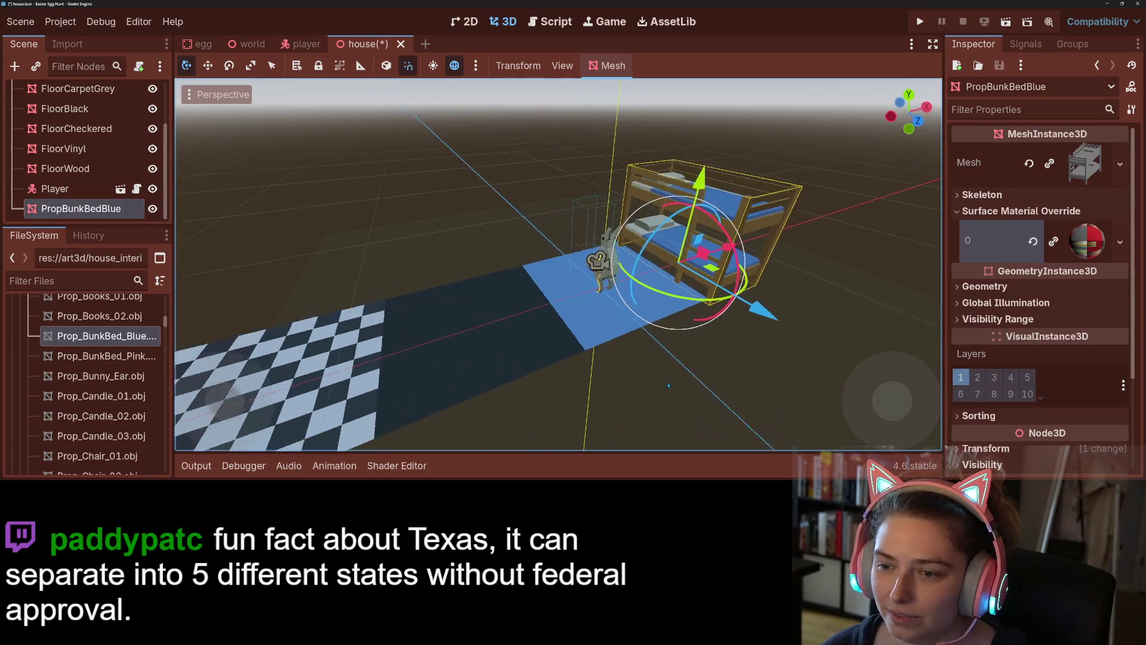
{"action": "key", "text": "ctrl+s"}
- Drag Player to the top of the House tree, directly above Ground
{"action": "scroll", "coordinate": [638, 341], "scroll_direction": "down", "scroll_amount": 1}
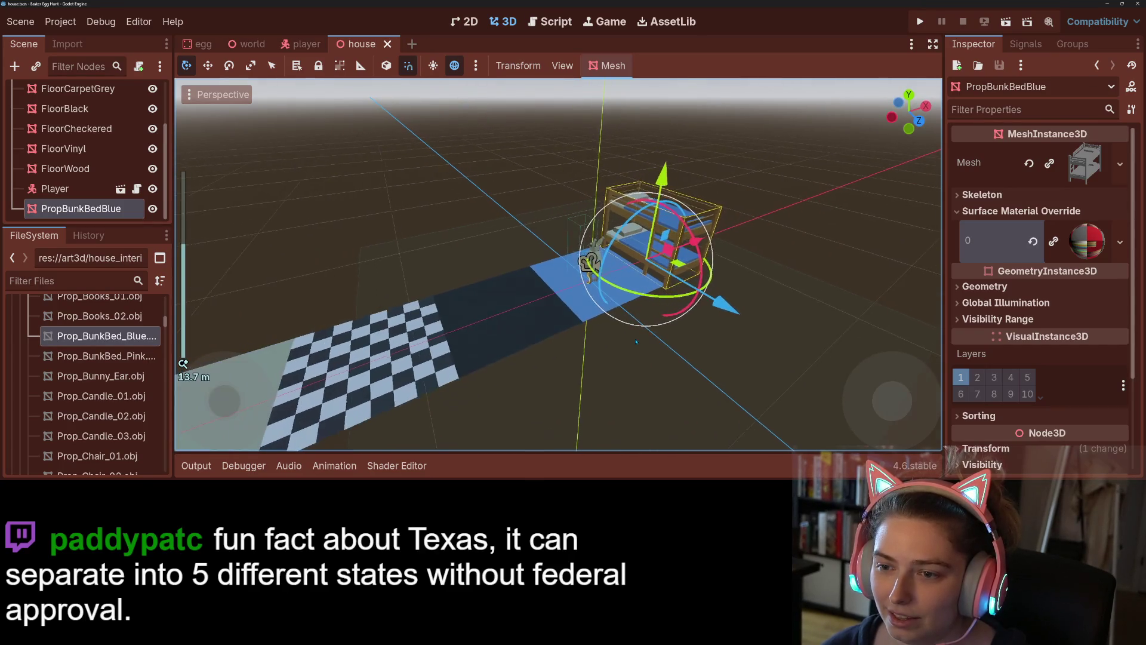
{"action": "scroll", "coordinate": [637, 341], "scroll_direction": "down", "scroll_amount": 1}
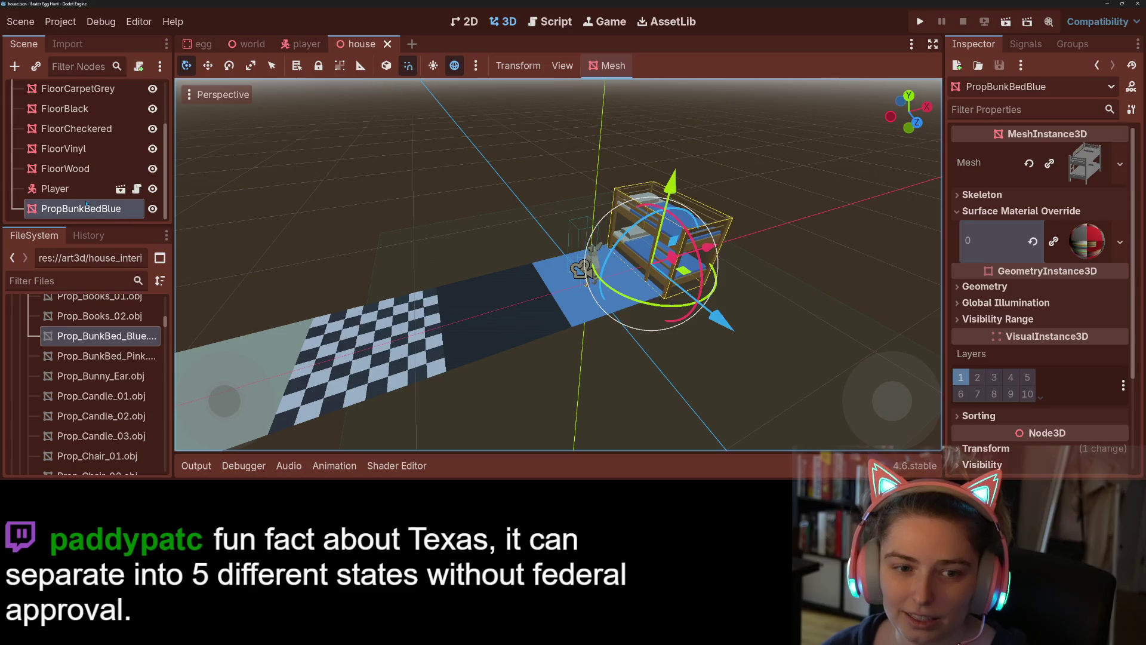
{"action": "mouse_move", "coordinate": [66, 189]}
{"action": "left_mouse_down"}
{"action": "mouse_move", "coordinate": [67, 83]}
{"action": "mouse_move", "coordinate": [64, 103]}
{"action": "left_mouse_up"}
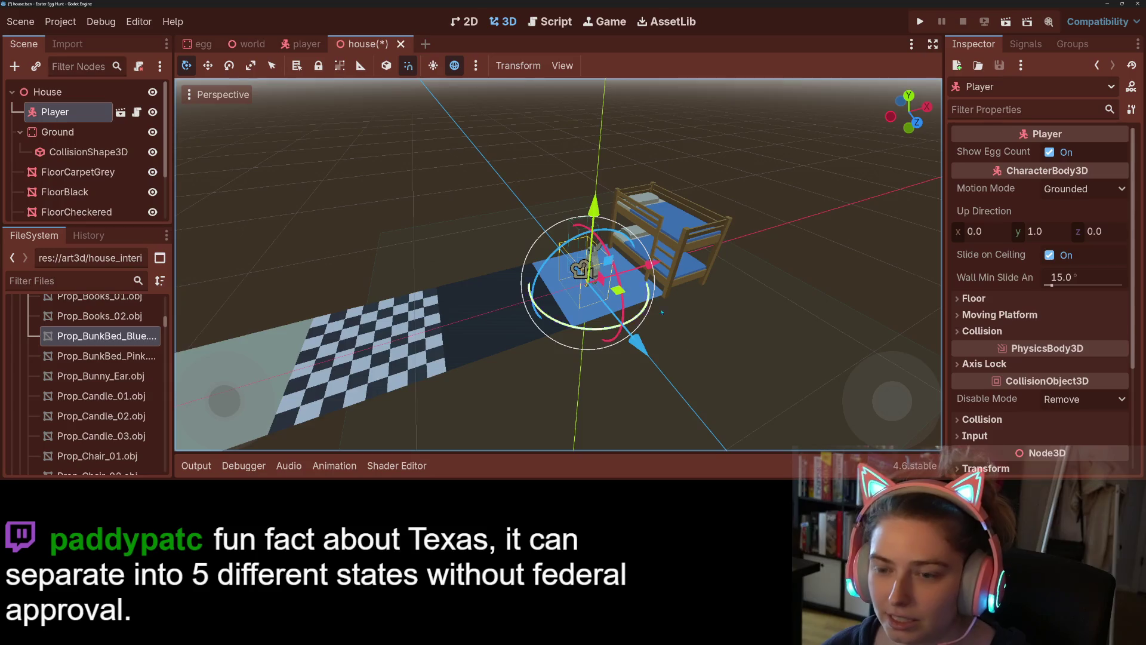
- Save, then shift FloorBlack, FloorCheckered, FloorVinyl and FloorWood 17 units left on X
{"action": "key", "text": "ctrl+s"}
{"action": "left_click_drag", "start_coordinate": [716, 367], "coordinate": [633, 373]}
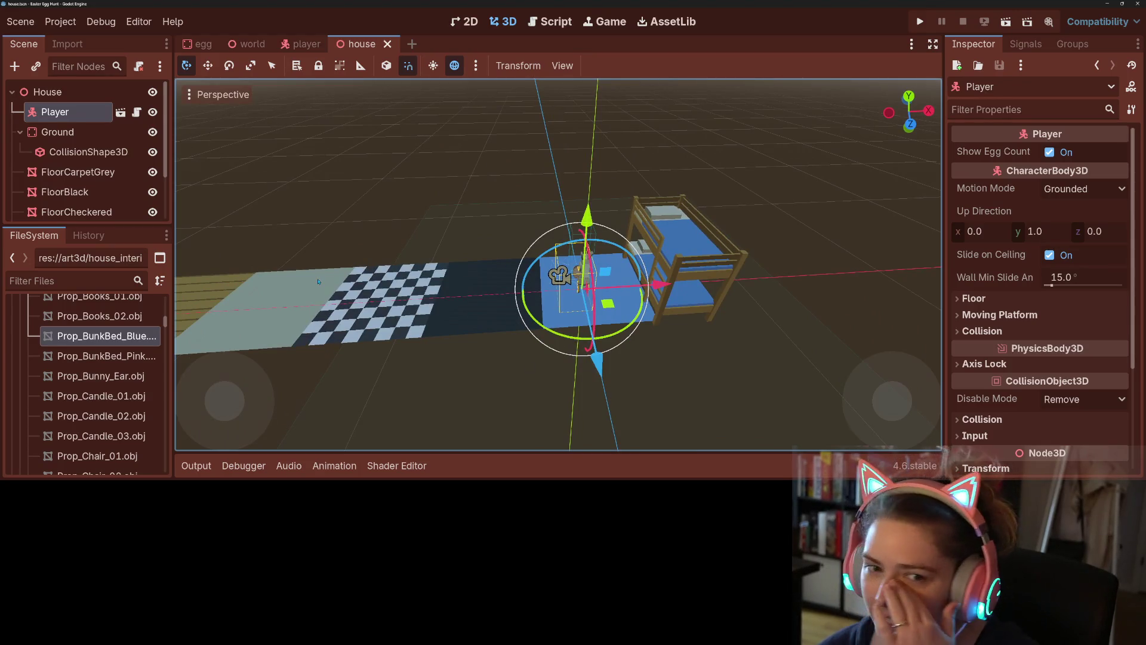
{"action": "left_click", "coordinate": [90, 172]}
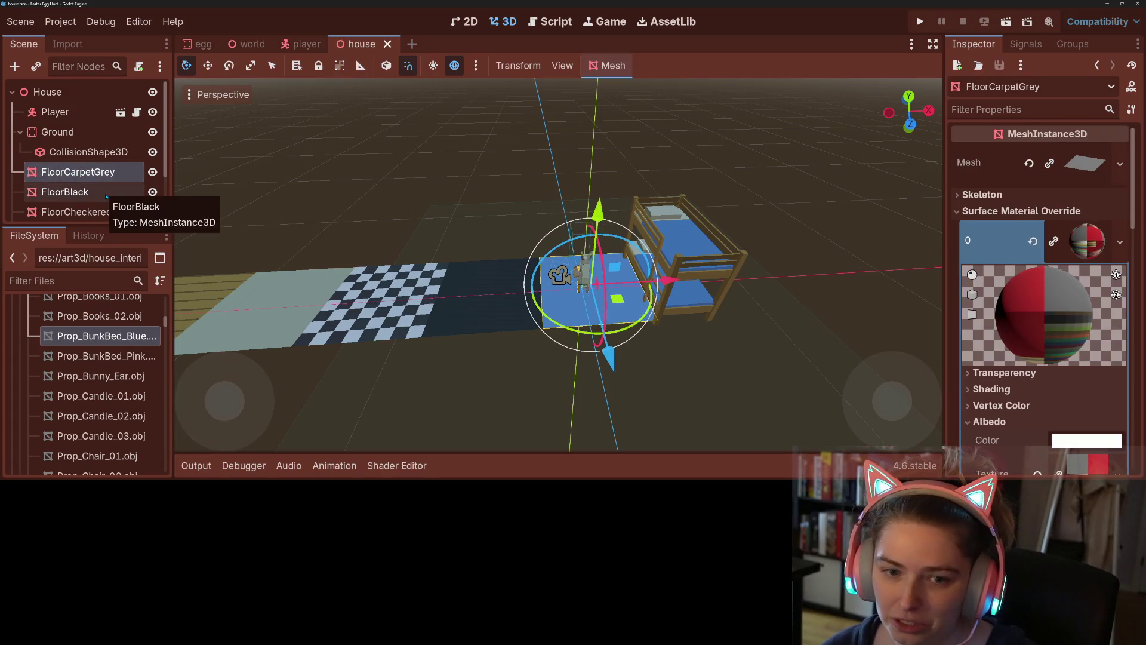
{"action": "left_click", "coordinate": [89, 191]}
{"action": "scroll", "coordinate": [101, 203], "scroll_direction": "down", "scroll_amount": 2}
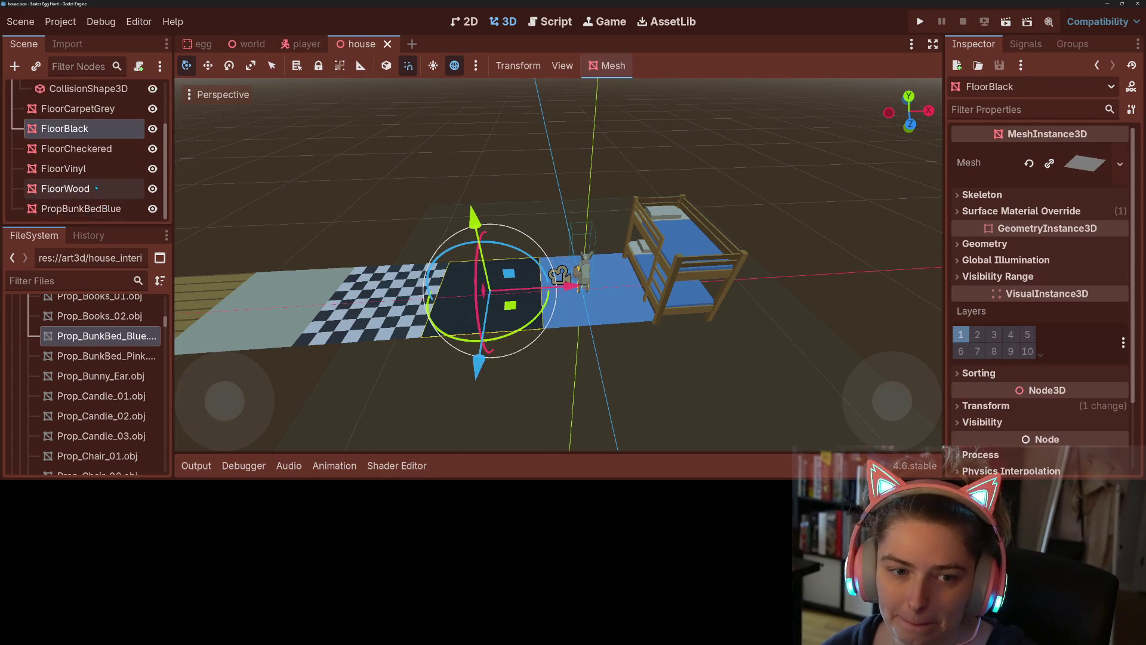
{"action": "left_click", "coordinate": [71, 188], "text": "shift"}
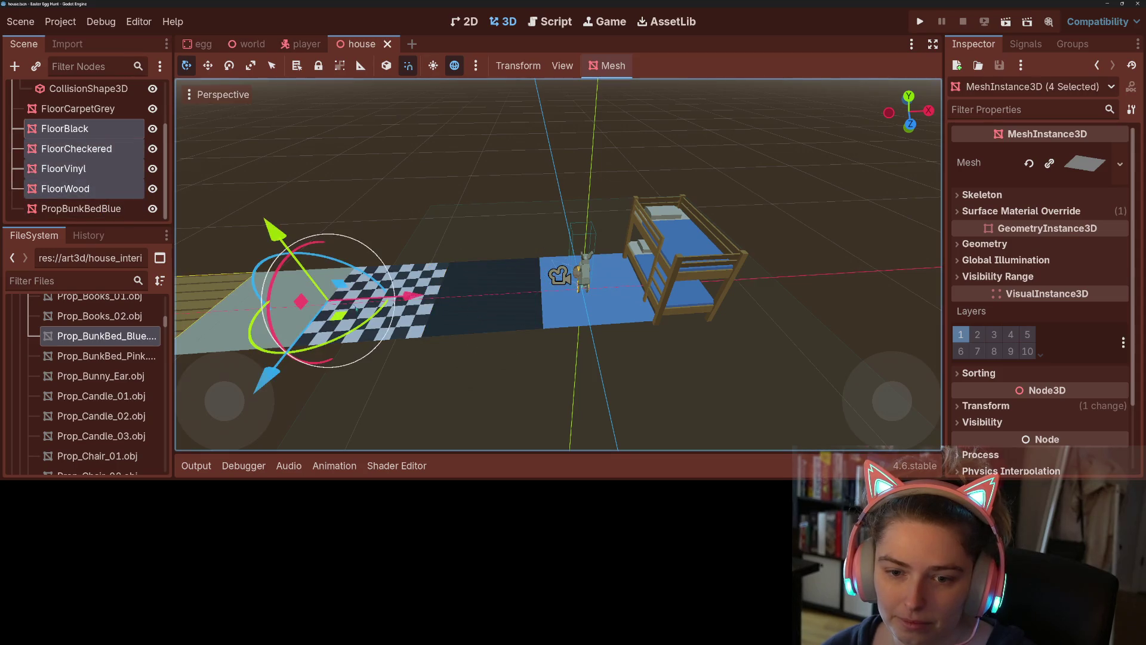
{"action": "mouse_move", "coordinate": [413, 295]}
{"action": "left_mouse_down"}
{"action": "mouse_move", "coordinate": [179, 298]}
{"action": "mouse_move", "coordinate": [67, 218]}
{"action": "left_mouse_up"}
- Place PropBunkBedBlue right after FloorCarpetGrey in the Scene tree
{"action": "left_click", "coordinate": [84, 209]}
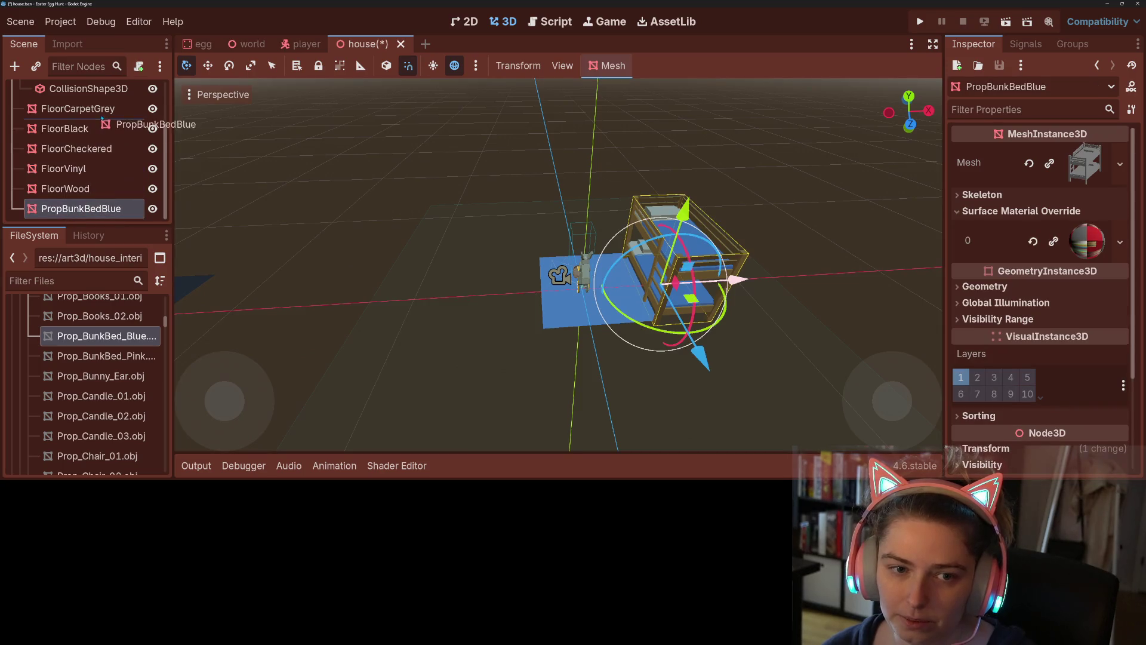
{"action": "left_click_drag", "start_coordinate": [103, 122], "coordinate": [102, 121]}
{"action": "left_click", "coordinate": [71, 149]}
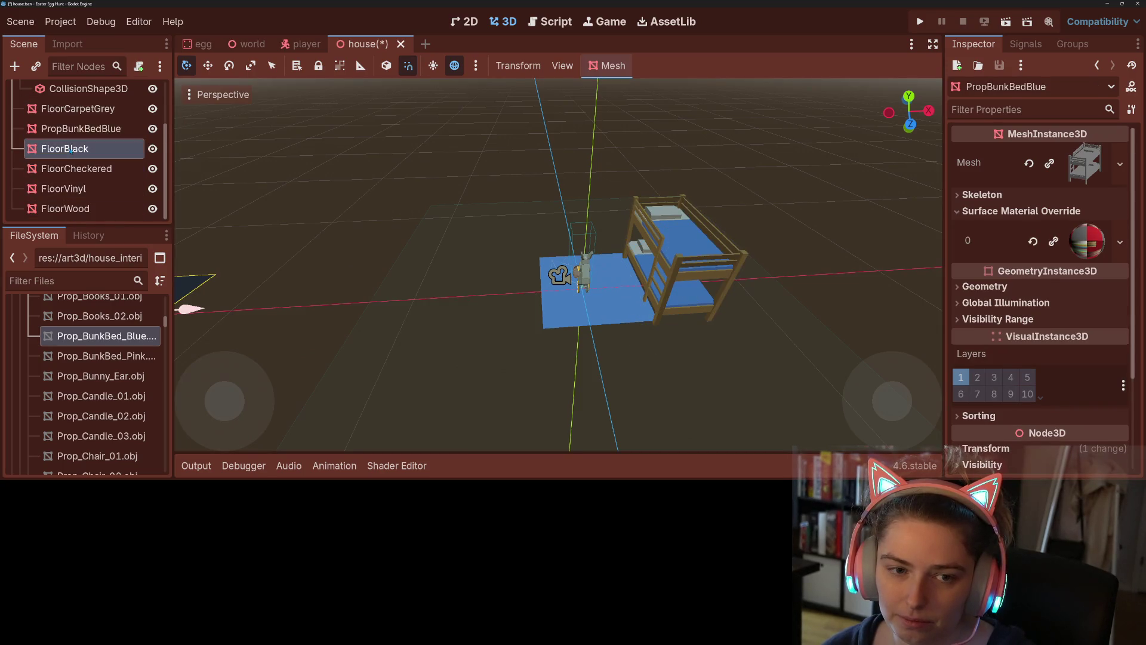
{"action": "scroll", "coordinate": [65, 150], "scroll_direction": "up", "scroll_amount": 3}
- Add a new Node3D child under House and name it ChildBedroom
{"action": "left_click", "coordinate": [46, 92]}
{"action": "right_click", "coordinate": [60, 92]}
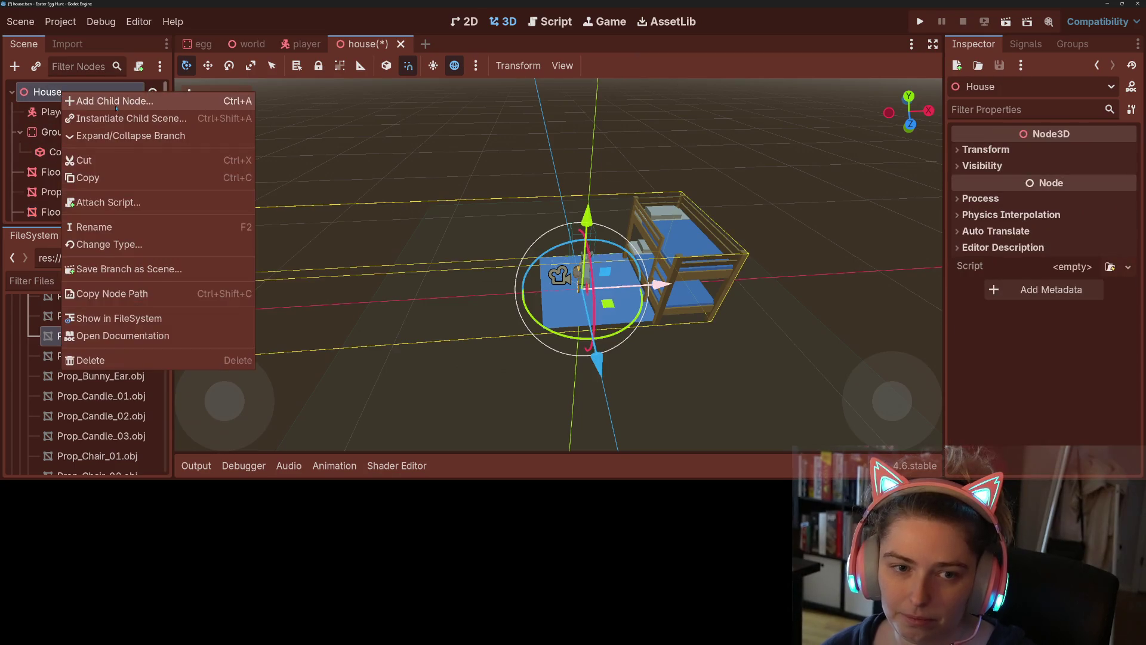
{"action": "left_click", "coordinate": [117, 102]}
{"action": "left_click", "coordinate": [478, 425]}
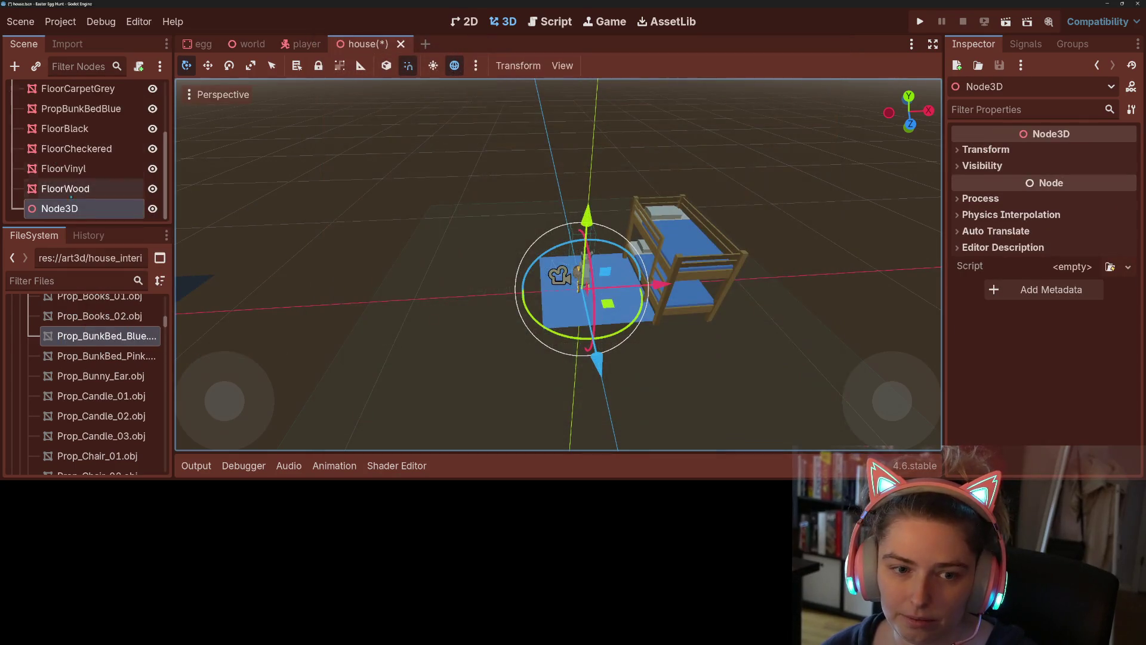
{"action": "right_click", "coordinate": [65, 208]}
{"action": "left_click", "coordinate": [127, 226]}
{"action": "type", "text": "ChildBedroom"}
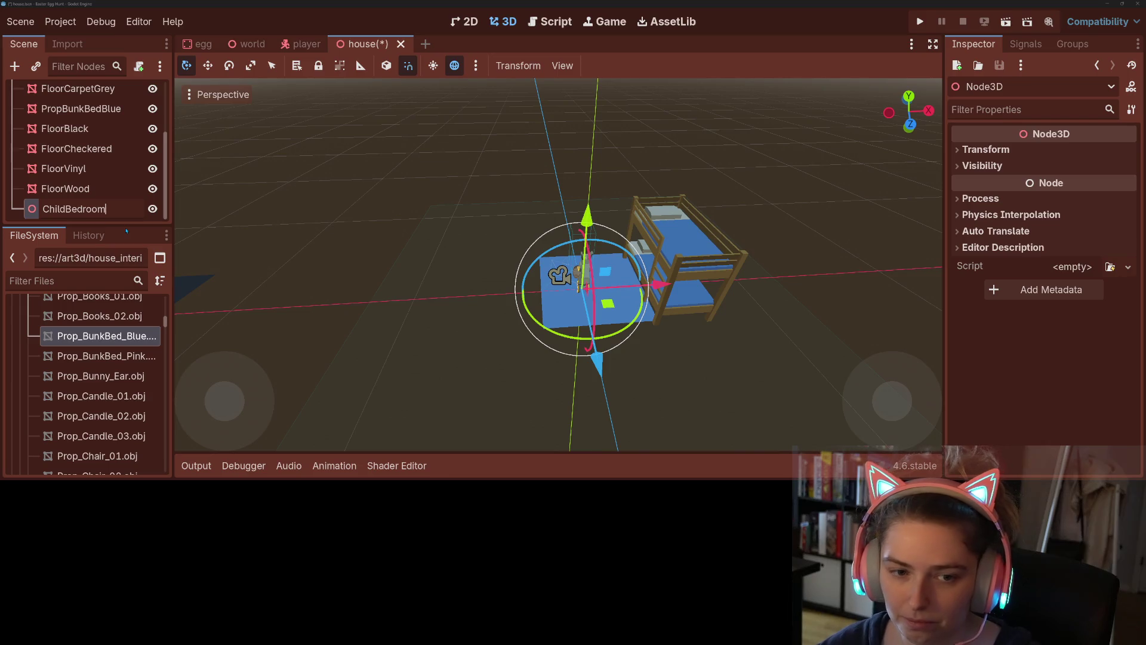
{"action": "key", "text": "Return"}
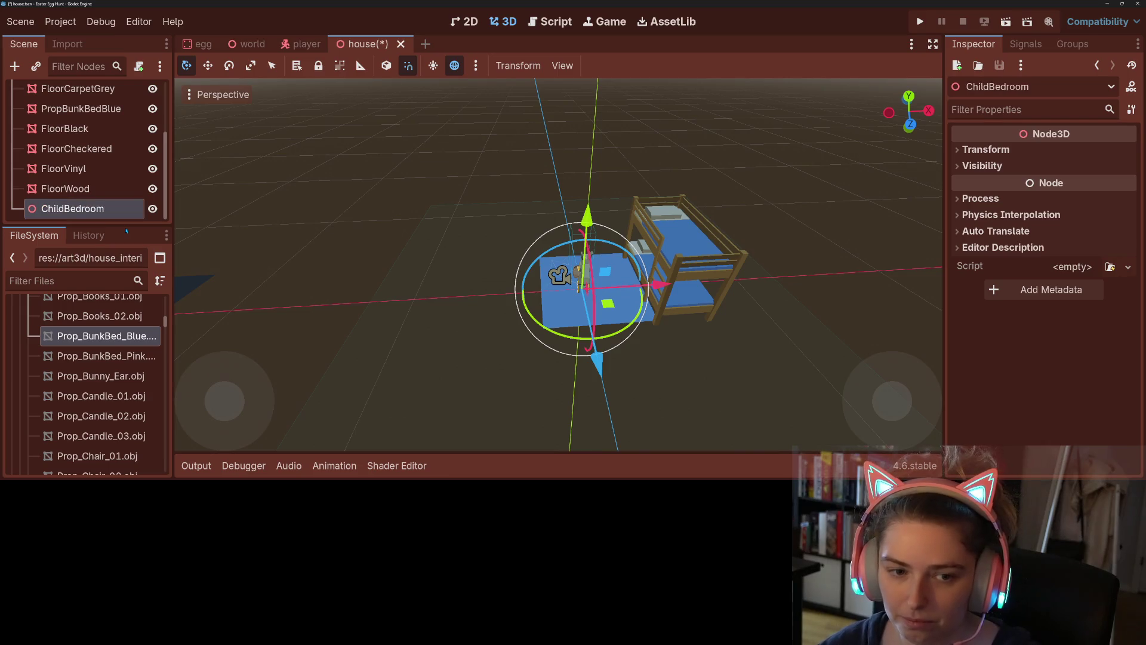
- Move FloorCarpetGrey and PropBunkBedBlue under the ChildBedroom node
{"action": "scroll", "coordinate": [68, 140], "scroll_direction": "up", "scroll_amount": 2}
{"action": "left_click", "coordinate": [77, 157]}
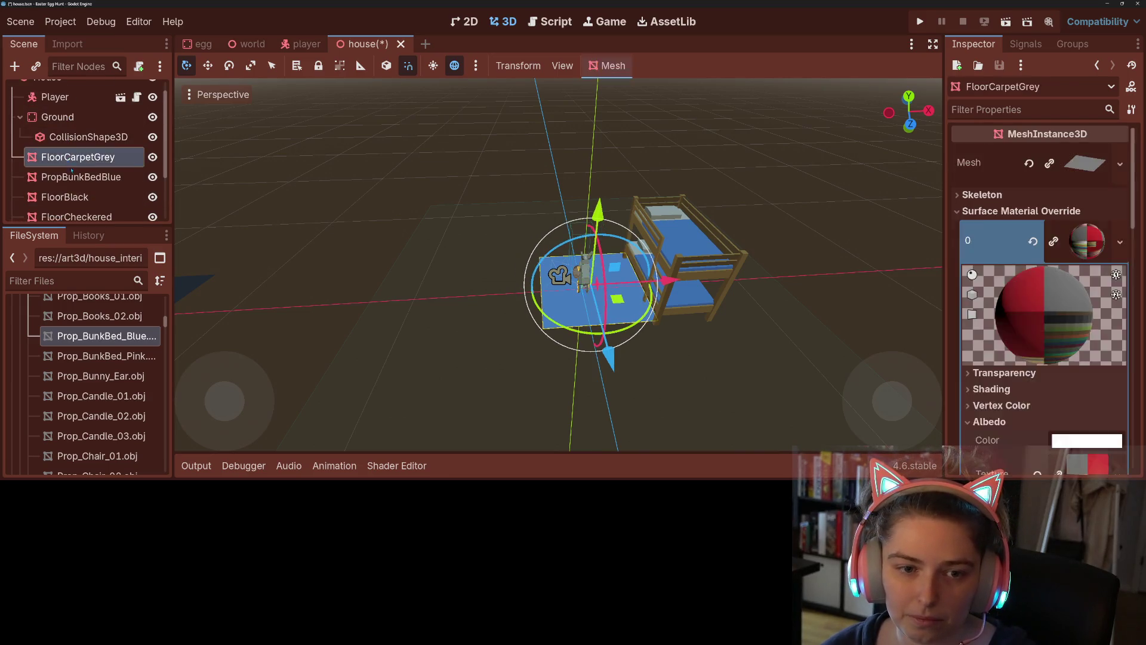
{"action": "left_click", "coordinate": [90, 177], "text": "shift"}
{"action": "scroll", "coordinate": [93, 155], "scroll_direction": "down", "scroll_amount": 3}
{"action": "left_click_drag", "start_coordinate": [95, 112], "coordinate": [95, 208]}
{"action": "left_click", "coordinate": [89, 169]}
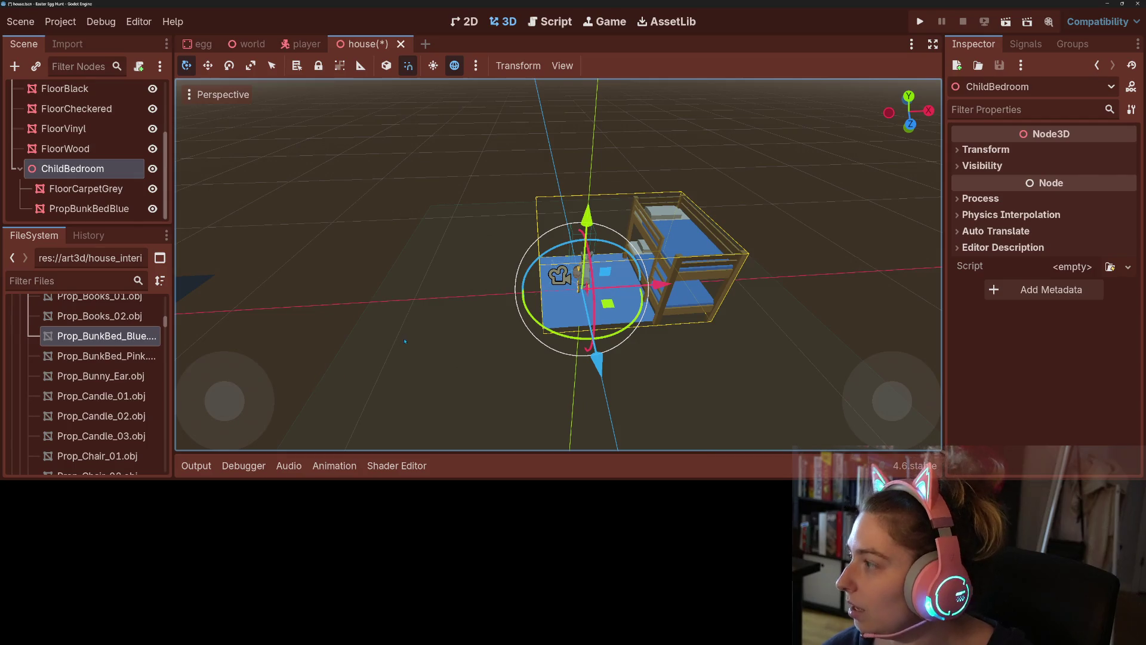
{"action": "mouse_move", "coordinate": [443, 316]}
{"action": "left_mouse_down"}
{"action": "mouse_move", "coordinate": [431, 334]}
{"action": "mouse_move", "coordinate": [419, 315]}
{"action": "left_mouse_up"}
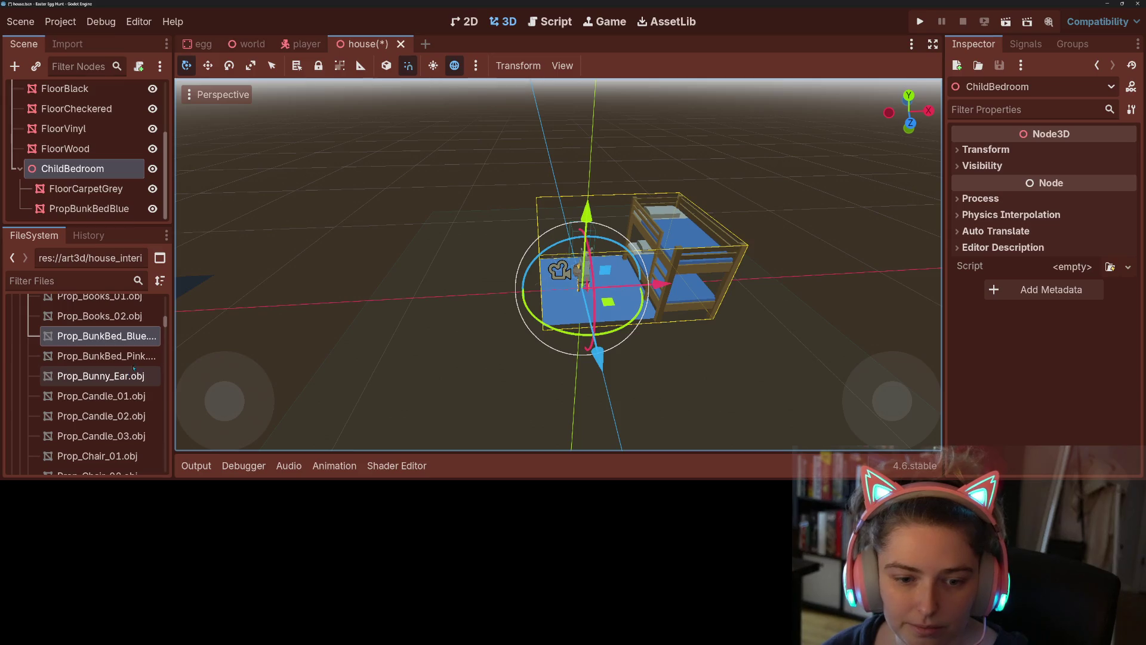
- Undo the added bunny ear prop, then drop the chest model near the carpet
{"action": "mouse_move", "coordinate": [129, 375]}
{"action": "left_mouse_down"}
{"action": "mouse_move", "coordinate": [463, 327]}
{"action": "mouse_move", "coordinate": [481, 337]}
{"action": "left_mouse_up"}
{"action": "key", "text": "ctrl+z"}
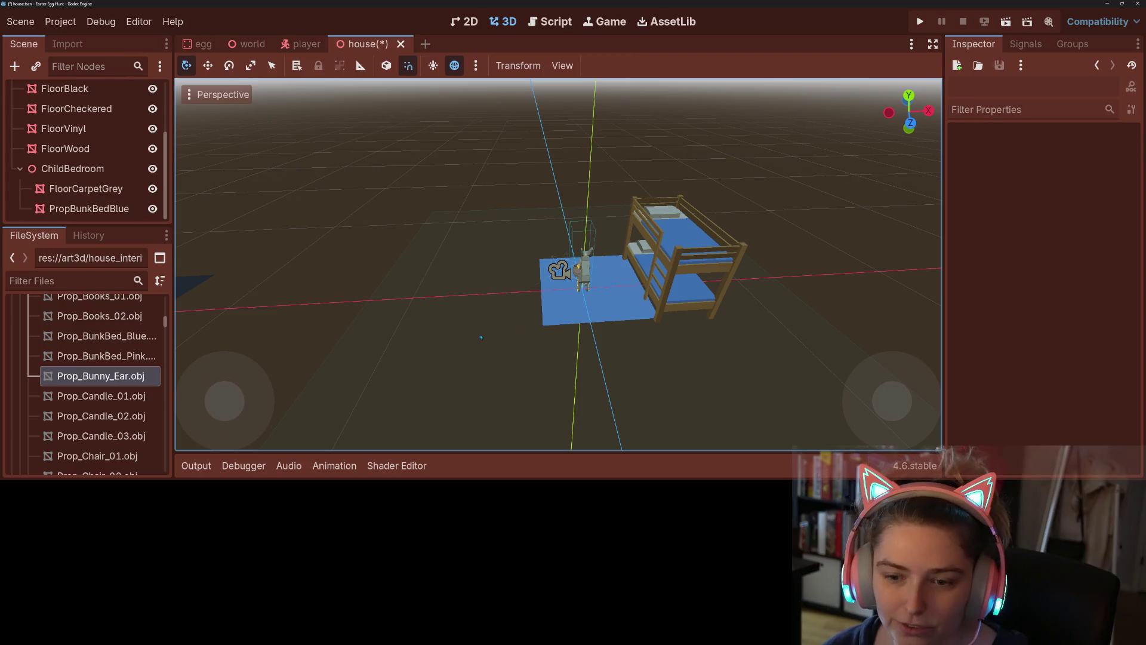
{"action": "scroll", "coordinate": [134, 412], "scroll_direction": "down", "scroll_amount": 5}
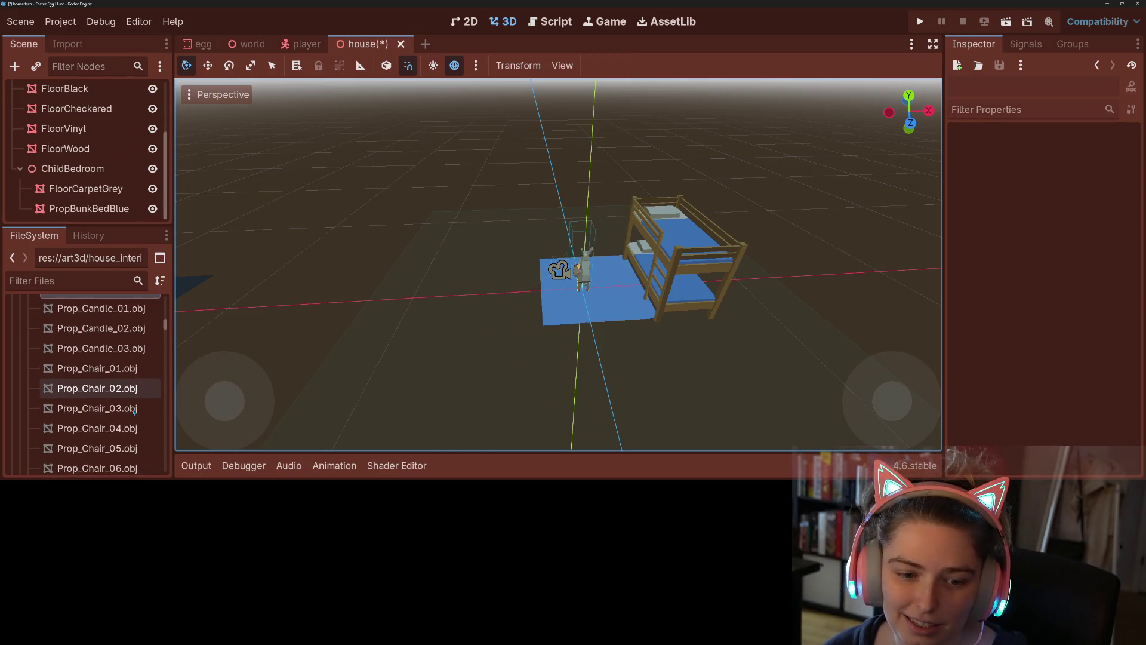
{"action": "scroll", "coordinate": [134, 413], "scroll_direction": "down", "scroll_amount": 6}
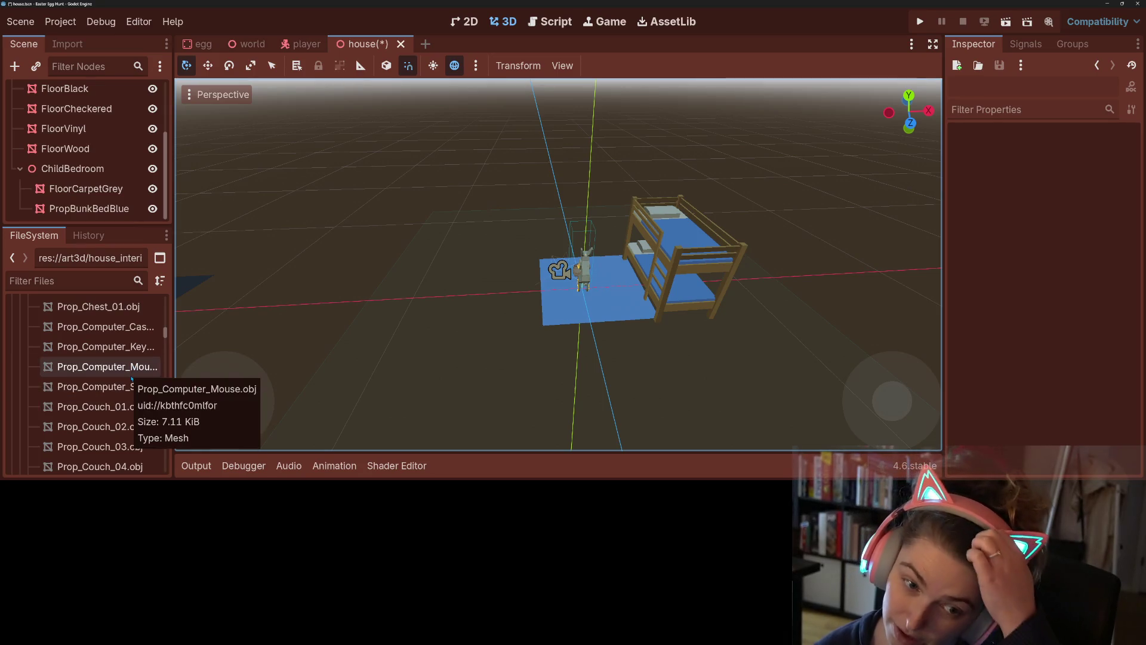
{"action": "scroll", "coordinate": [114, 358], "scroll_direction": "up", "scroll_amount": 2}
{"action": "mouse_move", "coordinate": [109, 352]}
{"action": "left_mouse_down"}
{"action": "mouse_move", "coordinate": [530, 305]}
{"action": "mouse_move", "coordinate": [610, 279]}
{"action": "mouse_move", "coordinate": [601, 267]}
{"action": "left_mouse_up"}
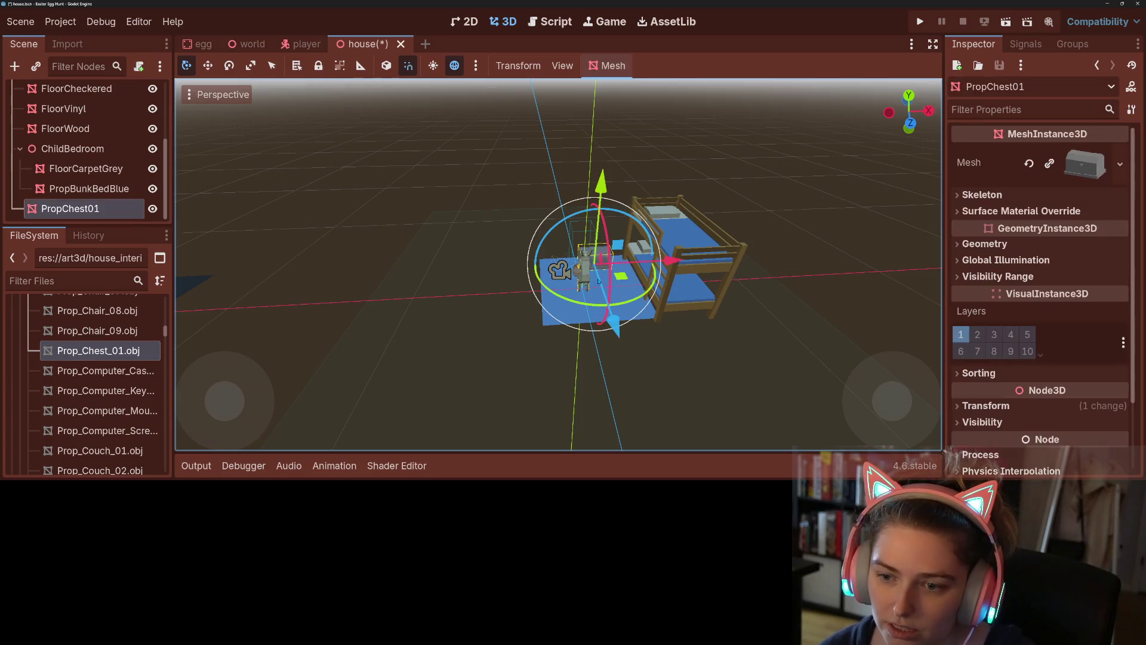
- Give PropChest01 the red-and-white forest_animals material in Surface Material Override slot 0
{"action": "left_click", "coordinate": [1101, 230]}
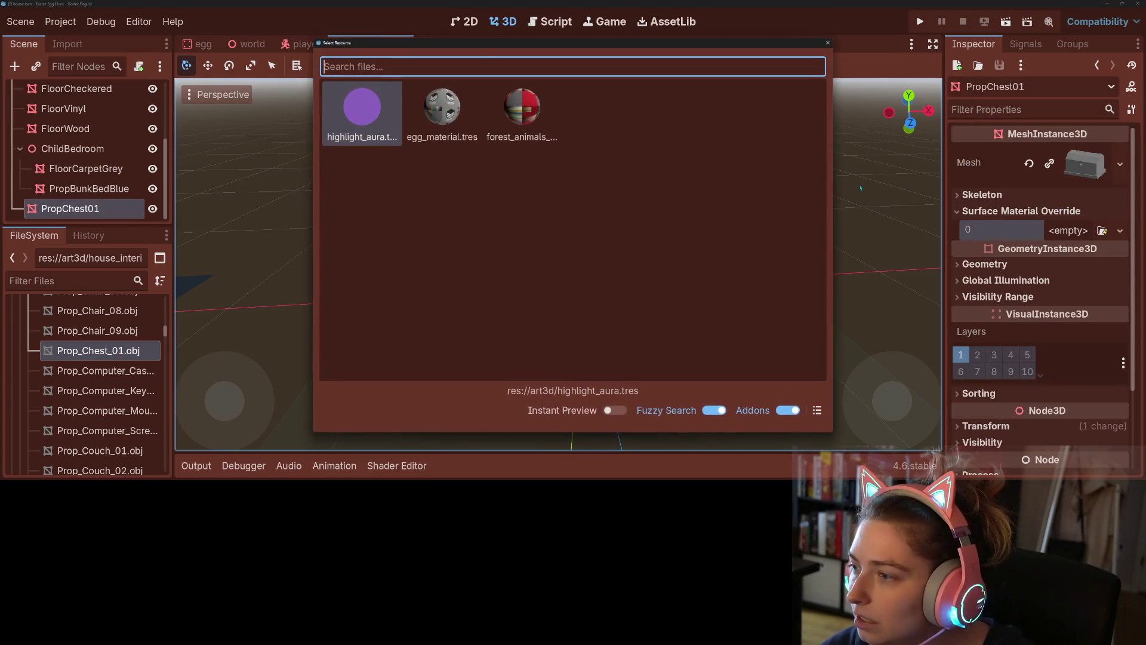
{"action": "double_click", "coordinate": [524, 112]}
{"action": "scroll", "coordinate": [747, 309], "scroll_direction": "up", "scroll_amount": 3}
{"action": "scroll", "coordinate": [727, 350], "scroll_direction": "down", "scroll_amount": 10}
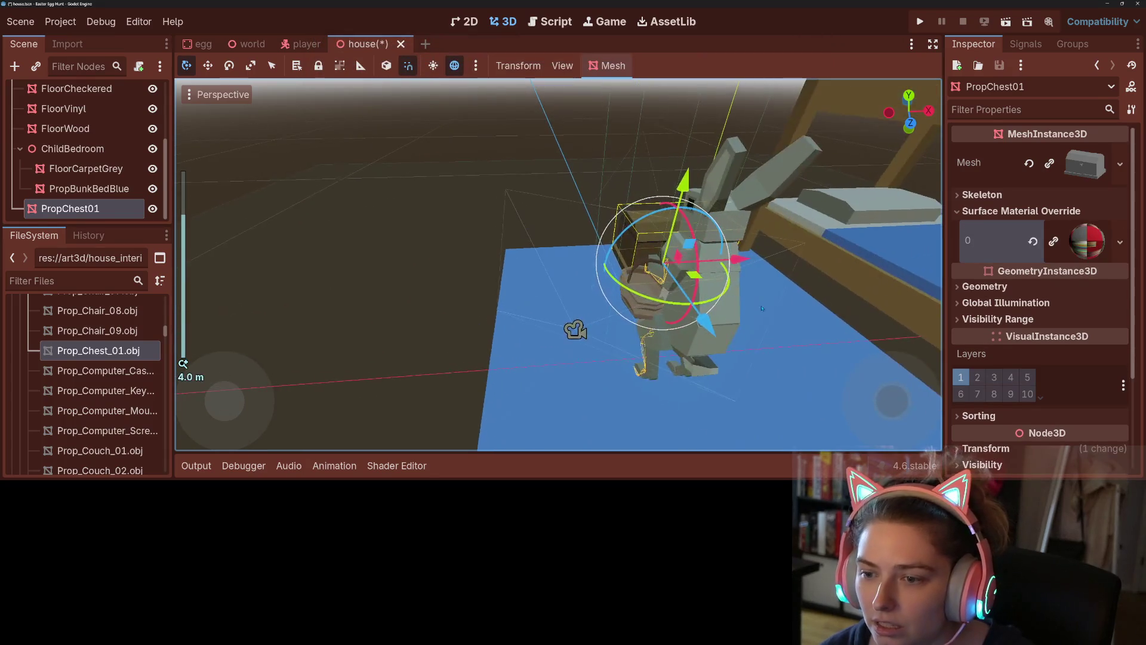
{"action": "scroll", "coordinate": [727, 351], "scroll_direction": "up", "scroll_amount": 6}
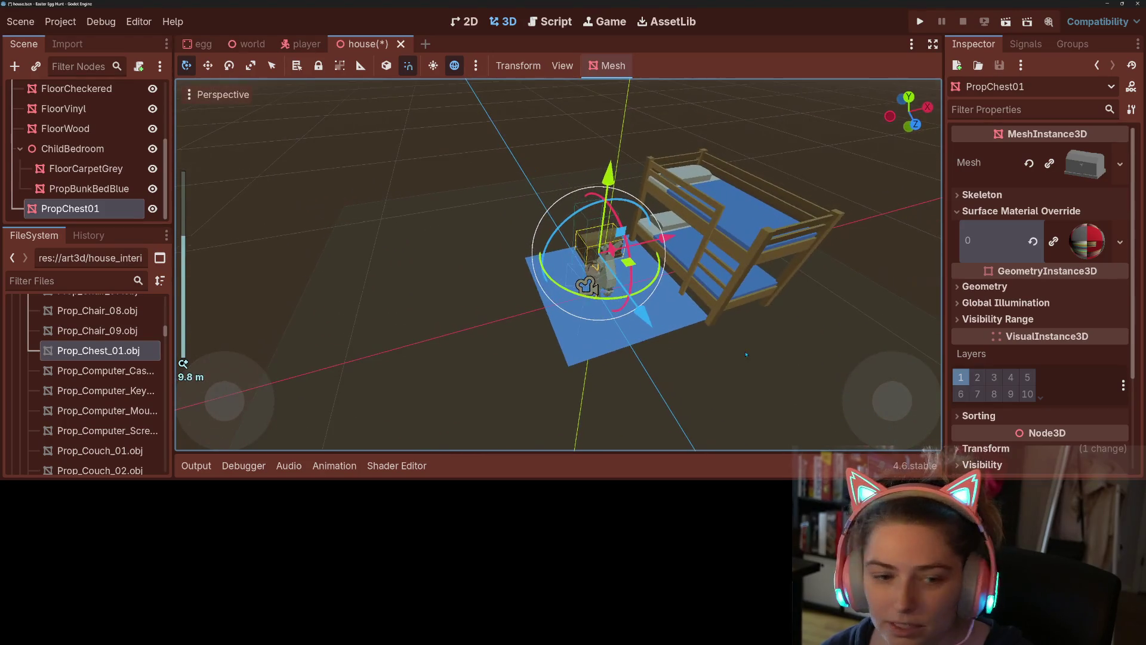
{"action": "scroll", "coordinate": [121, 377], "scroll_direction": "down", "scroll_amount": 5}
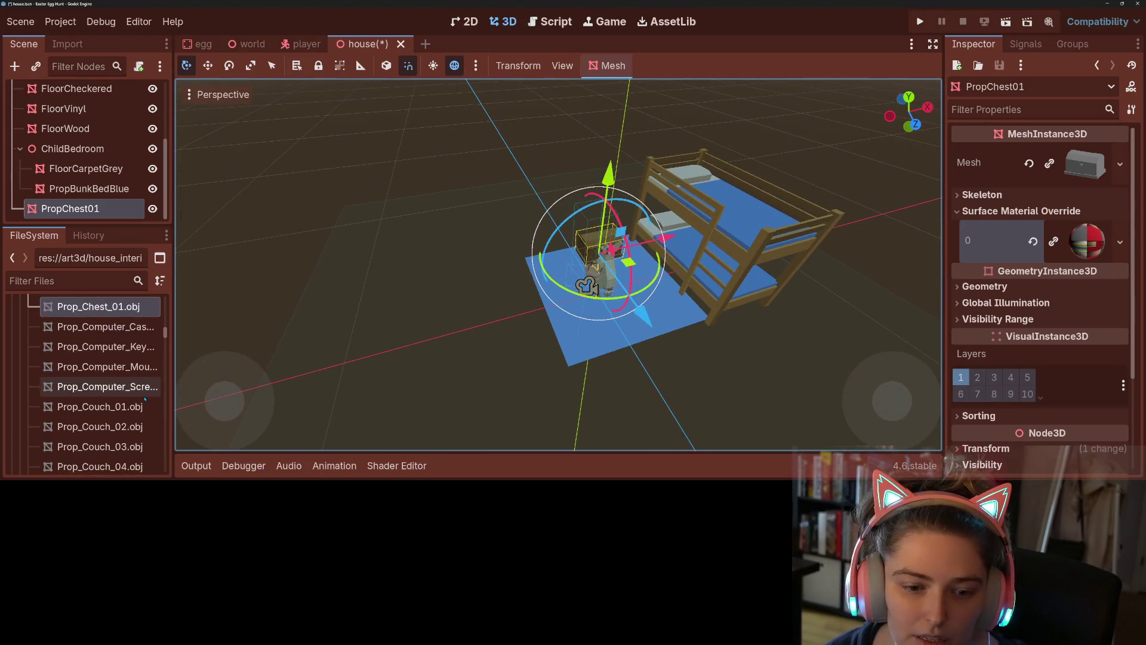
{"action": "scroll", "coordinate": [136, 406], "scroll_direction": "down", "scroll_amount": 5}
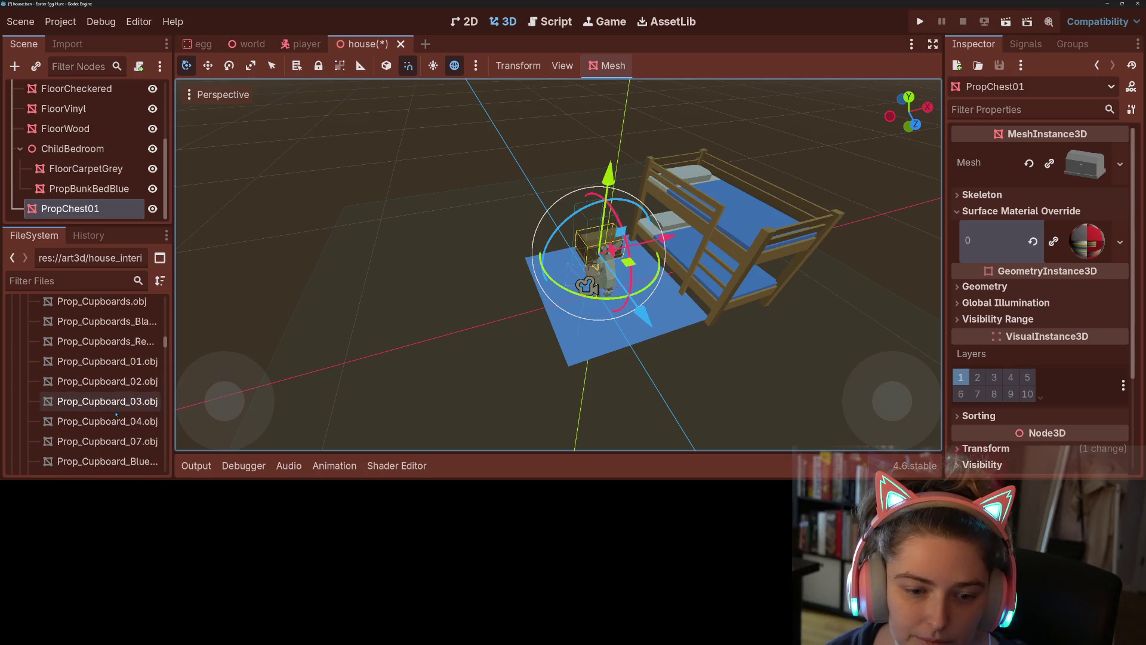
- Add Prop_Desk_01 and Prop_Desk_02 and apply the textured material to both
{"action": "left_click_drag", "start_coordinate": [95, 385], "coordinate": [442, 268]}
{"action": "mouse_move", "coordinate": [91, 406]}
{"action": "left_mouse_down"}
{"action": "mouse_move", "coordinate": [348, 395]}
{"action": "mouse_move", "coordinate": [354, 305]}
{"action": "left_mouse_up"}
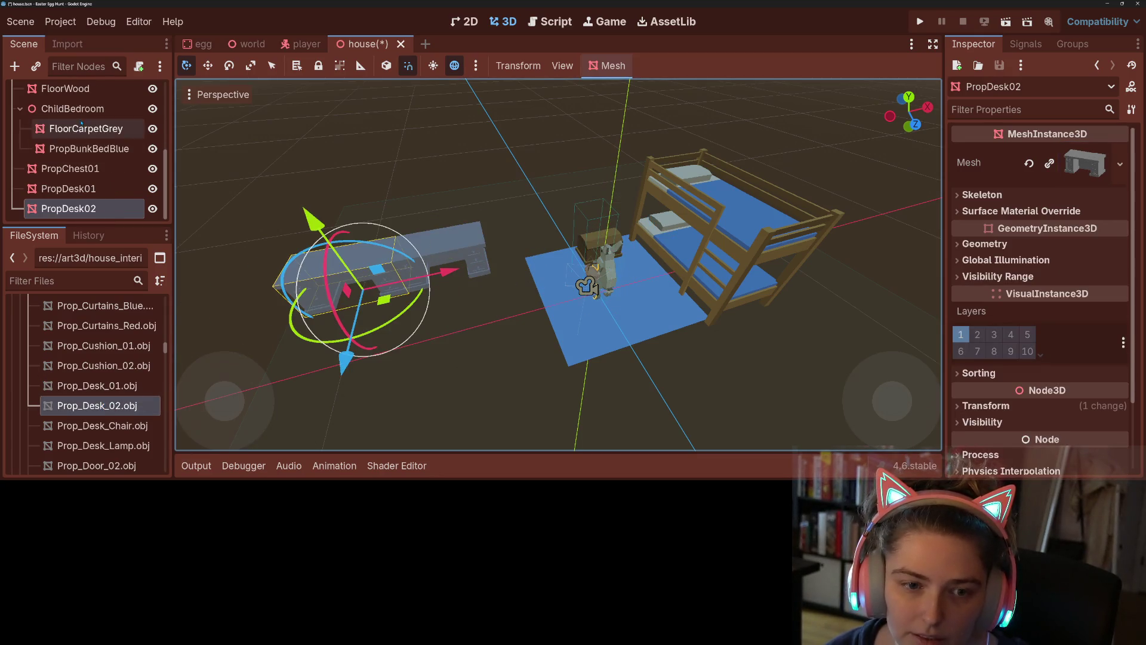
{"action": "left_click", "coordinate": [68, 188], "text": "ctrl"}
{"action": "left_click", "coordinate": [1021, 211]}
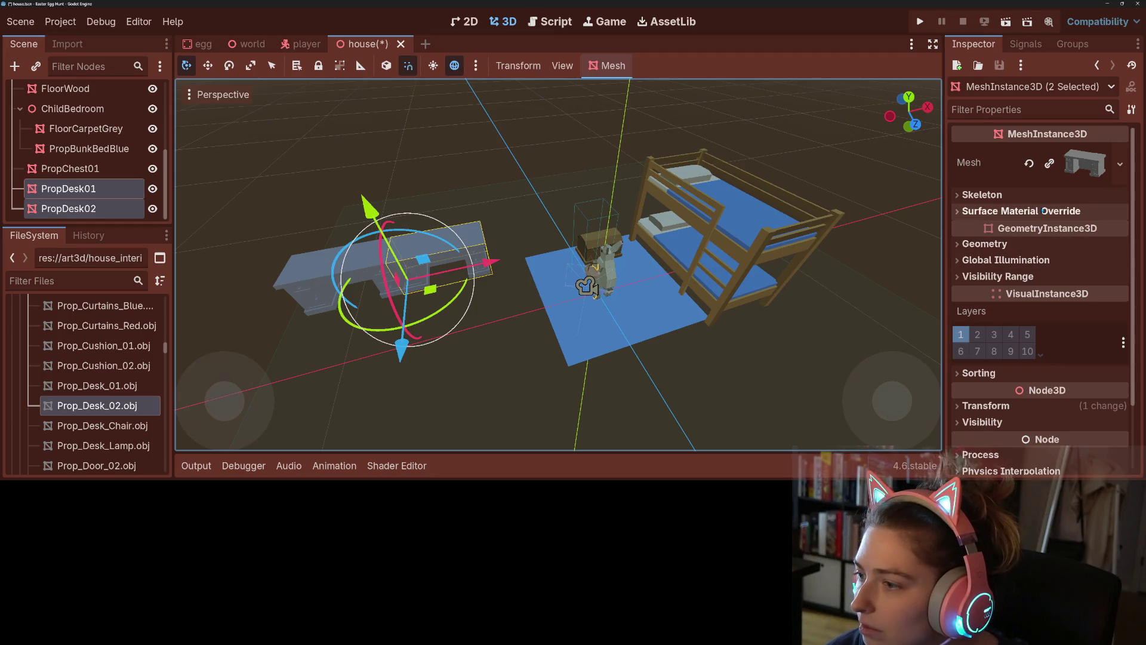
{"action": "left_click", "coordinate": [1102, 230]}
{"action": "double_click", "coordinate": [445, 141]}
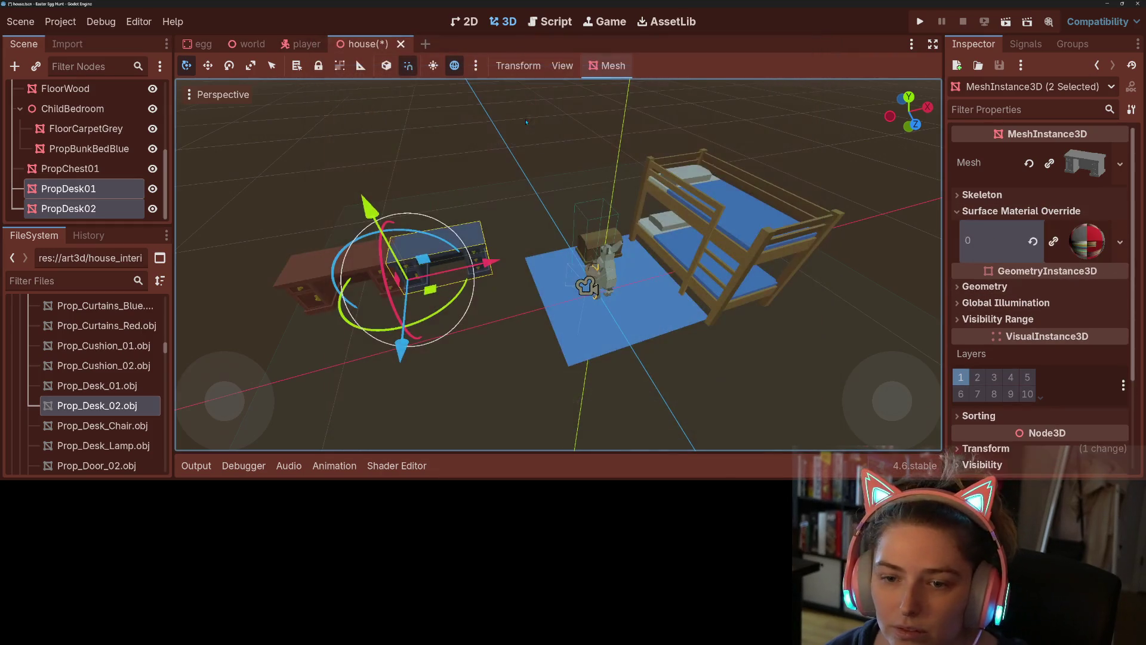
{"action": "left_click", "coordinate": [588, 348]}
- Delete the second desk, PropDesk02, keeping the blue desk
{"action": "scroll", "coordinate": [587, 347], "scroll_direction": "up", "scroll_amount": 4}
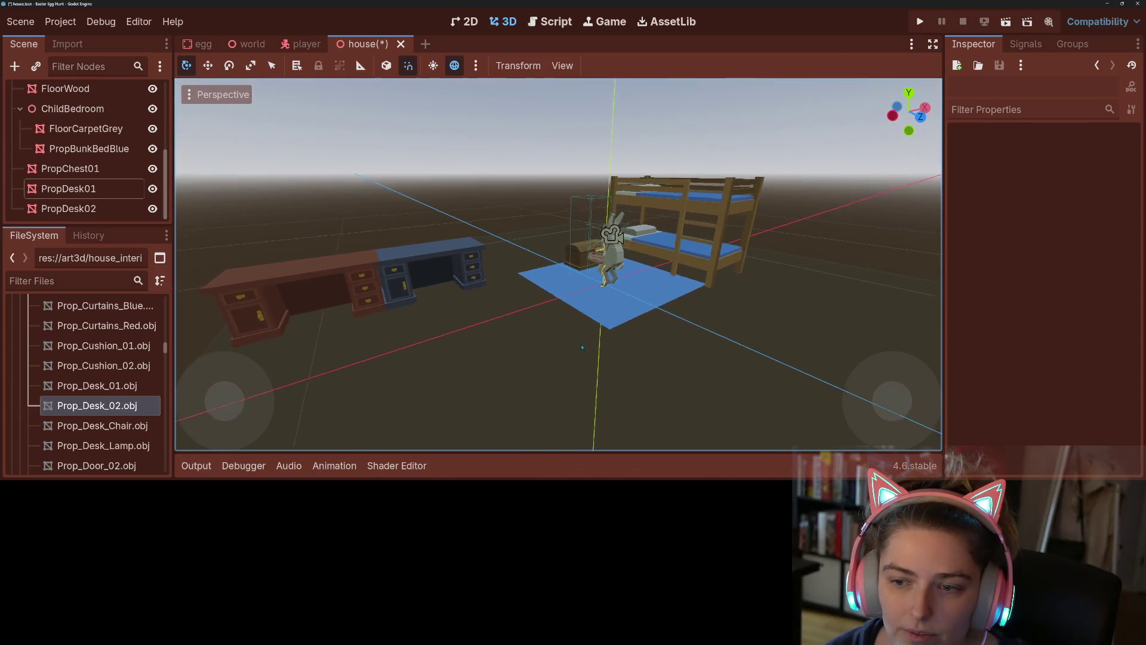
{"action": "left_click", "coordinate": [308, 270]}
{"action": "key", "text": "Delete"}
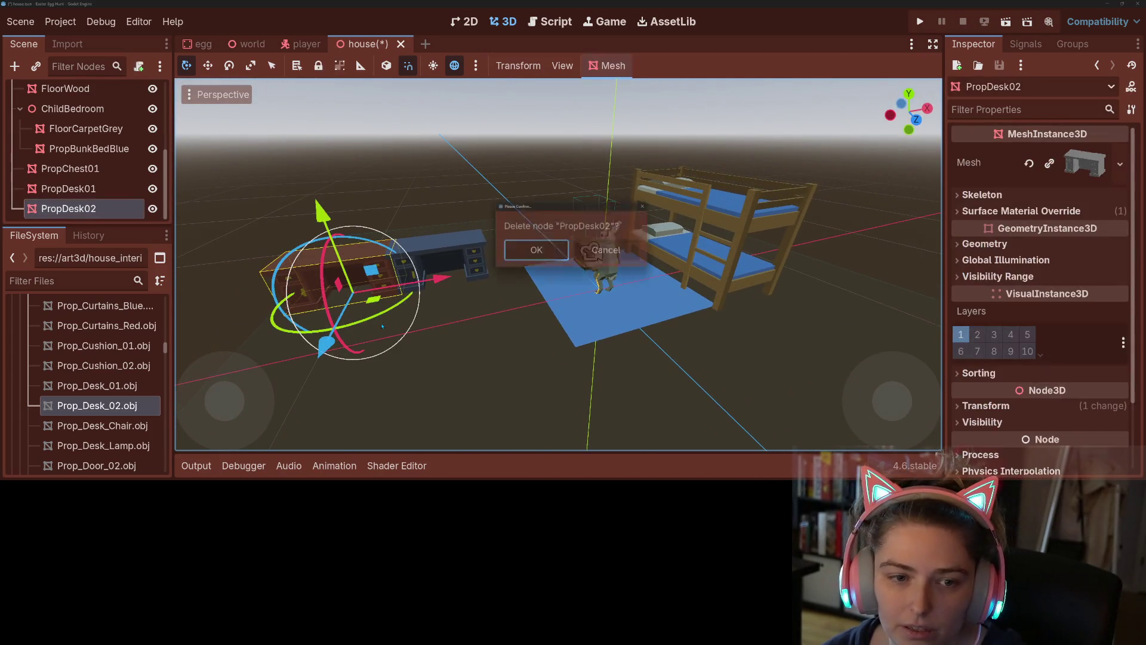
{"action": "left_click", "coordinate": [532, 251]}
{"action": "left_click", "coordinate": [445, 265]}
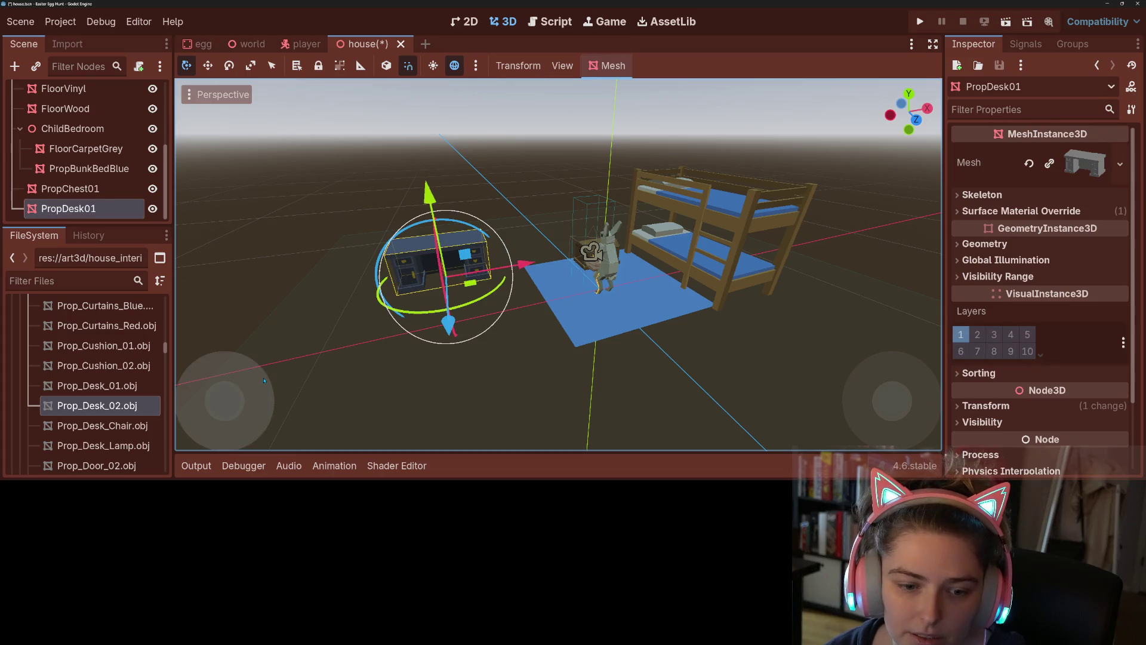
- Add Prop_Desk_Chair, give it the textured material, then delete it
{"action": "left_click_drag", "start_coordinate": [103, 425], "coordinate": [502, 337]}
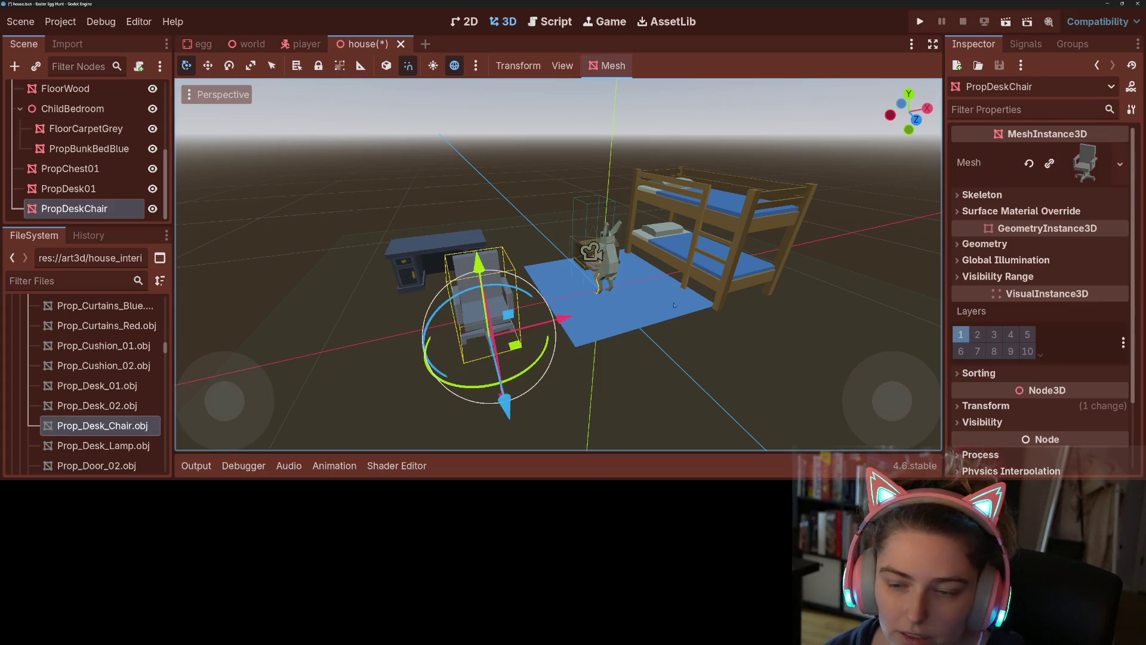
{"action": "left_click", "coordinate": [1020, 210]}
{"action": "left_click", "coordinate": [1102, 231]}
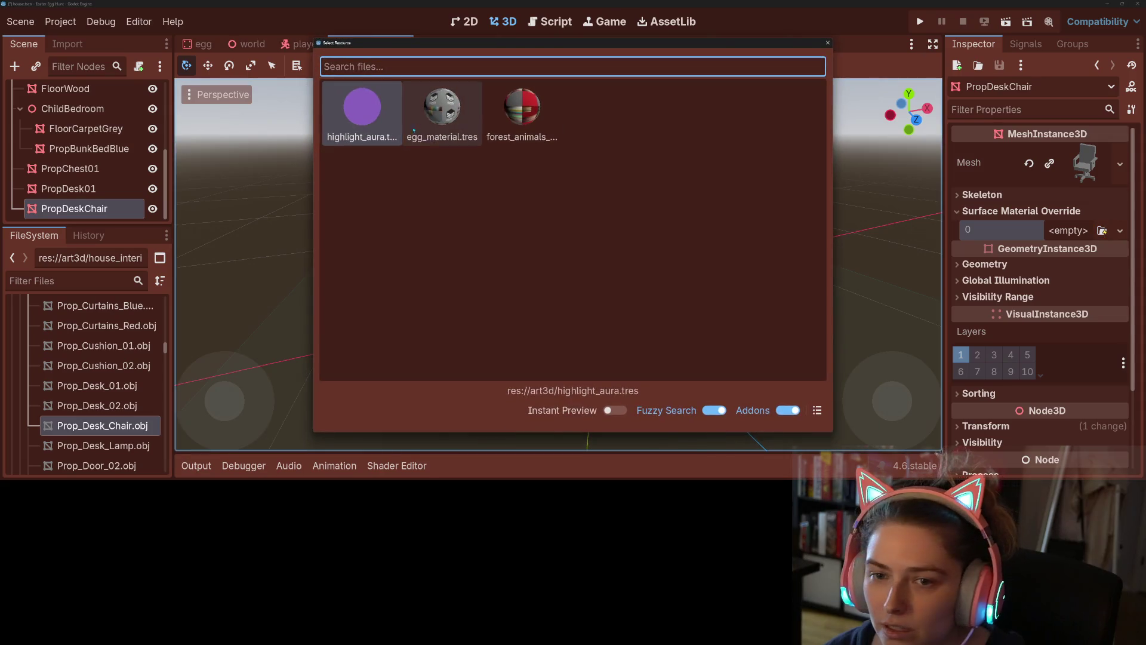
{"action": "double_click", "coordinate": [523, 113]}
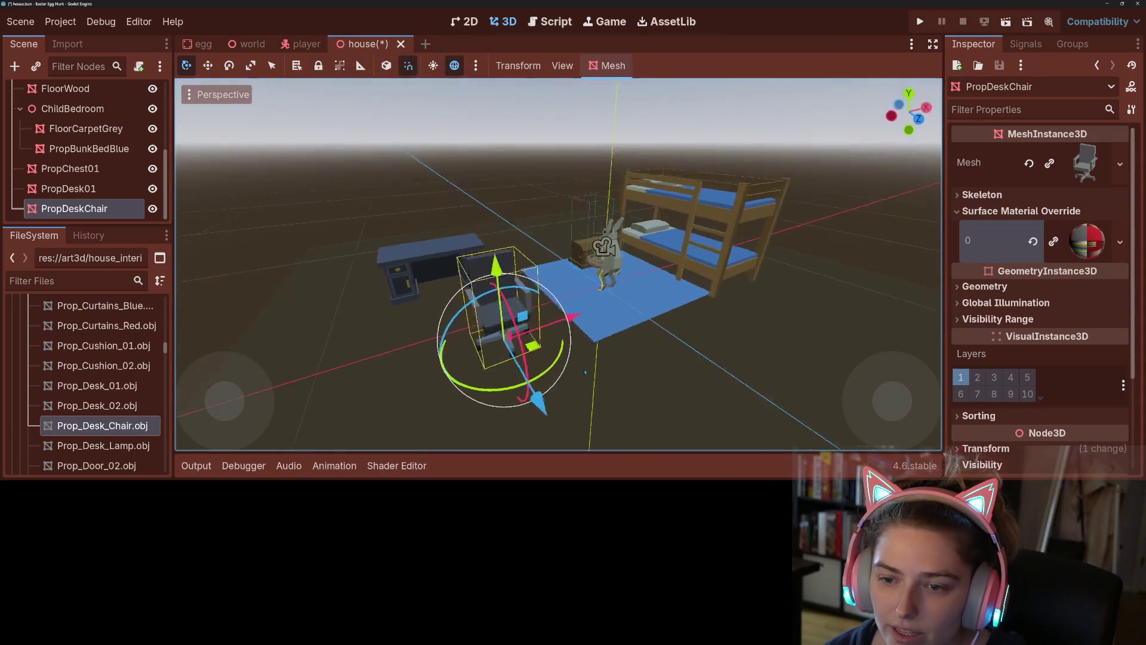
{"action": "key", "text": "Delete"}
{"action": "key", "text": "Return"}
- Add the first chair model, Prop_Chair_01, beside the desk
{"action": "scroll", "coordinate": [153, 372], "scroll_direction": "down", "scroll_amount": 5}
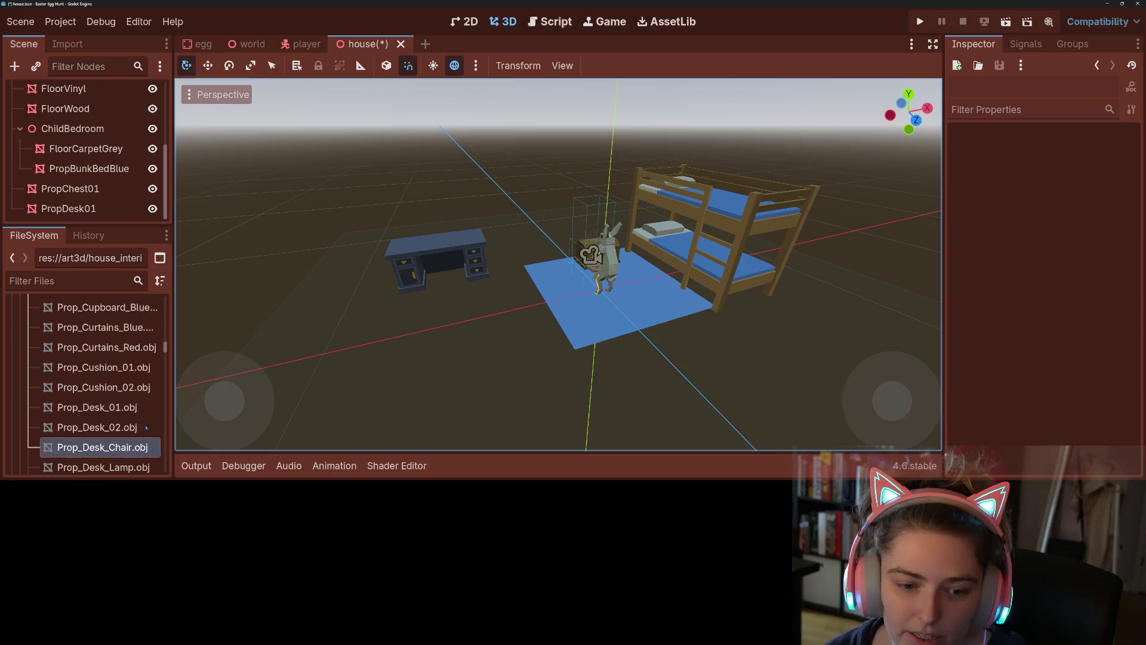
{"action": "scroll", "coordinate": [145, 428], "scroll_direction": "down", "scroll_amount": 2}
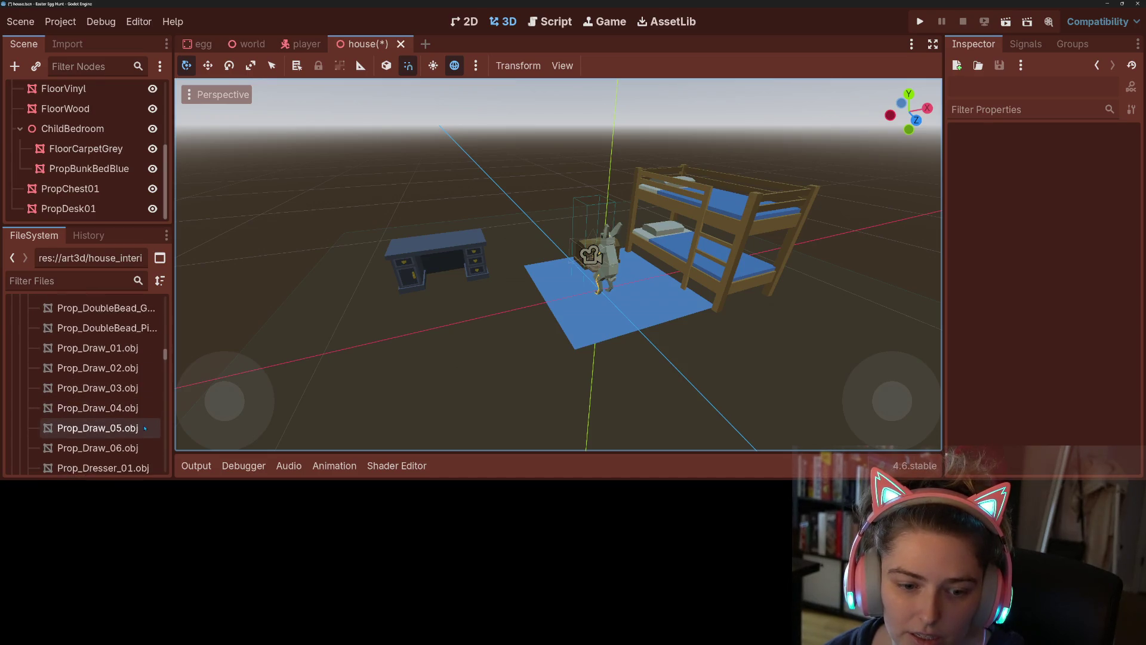
{"action": "scroll", "coordinate": [128, 428], "scroll_direction": "up", "scroll_amount": 12}
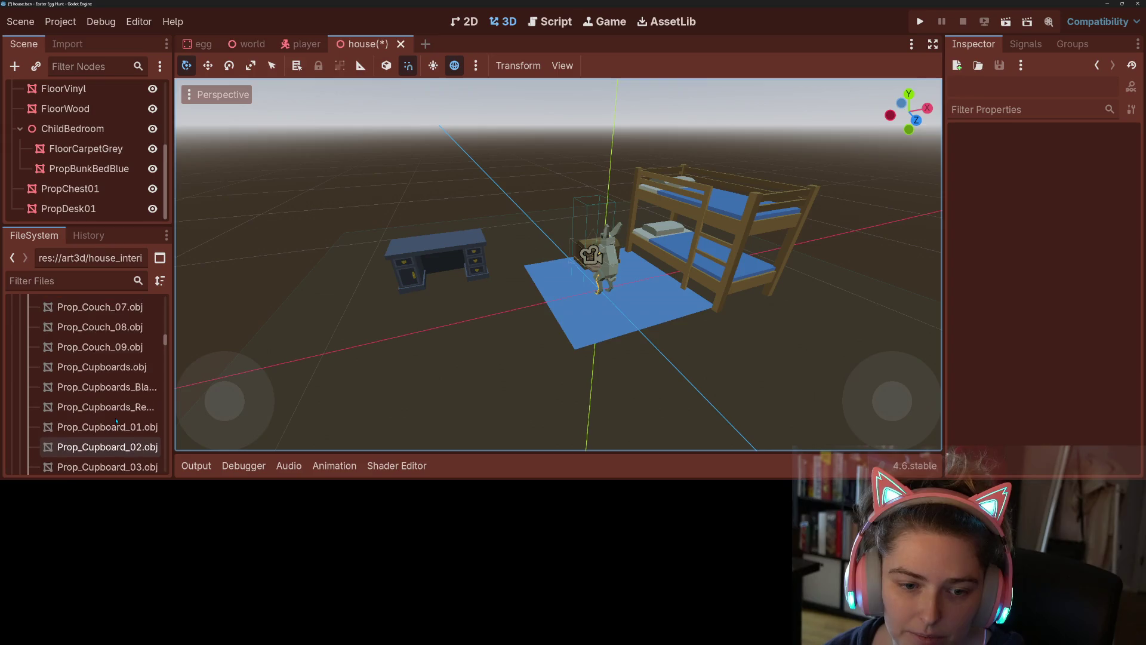
{"action": "scroll", "coordinate": [117, 419], "scroll_direction": "up", "scroll_amount": 5}
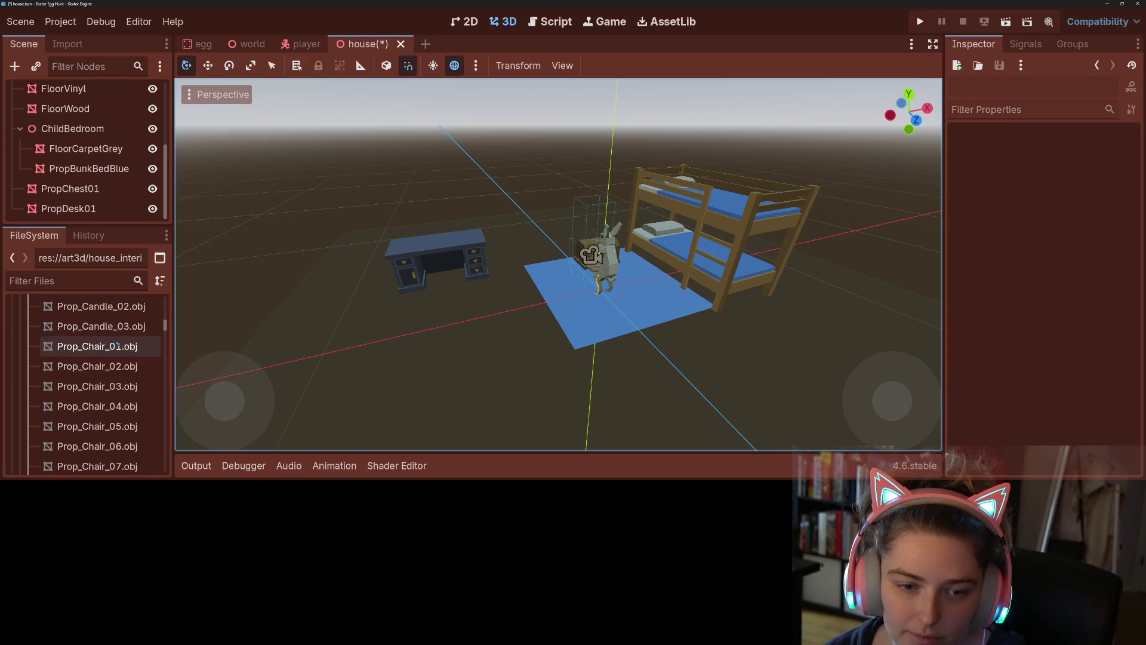
{"action": "left_click_drag", "start_coordinate": [107, 346], "coordinate": [476, 310]}
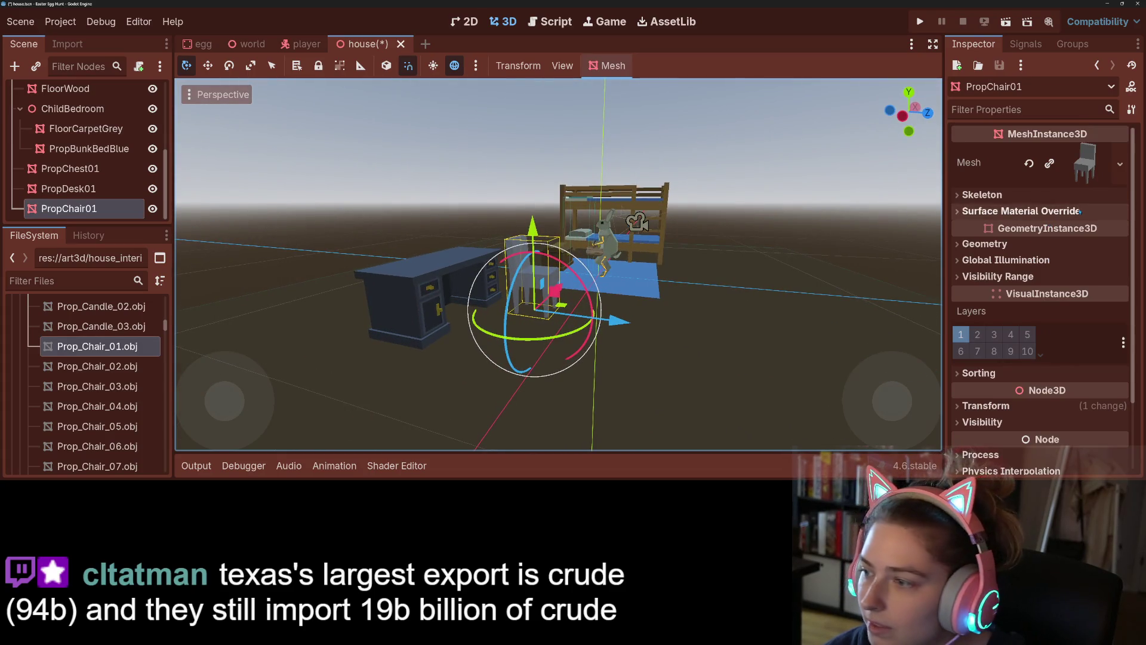
- Give PropChair01 the red-and-white textured material as its surface override
{"action": "left_click", "coordinate": [1021, 211]}
{"action": "left_click", "coordinate": [1102, 230]}
{"action": "double_click", "coordinate": [525, 113]}
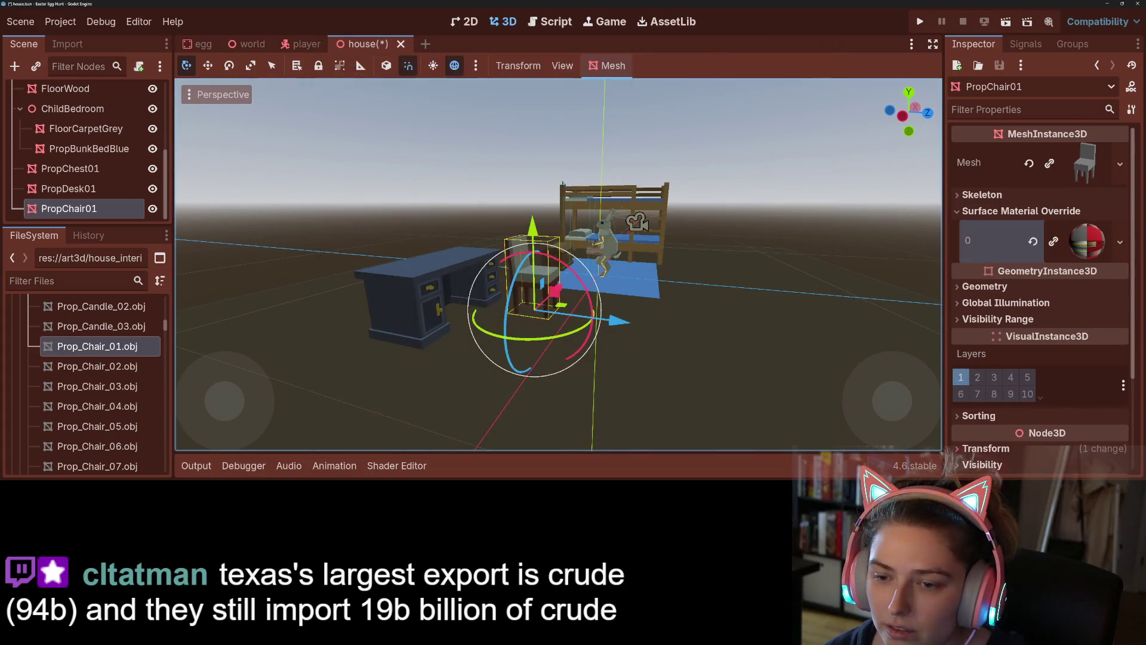
- Line up chairs Prop_Chair_02 through Prop_Chair_09 in a row beside the desk
{"action": "left_click_drag", "start_coordinate": [97, 366], "coordinate": [447, 344]}
{"action": "mouse_move", "coordinate": [97, 386]}
{"action": "left_mouse_down"}
{"action": "mouse_move", "coordinate": [218, 456]}
{"action": "mouse_move", "coordinate": [370, 368]}
{"action": "mouse_move", "coordinate": [348, 367]}
{"action": "left_mouse_up"}
{"action": "scroll", "coordinate": [348, 367], "scroll_direction": "down", "scroll_amount": 3}
{"action": "mouse_move", "coordinate": [98, 406]}
{"action": "left_mouse_down"}
{"action": "mouse_move", "coordinate": [458, 352]}
{"action": "mouse_move", "coordinate": [411, 337]}
{"action": "left_mouse_up"}
{"action": "left_click_drag", "start_coordinate": [97, 426], "coordinate": [382, 362]}
{"action": "scroll", "coordinate": [389, 363], "scroll_direction": "up", "scroll_amount": 5}
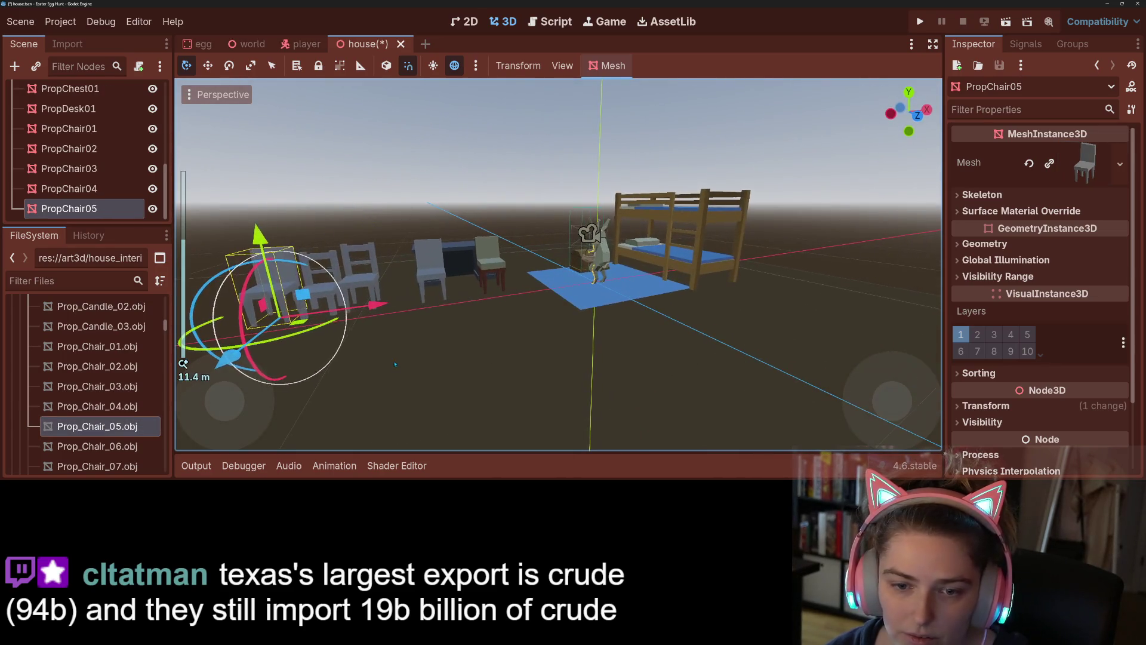
{"action": "left_click_drag", "start_coordinate": [98, 446], "coordinate": [412, 322]}
{"action": "mouse_move", "coordinate": [120, 465]}
{"action": "left_mouse_down"}
{"action": "mouse_move", "coordinate": [365, 302]}
{"action": "mouse_move", "coordinate": [314, 302]}
{"action": "left_mouse_up"}
{"action": "scroll", "coordinate": [123, 418], "scroll_direction": "down", "scroll_amount": 3}
{"action": "mouse_move", "coordinate": [122, 418]}
{"action": "left_mouse_down"}
{"action": "mouse_move", "coordinate": [370, 328]}
{"action": "mouse_move", "coordinate": [301, 316]}
{"action": "left_mouse_up"}
{"action": "mouse_move", "coordinate": [97, 437]}
{"action": "left_mouse_down"}
{"action": "mouse_move", "coordinate": [251, 328]}
{"action": "mouse_move", "coordinate": [239, 326]}
{"action": "left_mouse_up"}
{"action": "scroll", "coordinate": [239, 325], "scroll_direction": "down", "scroll_amount": 5}
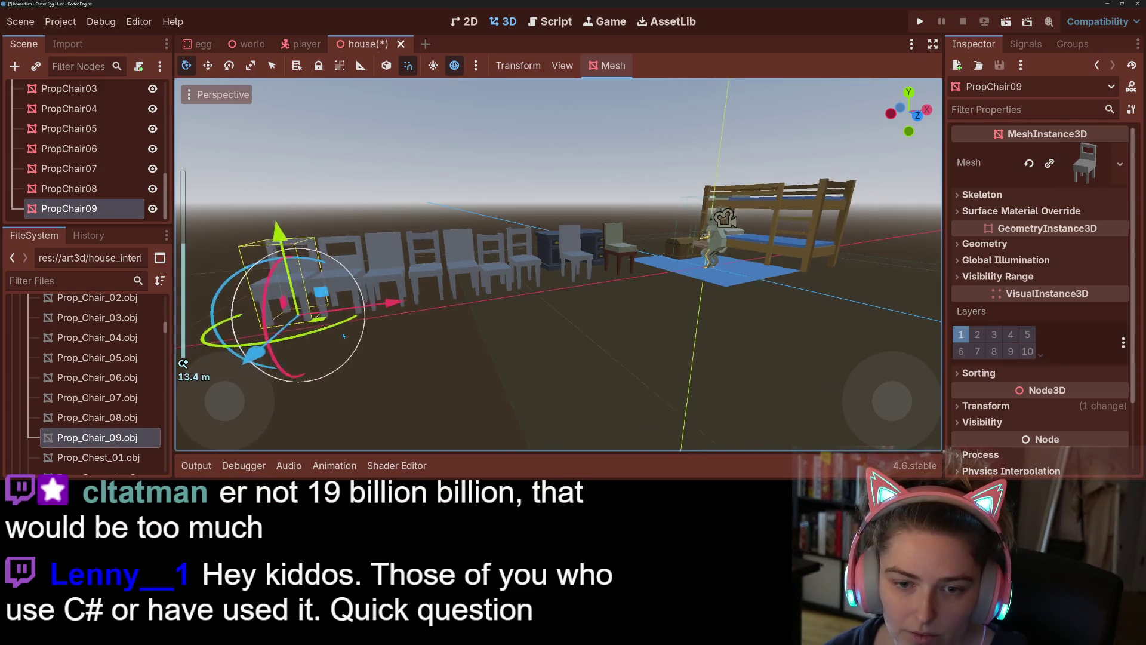
{"action": "scroll", "coordinate": [69, 185], "scroll_direction": "up", "scroll_amount": 3}
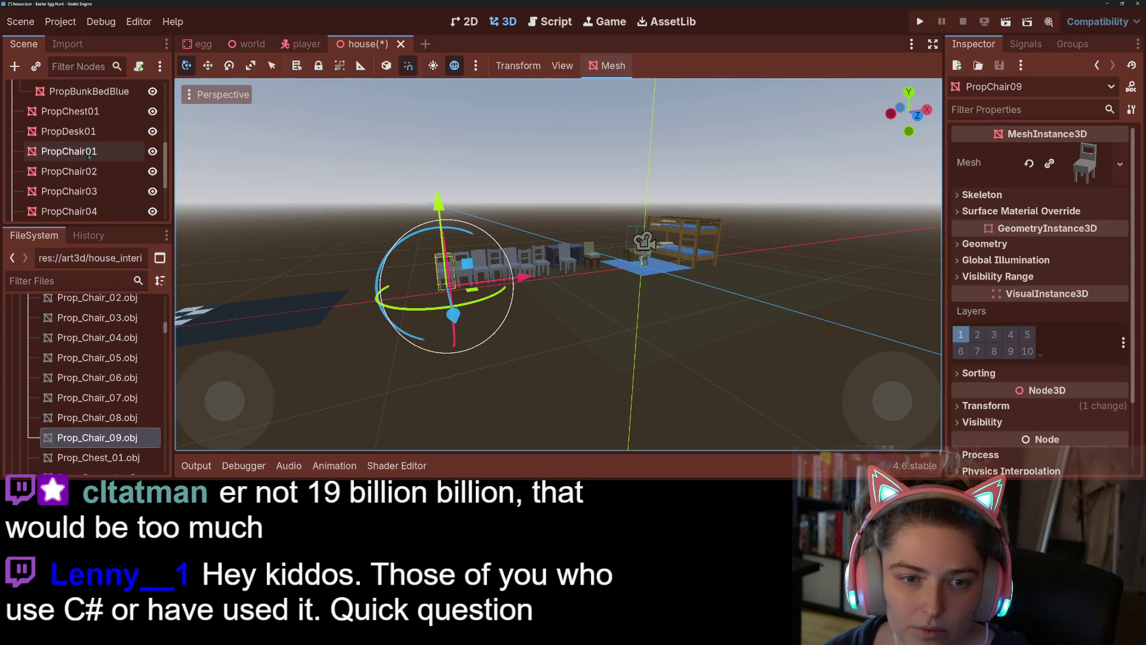
- Apply the chosen surface override material to chairs PropChair02 through PropChair09
{"action": "left_click", "coordinate": [69, 171], "text": "shift"}
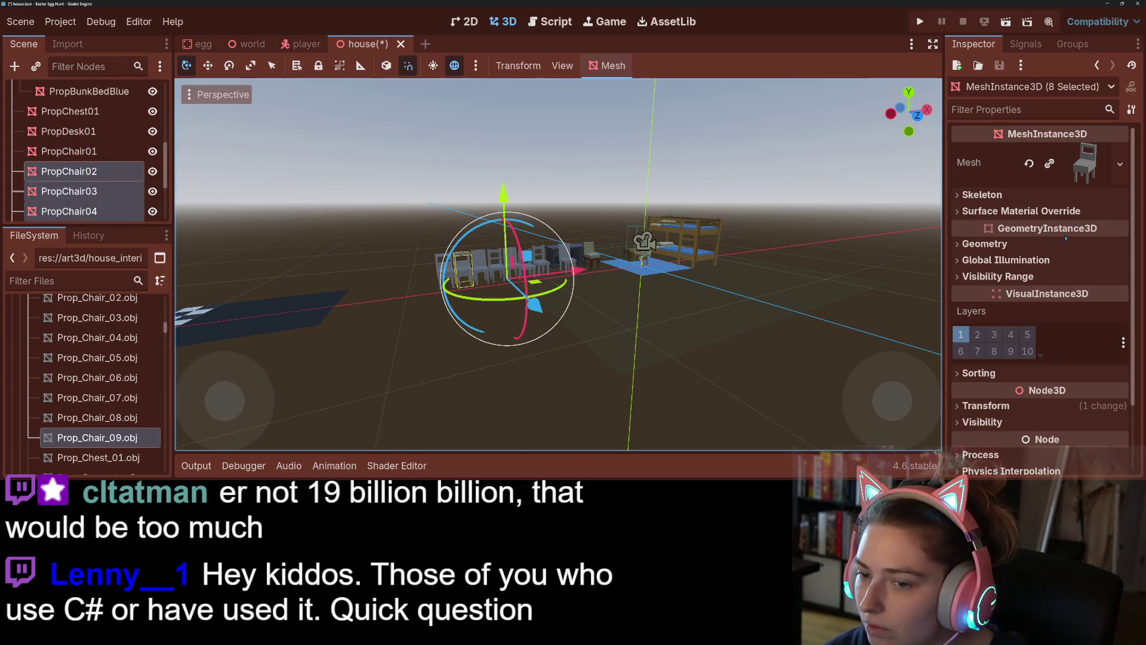
{"action": "left_click", "coordinate": [1021, 210]}
{"action": "left_click", "coordinate": [1102, 231]}
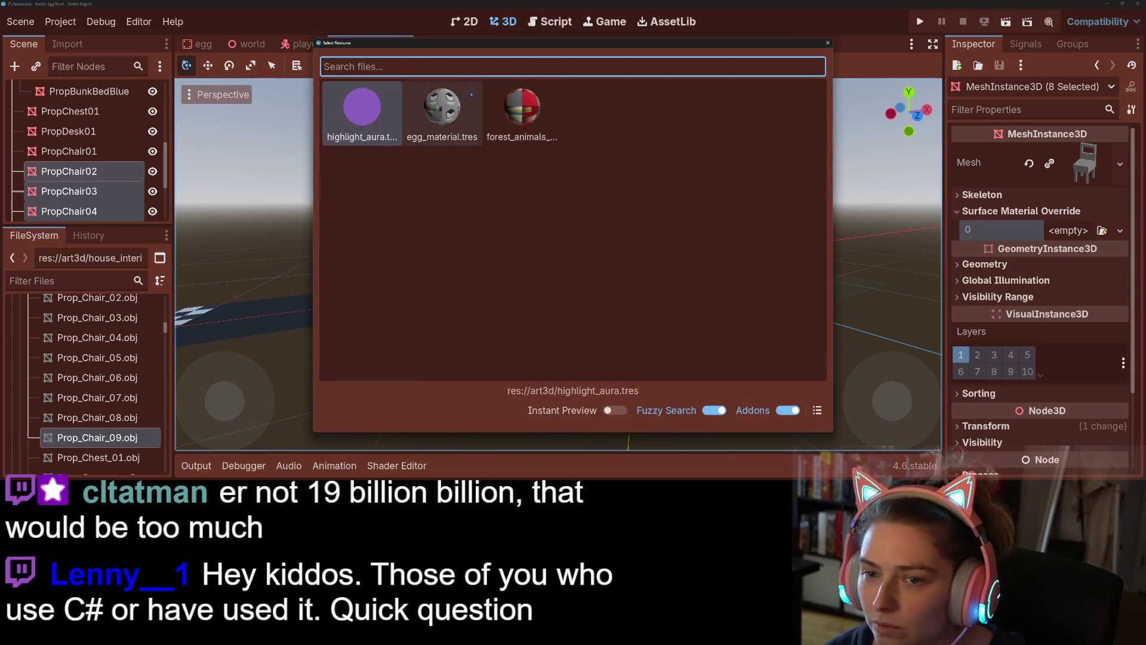
{"action": "double_click", "coordinate": [472, 95]}
{"action": "left_click", "coordinate": [618, 329]}
{"action": "scroll", "coordinate": [618, 329], "scroll_direction": "up", "scroll_amount": 8}
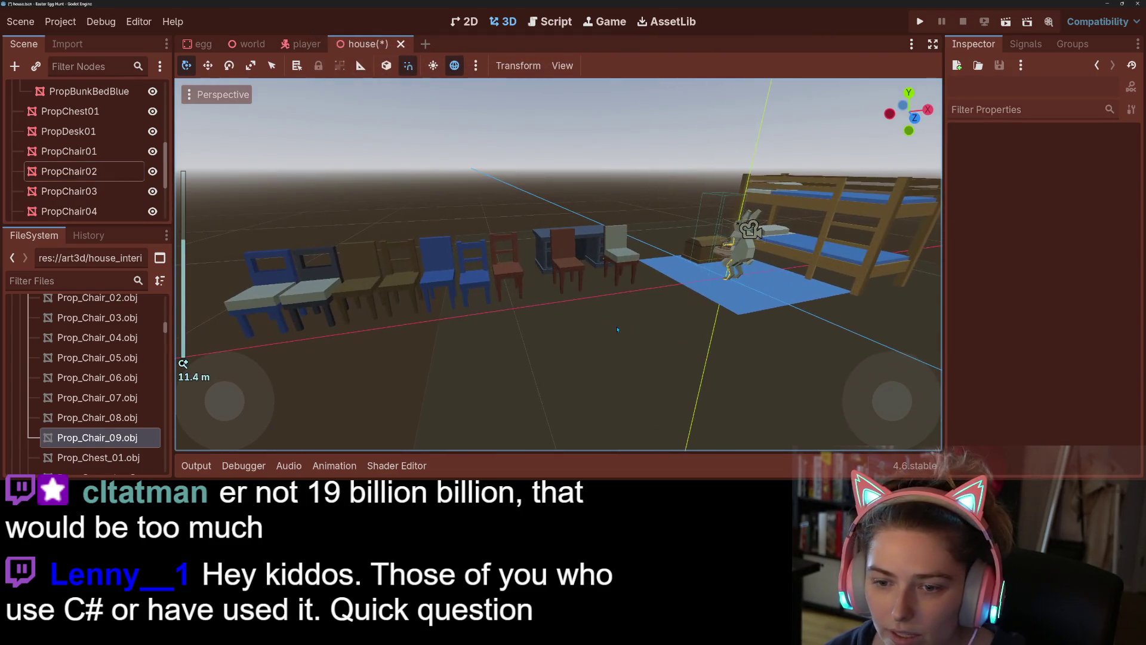
- Move the blue chair PropChair04 onto the carpet by the bunk bed
{"action": "left_click", "coordinate": [458, 266]}
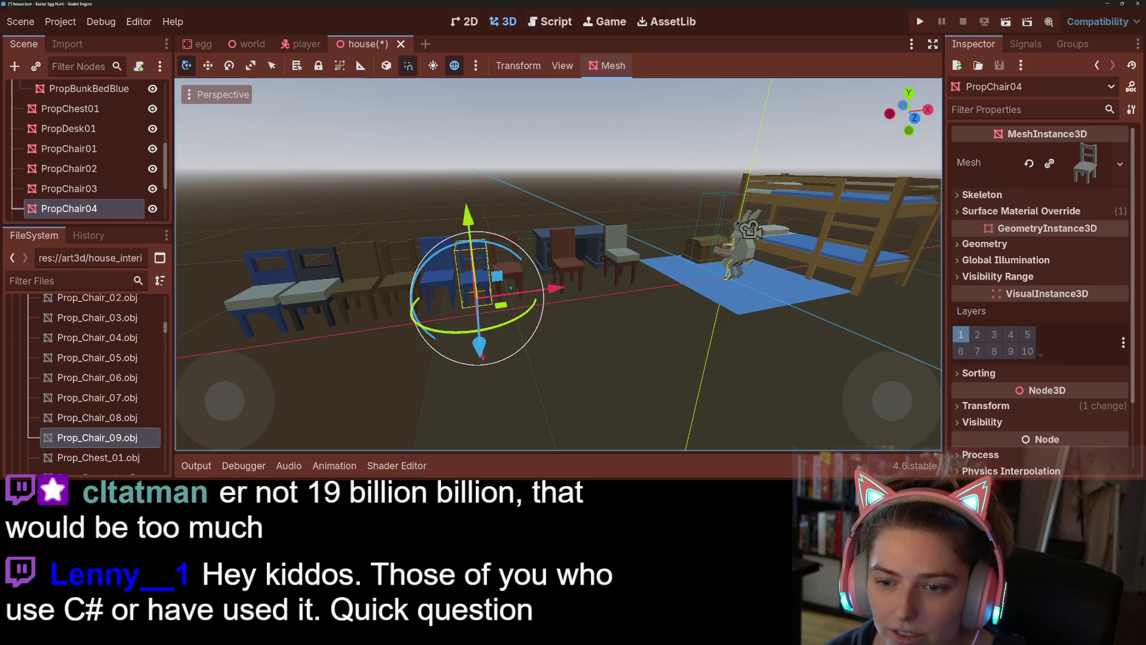
{"action": "left_click_drag", "start_coordinate": [502, 305], "coordinate": [796, 314]}
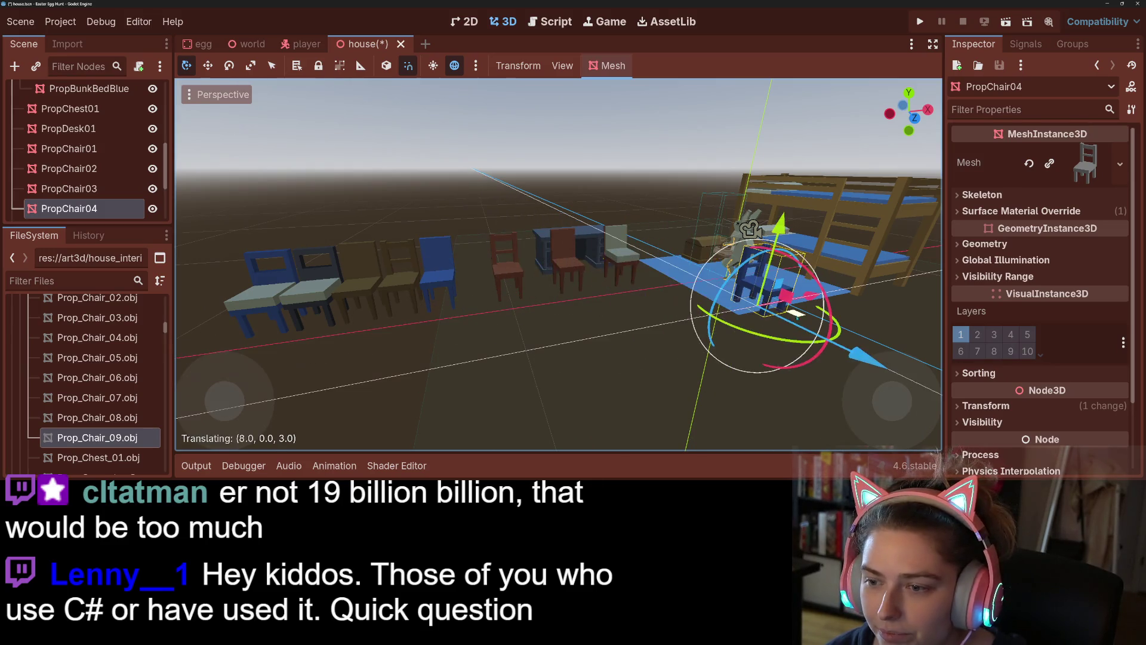
{"action": "left_click", "coordinate": [547, 345]}
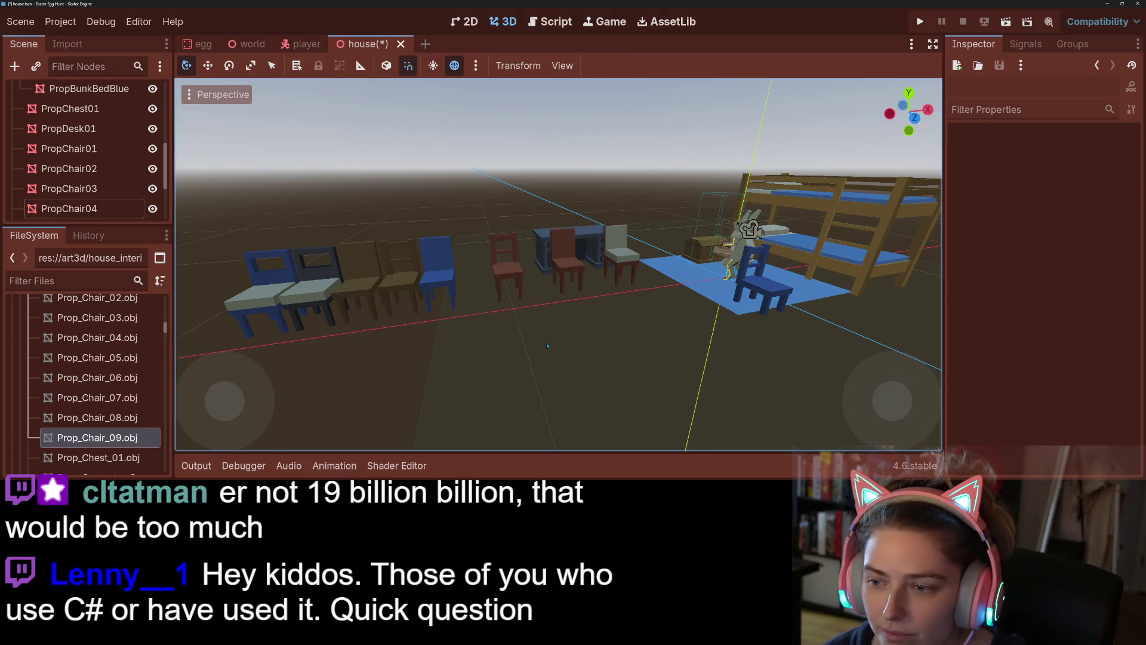
- Delete the grey chair PropChair01, then undo the deletion
{"action": "left_click", "coordinate": [618, 265]}
{"action": "key", "text": "Delete"}
{"action": "key", "text": "Return"}
{"action": "left_click", "coordinate": [571, 260]}
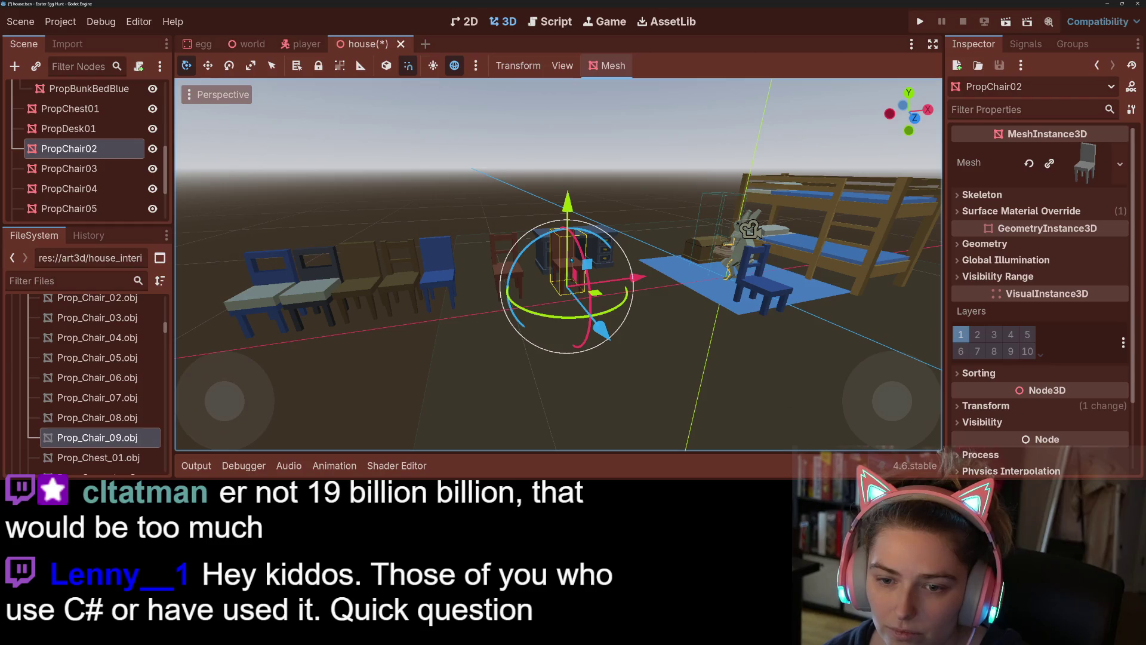
{"action": "key", "text": "ctrl+z"}
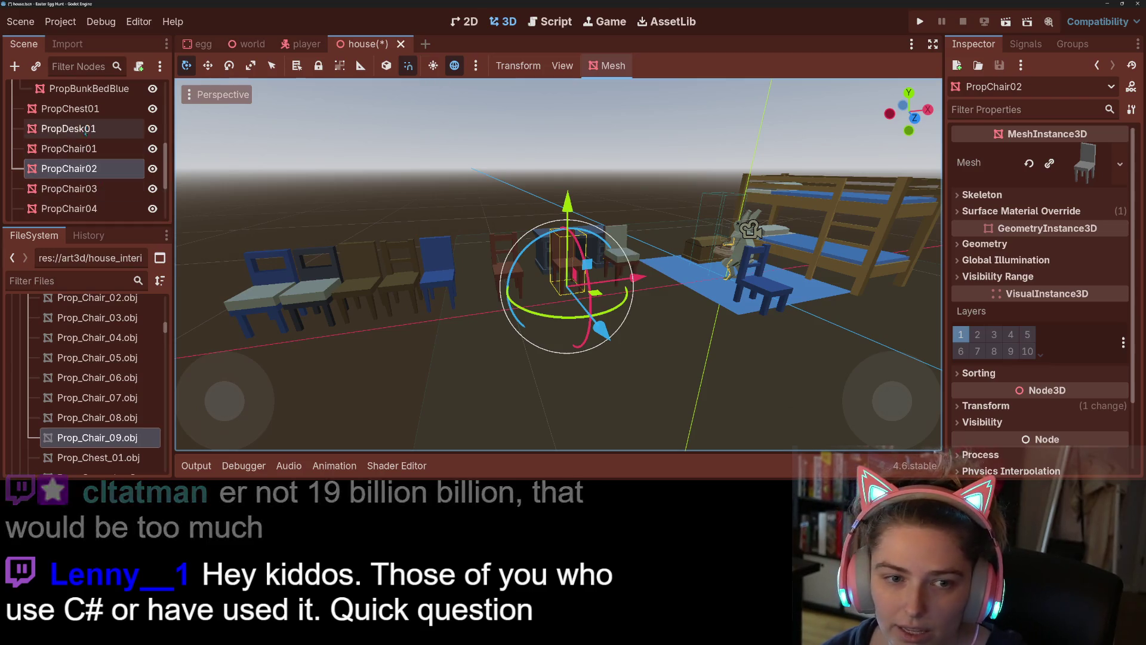
- Select chairs PropChair01 through PropChair09 except PropChair04 in the Scene tree
{"action": "left_click", "coordinate": [88, 151]}
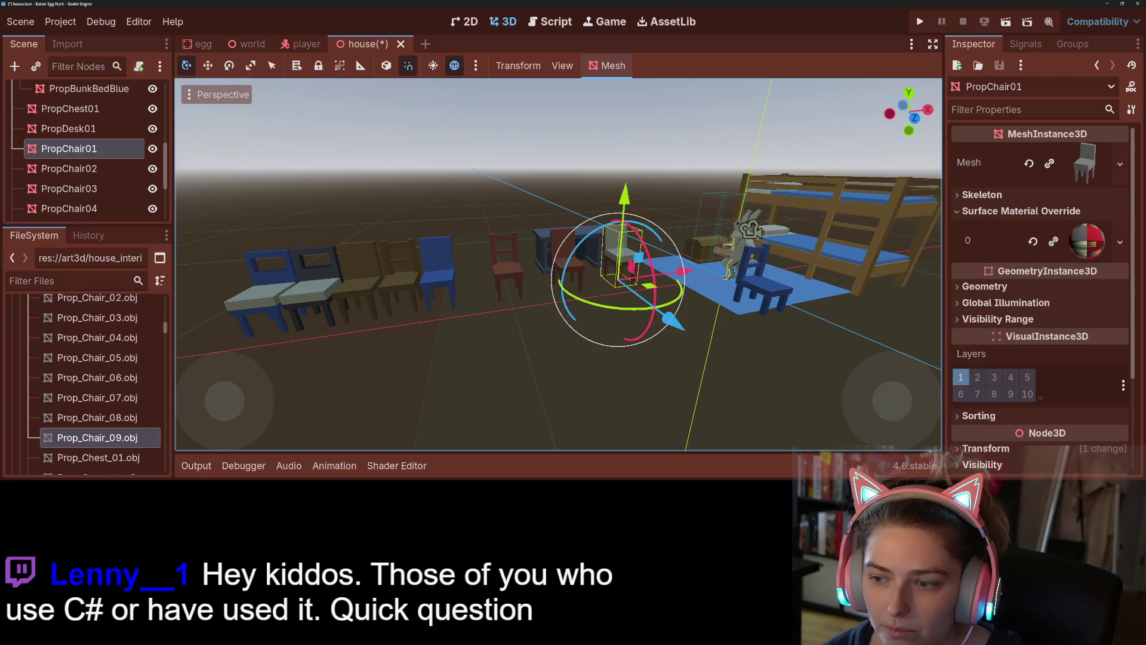
{"action": "left_click", "coordinate": [89, 208]}
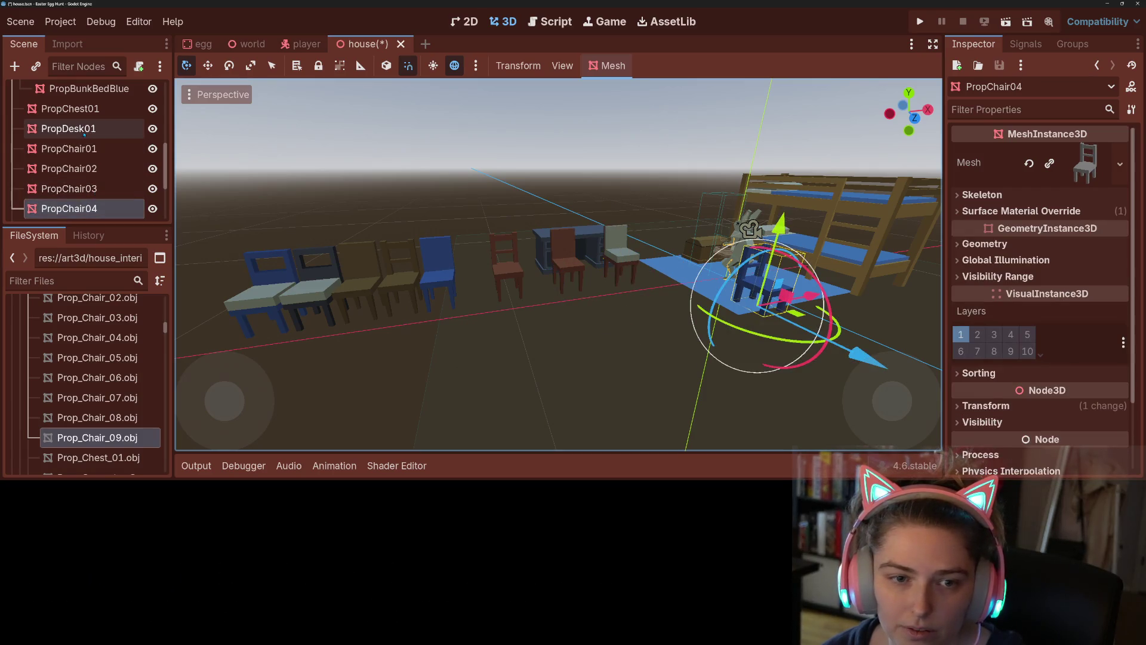
{"action": "left_click", "coordinate": [88, 148]}
{"action": "scroll", "coordinate": [91, 179], "scroll_direction": "down", "scroll_amount": 3}
{"action": "scroll", "coordinate": [91, 185], "scroll_direction": "down", "scroll_amount": 1}
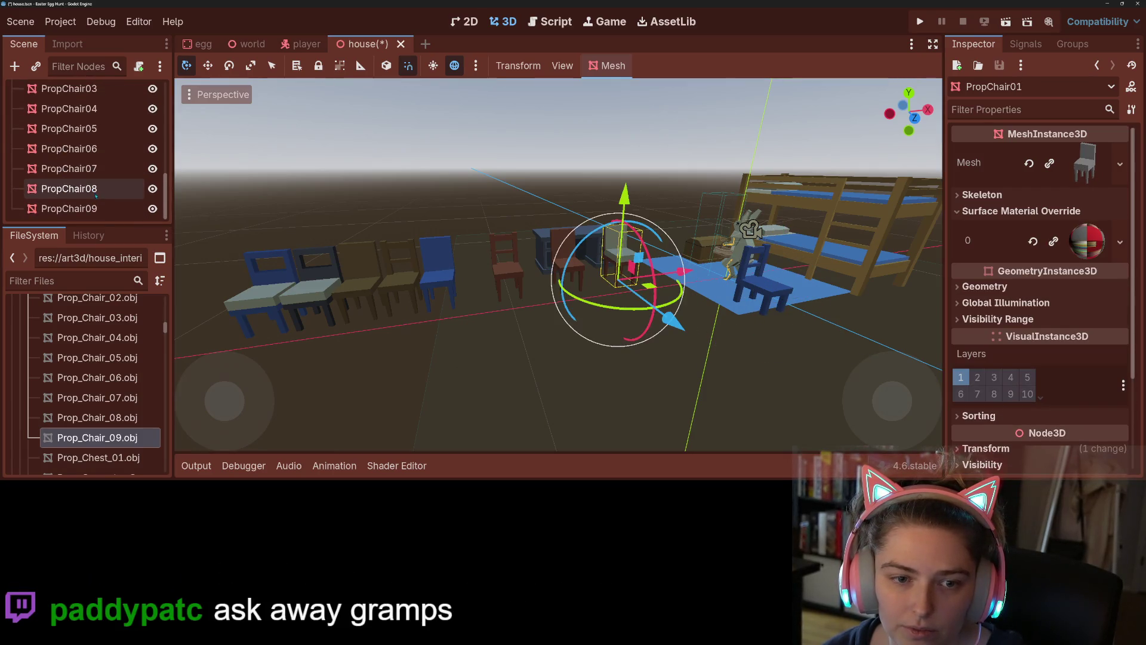
{"action": "left_click", "coordinate": [92, 182], "text": "shift"}
{"action": "scroll", "coordinate": [93, 179], "scroll_direction": "up", "scroll_amount": 3}
{"action": "left_click", "coordinate": [95, 177], "text": "ctrl"}
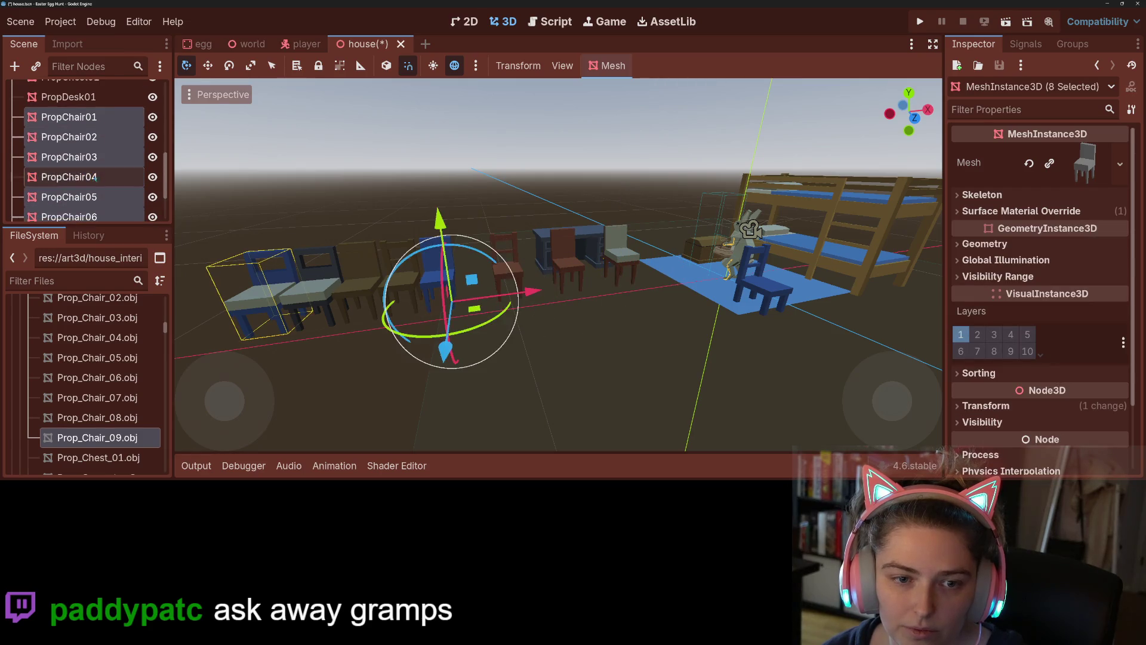
- Reparent the eight spare chairs under Ground and shift them aside
{"action": "scroll", "coordinate": [99, 188], "scroll_direction": "up", "scroll_amount": 2}
{"action": "scroll", "coordinate": [96, 182], "scroll_direction": "up", "scroll_amount": 1}
{"action": "mouse_move", "coordinate": [94, 192]}
{"action": "left_mouse_down"}
{"action": "mouse_move", "coordinate": [72, 87]}
{"action": "mouse_move", "coordinate": [72, 134]}
{"action": "left_mouse_up"}
{"action": "scroll", "coordinate": [335, 262], "scroll_direction": "down", "scroll_amount": 5}
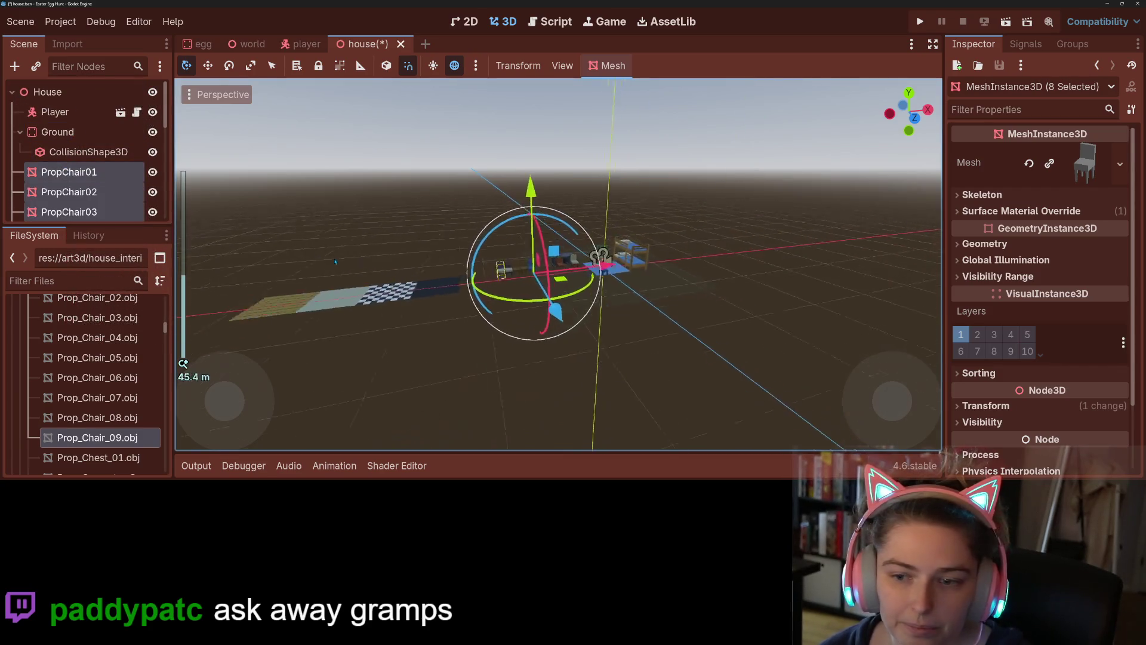
{"action": "scroll", "coordinate": [336, 261], "scroll_direction": "down", "scroll_amount": 4}
{"action": "mouse_move", "coordinate": [571, 276]}
{"action": "left_mouse_down"}
{"action": "mouse_move", "coordinate": [430, 292]}
{"action": "mouse_move", "coordinate": [436, 284]}
{"action": "left_mouse_up"}
{"action": "scroll", "coordinate": [54, 159], "scroll_direction": "down", "scroll_amount": 3}
{"action": "scroll", "coordinate": [54, 158], "scroll_direction": "down", "scroll_amount": 3}
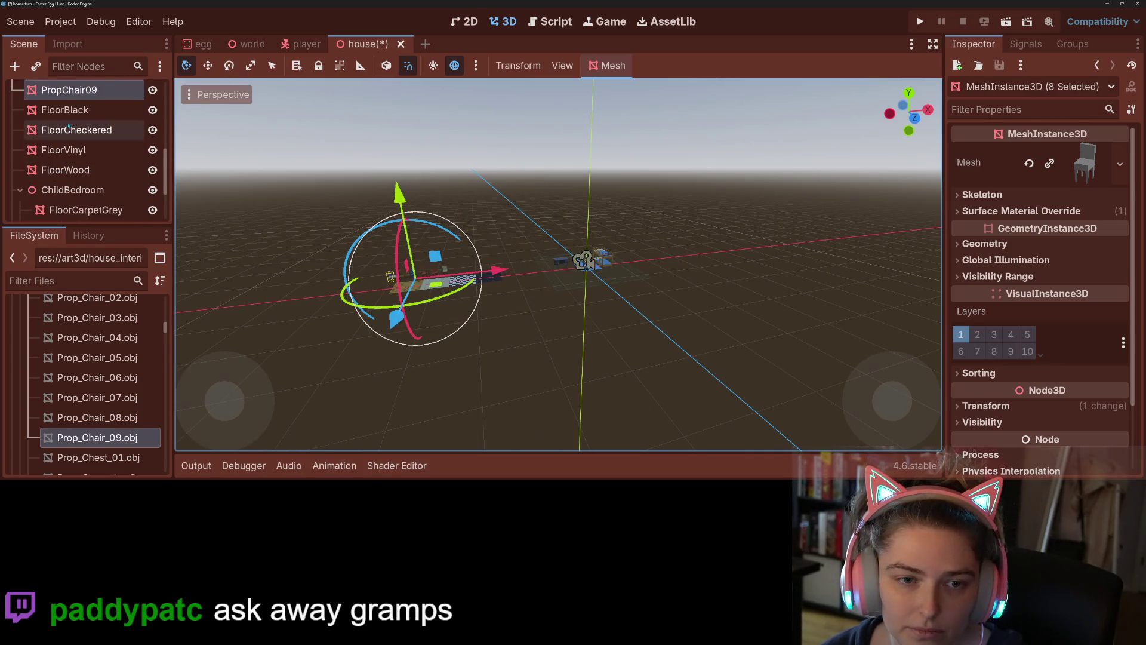
- Move PropChest01, PropDesk01 and PropChair04 into the ChildBedroom group
{"action": "left_click", "coordinate": [81, 190]}
{"action": "scroll", "coordinate": [84, 191], "scroll_direction": "down", "scroll_amount": 3}
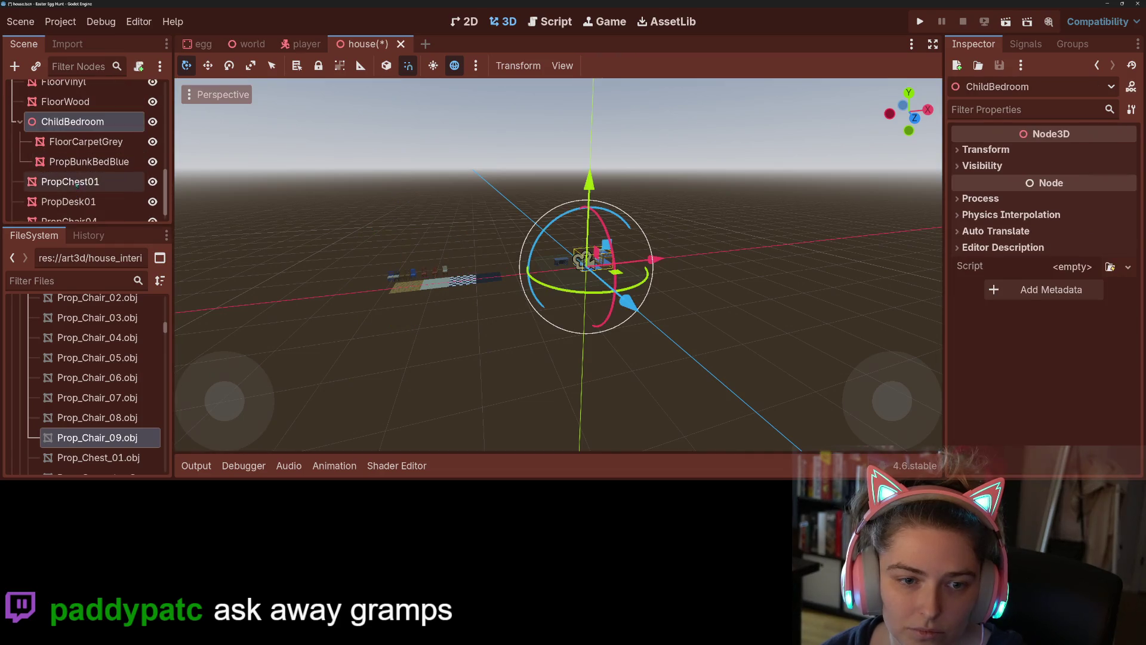
{"action": "left_click", "coordinate": [95, 208]}
{"action": "scroll", "coordinate": [94, 209], "scroll_direction": "down", "scroll_amount": 2}
{"action": "left_click", "coordinate": [93, 208], "text": "shift"}
{"action": "left_click_drag", "start_coordinate": [92, 209], "coordinate": [89, 108]}
{"action": "scroll", "coordinate": [574, 302], "scroll_direction": "up", "scroll_amount": 5}
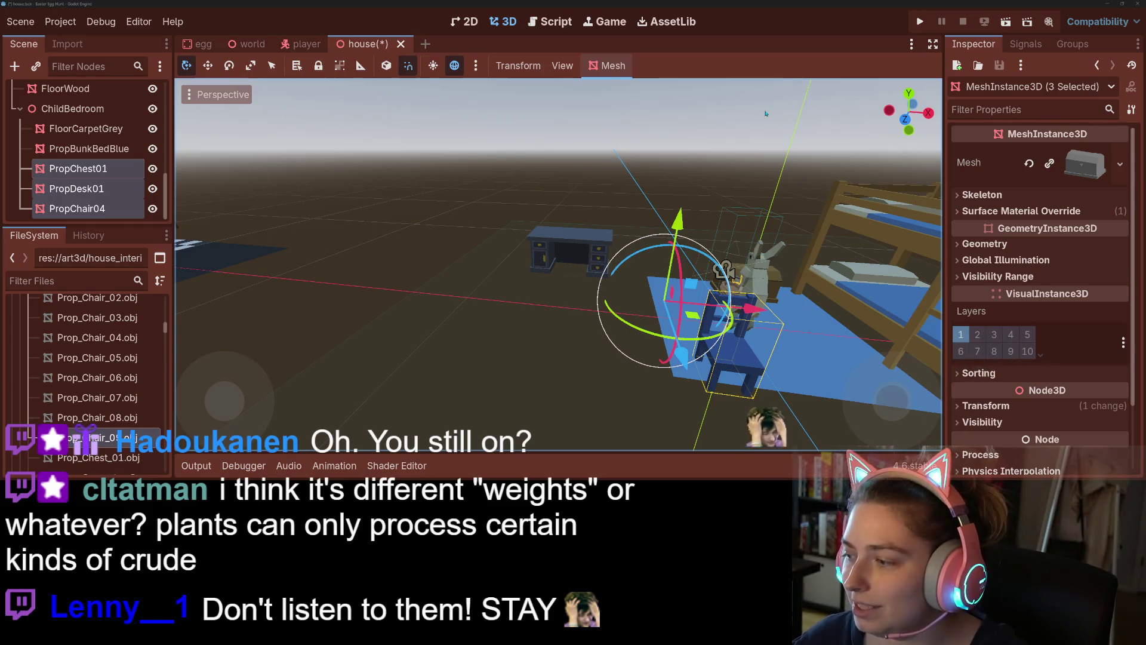
- Save the house scene with Ctrl+S
{"action": "key", "text": "ctrl+s"}
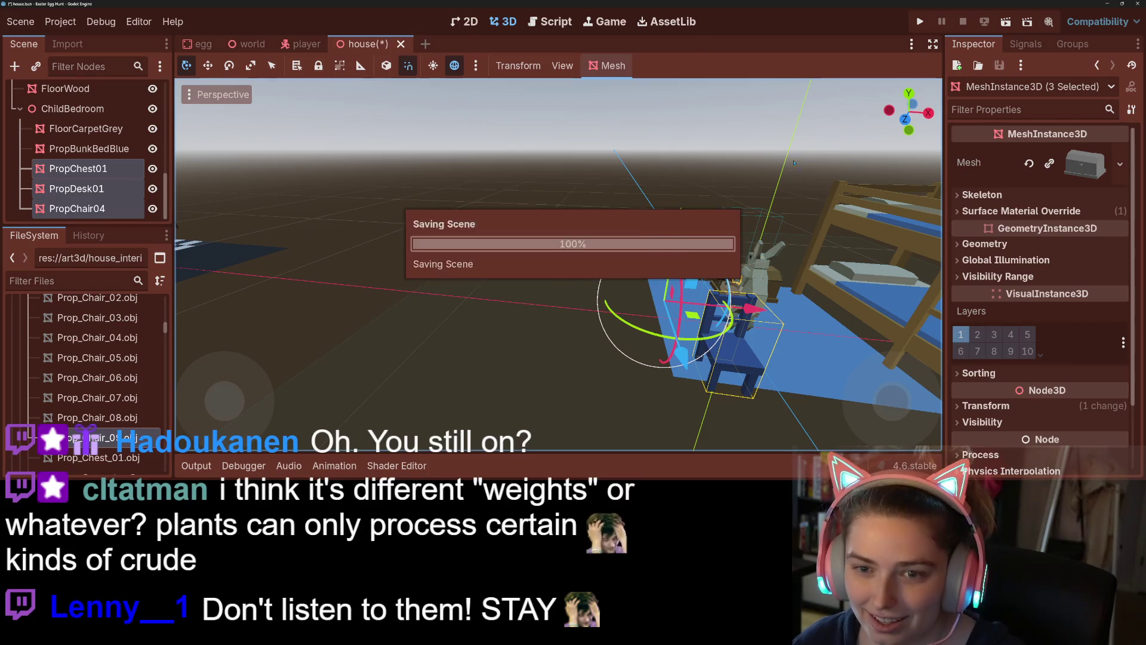
{"action": "scroll", "coordinate": [799, 151], "scroll_direction": "down", "scroll_amount": 2}
{"action": "mouse_move", "coordinate": [680, 375]}
{"action": "left_mouse_down"}
{"action": "mouse_move", "coordinate": [621, 385]}
{"action": "mouse_move", "coordinate": [596, 347]}
{"action": "mouse_move", "coordinate": [598, 372]}
{"action": "mouse_move", "coordinate": [418, 289]}
{"action": "left_mouse_up"}
- Move PropDesk01 beside the carpet and turn it 180° around Y
{"action": "left_click", "coordinate": [143, 194]}
{"action": "mouse_move", "coordinate": [445, 305]}
{"action": "left_mouse_down"}
{"action": "mouse_move", "coordinate": [815, 334]}
{"action": "mouse_move", "coordinate": [774, 304]}
{"action": "left_mouse_up"}
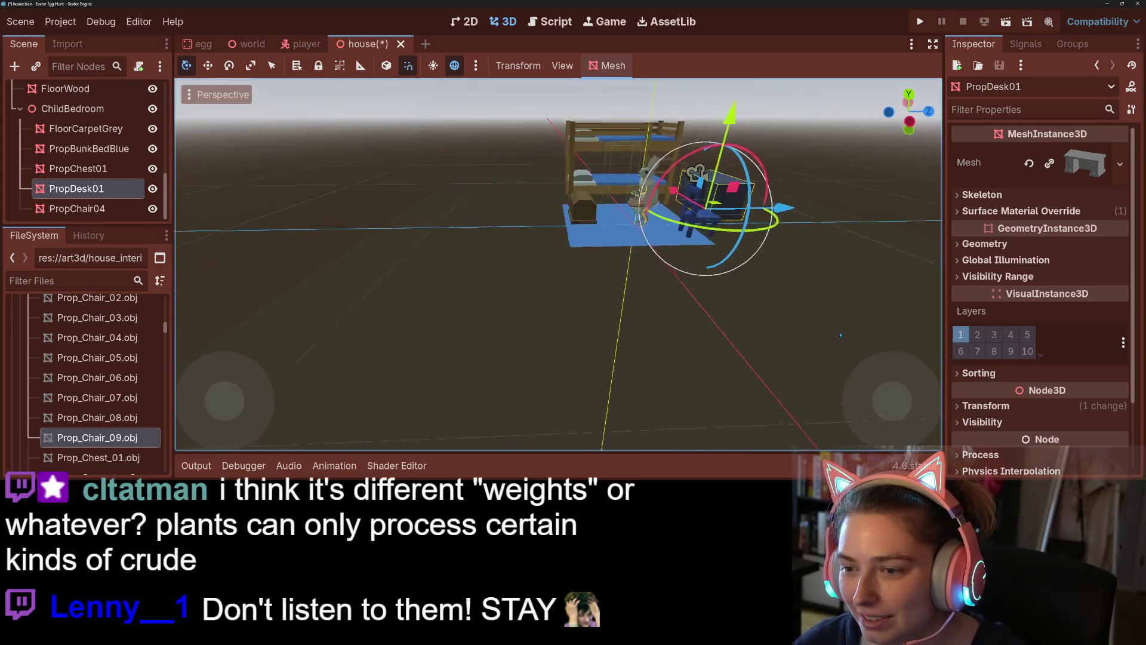
{"action": "key", "text": "KP_1"}
{"action": "left_click_drag", "start_coordinate": [590, 253], "coordinate": [697, 312]}
{"action": "mouse_move", "coordinate": [778, 318]}
{"action": "left_mouse_down"}
{"action": "mouse_move", "coordinate": [814, 263]}
{"action": "mouse_move", "coordinate": [809, 241]}
{"action": "mouse_move", "coordinate": [709, 225]}
{"action": "left_mouse_up"}
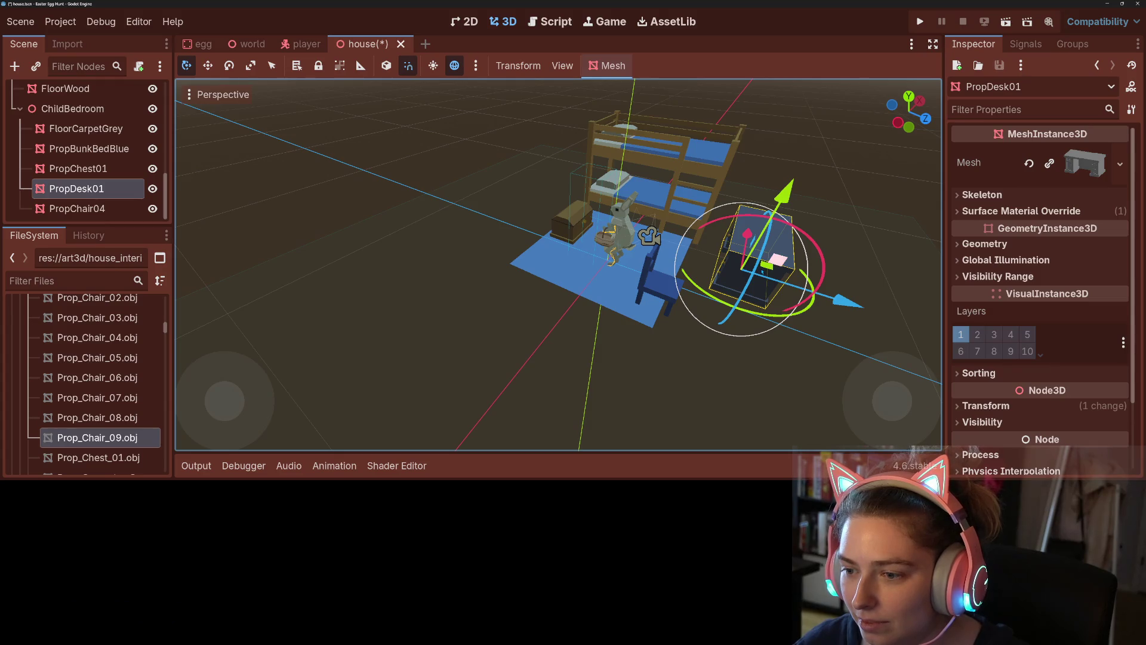
{"action": "mouse_move", "coordinate": [742, 241]}
{"action": "left_mouse_down"}
{"action": "mouse_move", "coordinate": [807, 344]}
{"action": "mouse_move", "coordinate": [738, 307]}
{"action": "mouse_move", "coordinate": [662, 304]}
{"action": "left_mouse_up"}
{"action": "left_click_drag", "start_coordinate": [566, 270], "coordinate": [550, 256]}
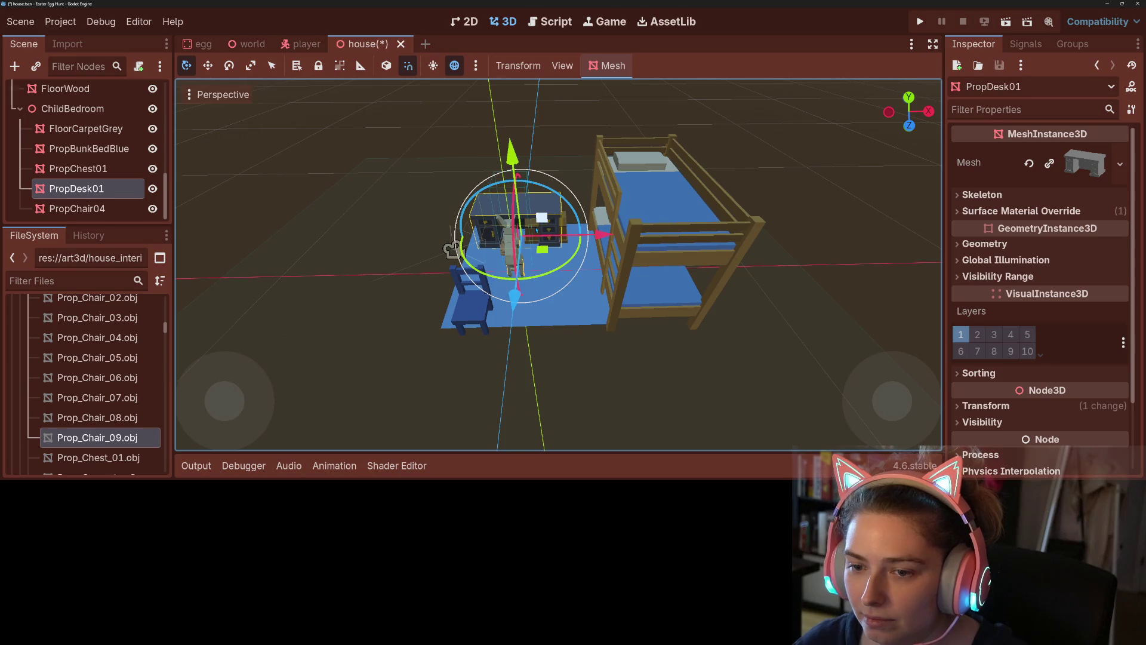
- Move the chest PropChest01 to the foot of the bunk bed and rotate it
{"action": "left_click", "coordinate": [541, 216]}
{"action": "mouse_move", "coordinate": [566, 249]}
{"action": "left_mouse_down"}
{"action": "mouse_move", "coordinate": [642, 331]}
{"action": "mouse_move", "coordinate": [666, 399]}
{"action": "mouse_move", "coordinate": [621, 397]}
{"action": "mouse_move", "coordinate": [597, 367]}
{"action": "left_mouse_up"}
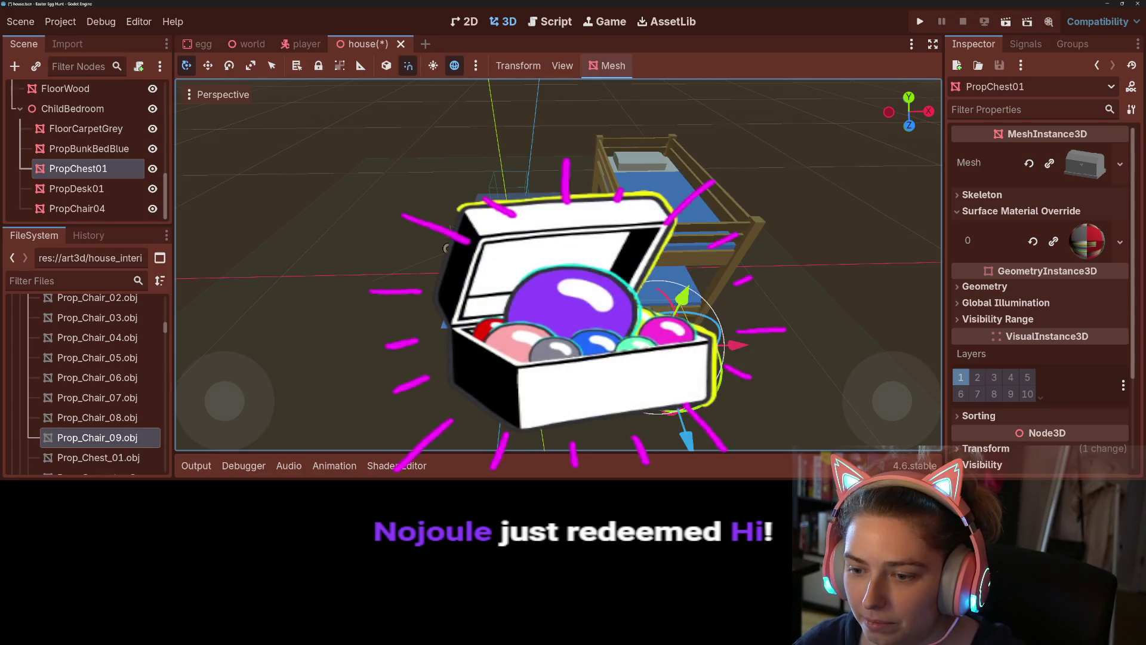
{"action": "key", "text": "g"}
{"action": "left_click_drag", "start_coordinate": [729, 292], "coordinate": [447, 247]}
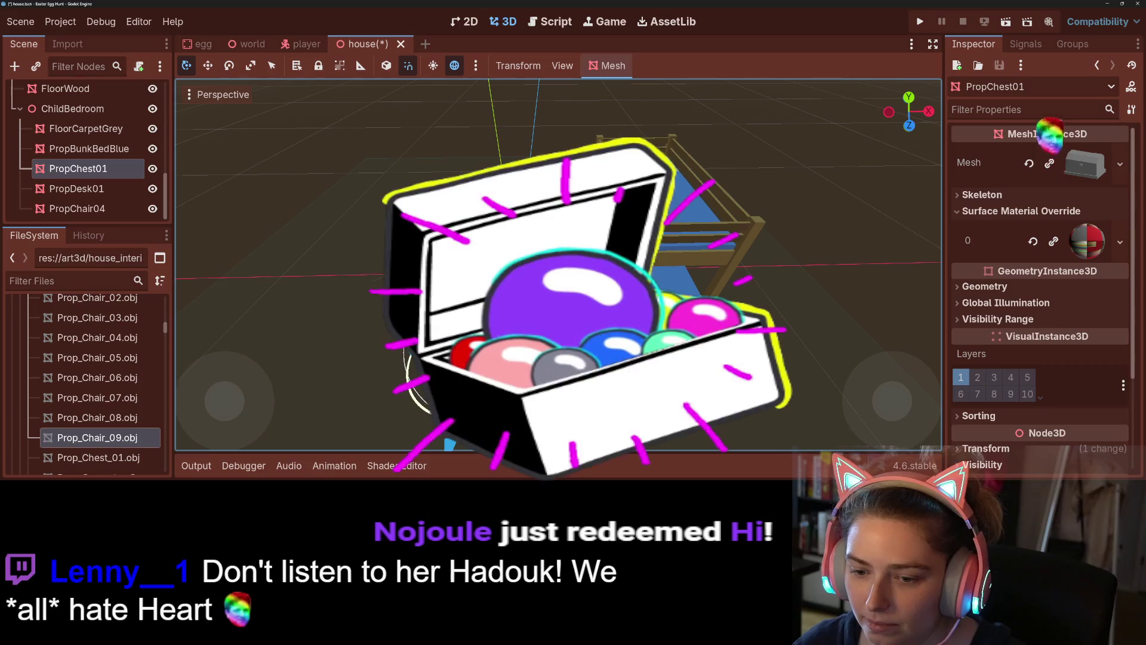
{"action": "key", "text": "r"}
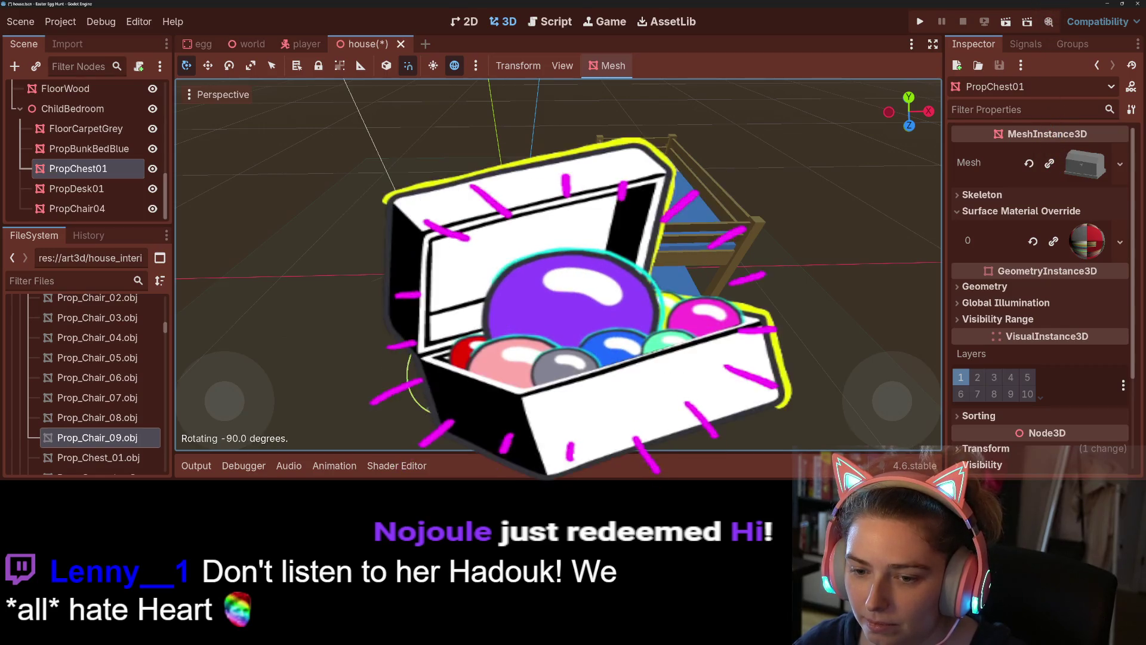
- Rotate the blue chair PropChair04 about 165° and push it up to the desk
{"action": "left_click", "coordinate": [453, 249]}
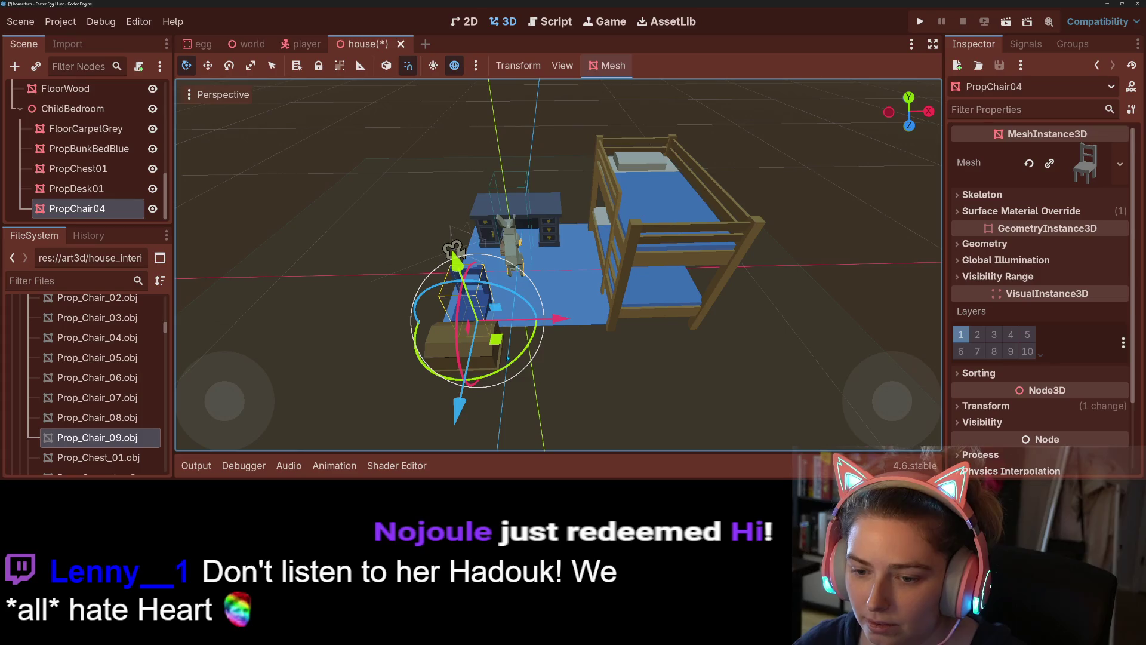
{"action": "key", "text": "r"}
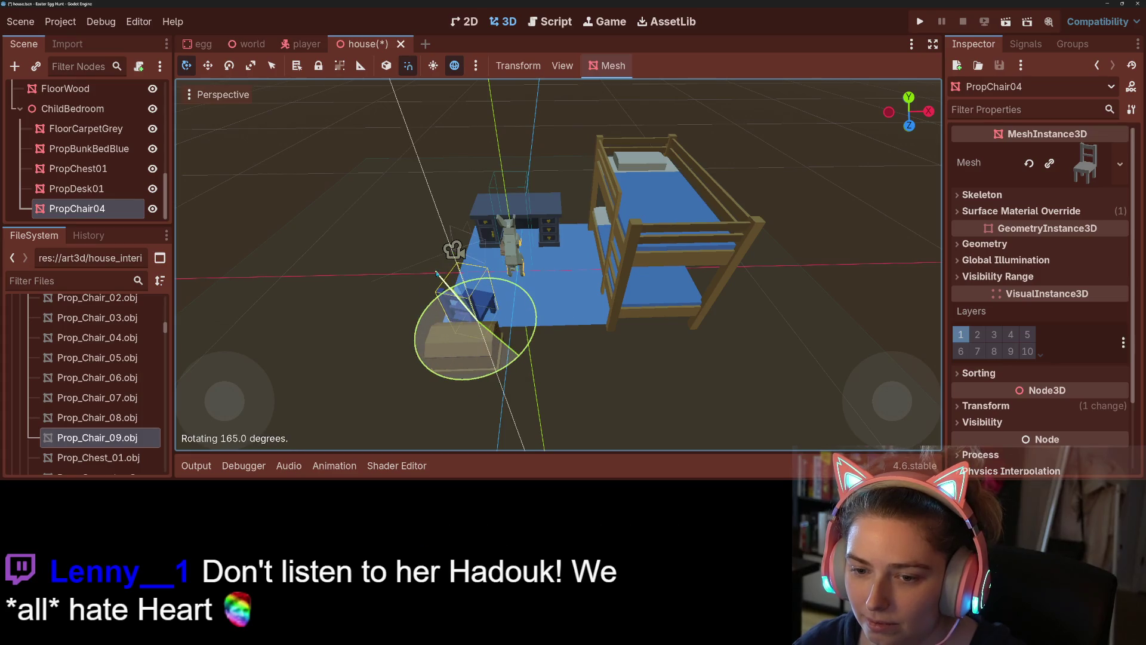
{"action": "left_click", "coordinate": [437, 272]}
{"action": "left_click_drag", "start_coordinate": [502, 354], "coordinate": [550, 340]}
{"action": "scroll", "coordinate": [549, 340], "scroll_direction": "up", "scroll_amount": 5}
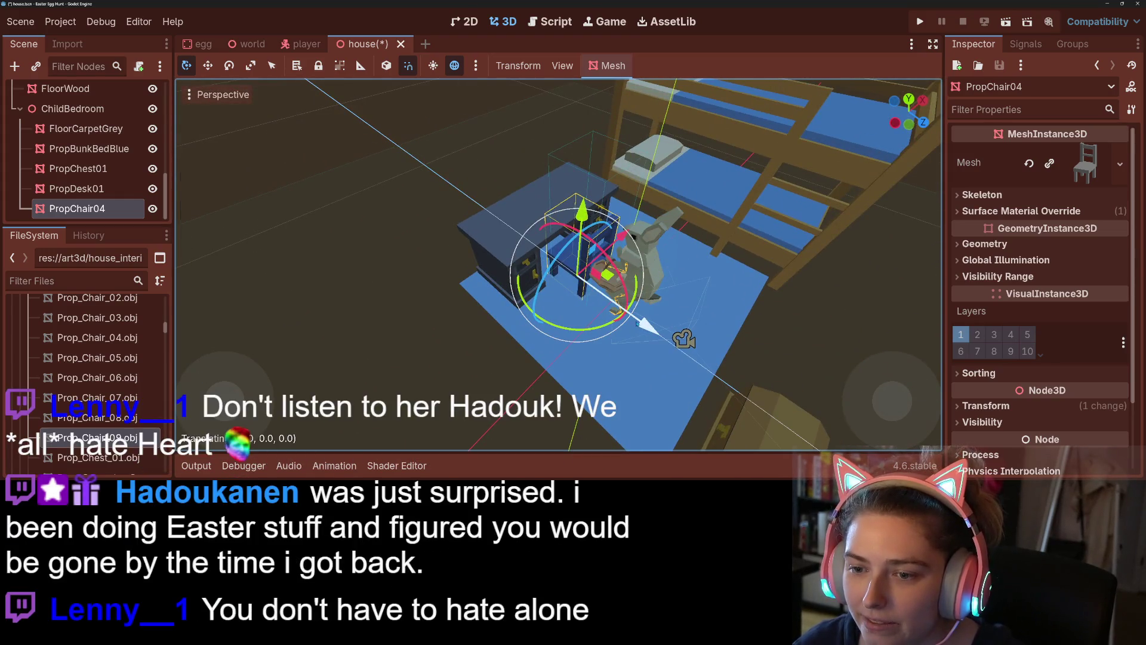
{"action": "left_click_drag", "start_coordinate": [631, 317], "coordinate": [630, 316]}
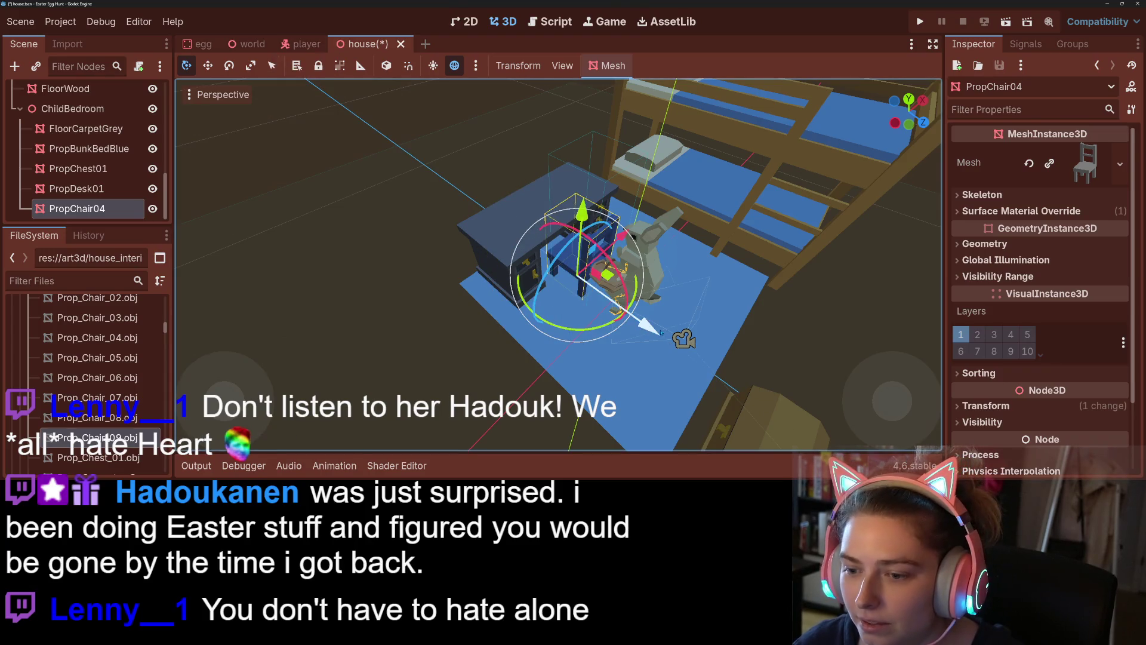
{"action": "mouse_move", "coordinate": [661, 332]}
{"action": "left_mouse_down"}
{"action": "mouse_move", "coordinate": [739, 351]}
{"action": "mouse_move", "coordinate": [717, 313]}
{"action": "left_mouse_up"}
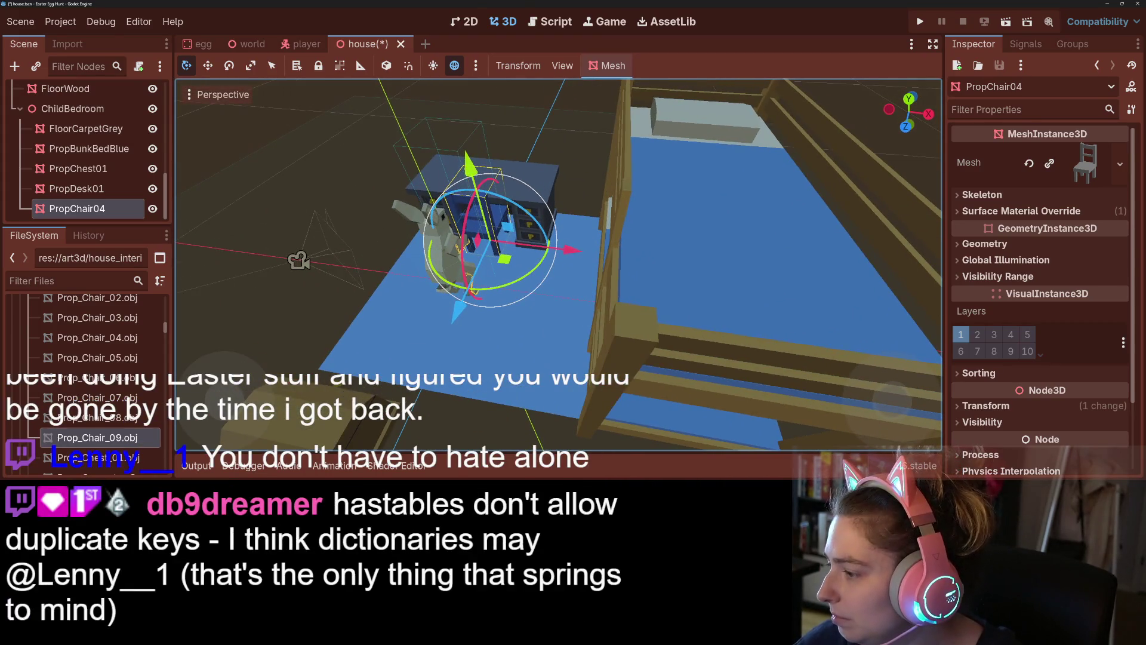
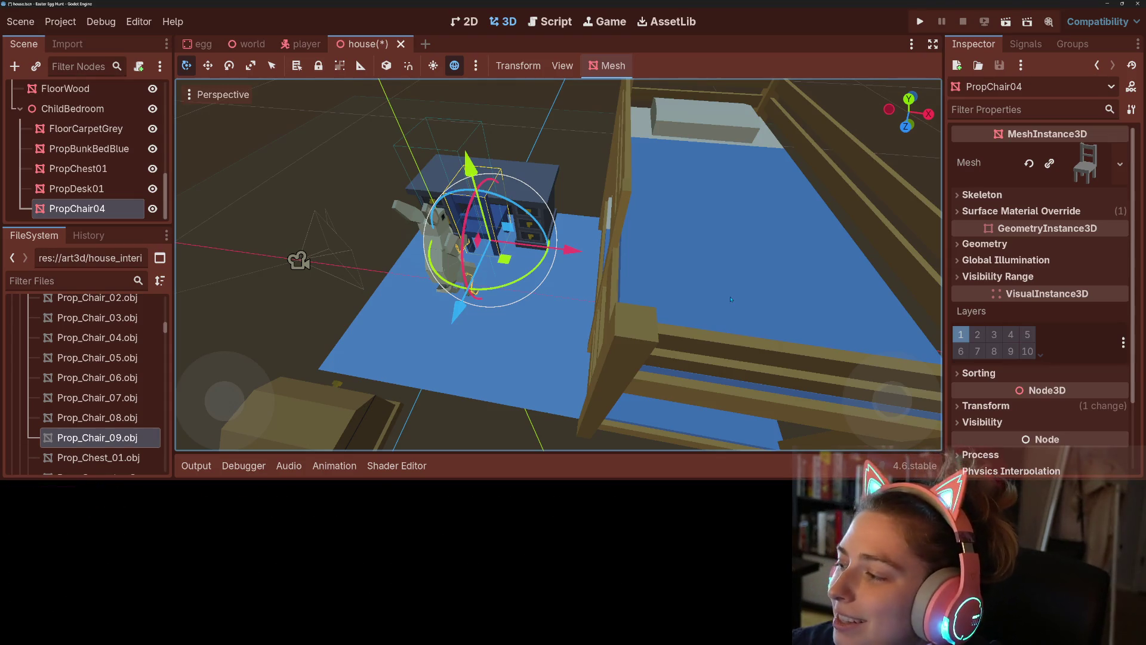
- Place Prop_Desk_Lamp in the child bedroom and raise it up onto the desk
{"action": "mouse_move", "coordinate": [669, 336]}
{"action": "left_mouse_down"}
{"action": "mouse_move", "coordinate": [747, 323]}
{"action": "mouse_move", "coordinate": [714, 311]}
{"action": "mouse_move", "coordinate": [701, 326]}
{"action": "mouse_move", "coordinate": [664, 320]}
{"action": "mouse_move", "coordinate": [288, 380]}
{"action": "left_mouse_up"}
{"action": "scroll", "coordinate": [701, 326], "scroll_direction": "down", "scroll_amount": 3}
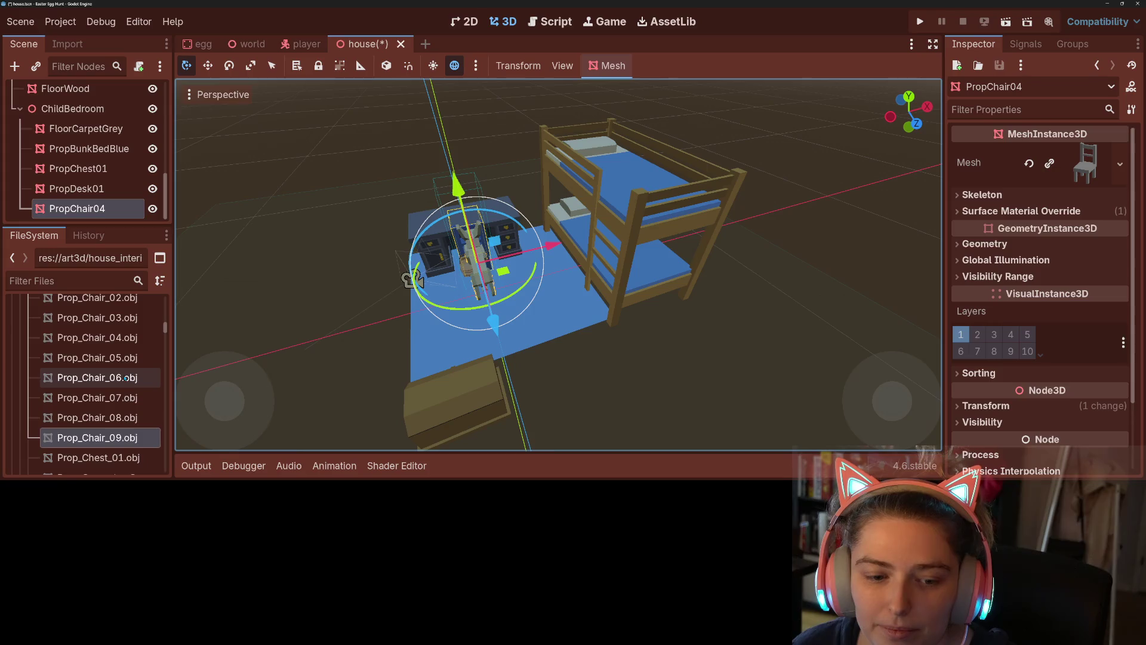
{"action": "scroll", "coordinate": [119, 412], "scroll_direction": "down", "scroll_amount": 5}
{"action": "scroll", "coordinate": [127, 387], "scroll_direction": "down", "scroll_amount": 5}
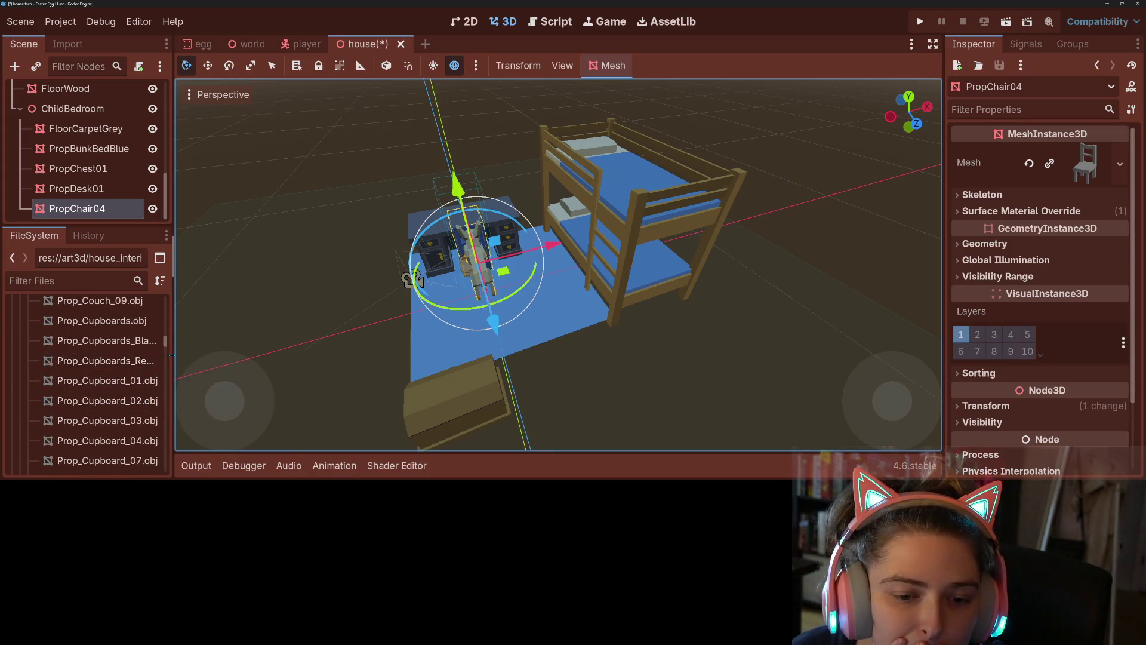
{"action": "left_click_drag", "start_coordinate": [174, 257], "coordinate": [234, 257]}
{"action": "scroll", "coordinate": [149, 399], "scroll_direction": "down", "scroll_amount": 3}
{"action": "scroll", "coordinate": [150, 400], "scroll_direction": "down", "scroll_amount": 5}
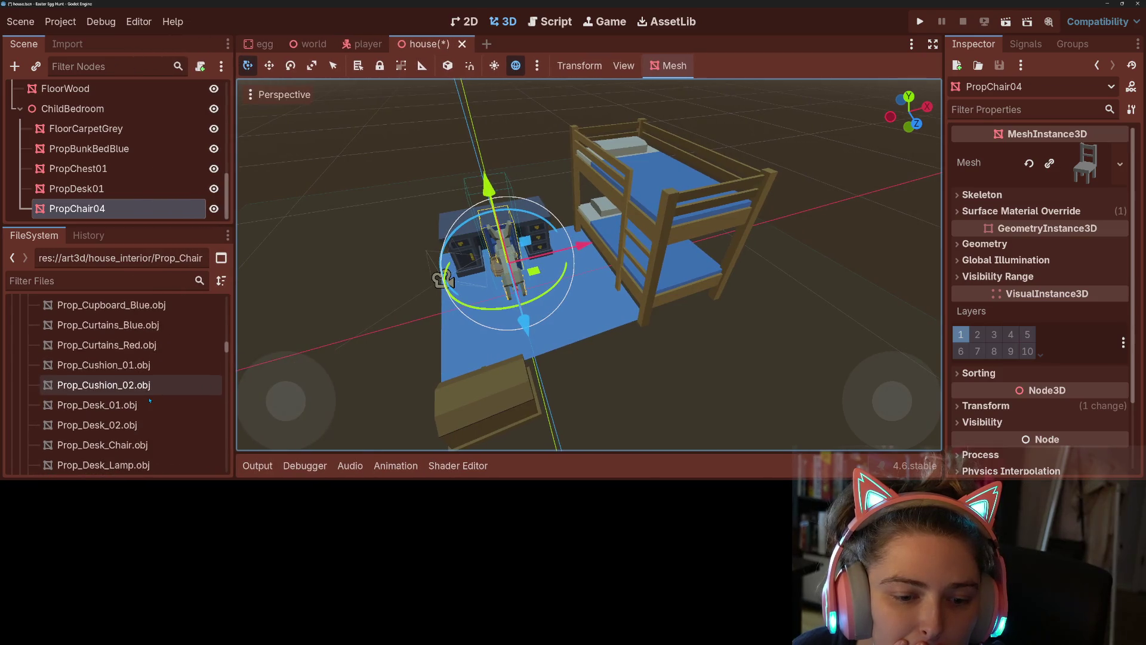
{"action": "scroll", "coordinate": [150, 396], "scroll_direction": "down", "scroll_amount": 4}
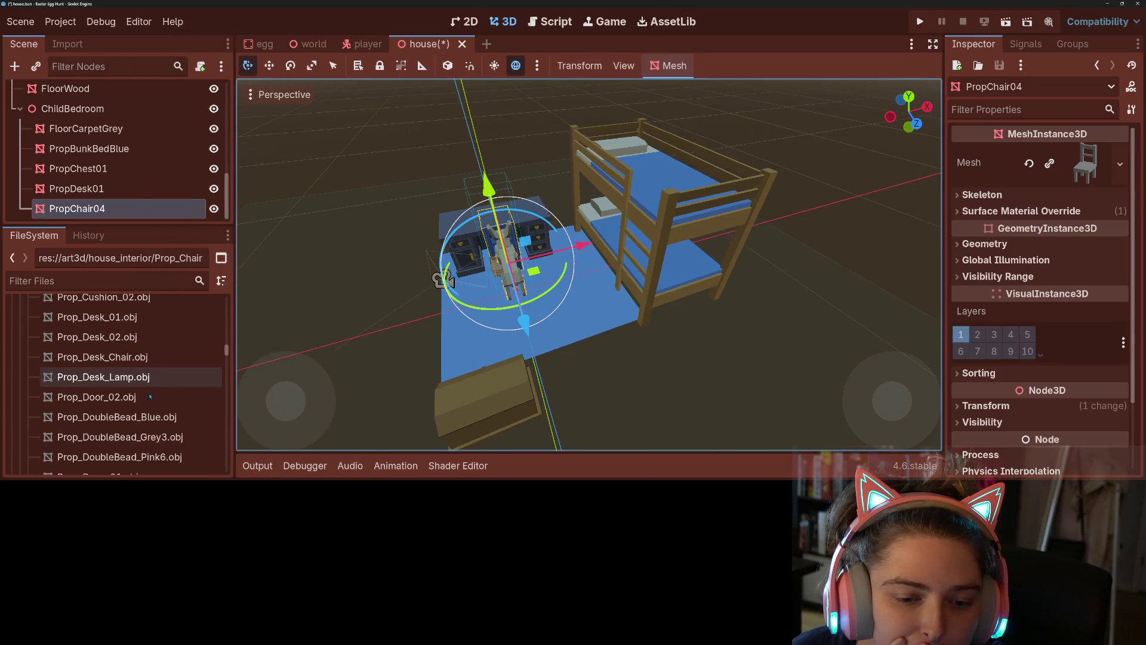
{"action": "scroll", "coordinate": [150, 397], "scroll_direction": "down", "scroll_amount": 2}
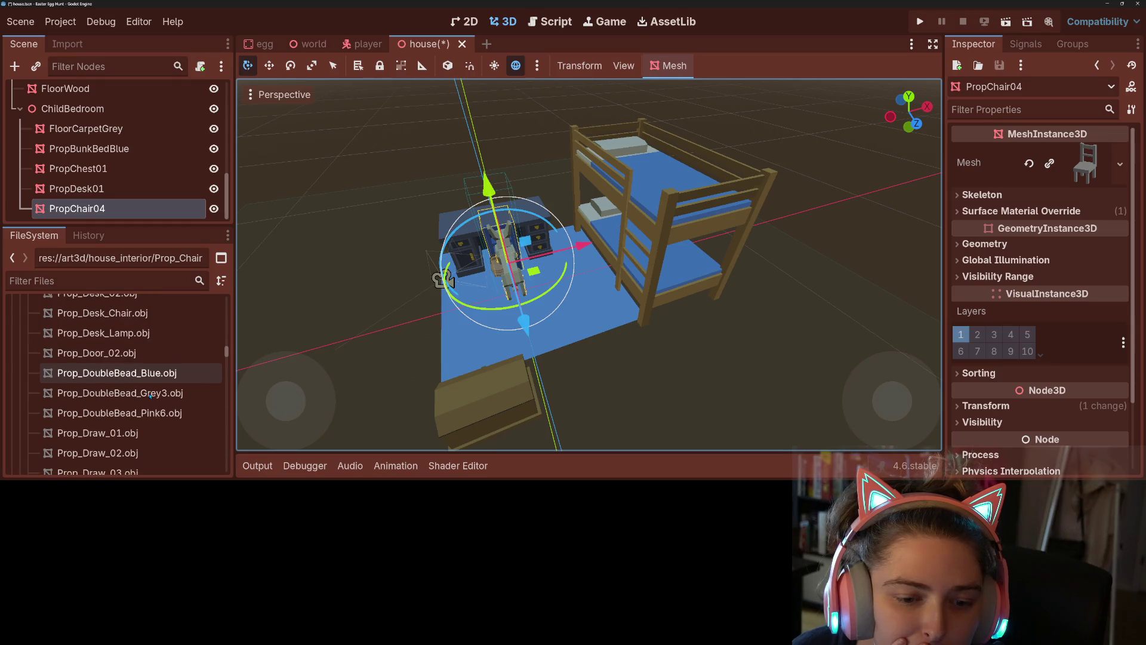
{"action": "scroll", "coordinate": [142, 383], "scroll_direction": "up", "scroll_amount": 1}
{"action": "left_click_drag", "start_coordinate": [103, 355], "coordinate": [417, 288]}
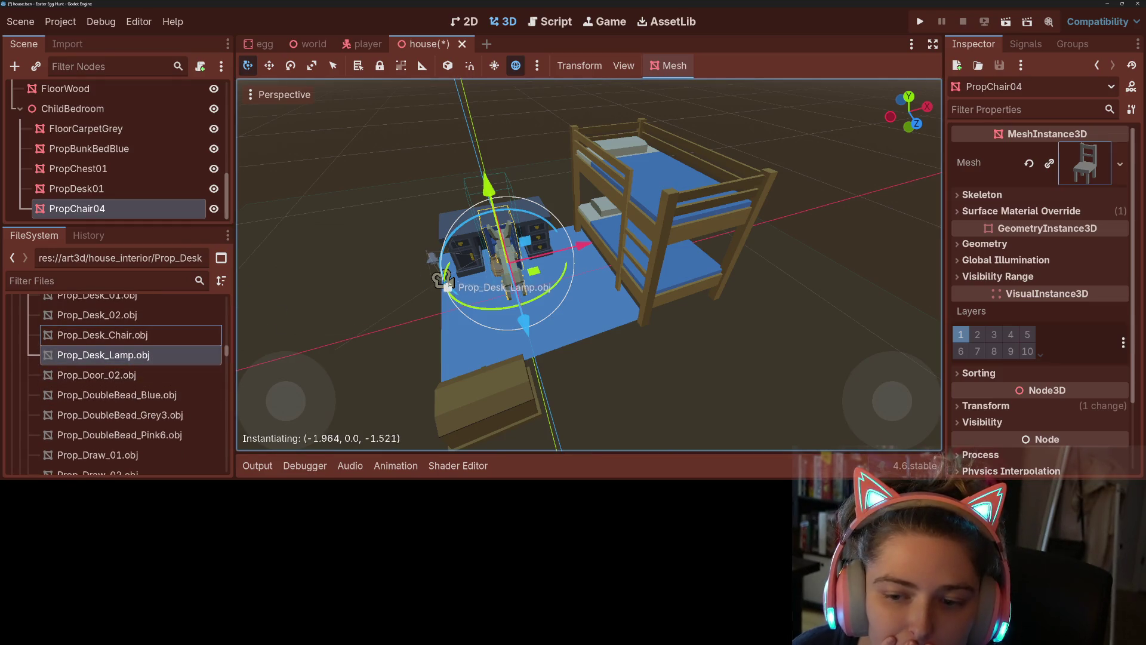
{"action": "left_click_drag", "start_coordinate": [474, 265], "coordinate": [470, 258]}
{"action": "left_click_drag", "start_coordinate": [451, 183], "coordinate": [419, 123]}
{"action": "left_click_drag", "start_coordinate": [443, 278], "coordinate": [578, 258]}
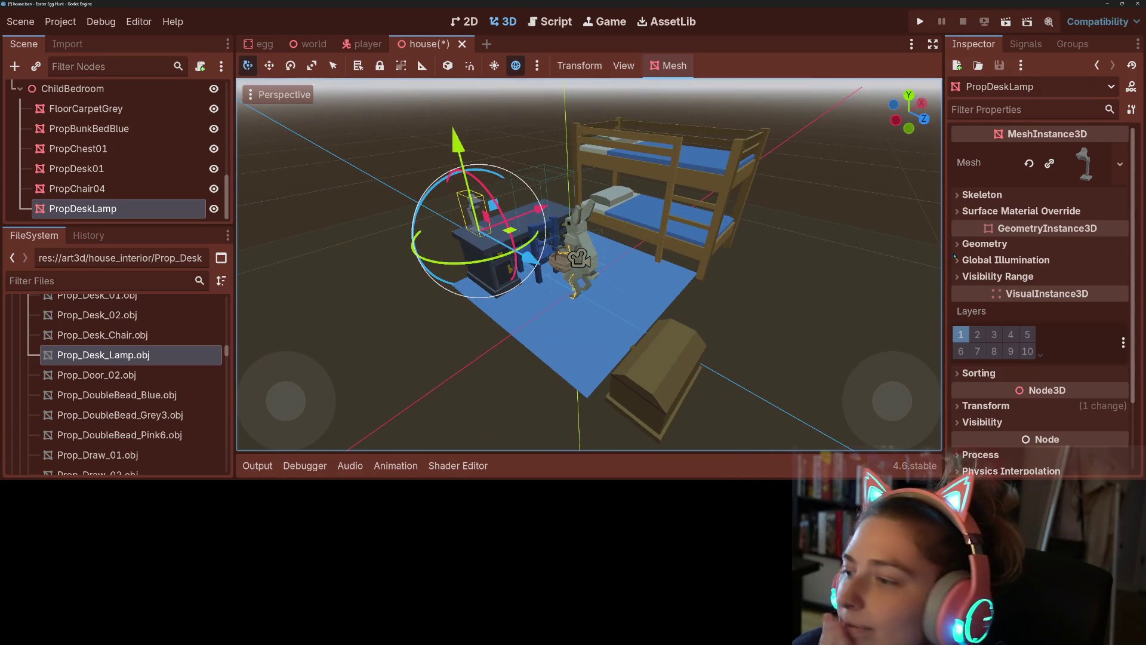
- Give the lamp the forest_animals material in Surface Material Override slot 0
{"action": "left_click", "coordinate": [1066, 210]}
{"action": "left_click", "coordinate": [1102, 231]}
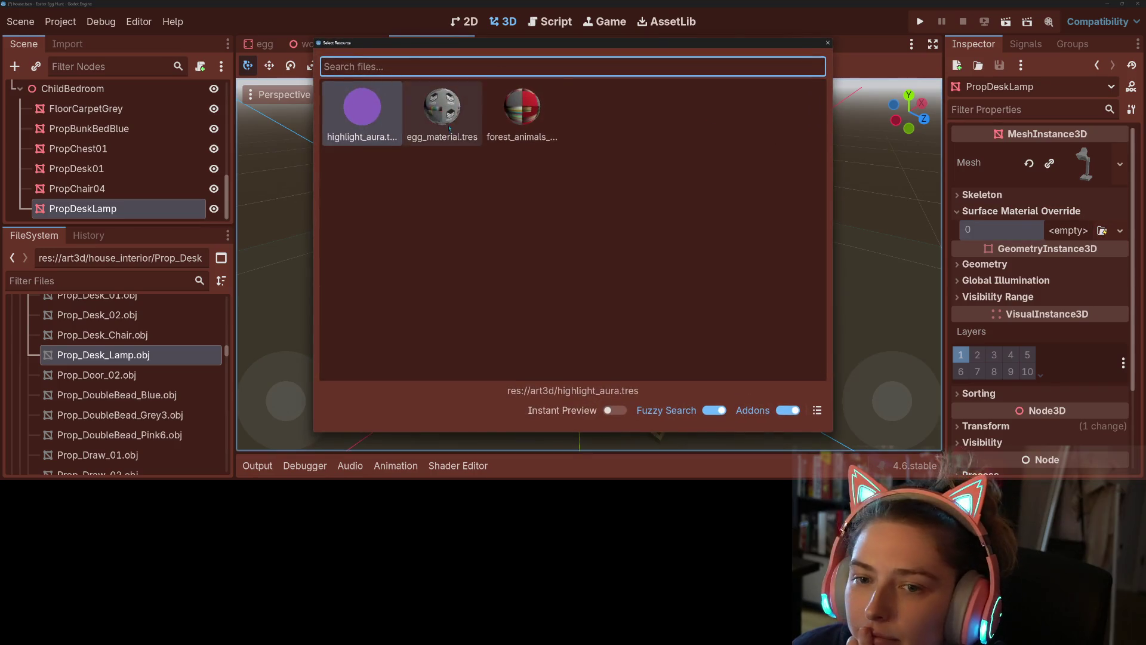
{"action": "double_click", "coordinate": [521, 130]}
- Add the first drawer unit, Prop_Draw_01, to the bedroom beside the desk
{"action": "left_click_drag", "start_coordinate": [739, 250], "coordinate": [675, 253]}
{"action": "scroll", "coordinate": [158, 388], "scroll_direction": "down", "scroll_amount": 3}
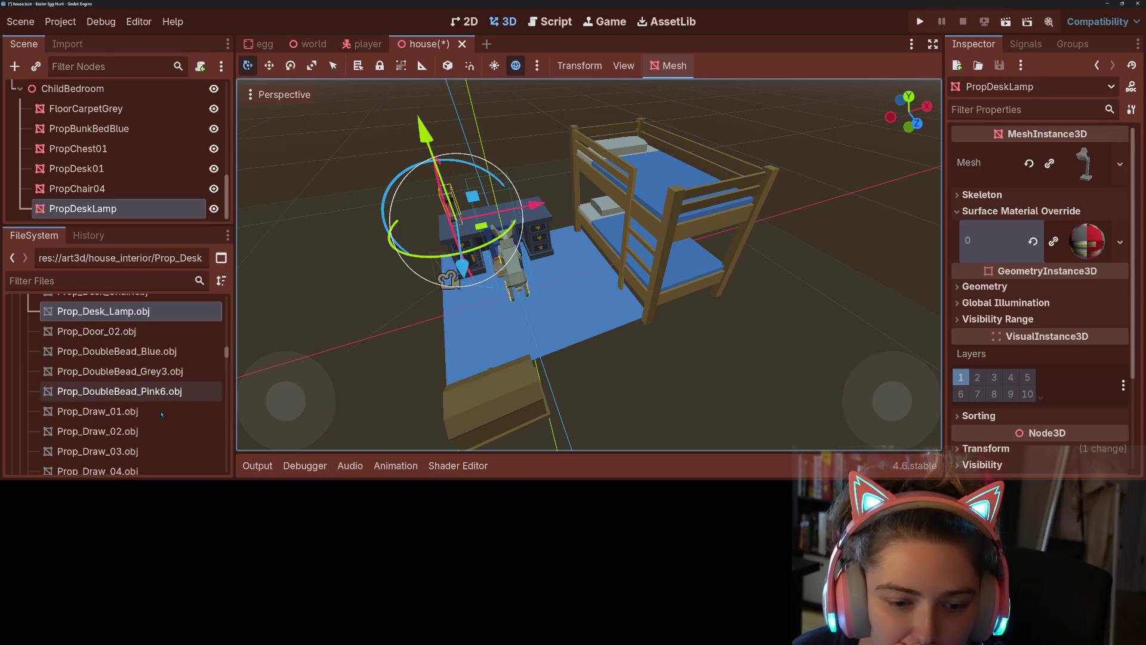
{"action": "scroll", "coordinate": [161, 414], "scroll_direction": "down", "scroll_amount": 4}
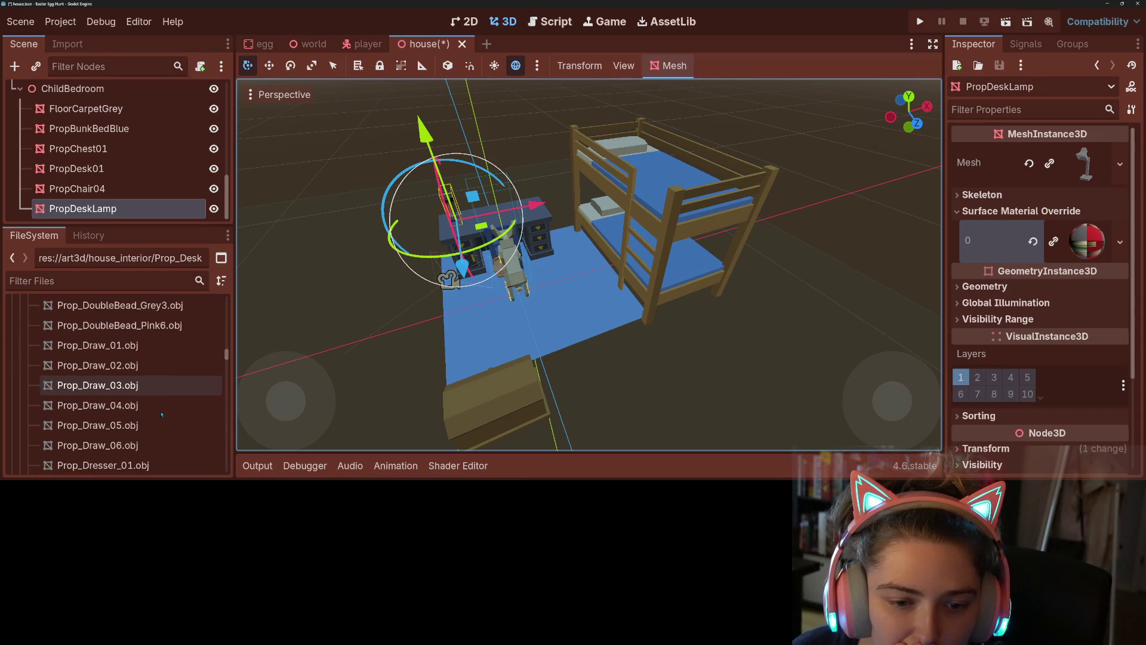
{"action": "left_click_drag", "start_coordinate": [89, 303], "coordinate": [385, 334]}
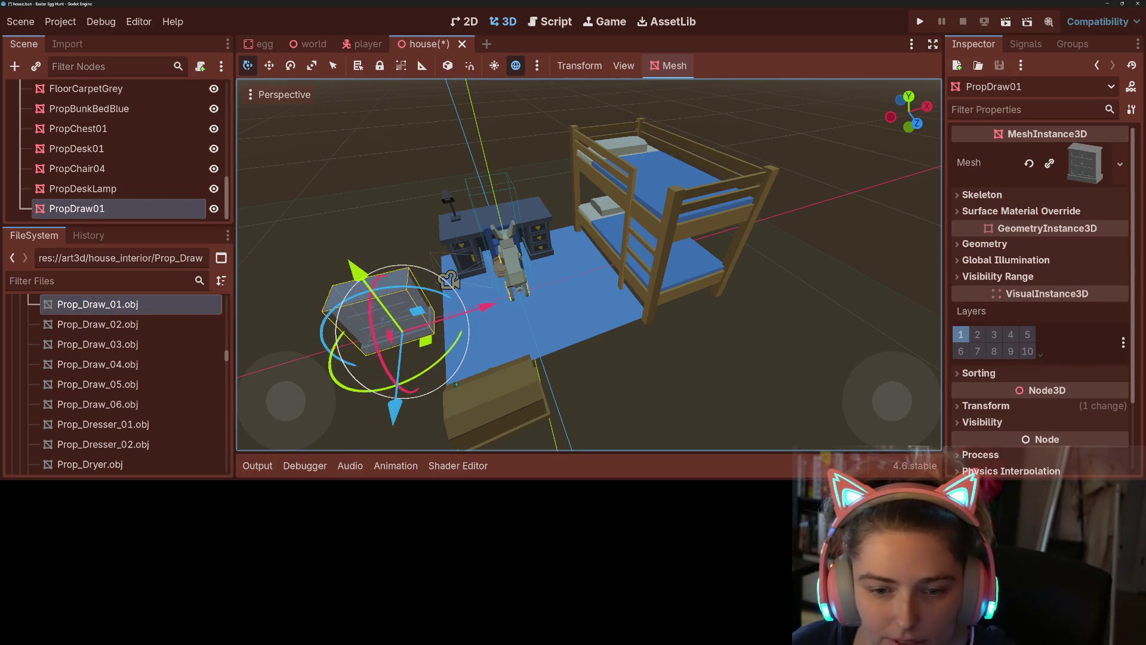
- Add drawer units Prop_Draw_02 to 06 and dressers Prop_Dresser_01 and 02 to the scene
{"action": "mouse_move", "coordinate": [90, 324]}
{"action": "left_mouse_down"}
{"action": "mouse_move", "coordinate": [448, 316]}
{"action": "mouse_move", "coordinate": [503, 328]}
{"action": "mouse_move", "coordinate": [462, 346]}
{"action": "left_mouse_up"}
{"action": "mouse_move", "coordinate": [109, 345]}
{"action": "left_mouse_down"}
{"action": "mouse_move", "coordinate": [475, 330]}
{"action": "mouse_move", "coordinate": [548, 301]}
{"action": "left_mouse_up"}
{"action": "mouse_move", "coordinate": [88, 373]}
{"action": "left_mouse_down"}
{"action": "mouse_move", "coordinate": [418, 412]}
{"action": "mouse_move", "coordinate": [428, 382]}
{"action": "mouse_move", "coordinate": [345, 379]}
{"action": "mouse_move", "coordinate": [511, 363]}
{"action": "mouse_move", "coordinate": [477, 376]}
{"action": "left_mouse_up"}
{"action": "mouse_move", "coordinate": [98, 404]}
{"action": "left_mouse_down"}
{"action": "mouse_move", "coordinate": [599, 341]}
{"action": "mouse_move", "coordinate": [574, 326]}
{"action": "left_mouse_up"}
{"action": "left_click_drag", "start_coordinate": [85, 421], "coordinate": [663, 340]}
{"action": "mouse_move", "coordinate": [126, 441]}
{"action": "left_mouse_down"}
{"action": "mouse_move", "coordinate": [716, 365]}
{"action": "mouse_move", "coordinate": [734, 324]}
{"action": "mouse_move", "coordinate": [760, 313]}
{"action": "left_mouse_up"}
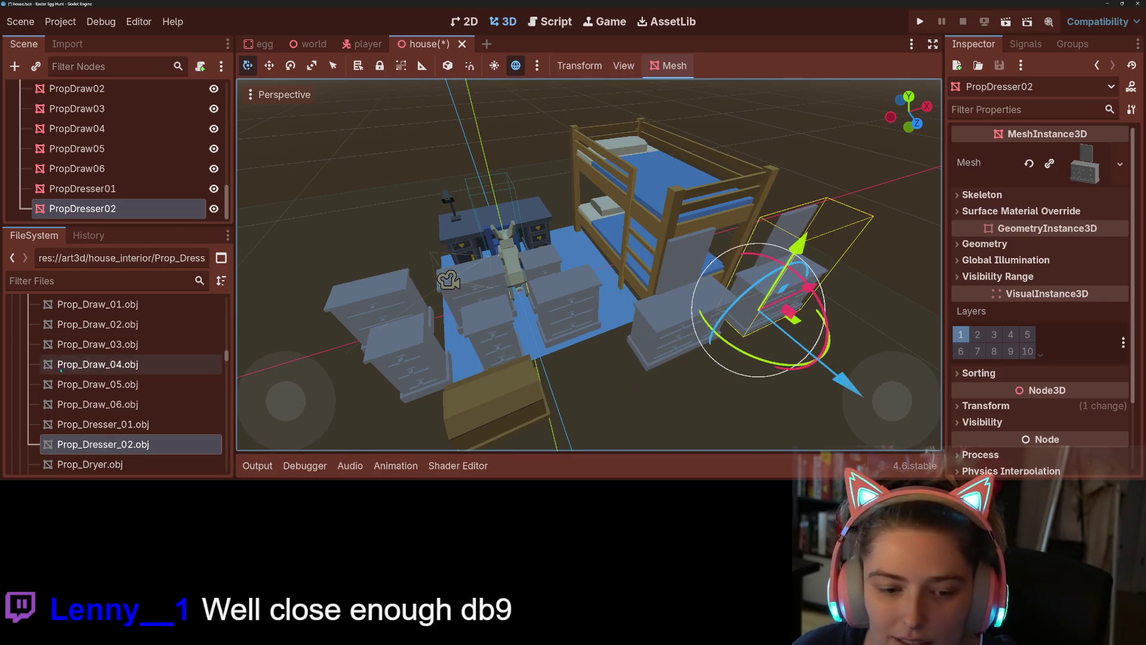
{"action": "scroll", "coordinate": [117, 385], "scroll_direction": "down", "scroll_amount": 3}
- Apply the forest_animals material to all eight new drawers and dressers
{"action": "key", "text": "shift+Up"}
{"action": "key", "text": "shift+Up"}
{"action": "key", "text": "shift+Up"}
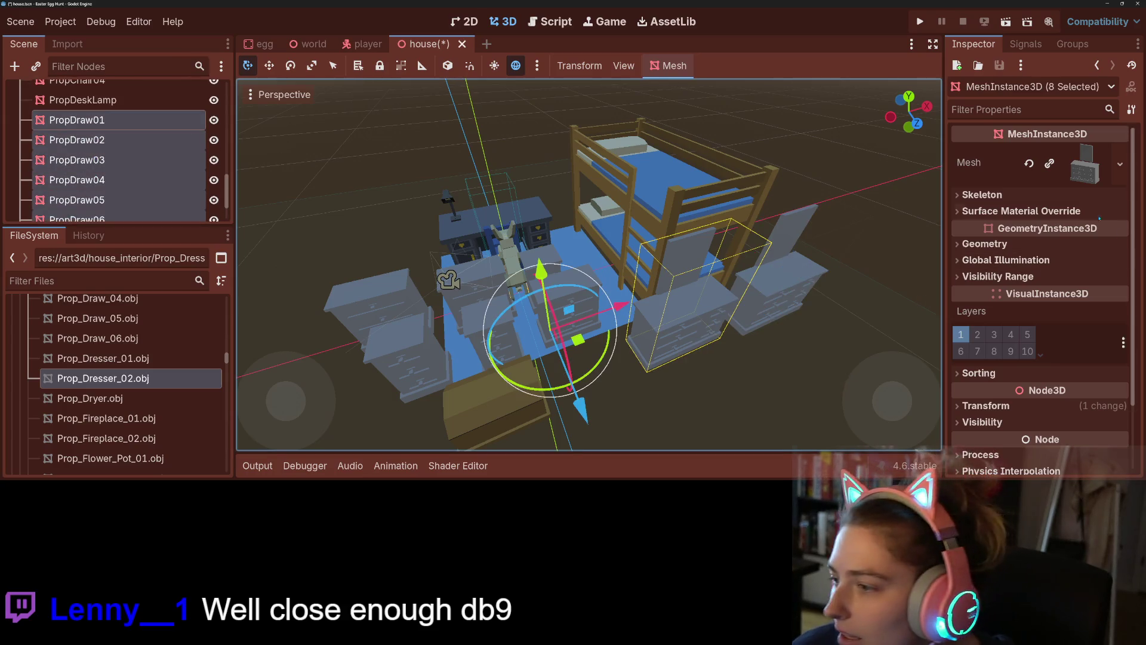
{"action": "left_click", "coordinate": [1099, 216]}
{"action": "left_click", "coordinate": [1099, 237]}
{"action": "double_click", "coordinate": [521, 111]}
- Move the eight textured furniture nodes out of ChildBedroom in the Scene tree
{"action": "mouse_move", "coordinate": [522, 112]}
{"action": "left_mouse_down"}
{"action": "mouse_move", "coordinate": [702, 375]}
{"action": "mouse_move", "coordinate": [731, 375]}
{"action": "left_mouse_up"}
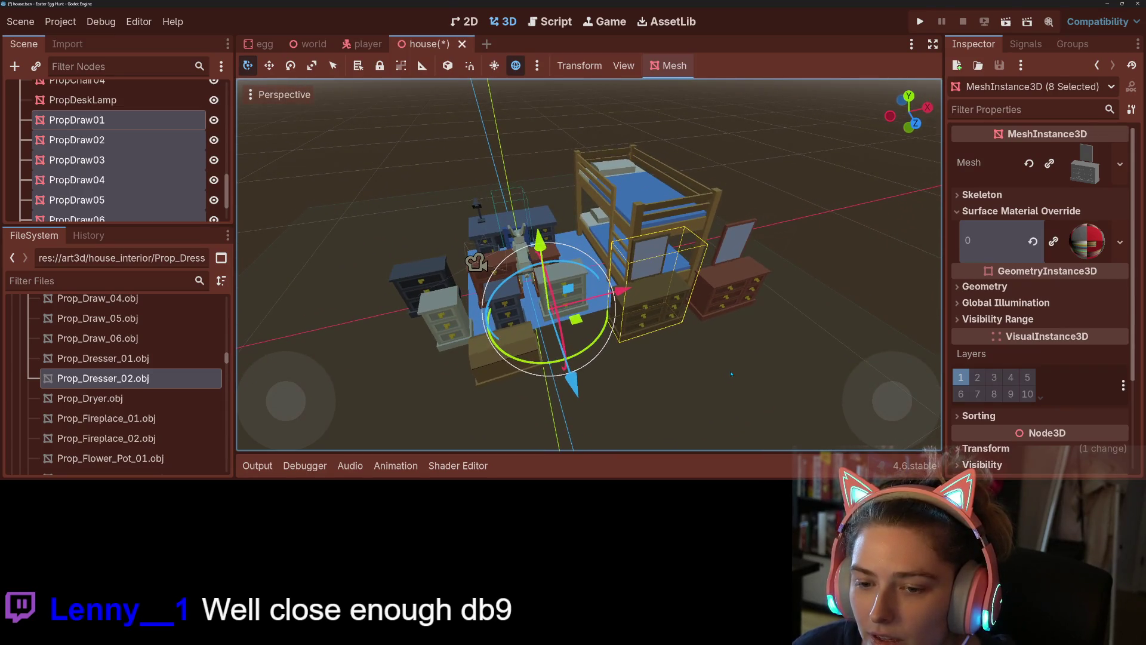
{"action": "scroll", "coordinate": [732, 375], "scroll_direction": "down", "scroll_amount": 5}
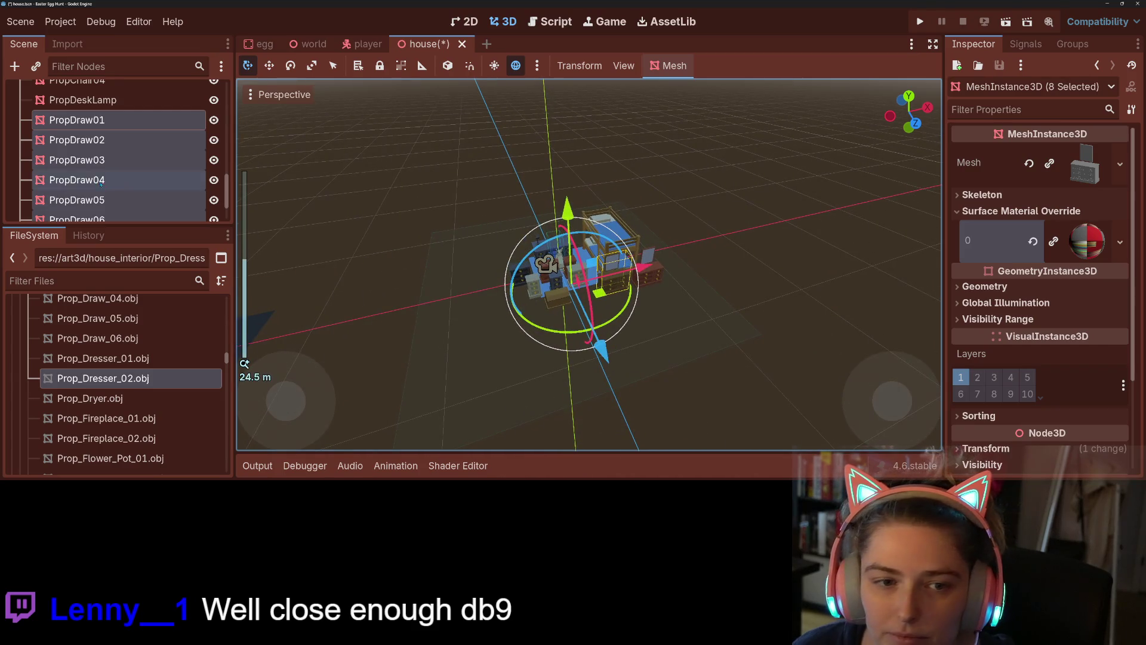
{"action": "scroll", "coordinate": [100, 184], "scroll_direction": "up", "scroll_amount": 3}
{"action": "mouse_move", "coordinate": [106, 206]}
{"action": "left_mouse_down"}
{"action": "mouse_move", "coordinate": [86, 107]}
{"action": "mouse_move", "coordinate": [64, 144]}
{"action": "left_mouse_up"}
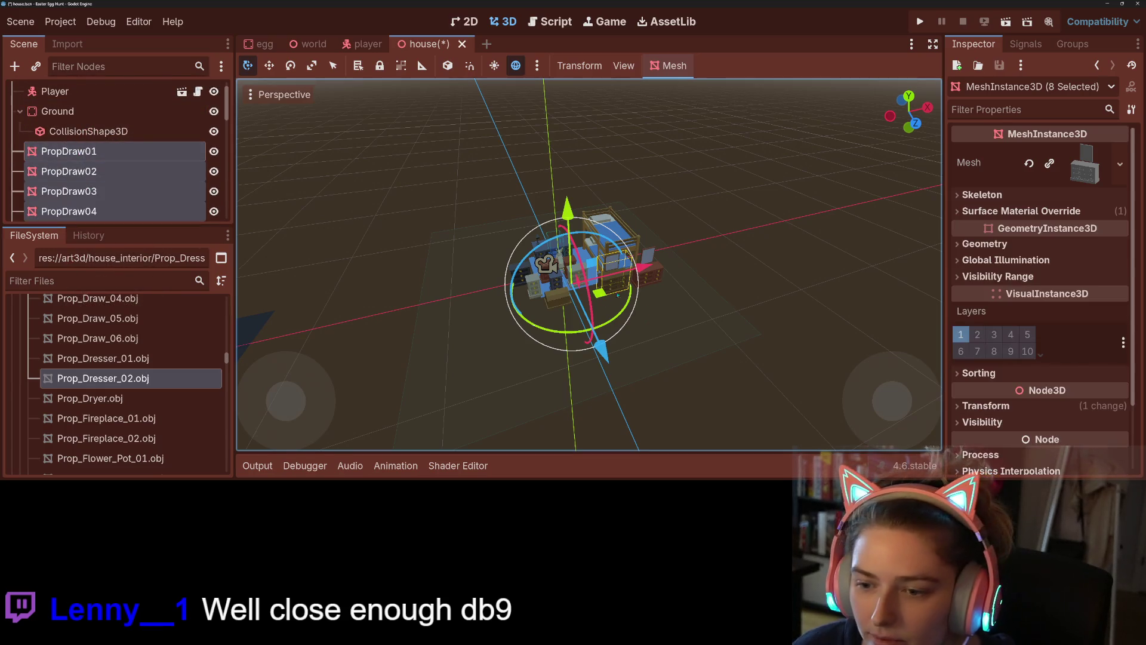
- Bring the tall drawer chest PropDraw02 from the prop lineup over beside the house
{"action": "mouse_move", "coordinate": [598, 292]}
{"action": "left_mouse_down"}
{"action": "mouse_move", "coordinate": [609, 355]}
{"action": "mouse_move", "coordinate": [606, 303]}
{"action": "left_mouse_up"}
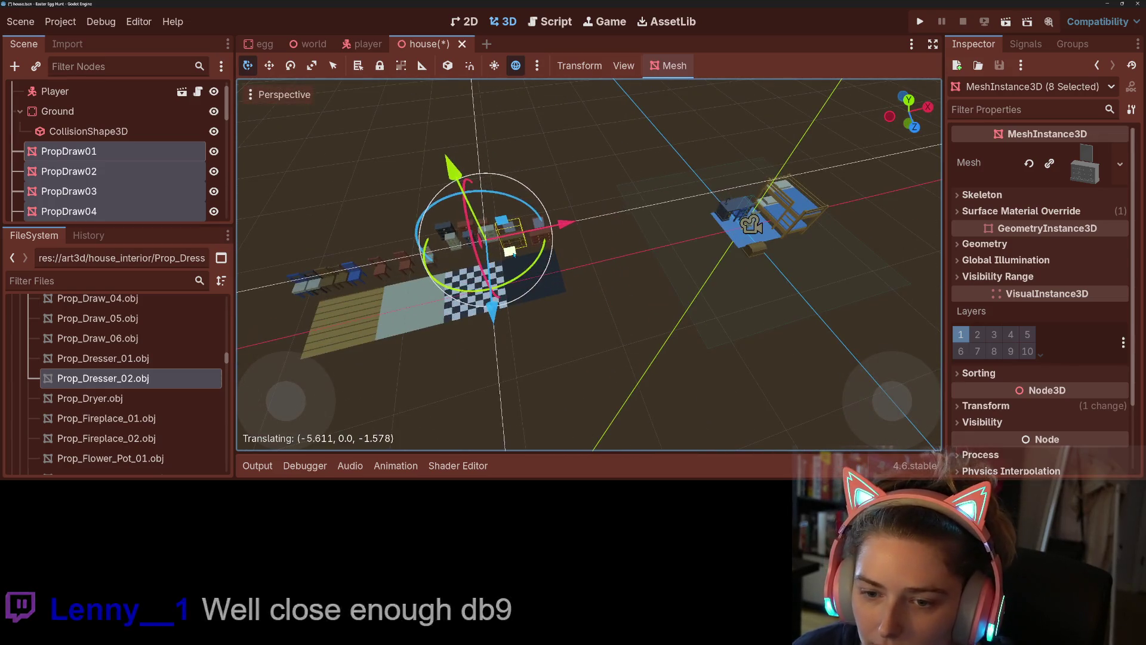
{"action": "scroll", "coordinate": [556, 257], "scroll_direction": "up", "scroll_amount": 5}
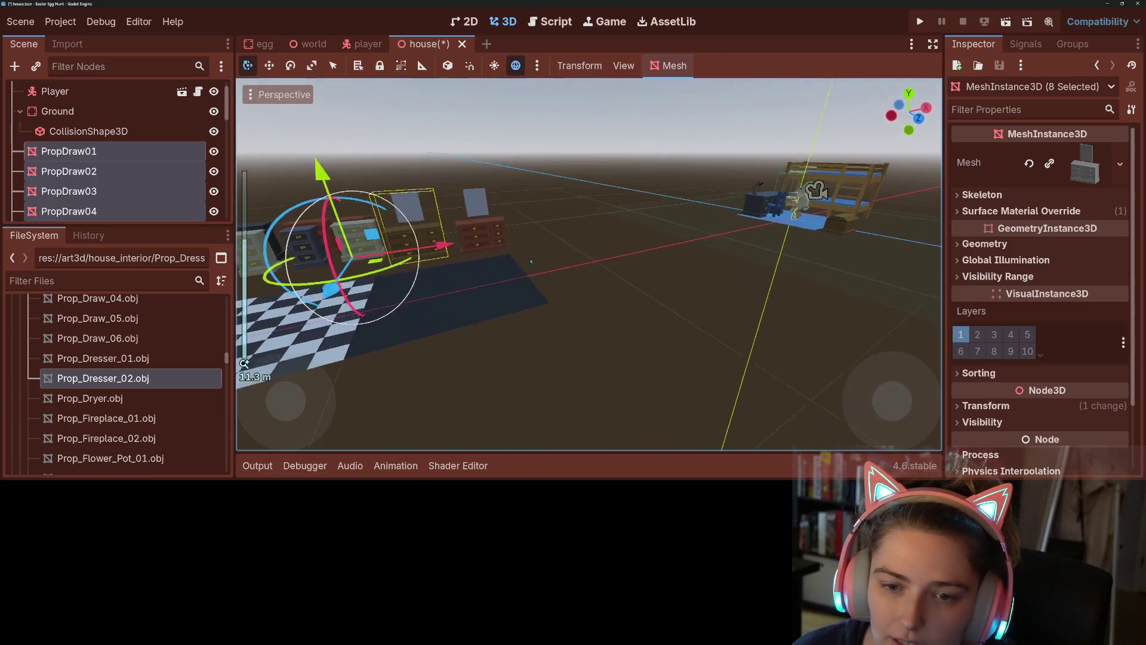
{"action": "scroll", "coordinate": [531, 262], "scroll_direction": "up", "scroll_amount": 4}
{"action": "left_click_drag", "start_coordinate": [543, 265], "coordinate": [581, 274]}
{"action": "scroll", "coordinate": [581, 274], "scroll_direction": "up", "scroll_amount": 2}
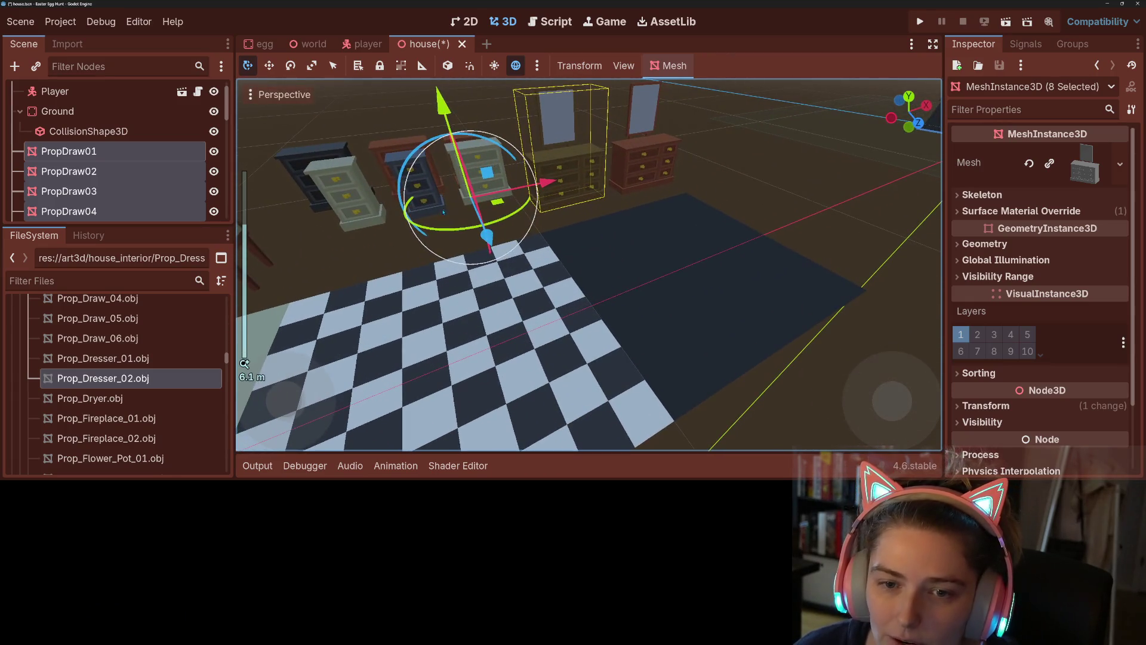
{"action": "scroll", "coordinate": [452, 209], "scroll_direction": "down", "scroll_amount": 5}
{"action": "scroll", "coordinate": [717, 277], "scroll_direction": "up", "scroll_amount": 2}
{"action": "left_click", "coordinate": [716, 276]}
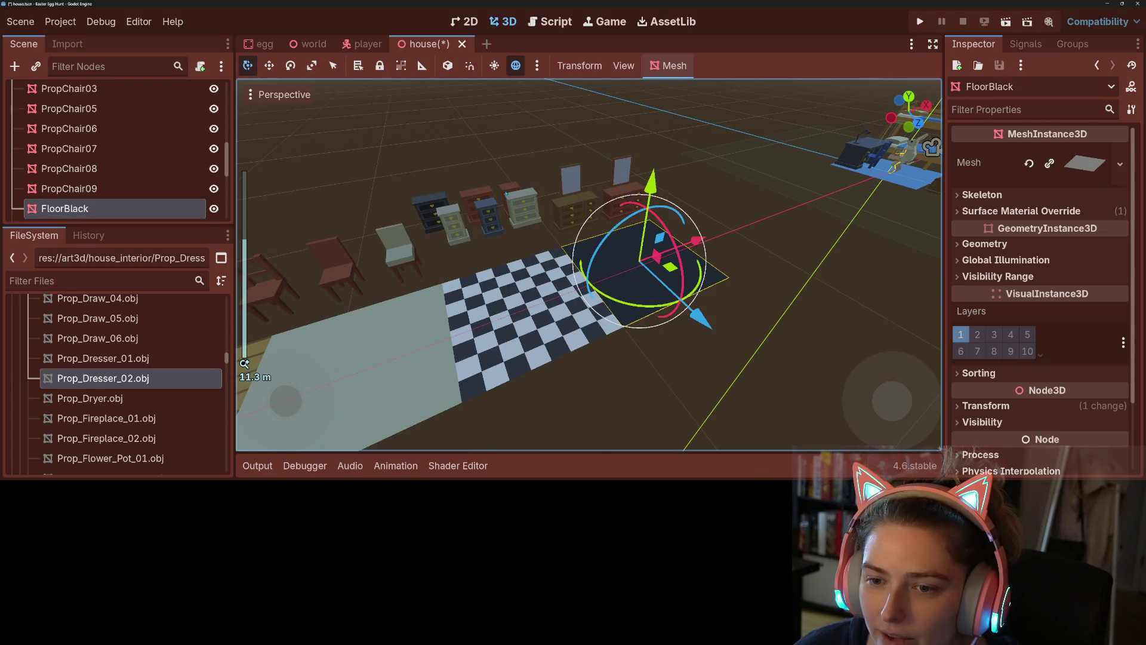
{"action": "left_click", "coordinate": [493, 191]}
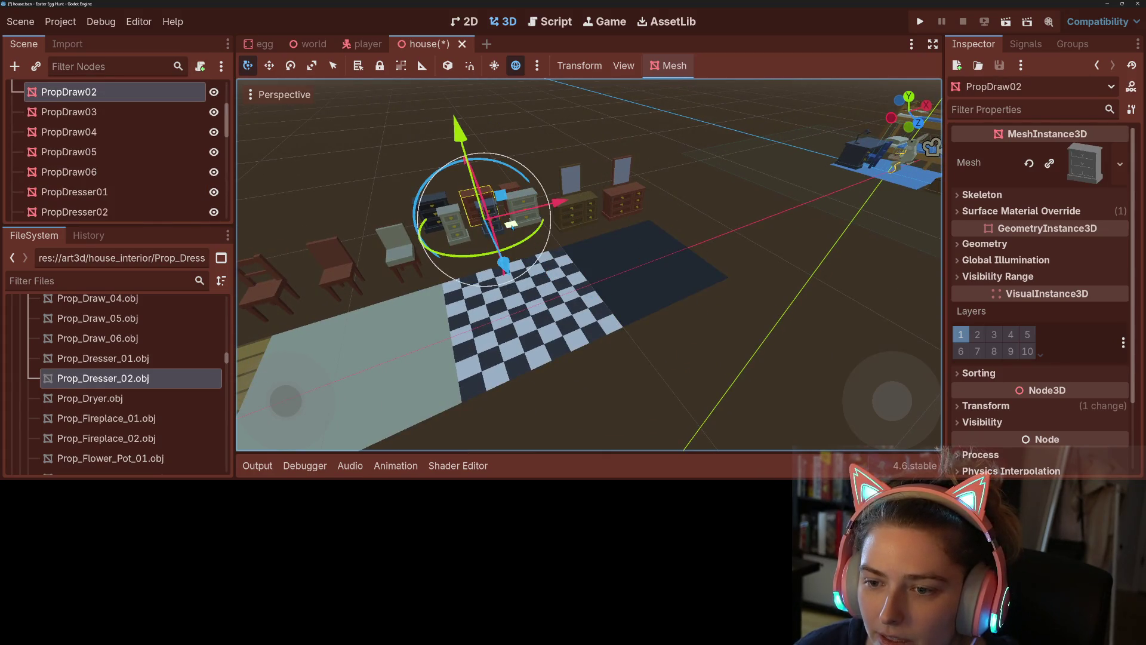
{"action": "mouse_move", "coordinate": [511, 225]}
{"action": "left_mouse_down"}
{"action": "mouse_move", "coordinate": [530, 205]}
{"action": "mouse_move", "coordinate": [937, 197]}
{"action": "left_mouse_up"}
- Make PropDraw02 a child of the ChildBedroom node
{"action": "key", "text": "f"}
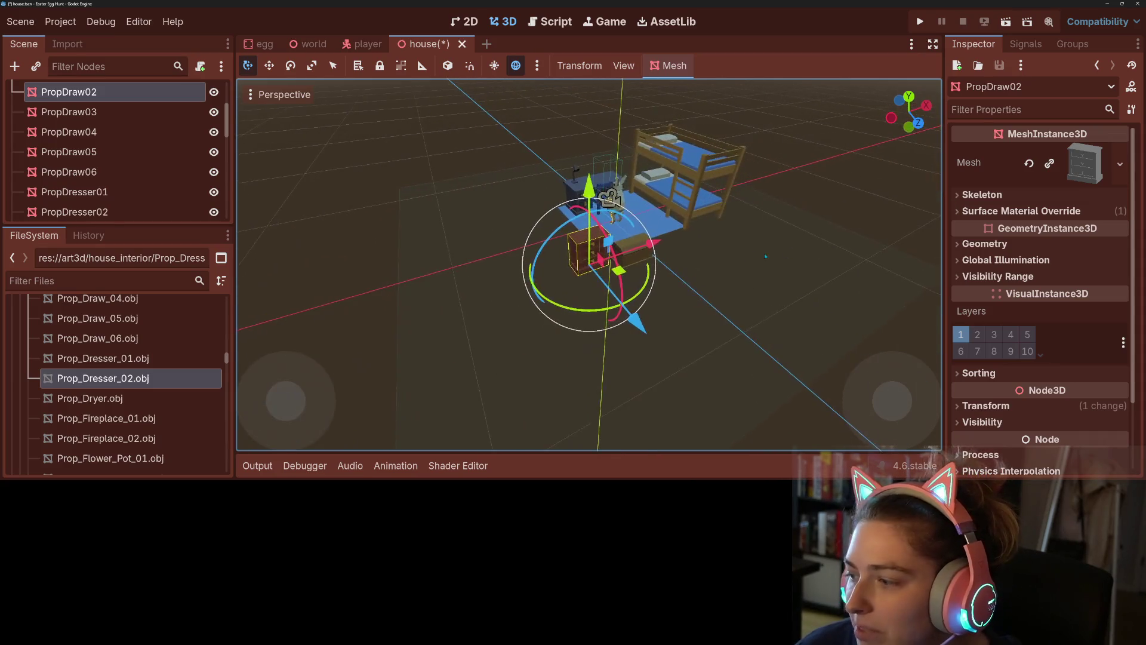
{"action": "scroll", "coordinate": [724, 292], "scroll_direction": "up", "scroll_amount": 3}
{"action": "left_click_drag", "start_coordinate": [724, 292], "coordinate": [675, 294]}
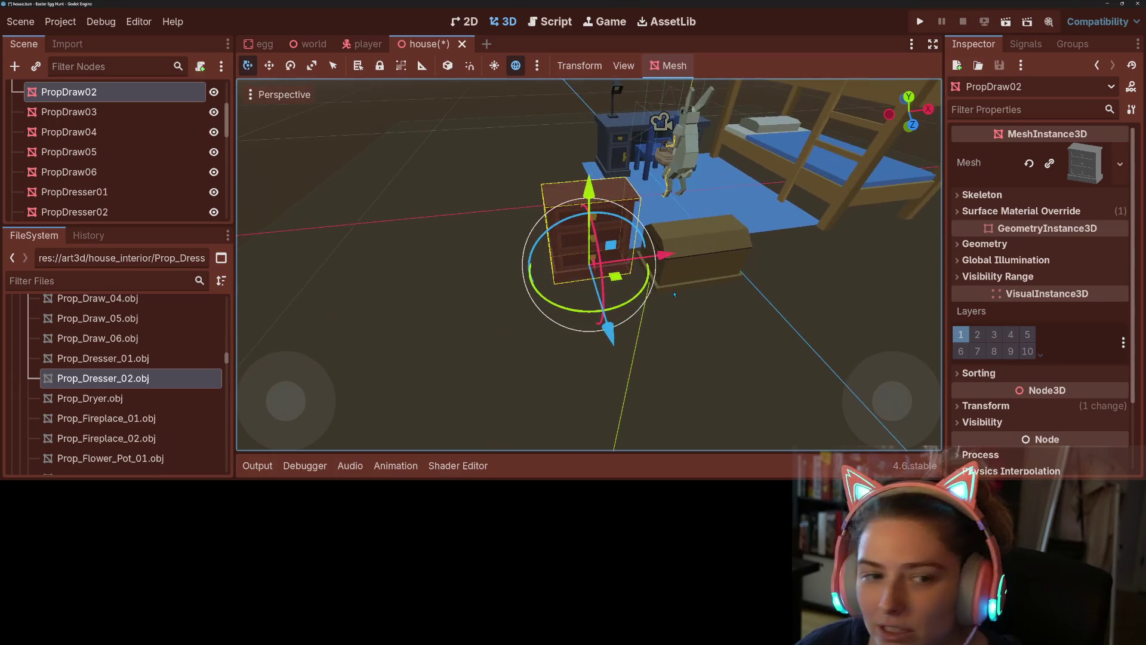
{"action": "mouse_move", "coordinate": [111, 128]}
{"action": "left_mouse_down"}
{"action": "mouse_move", "coordinate": [136, 216]}
{"action": "mouse_move", "coordinate": [82, 109]}
{"action": "mouse_move", "coordinate": [84, 138]}
{"action": "left_mouse_up"}
{"action": "scroll", "coordinate": [623, 311], "scroll_direction": "down", "scroll_amount": 2}
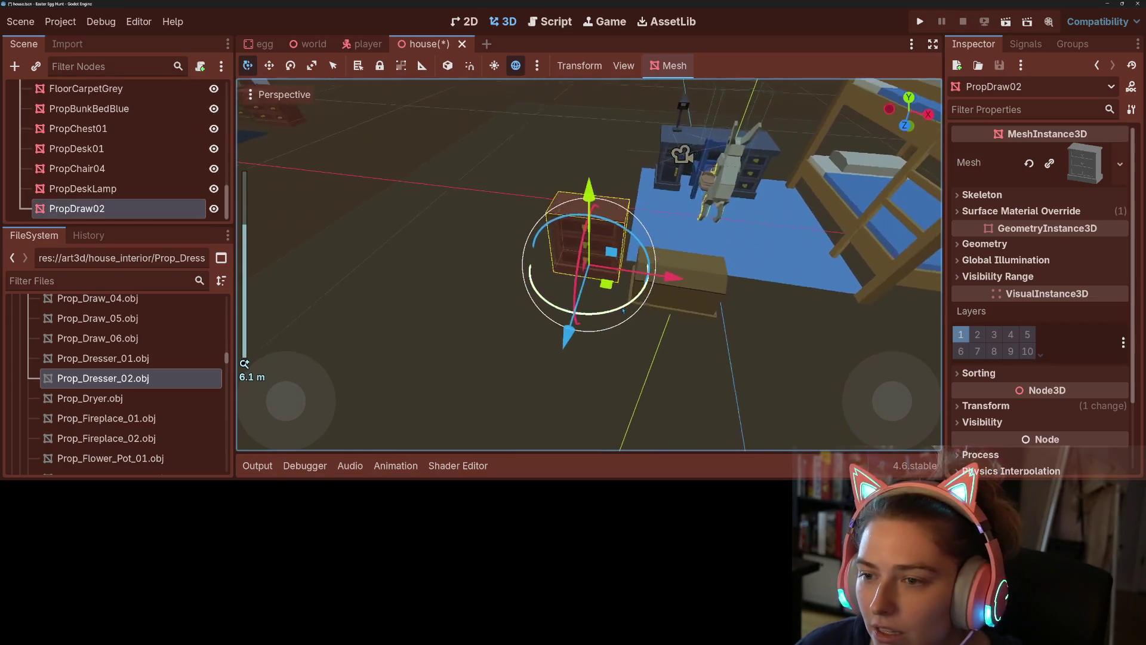
- Turn on snapping and rotate the drawer chest to -165° around Y
{"action": "mouse_move", "coordinate": [623, 310]}
{"action": "left_mouse_down"}
{"action": "mouse_move", "coordinate": [516, 245]}
{"action": "mouse_move", "coordinate": [541, 213]}
{"action": "left_mouse_up"}
{"action": "mouse_move", "coordinate": [575, 270]}
{"action": "left_mouse_down"}
{"action": "mouse_move", "coordinate": [767, 310]}
{"action": "mouse_move", "coordinate": [801, 338]}
{"action": "mouse_move", "coordinate": [582, 254]}
{"action": "mouse_move", "coordinate": [588, 299]}
{"action": "left_mouse_up"}
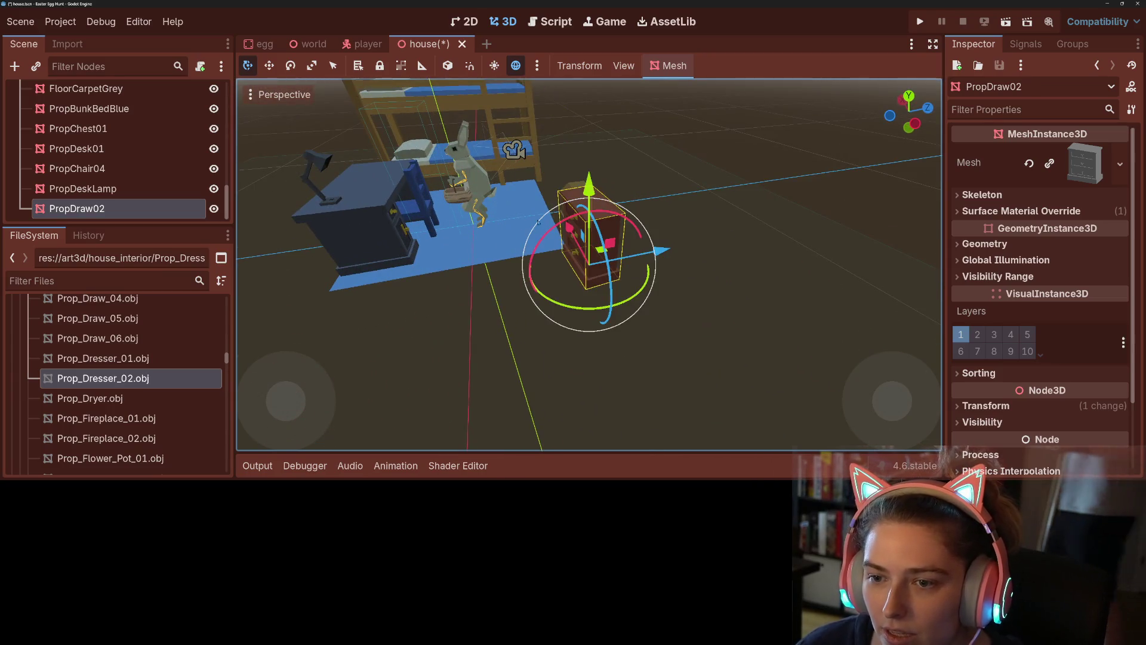
{"action": "left_click", "coordinate": [470, 66]}
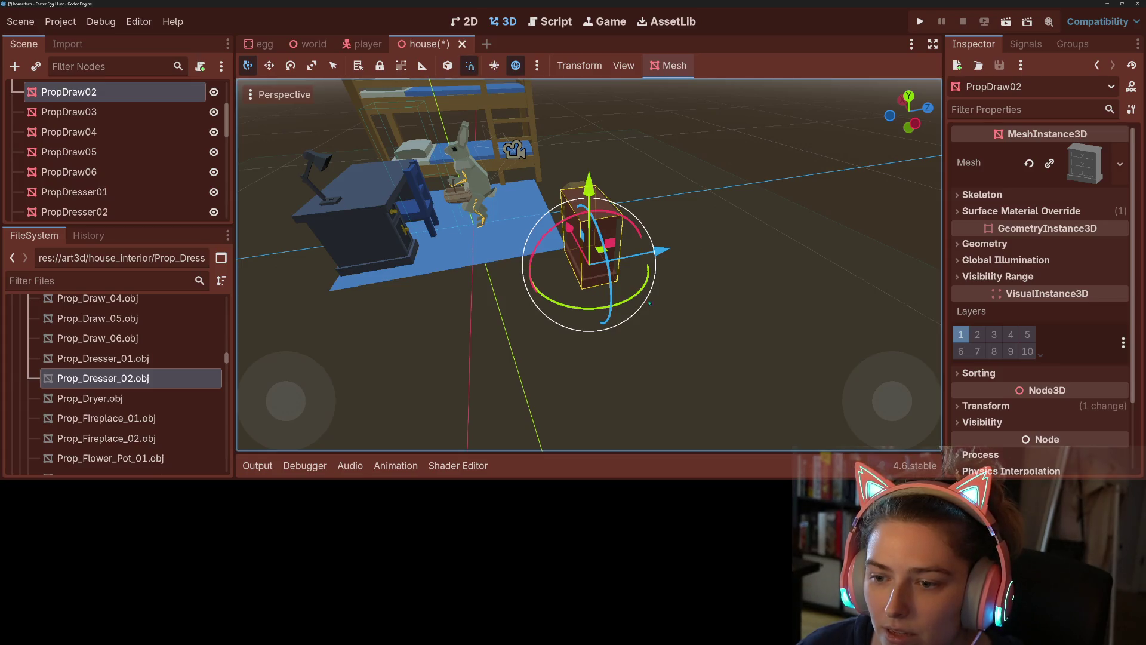
{"action": "mouse_move", "coordinate": [638, 294]}
{"action": "left_mouse_down"}
{"action": "mouse_move", "coordinate": [545, 252]}
{"action": "mouse_move", "coordinate": [547, 239]}
{"action": "mouse_move", "coordinate": [519, 276]}
{"action": "left_mouse_up"}
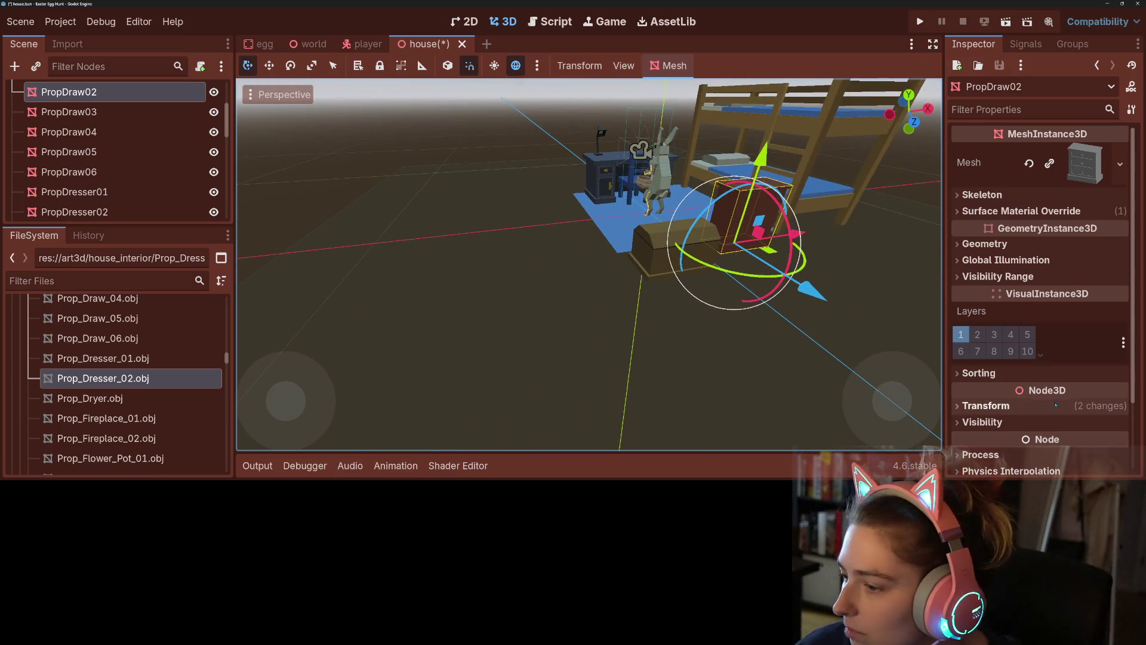
- Reset the chest's position and move it to (1, 0, 3) beside the bunk bed
{"action": "left_click", "coordinate": [986, 405]}
{"action": "left_click", "coordinate": [1117, 425]}
{"action": "left_click_drag", "start_coordinate": [680, 221], "coordinate": [778, 268]}
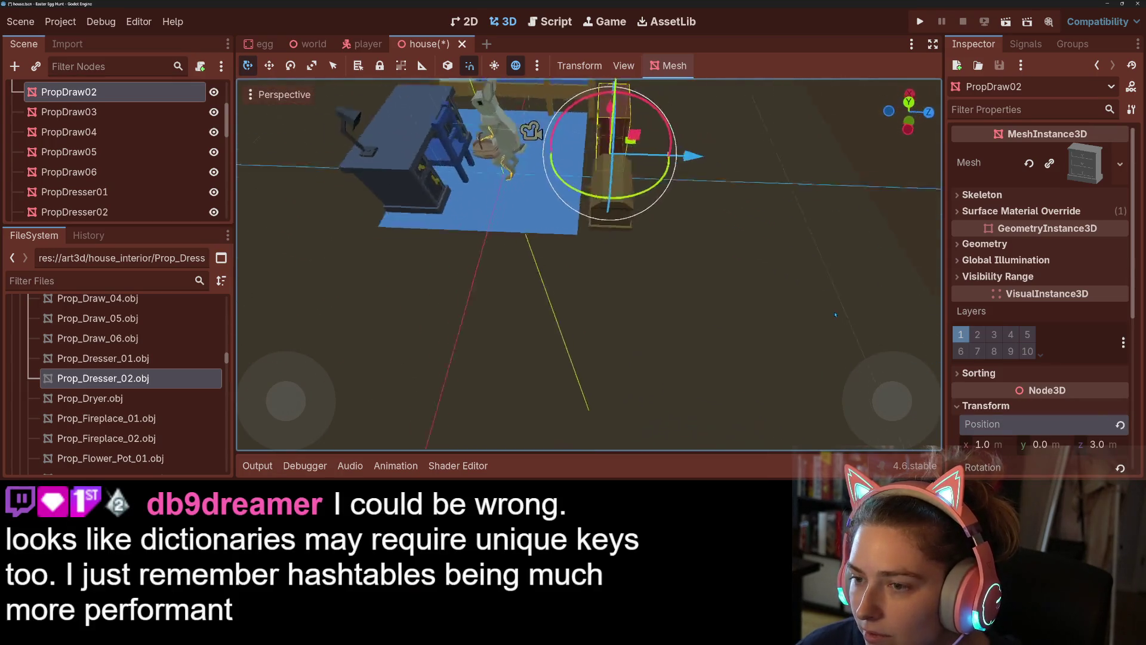
- Deselect the chest and save the house scene
{"action": "left_click", "coordinate": [720, 281]}
{"action": "left_click_drag", "start_coordinate": [719, 281], "coordinate": [687, 291]}
{"action": "key", "text": "ctrl+s"}
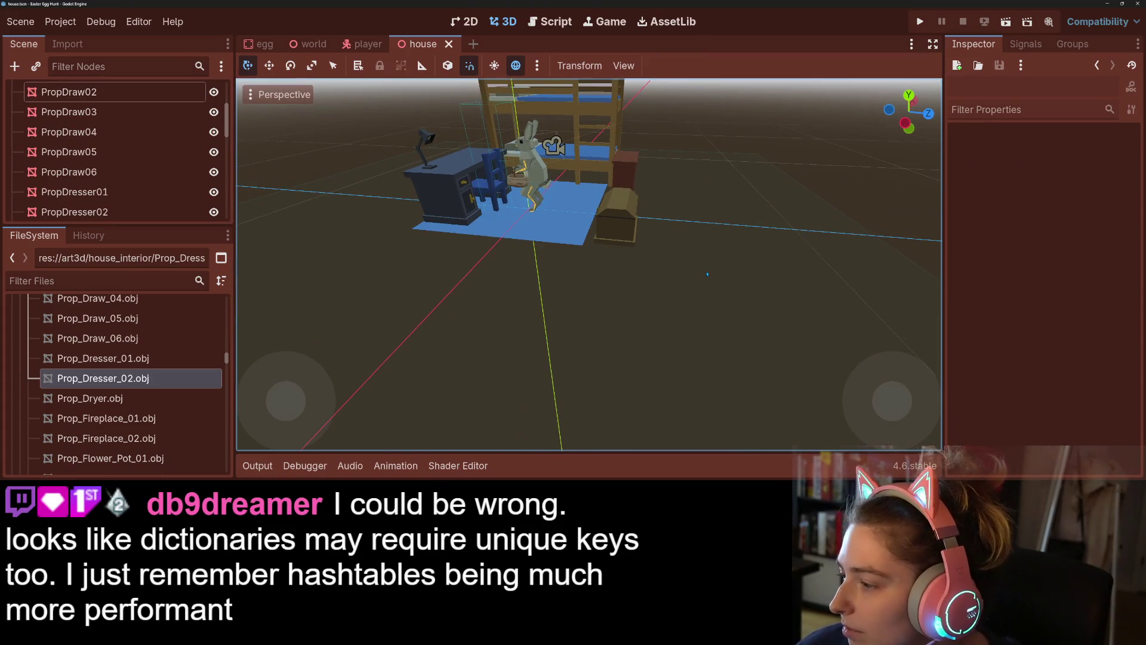
- Add the Wall_01_Blue and Wall_01_Grey wall panels to the scene
{"action": "scroll", "coordinate": [665, 240], "scroll_direction": "down", "scroll_amount": 5}
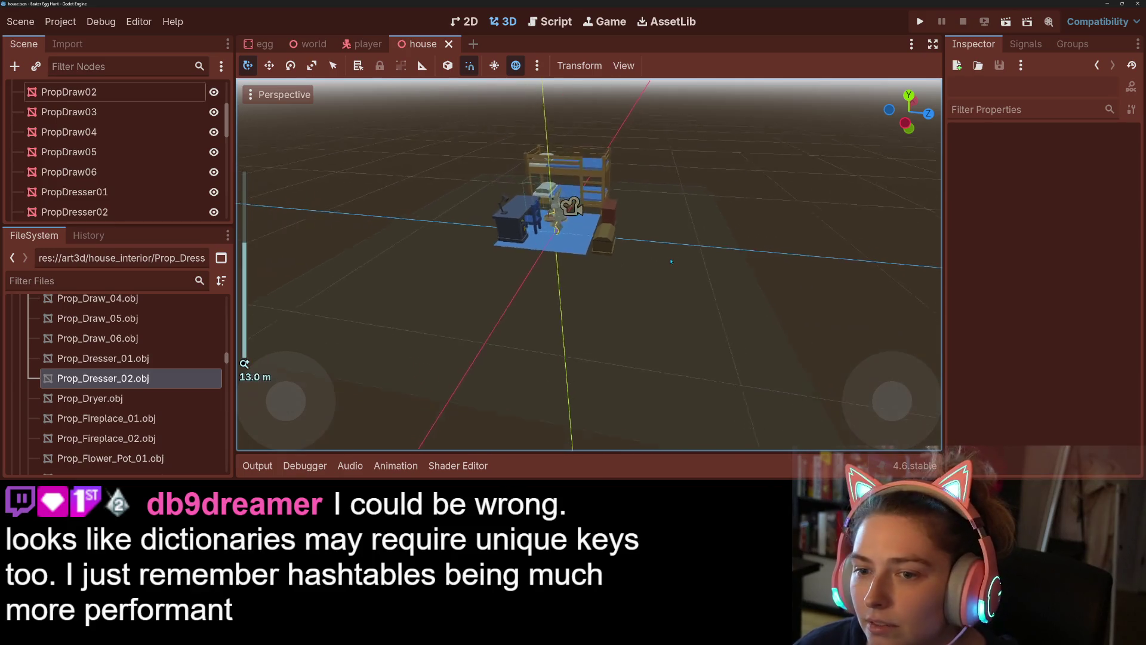
{"action": "scroll", "coordinate": [672, 304], "scroll_direction": "up", "scroll_amount": 2}
{"action": "left_click_drag", "start_coordinate": [673, 304], "coordinate": [618, 291]}
{"action": "scroll", "coordinate": [639, 296], "scroll_direction": "up", "scroll_amount": 2}
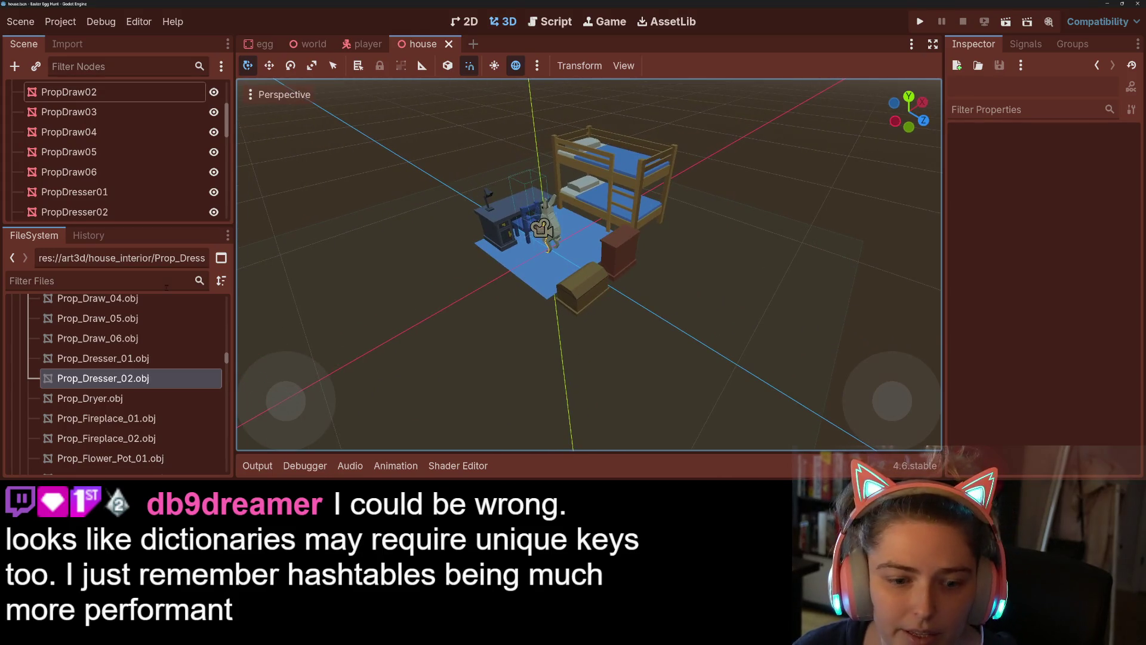
{"action": "scroll", "coordinate": [149, 382], "scroll_direction": "down", "scroll_amount": 5}
{"action": "scroll", "coordinate": [186, 411], "scroll_direction": "down", "scroll_amount": 8}
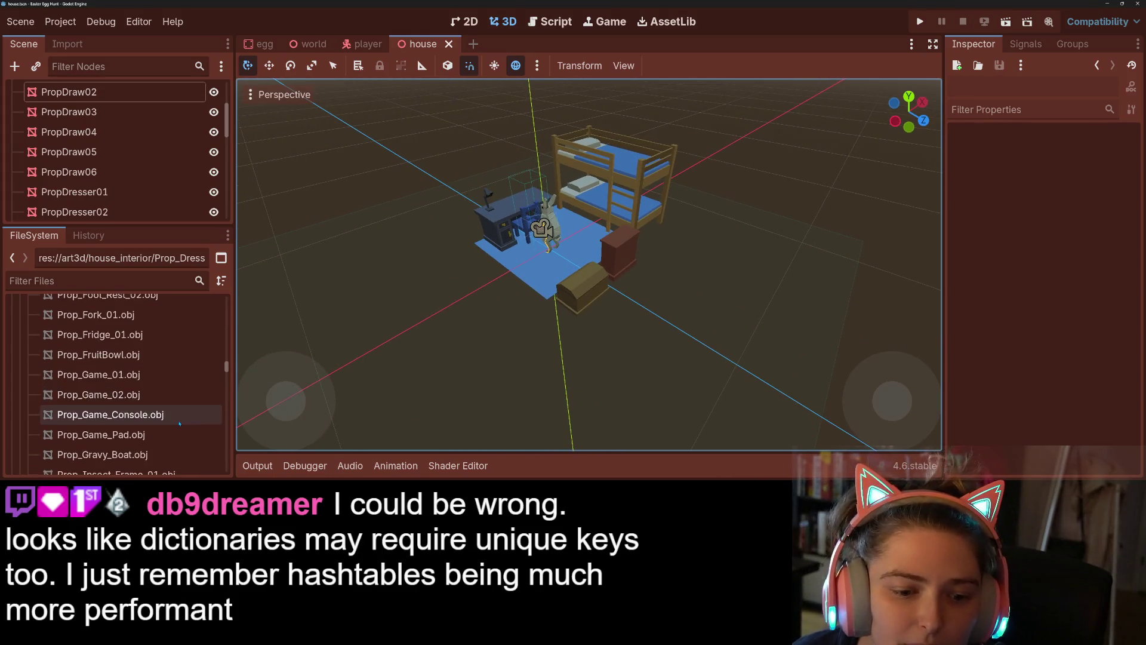
{"action": "scroll", "coordinate": [173, 416], "scroll_direction": "down", "scroll_amount": 15}
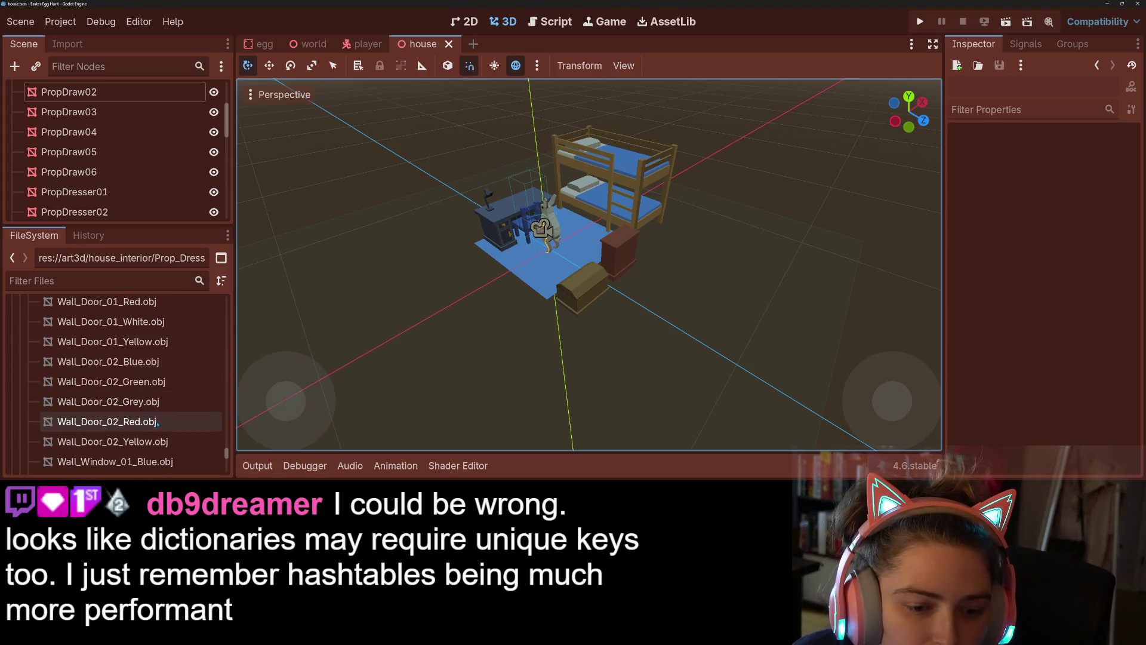
{"action": "scroll", "coordinate": [158, 421], "scroll_direction": "up", "scroll_amount": 5}
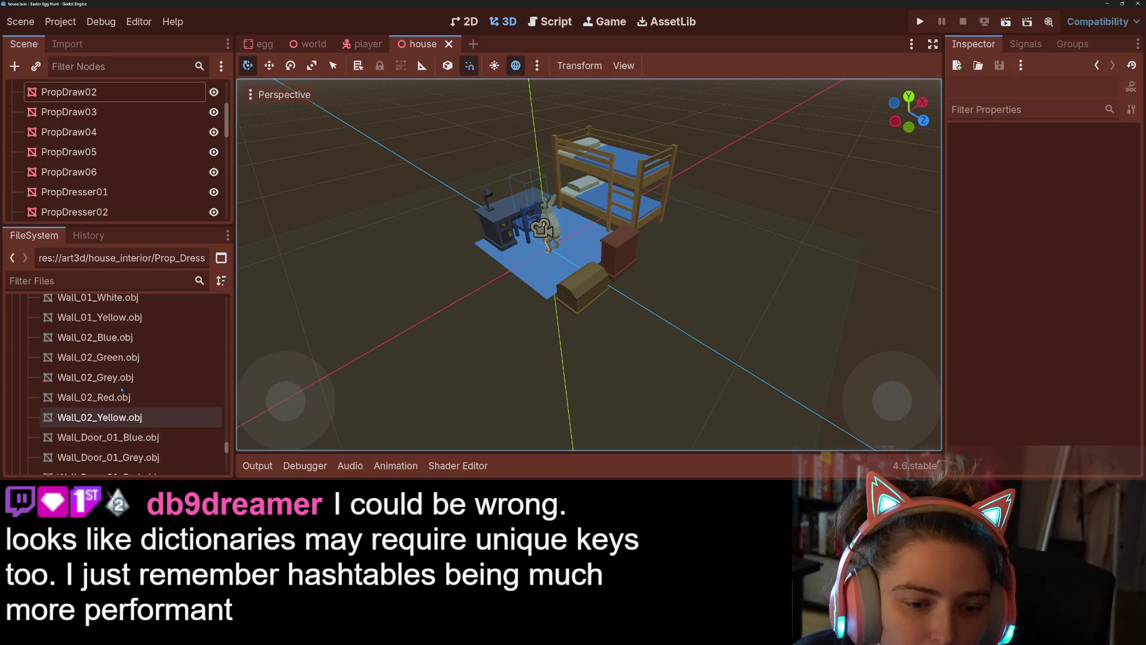
{"action": "scroll", "coordinate": [122, 389], "scroll_direction": "up", "scroll_amount": 4}
{"action": "mouse_move", "coordinate": [119, 325]}
{"action": "left_mouse_down"}
{"action": "mouse_move", "coordinate": [481, 257]}
{"action": "mouse_move", "coordinate": [401, 256]}
{"action": "mouse_move", "coordinate": [376, 283]}
{"action": "left_mouse_up"}
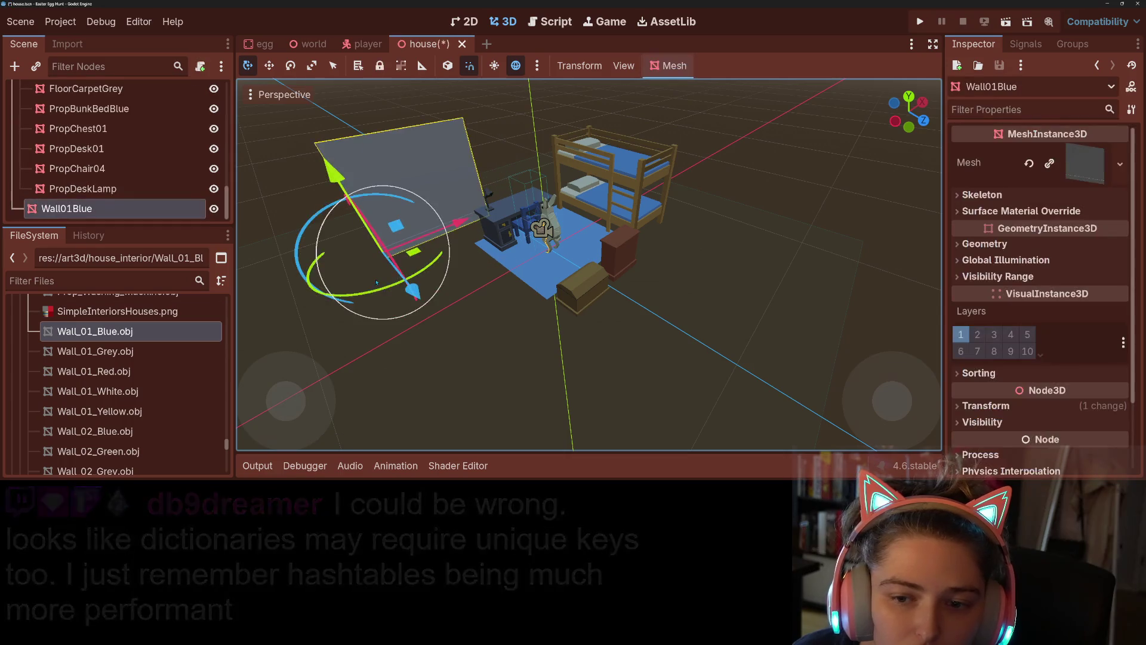
{"action": "left_click", "coordinate": [94, 352]}
{"action": "mouse_move", "coordinate": [95, 352]}
{"action": "left_mouse_down"}
{"action": "mouse_move", "coordinate": [440, 266]}
{"action": "mouse_move", "coordinate": [418, 274]}
{"action": "mouse_move", "coordinate": [401, 253]}
{"action": "mouse_move", "coordinate": [104, 369]}
{"action": "mouse_move", "coordinate": [277, 270]}
{"action": "mouse_move", "coordinate": [307, 269]}
{"action": "mouse_move", "coordinate": [269, 274]}
{"action": "left_mouse_up"}
- Add the Wall_01_Red and Wall_01_Yellow wall panels
{"action": "scroll", "coordinate": [136, 393], "scroll_direction": "down", "scroll_amount": 10}
{"action": "scroll", "coordinate": [104, 398], "scroll_direction": "down", "scroll_amount": 1}
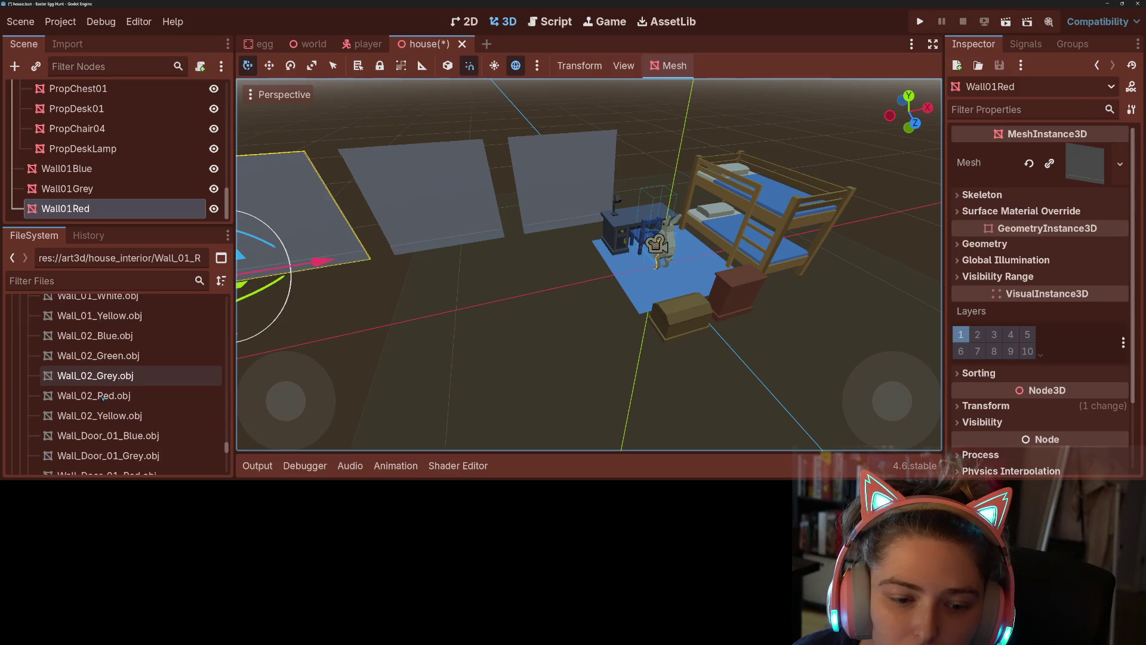
{"action": "key", "text": "f"}
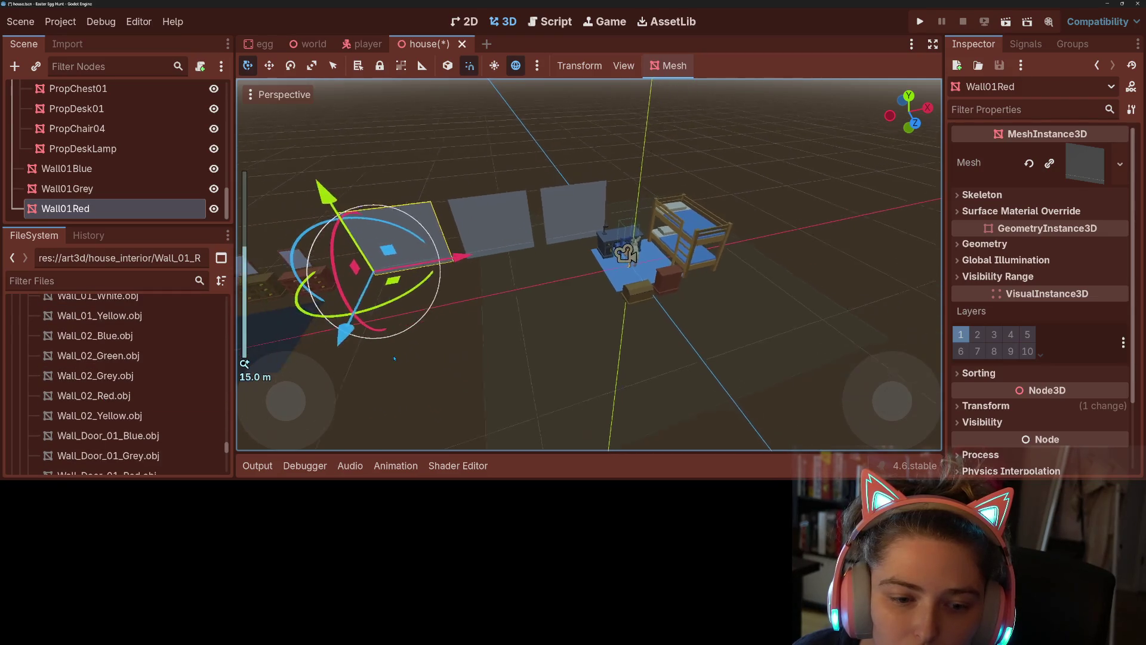
{"action": "scroll", "coordinate": [124, 317], "scroll_direction": "up", "scroll_amount": 2}
{"action": "mouse_move", "coordinate": [125, 339]}
{"action": "left_mouse_down"}
{"action": "mouse_move", "coordinate": [448, 326]}
{"action": "mouse_move", "coordinate": [382, 321]}
{"action": "left_mouse_up"}
{"action": "left_click_drag", "start_coordinate": [95, 358], "coordinate": [512, 307]}
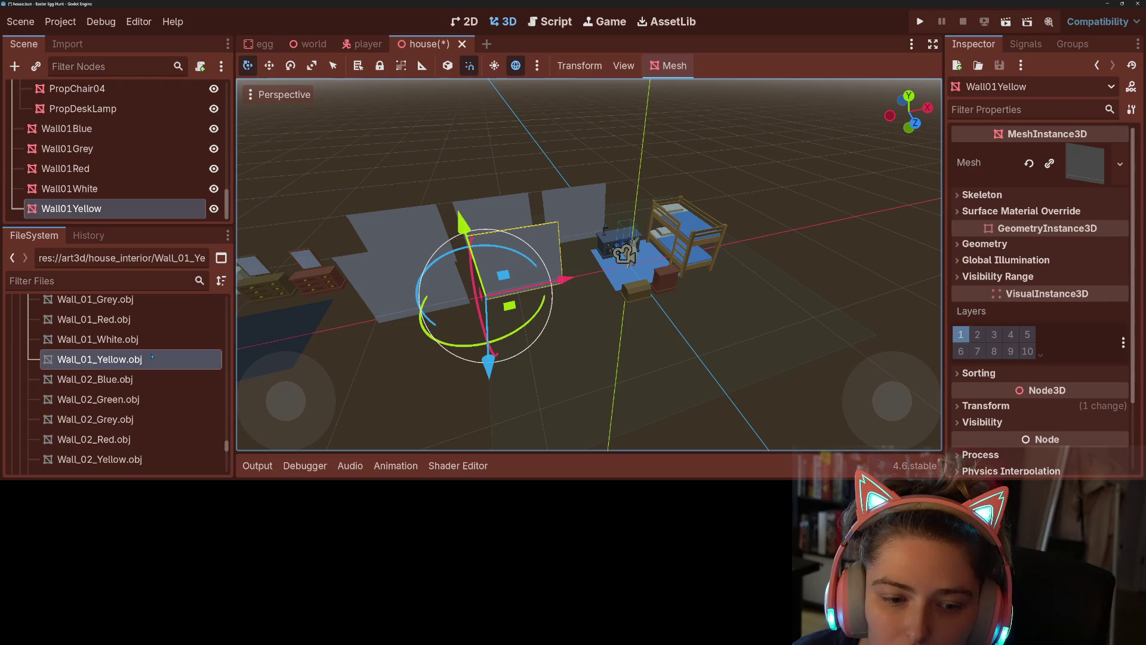
- Add the Wall_02 Blue, Green, Grey, Red and Yellow wall panels
{"action": "mouse_move", "coordinate": [118, 379]}
{"action": "left_mouse_down"}
{"action": "mouse_move", "coordinate": [424, 361]}
{"action": "mouse_move", "coordinate": [614, 256]}
{"action": "mouse_move", "coordinate": [638, 231]}
{"action": "left_mouse_up"}
{"action": "left_click_drag", "start_coordinate": [98, 399], "coordinate": [700, 220]}
{"action": "mouse_move", "coordinate": [96, 419]}
{"action": "left_mouse_down"}
{"action": "mouse_move", "coordinate": [545, 319]}
{"action": "mouse_move", "coordinate": [763, 224]}
{"action": "mouse_move", "coordinate": [773, 206]}
{"action": "left_mouse_up"}
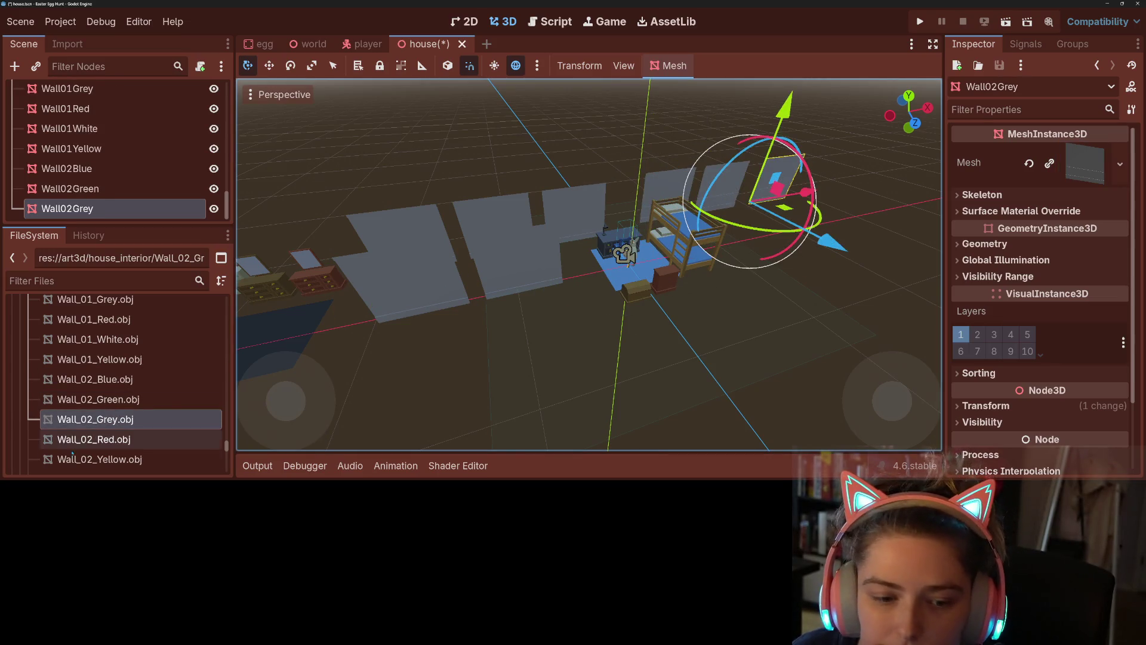
{"action": "scroll", "coordinate": [78, 451], "scroll_direction": "down", "scroll_amount": 3}
{"action": "mouse_move", "coordinate": [89, 374]}
{"action": "left_mouse_down"}
{"action": "mouse_move", "coordinate": [182, 373]}
{"action": "mouse_move", "coordinate": [789, 216]}
{"action": "mouse_move", "coordinate": [818, 192]}
{"action": "left_mouse_up"}
{"action": "mouse_move", "coordinate": [148, 385]}
{"action": "left_mouse_down"}
{"action": "mouse_move", "coordinate": [436, 337]}
{"action": "mouse_move", "coordinate": [846, 191]}
{"action": "left_mouse_up"}
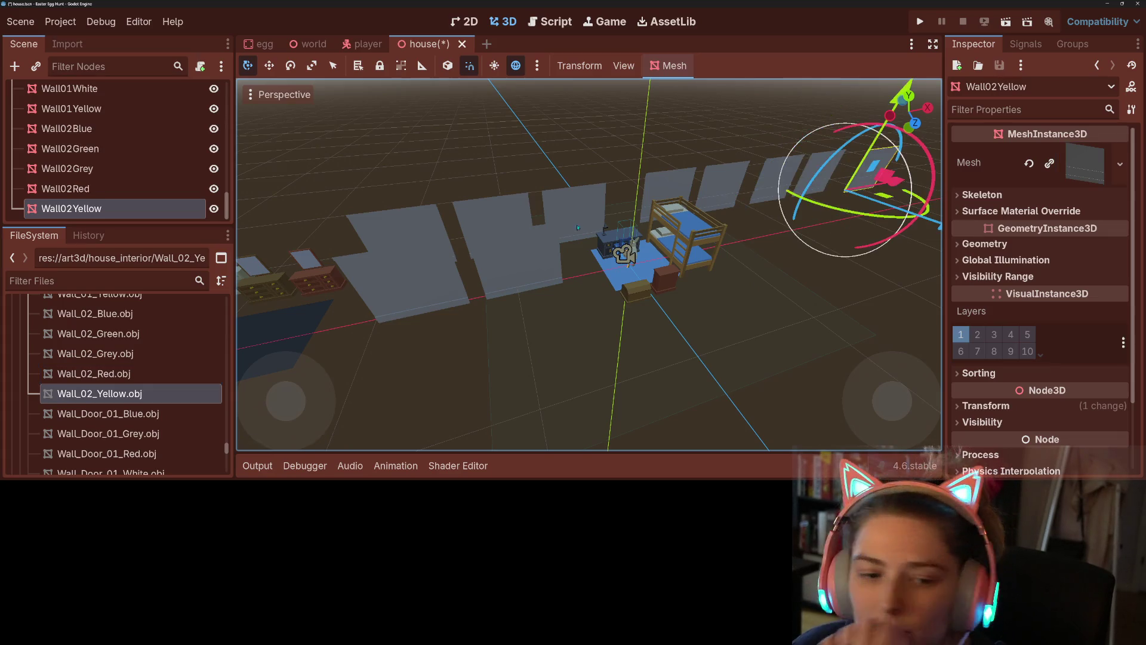
{"action": "scroll", "coordinate": [83, 189], "scroll_direction": "up", "scroll_amount": 2}
- Apply the textured material to all walls from Wall01Blue through Wall02Yellow
{"action": "scroll", "coordinate": [84, 189], "scroll_direction": "up", "scroll_amount": 1}
{"action": "left_click", "coordinate": [67, 131], "text": "shift"}
{"action": "left_click", "coordinate": [1062, 211]}
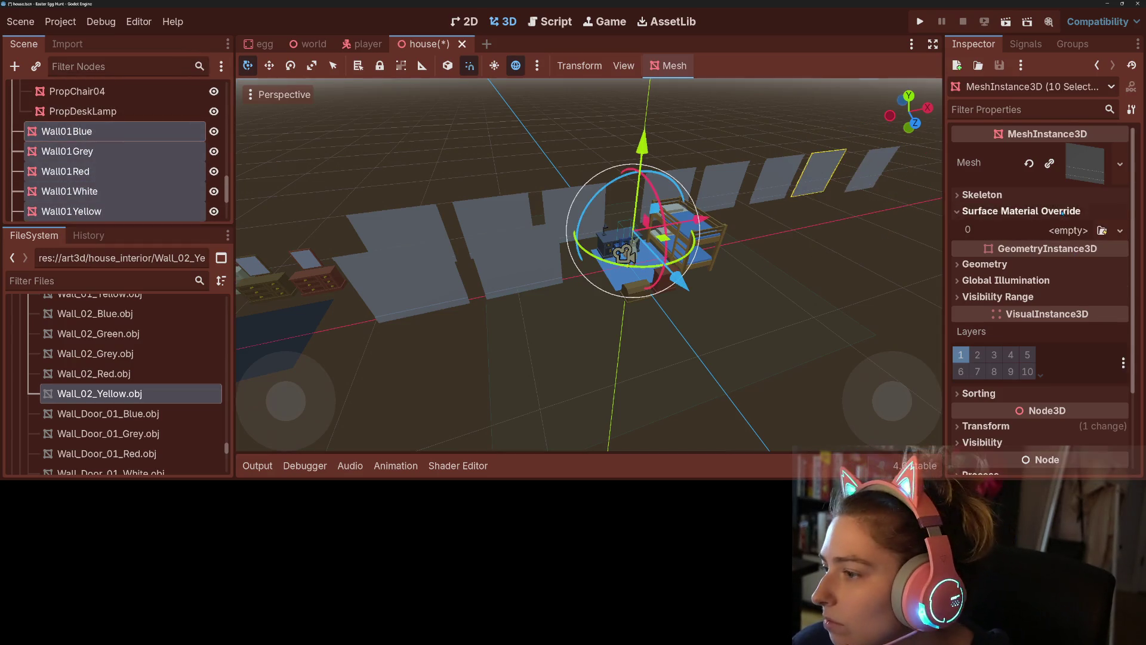
{"action": "left_click", "coordinate": [1102, 230]}
{"action": "double_click", "coordinate": [525, 115]}
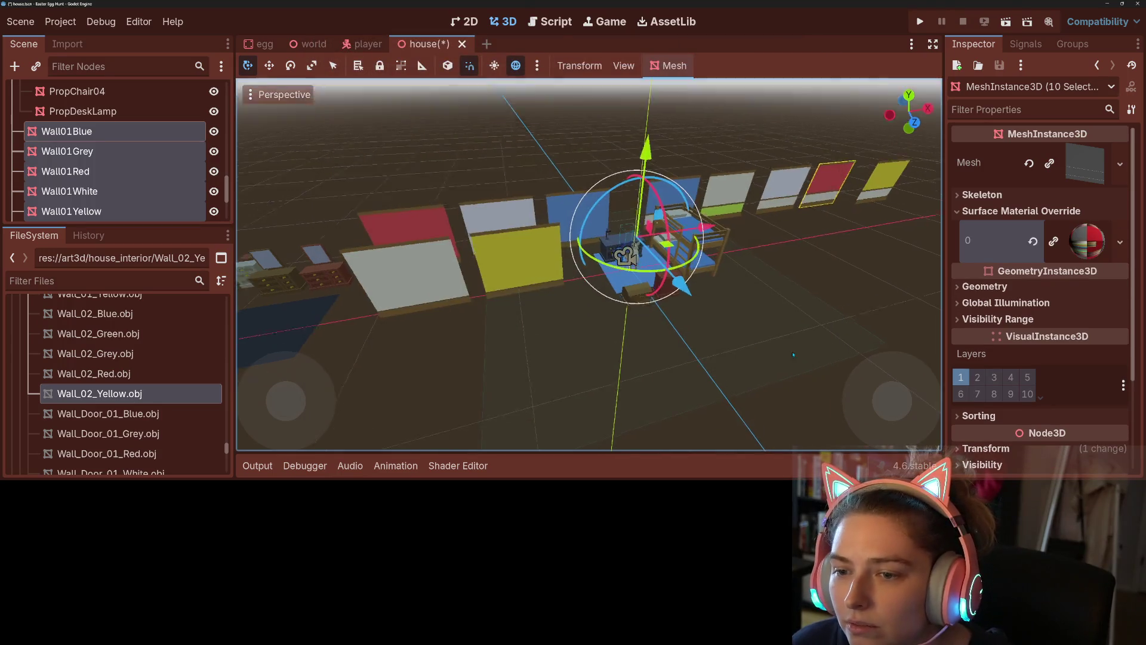
- Move Wall02Blue to -6, 0, 3 behind the desk and bunk bed, under the bedroom node
{"action": "scroll", "coordinate": [793, 355], "scroll_direction": "down", "scroll_amount": 5}
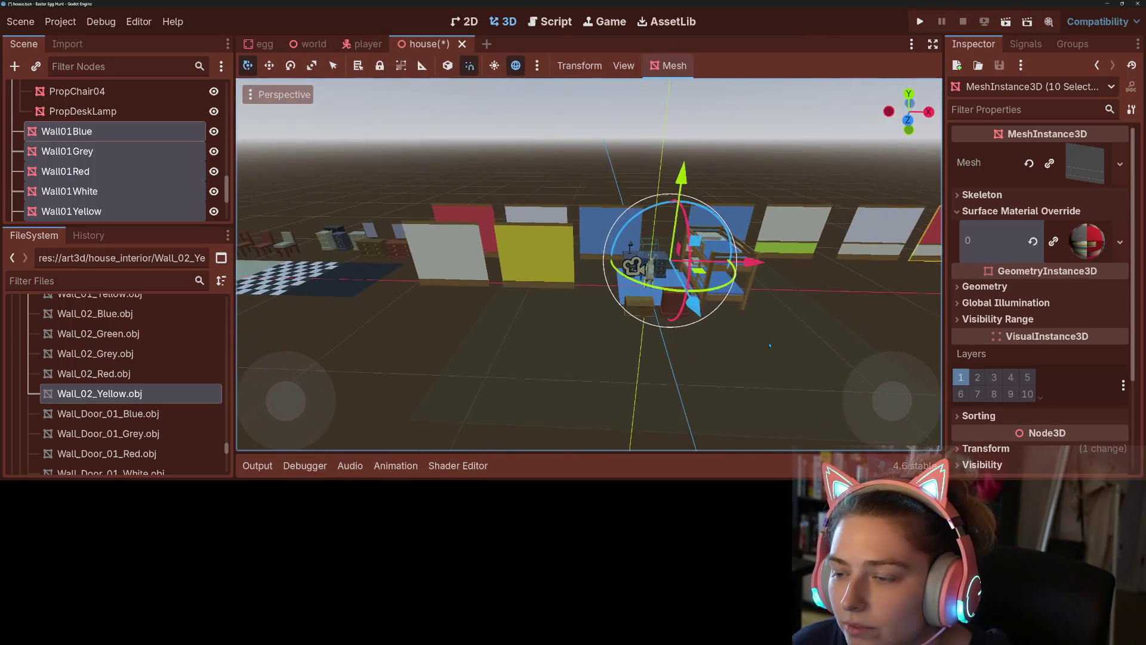
{"action": "left_click", "coordinate": [690, 337]}
{"action": "scroll", "coordinate": [601, 234], "scroll_direction": "up", "scroll_amount": 2}
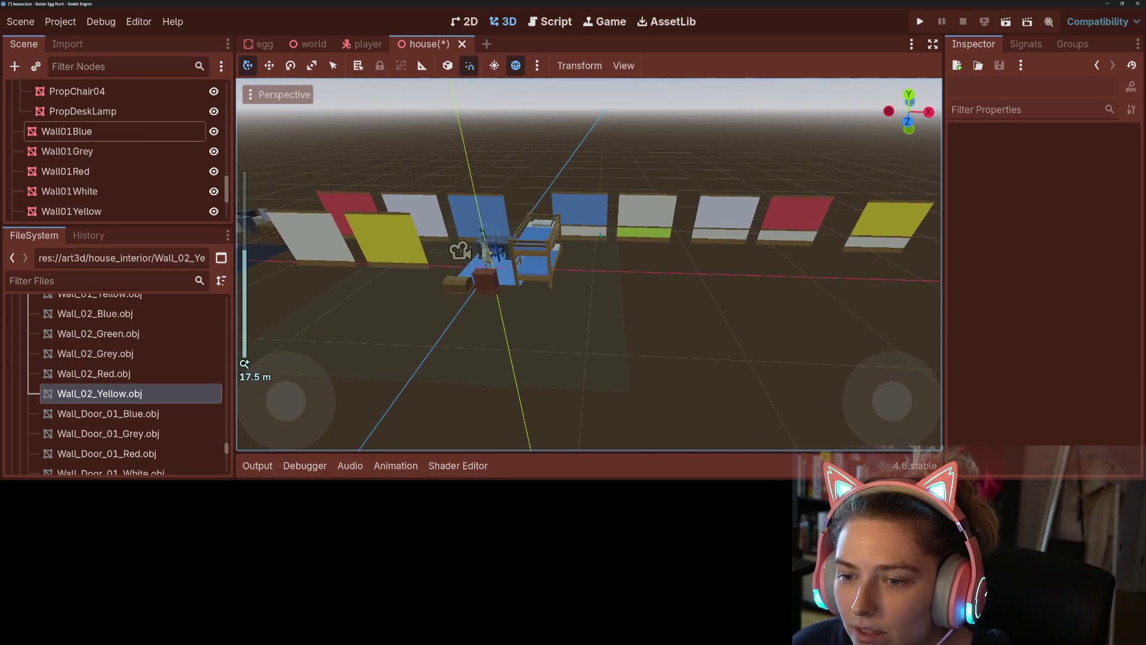
{"action": "left_click", "coordinate": [604, 218]}
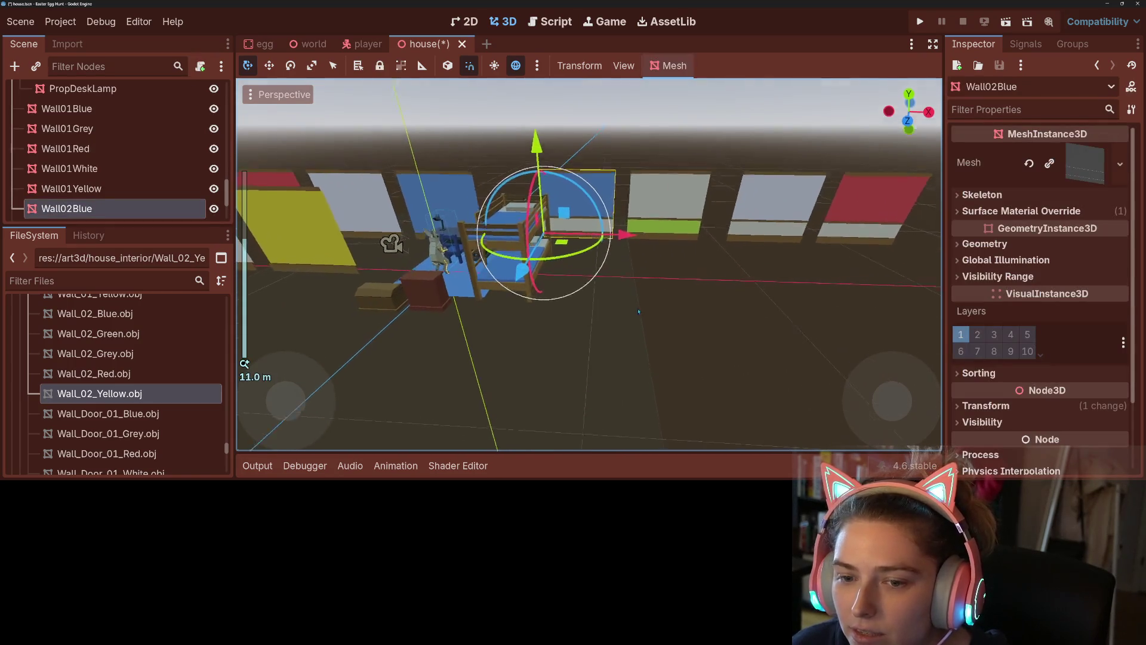
{"action": "scroll", "coordinate": [595, 312], "scroll_direction": "up", "scroll_amount": 6}
{"action": "scroll", "coordinate": [595, 312], "scroll_direction": "down", "scroll_amount": 8}
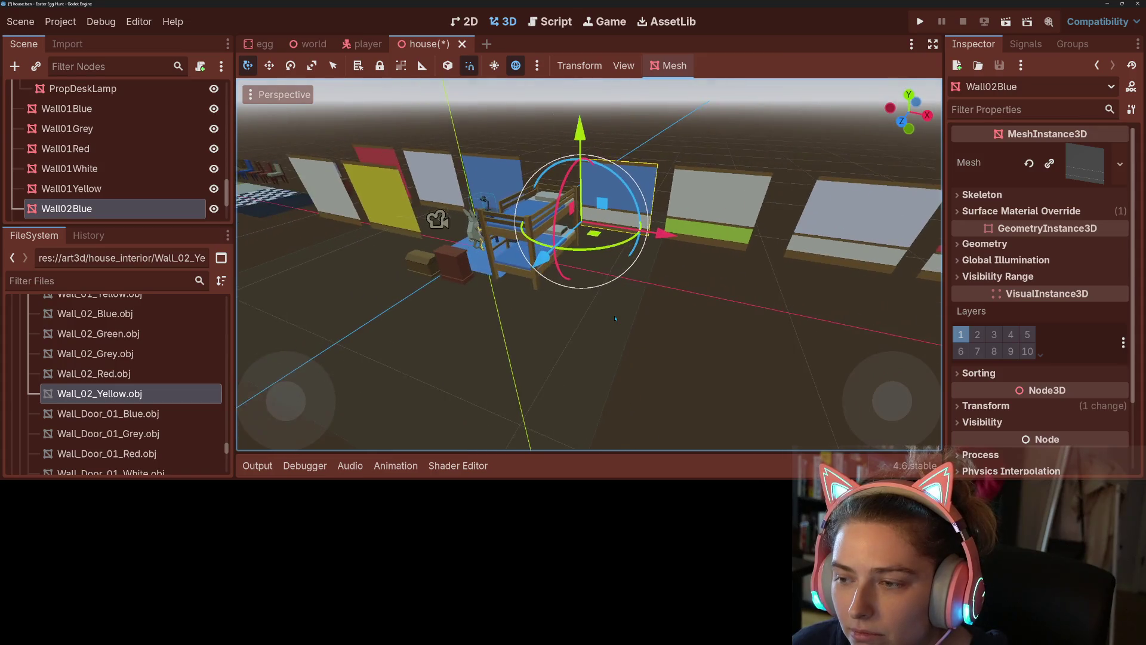
{"action": "scroll", "coordinate": [695, 327], "scroll_direction": "up", "scroll_amount": 6}
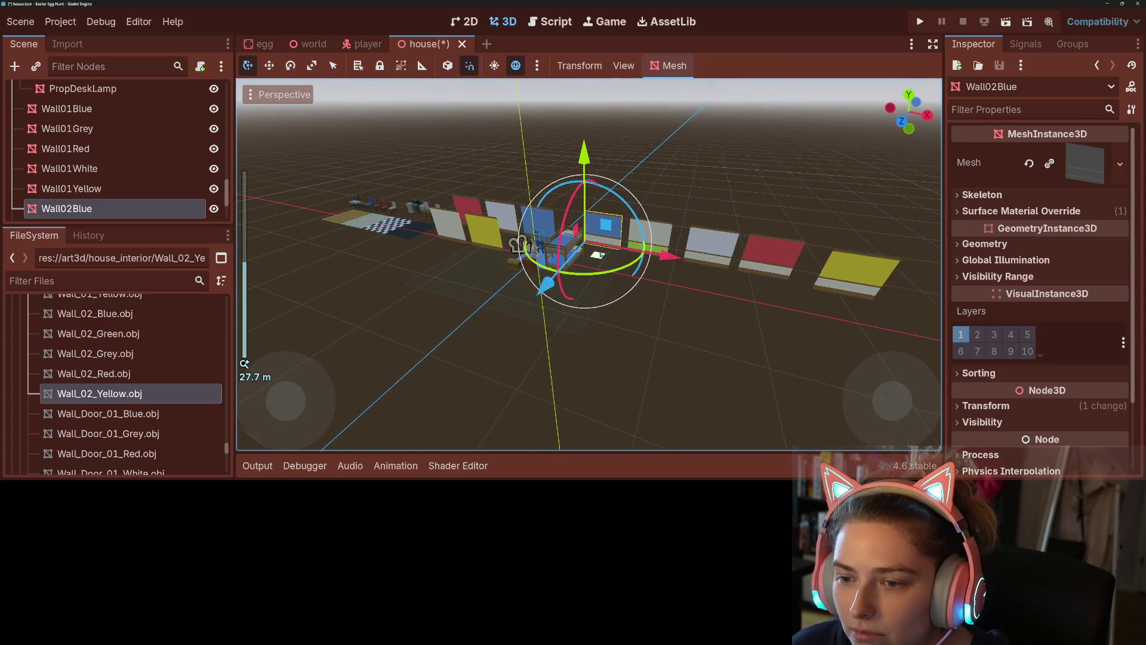
{"action": "left_click_drag", "start_coordinate": [584, 283], "coordinate": [455, 215]}
{"action": "left_click", "coordinate": [455, 214]}
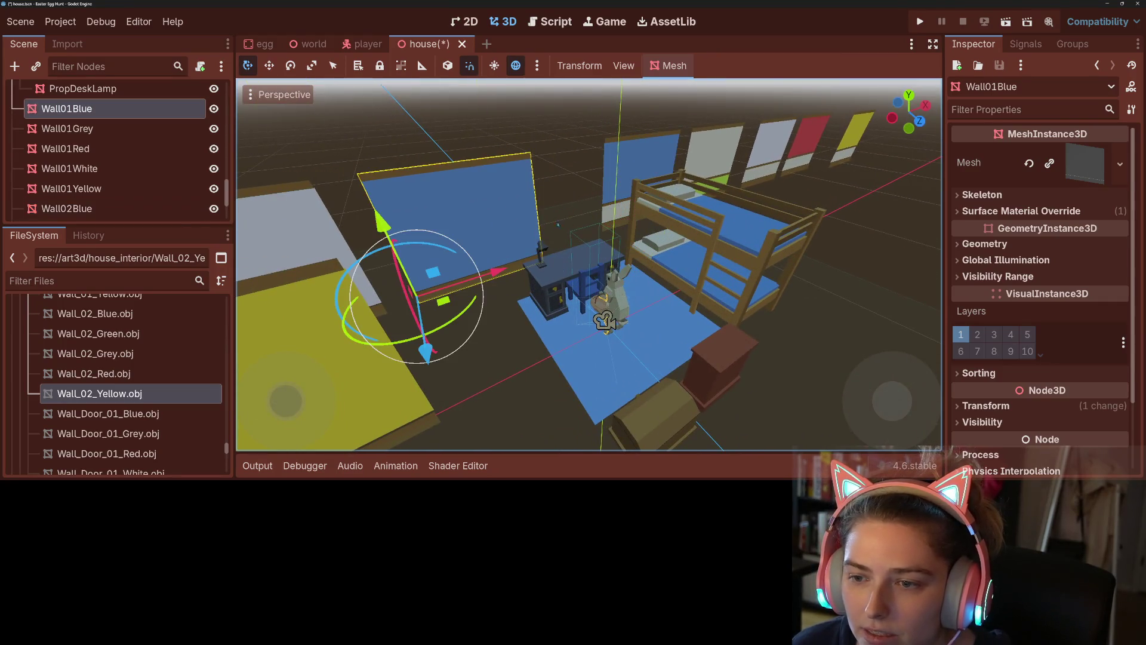
{"action": "left_click", "coordinate": [628, 159]}
{"action": "mouse_move", "coordinate": [604, 227]}
{"action": "left_mouse_down"}
{"action": "mouse_move", "coordinate": [558, 230]}
{"action": "mouse_move", "coordinate": [525, 256]}
{"action": "mouse_move", "coordinate": [514, 297]}
{"action": "left_mouse_up"}
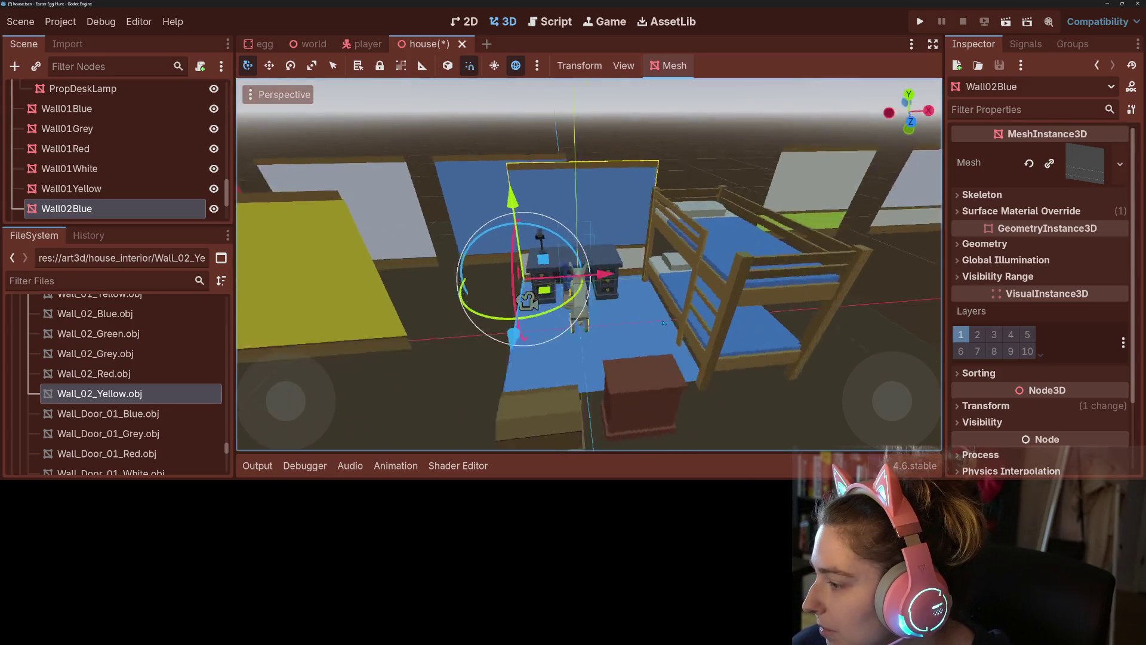
{"action": "scroll", "coordinate": [648, 334], "scroll_direction": "down", "scroll_amount": 2}
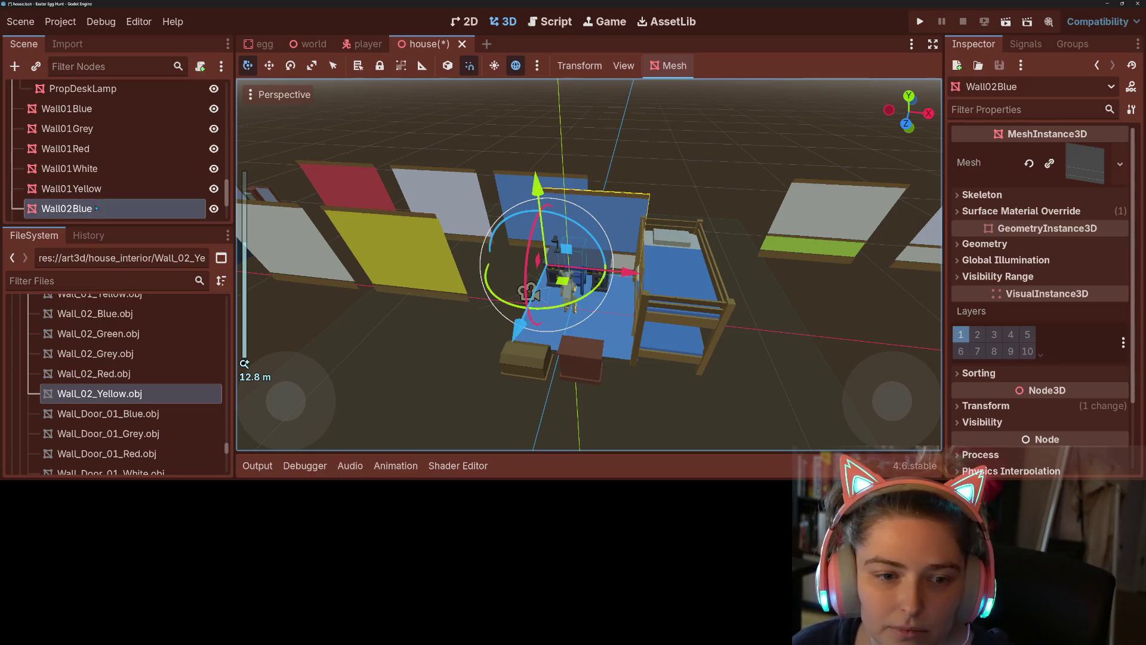
{"action": "mouse_move", "coordinate": [96, 209]}
{"action": "left_mouse_down"}
{"action": "mouse_move", "coordinate": [111, 192]}
{"action": "mouse_move", "coordinate": [122, 116]}
{"action": "left_mouse_up"}
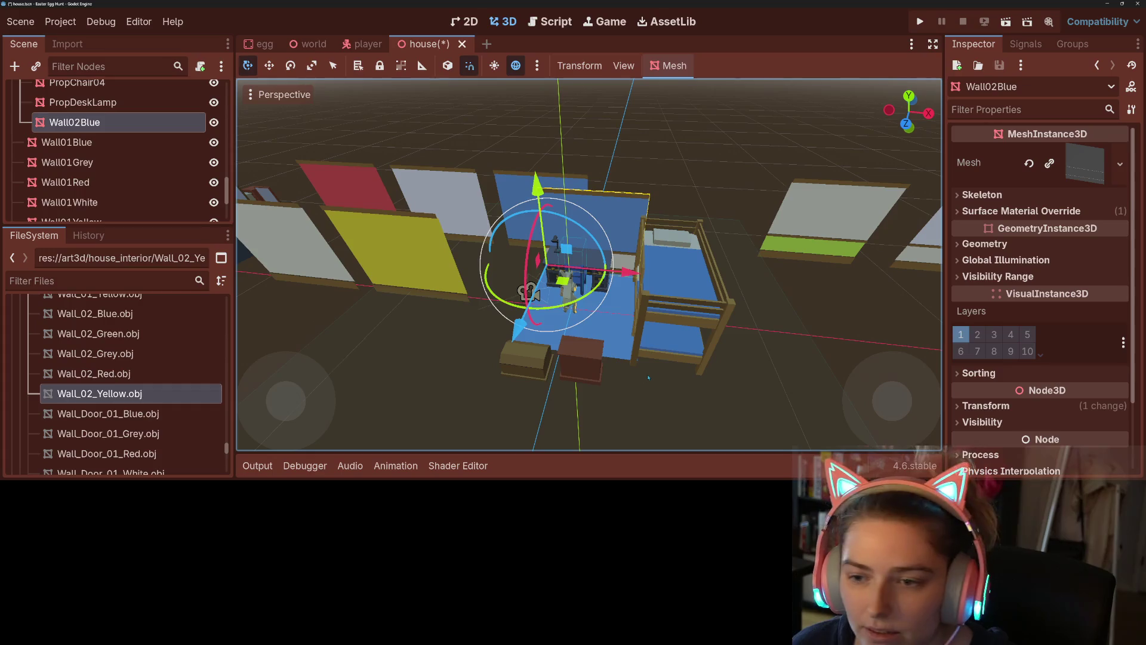
- Duplicate Wall02Blue twice: one shifted 6 units along X, one rotated beside the bunk bed
{"action": "key", "text": "ctrl+d"}
{"action": "mouse_move", "coordinate": [633, 272]}
{"action": "left_mouse_down"}
{"action": "mouse_move", "coordinate": [753, 284]}
{"action": "mouse_move", "coordinate": [727, 281]}
{"action": "left_mouse_up"}
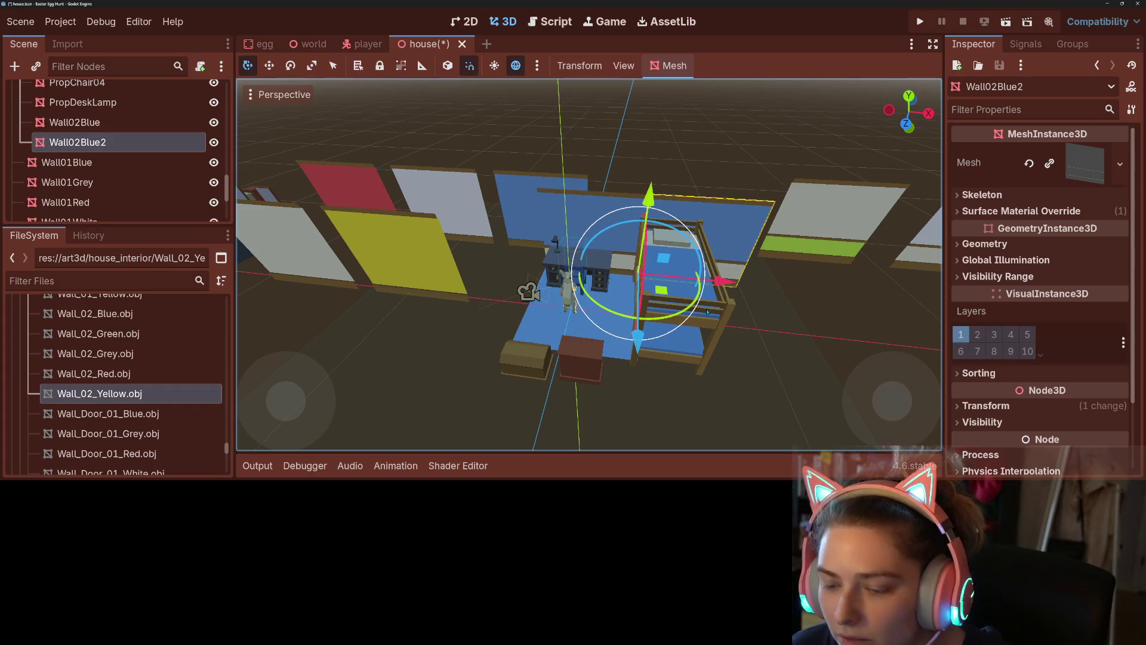
{"action": "key", "text": "ctrl+d"}
{"action": "mouse_move", "coordinate": [668, 316]}
{"action": "left_mouse_down"}
{"action": "mouse_move", "coordinate": [582, 303]}
{"action": "mouse_move", "coordinate": [621, 299]}
{"action": "mouse_move", "coordinate": [859, 396]}
{"action": "left_mouse_up"}
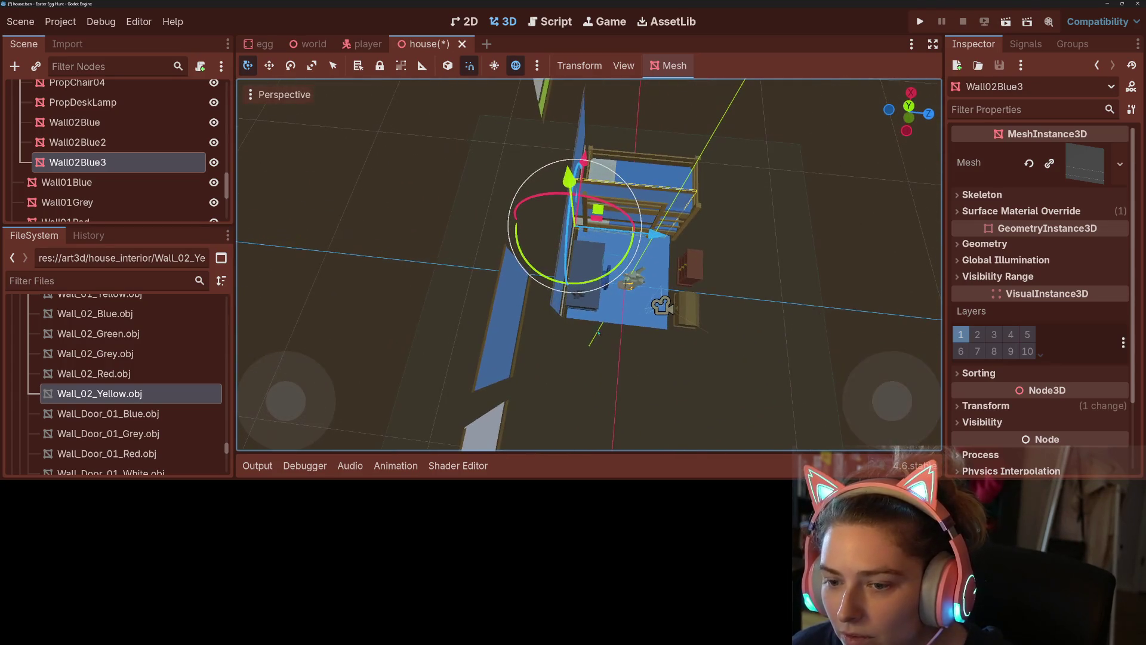
{"action": "left_click_drag", "start_coordinate": [588, 160], "coordinate": [591, 105]}
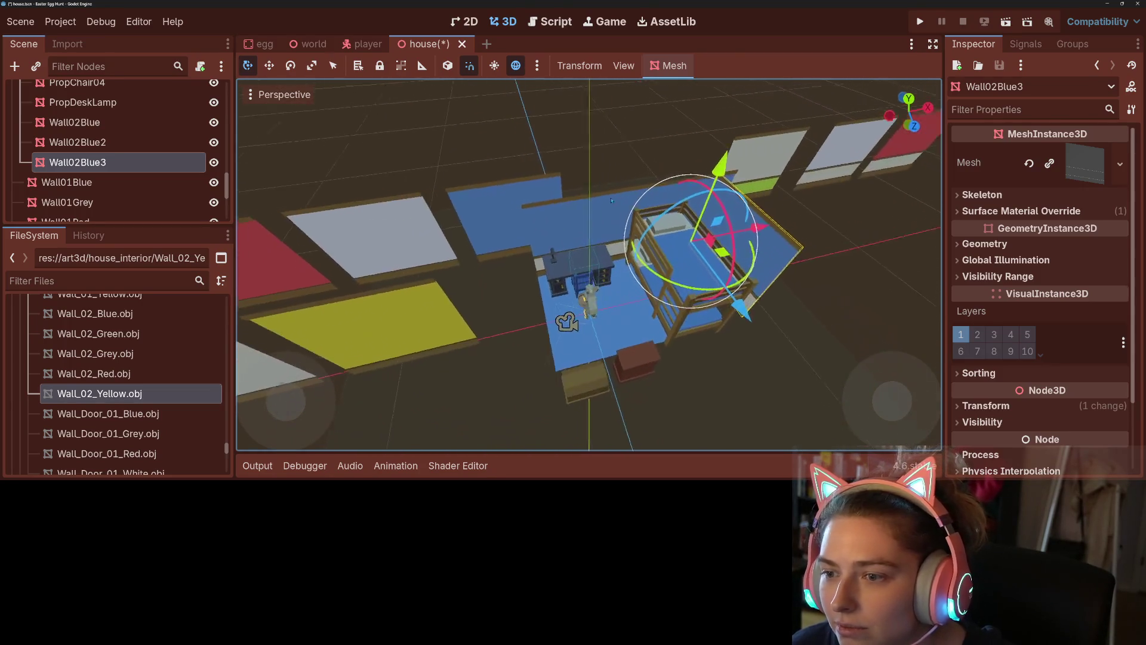
{"action": "left_click_drag", "start_coordinate": [794, 279], "coordinate": [770, 270]}
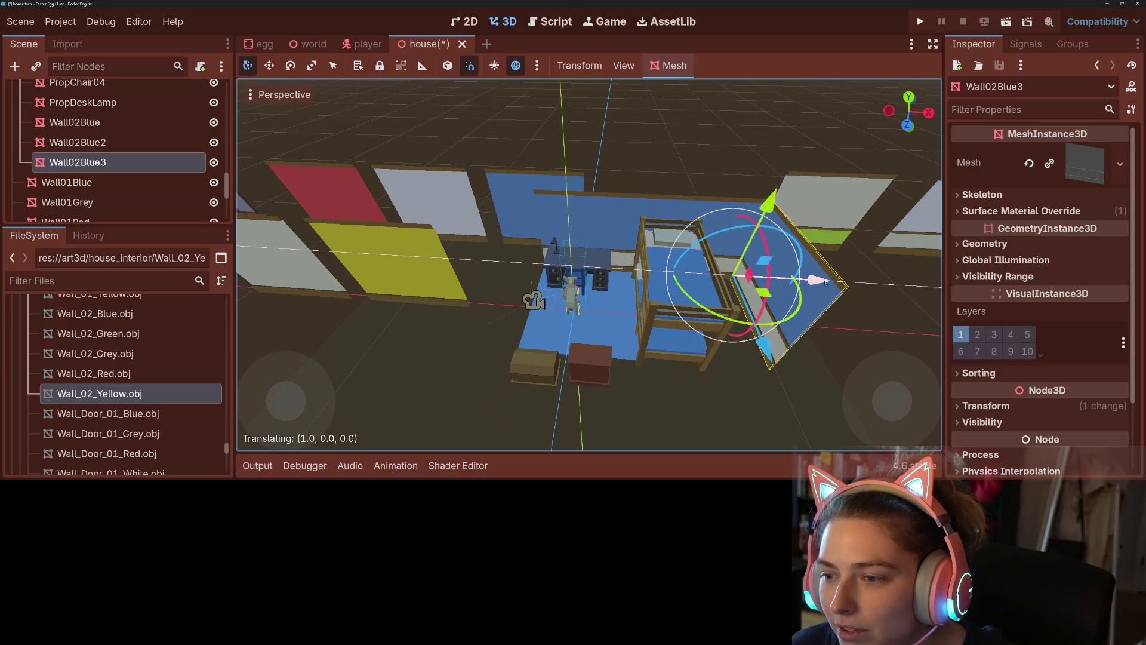
{"action": "scroll", "coordinate": [704, 336], "scroll_direction": "down", "scroll_amount": 3}
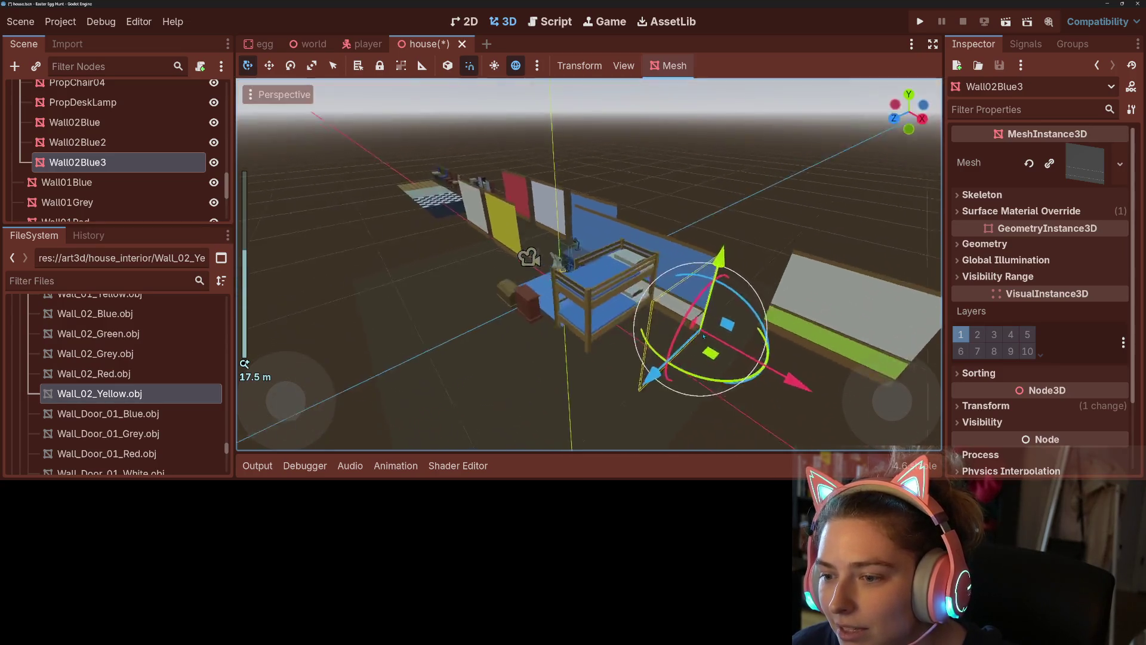
{"action": "left_click_drag", "start_coordinate": [703, 336], "coordinate": [813, 342]}
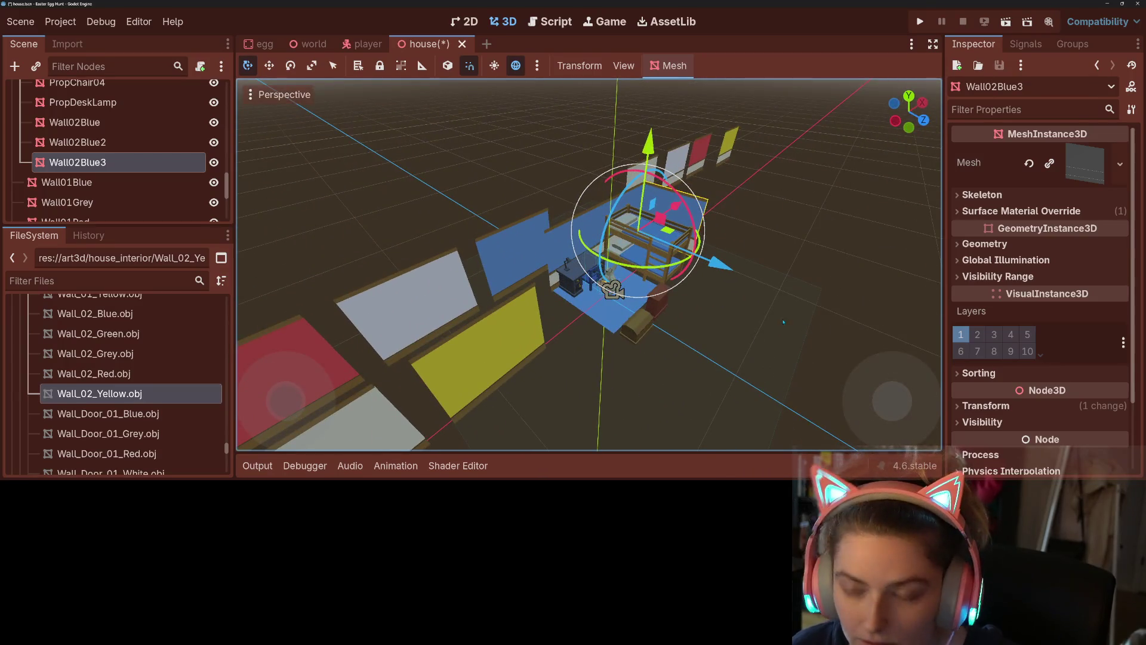
- Add Wall02Blue4 moved along Z and Wall02Blue5 slid along X to close the room
{"action": "key", "text": "ctrl+d"}
{"action": "mouse_move", "coordinate": [724, 269]}
{"action": "left_mouse_down"}
{"action": "mouse_move", "coordinate": [723, 302]}
{"action": "mouse_move", "coordinate": [657, 280]}
{"action": "left_mouse_up"}
{"action": "scroll", "coordinate": [687, 297], "scroll_direction": "up", "scroll_amount": 5}
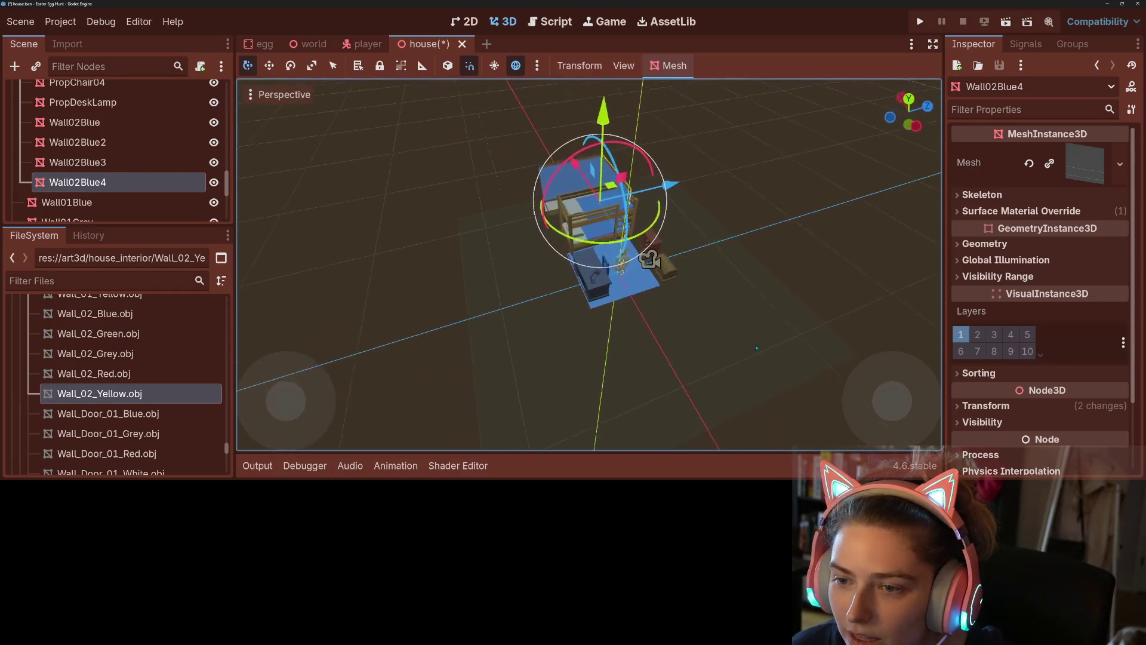
{"action": "key", "text": "ctrl+d"}
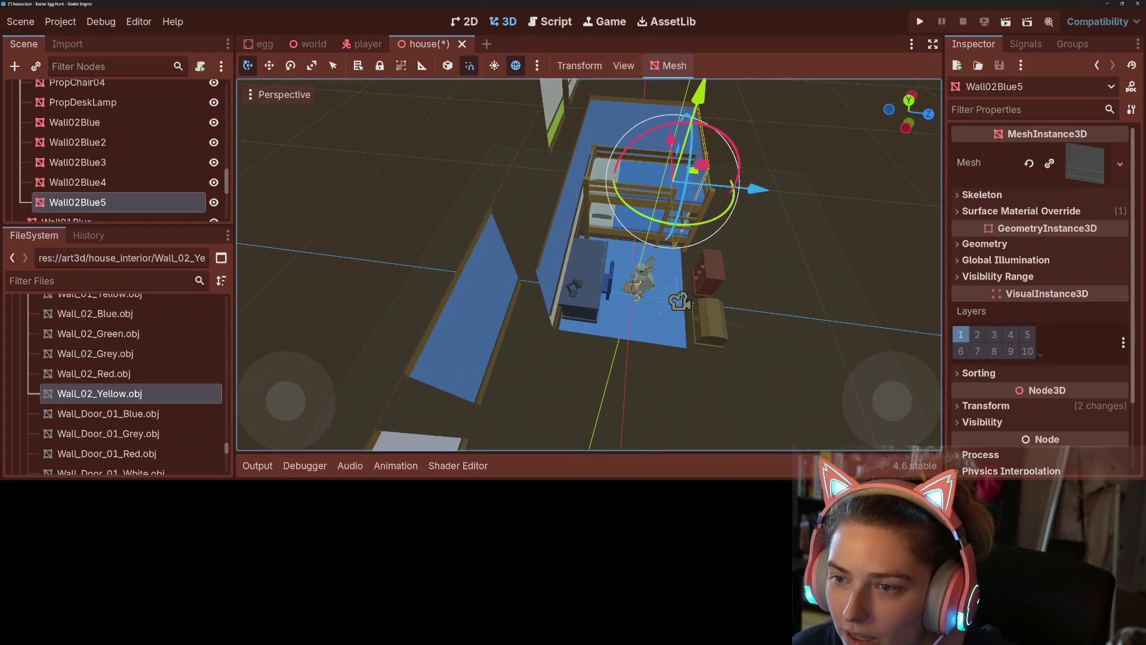
{"action": "mouse_move", "coordinate": [670, 139]}
{"action": "left_mouse_down"}
{"action": "mouse_move", "coordinate": [672, 203]}
{"action": "mouse_move", "coordinate": [661, 187]}
{"action": "left_mouse_up"}
{"action": "left_click", "coordinate": [738, 241]}
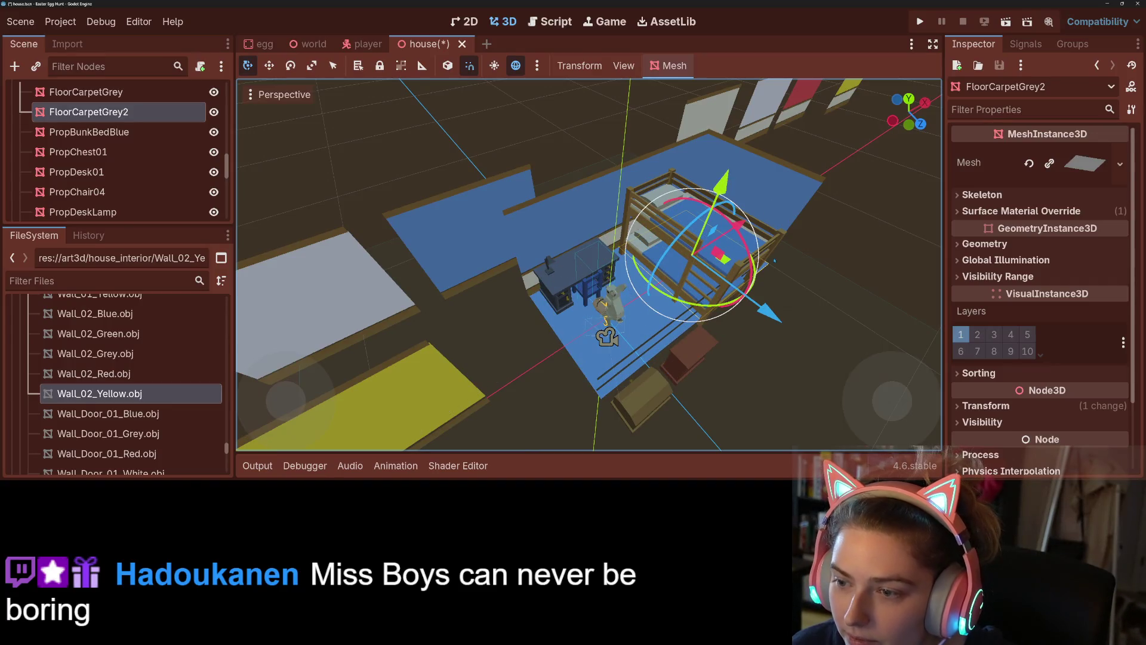
- Select the bunk bed and move it 6 m along X
{"action": "scroll", "coordinate": [738, 241], "scroll_direction": "up", "scroll_amount": 5}
{"action": "scroll", "coordinate": [689, 242], "scroll_direction": "down", "scroll_amount": 1}
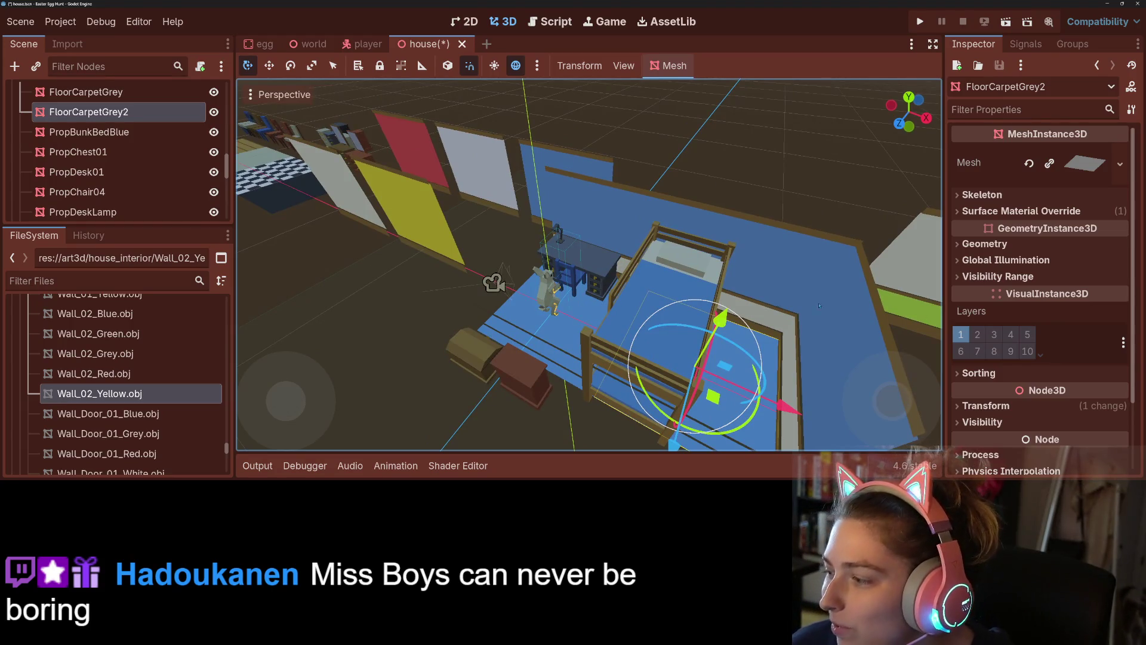
{"action": "mouse_move", "coordinate": [819, 305]}
{"action": "left_mouse_down"}
{"action": "mouse_move", "coordinate": [676, 343]}
{"action": "mouse_move", "coordinate": [526, 234]}
{"action": "left_mouse_up"}
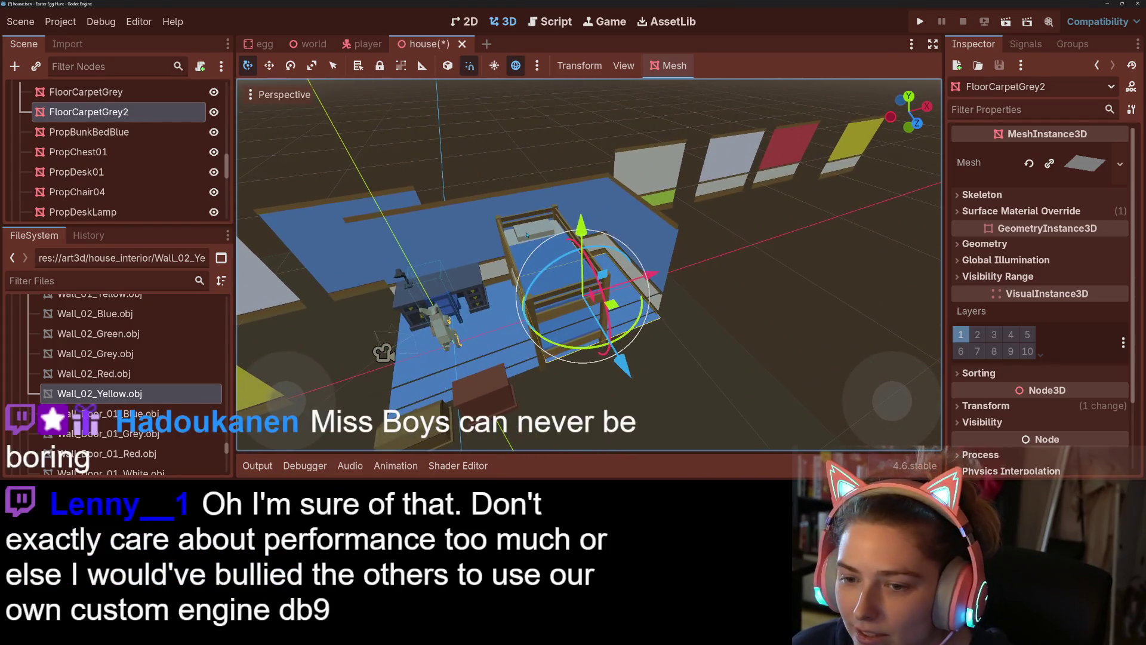
{"action": "left_click", "coordinate": [526, 234]}
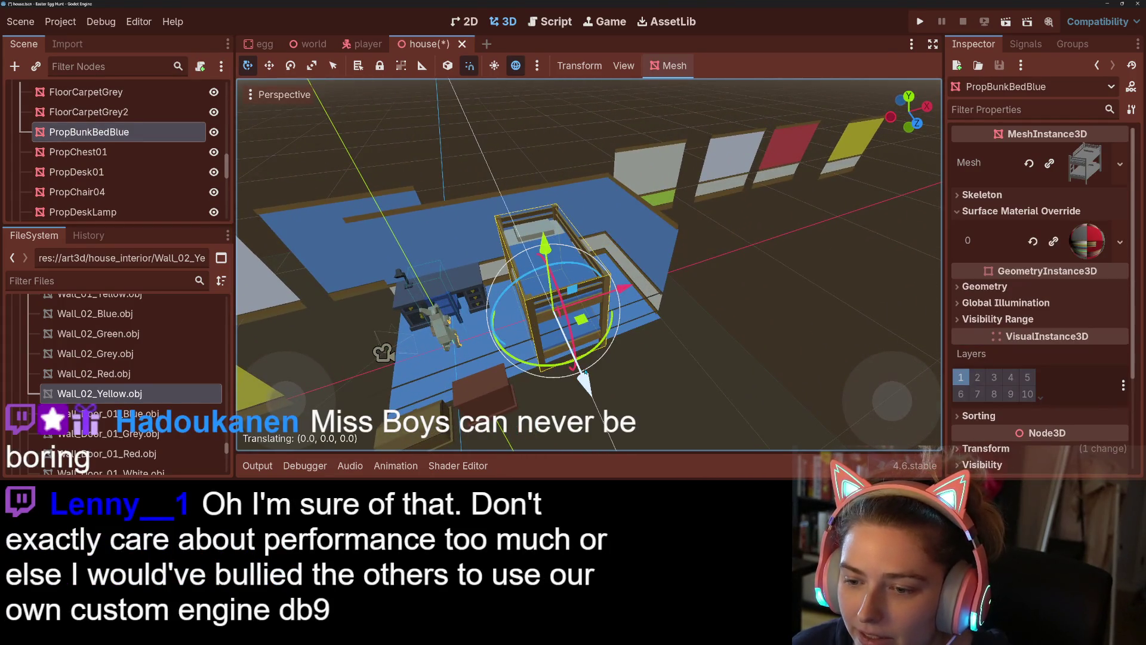
{"action": "left_click_drag", "start_coordinate": [593, 379], "coordinate": [740, 375]}
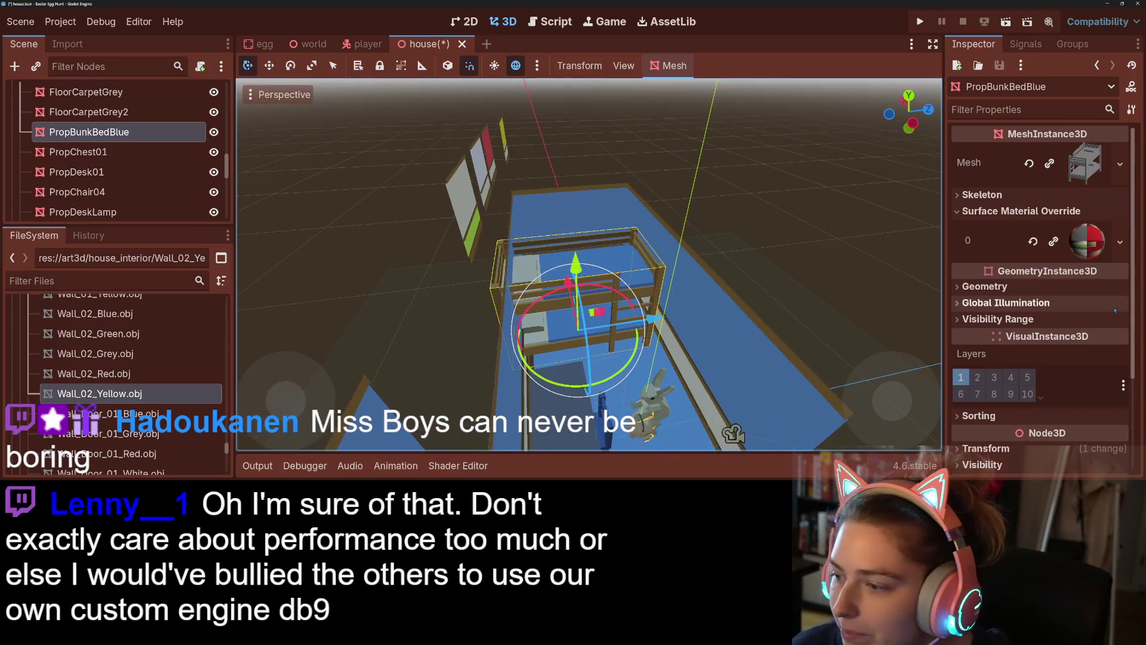
{"action": "left_click", "coordinate": [1098, 448]}
{"action": "scroll", "coordinate": [691, 374], "scroll_direction": "down", "scroll_amount": 3}
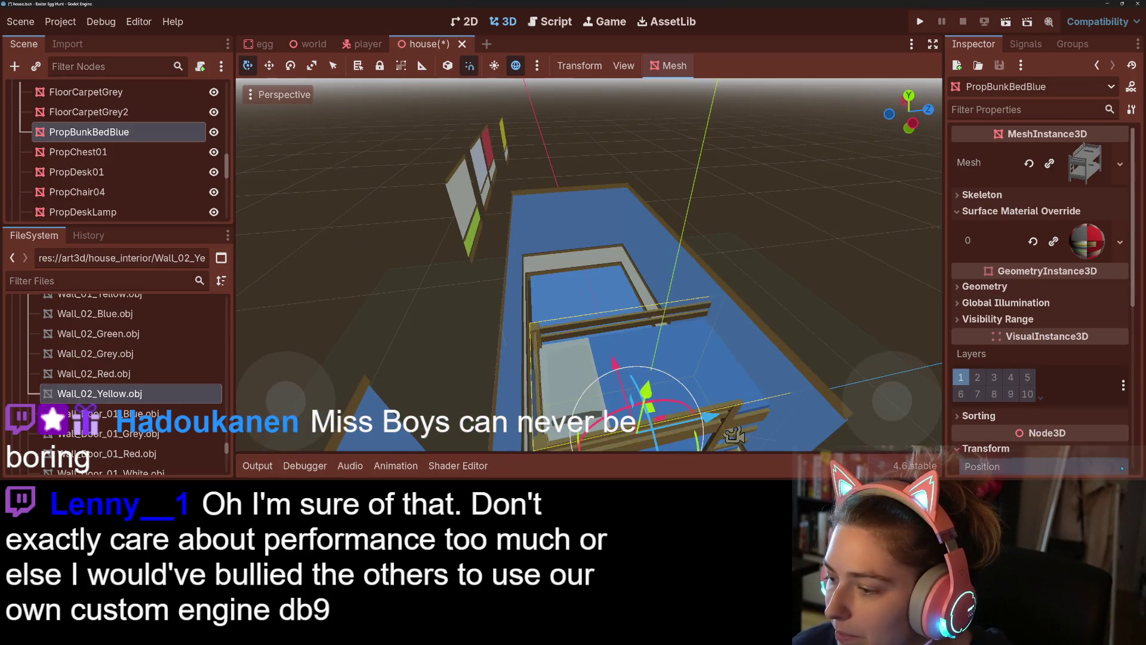
{"action": "scroll", "coordinate": [691, 374], "scroll_direction": "up", "scroll_amount": 4}
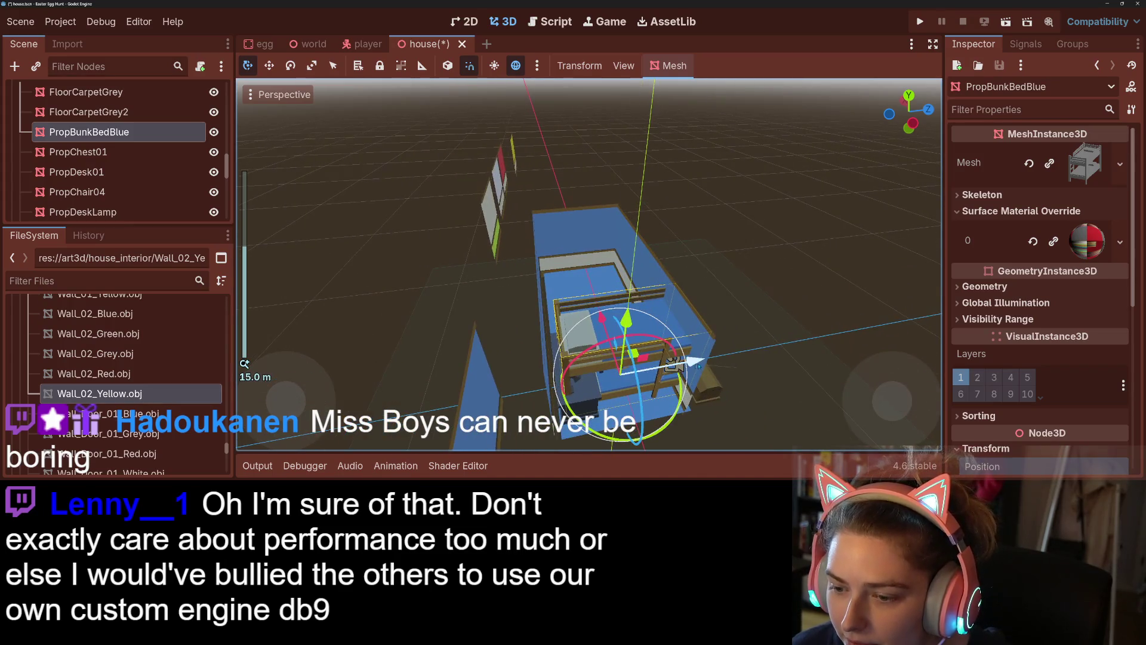
{"action": "left_click_drag", "start_coordinate": [692, 360], "coordinate": [669, 277]}
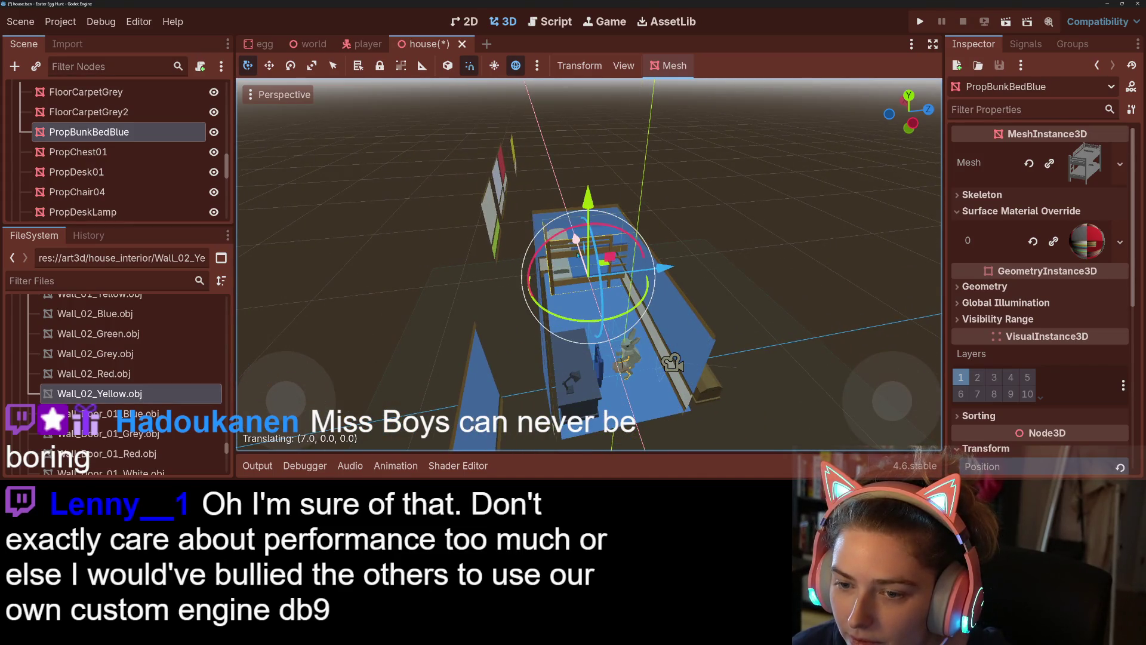
- Fine-tune the bunk bed's spot, nudging it along X and sliding it along Z
{"action": "mouse_move", "coordinate": [578, 255]}
{"action": "left_mouse_down"}
{"action": "mouse_move", "coordinate": [516, 343]}
{"action": "mouse_move", "coordinate": [483, 119]}
{"action": "left_mouse_up"}
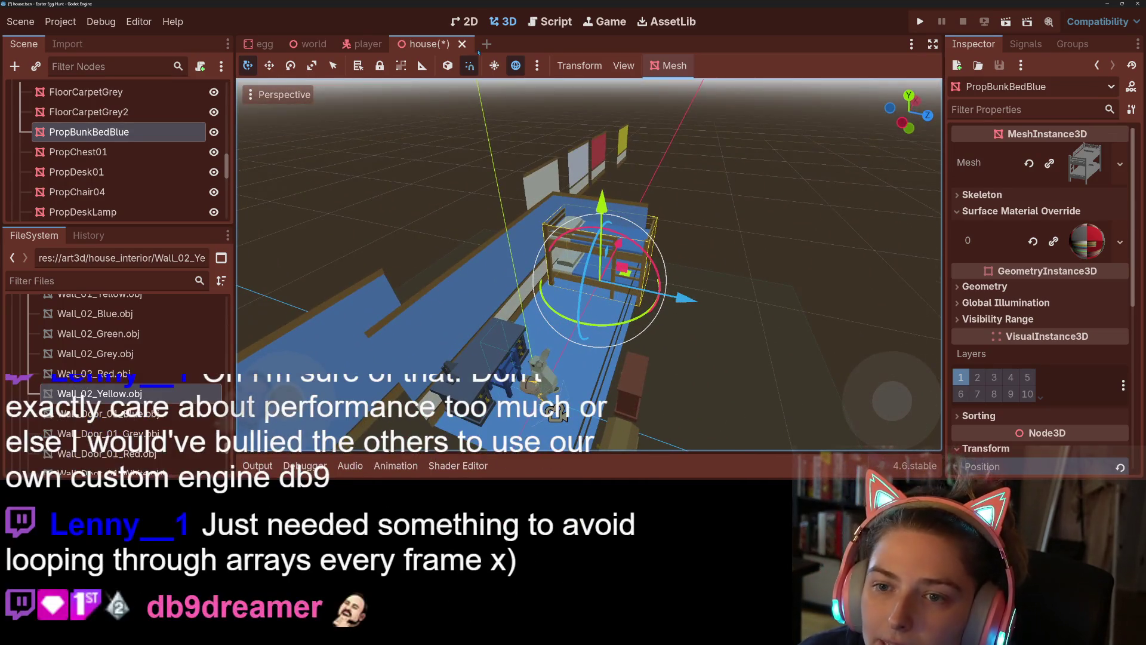
{"action": "left_click_drag", "start_coordinate": [619, 244], "coordinate": [618, 251]}
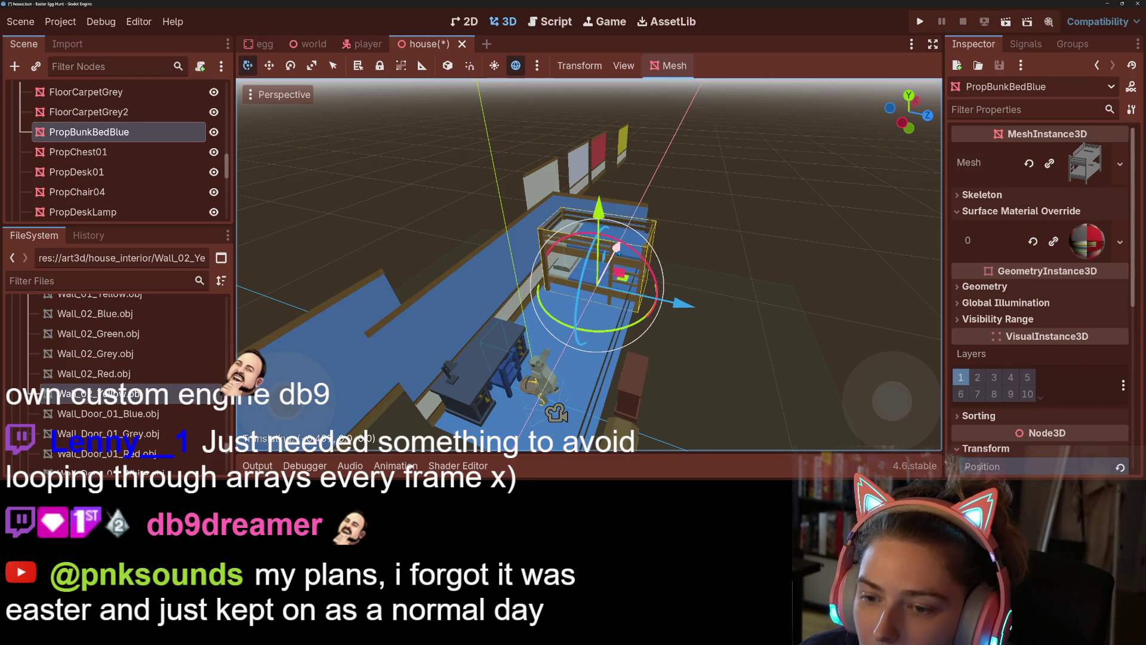
{"action": "left_click_drag", "start_coordinate": [681, 305], "coordinate": [671, 301]}
{"action": "mouse_move", "coordinate": [671, 300]}
{"action": "left_mouse_down"}
{"action": "mouse_move", "coordinate": [687, 334]}
{"action": "mouse_move", "coordinate": [584, 385]}
{"action": "left_mouse_up"}
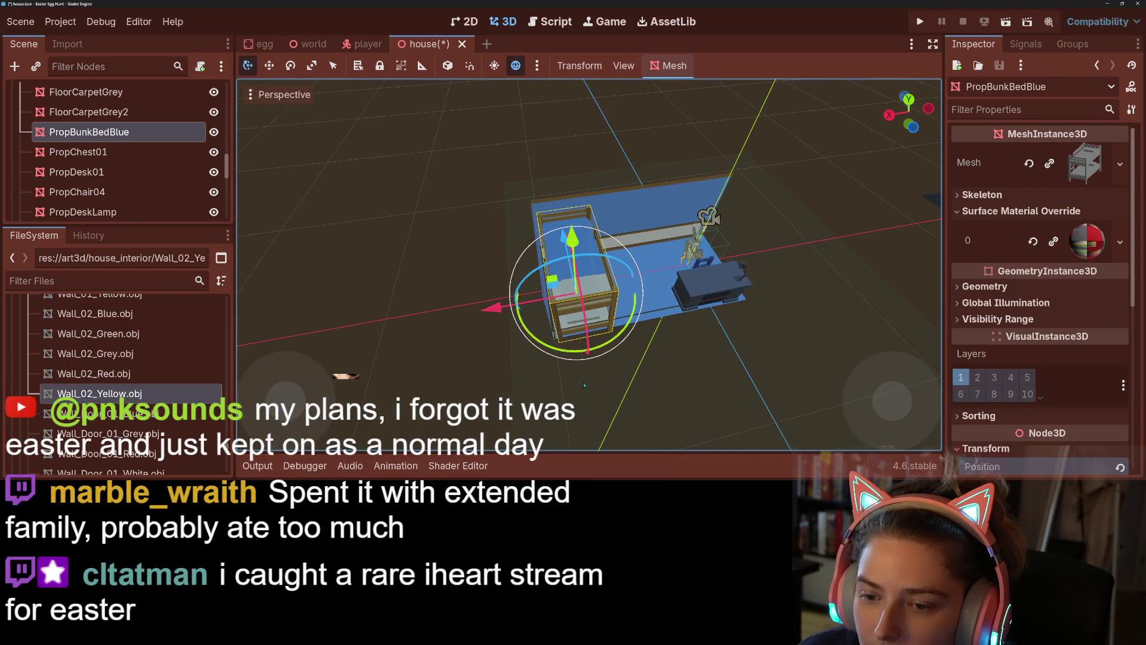
{"action": "left_click_drag", "start_coordinate": [495, 308], "coordinate": [471, 311]}
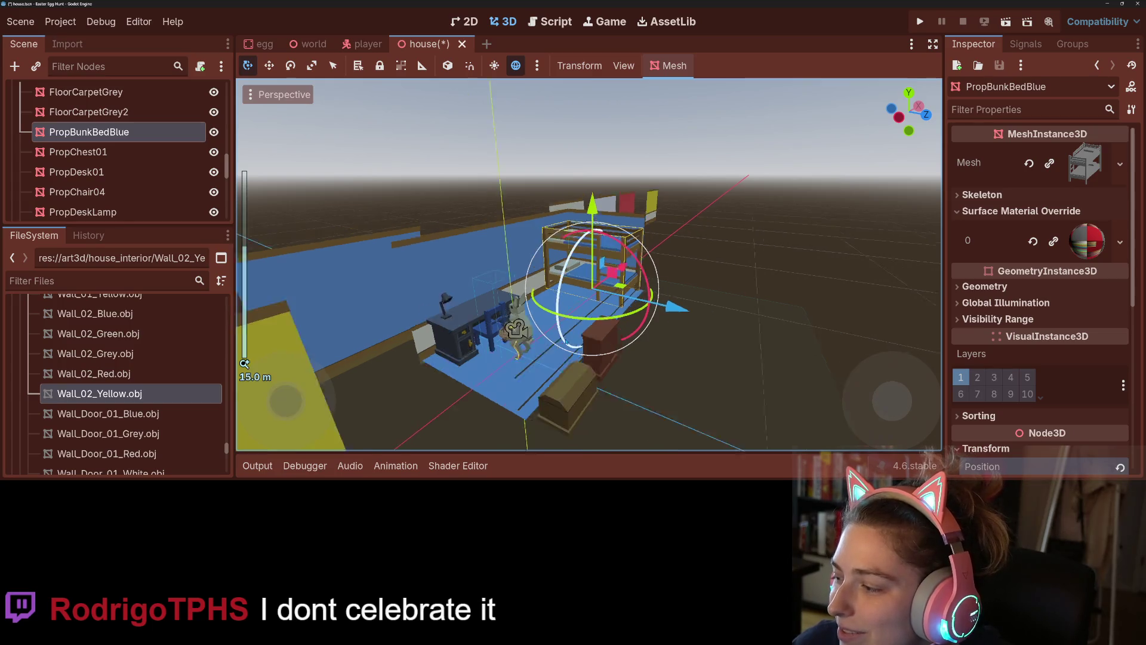
- Orbit around the bunk bed and bedroom to check the bed's placement
{"action": "scroll", "coordinate": [627, 352], "scroll_direction": "down", "scroll_amount": 3}
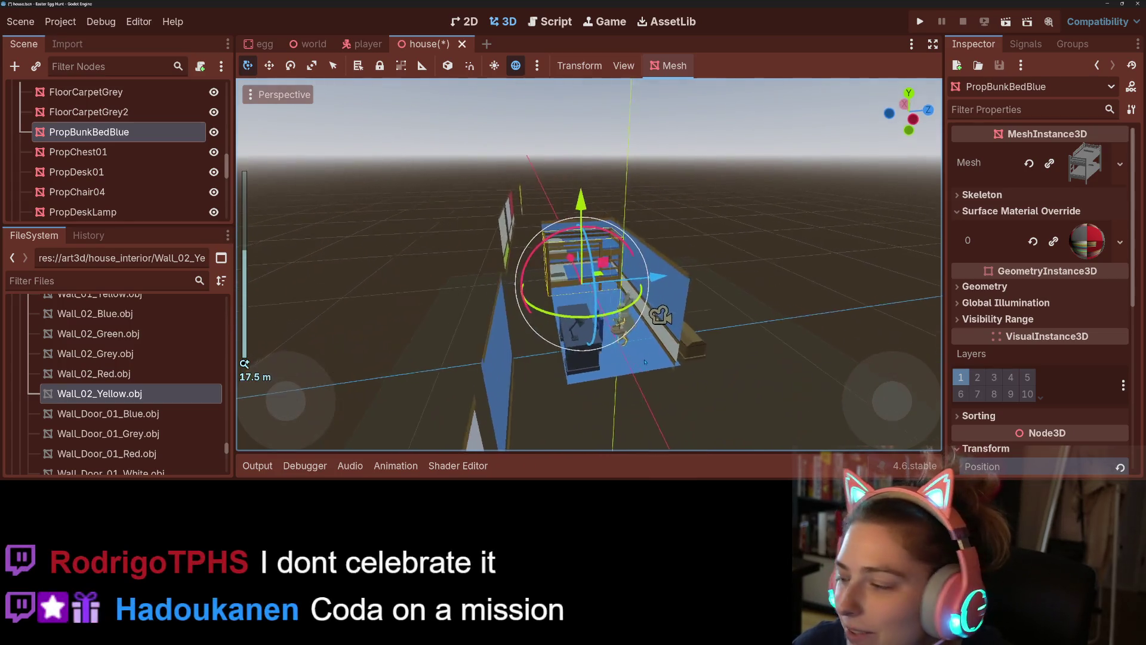
{"action": "left_click_drag", "start_coordinate": [645, 362], "coordinate": [525, 352]}
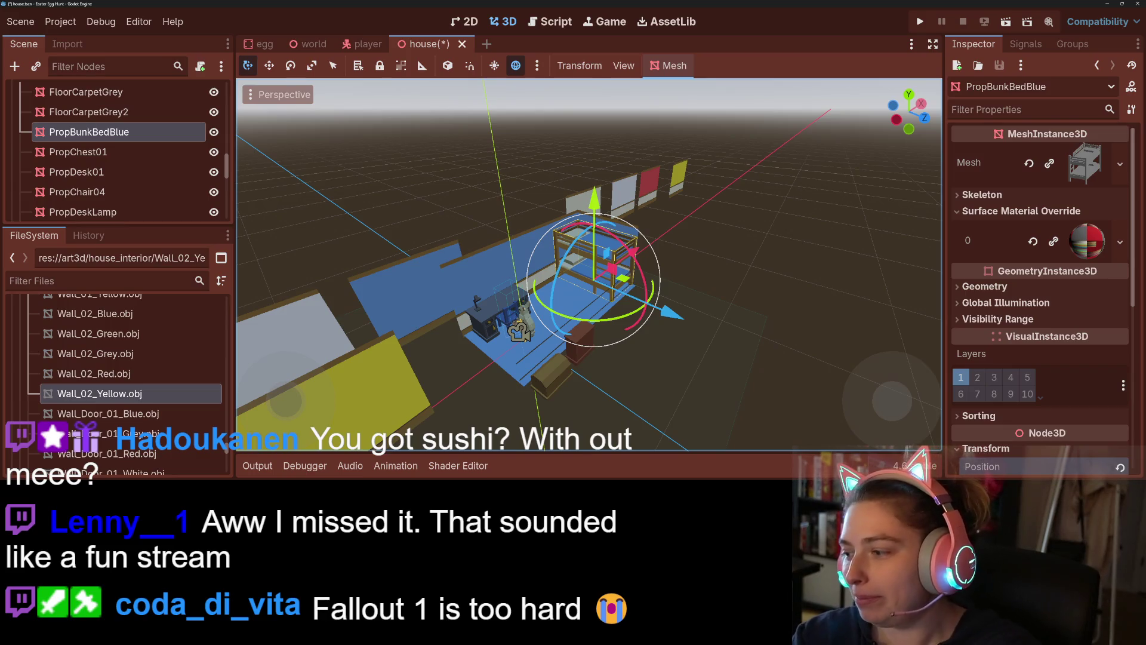
{"action": "left_click_drag", "start_coordinate": [743, 272], "coordinate": [644, 366]}
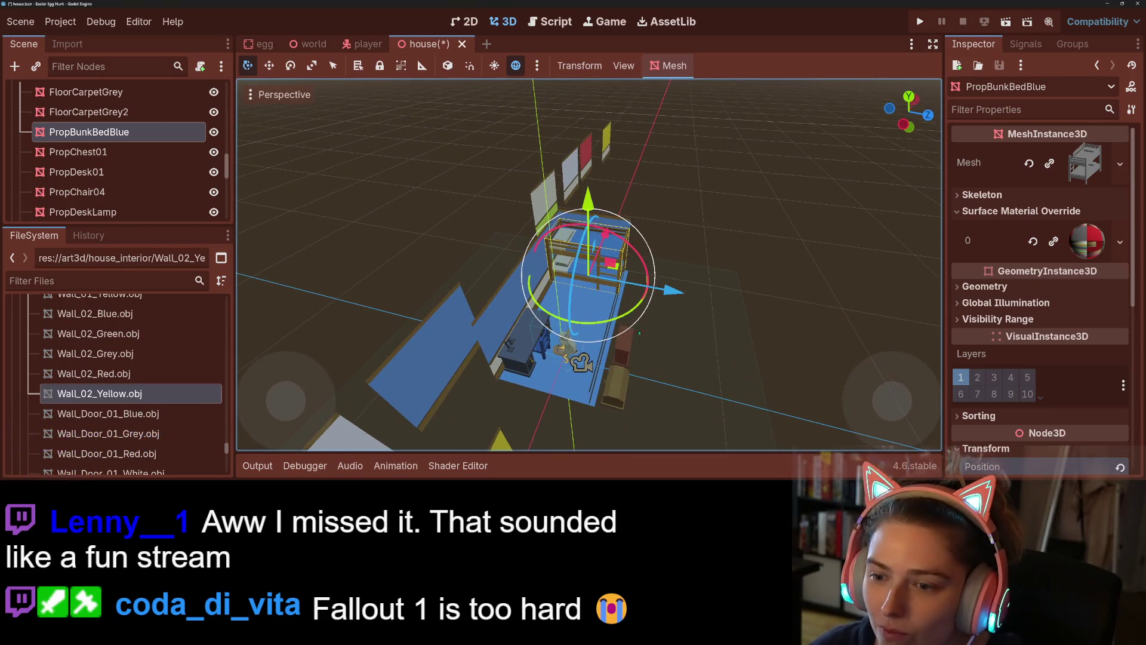
- Save the house scene and delete the accidental PropBunkBedBlue2 duplicate
{"action": "scroll", "coordinate": [640, 332], "scroll_direction": "up", "scroll_amount": 3}
{"action": "key", "text": "ctrl+s"}
{"action": "key", "text": "ctrl+d"}
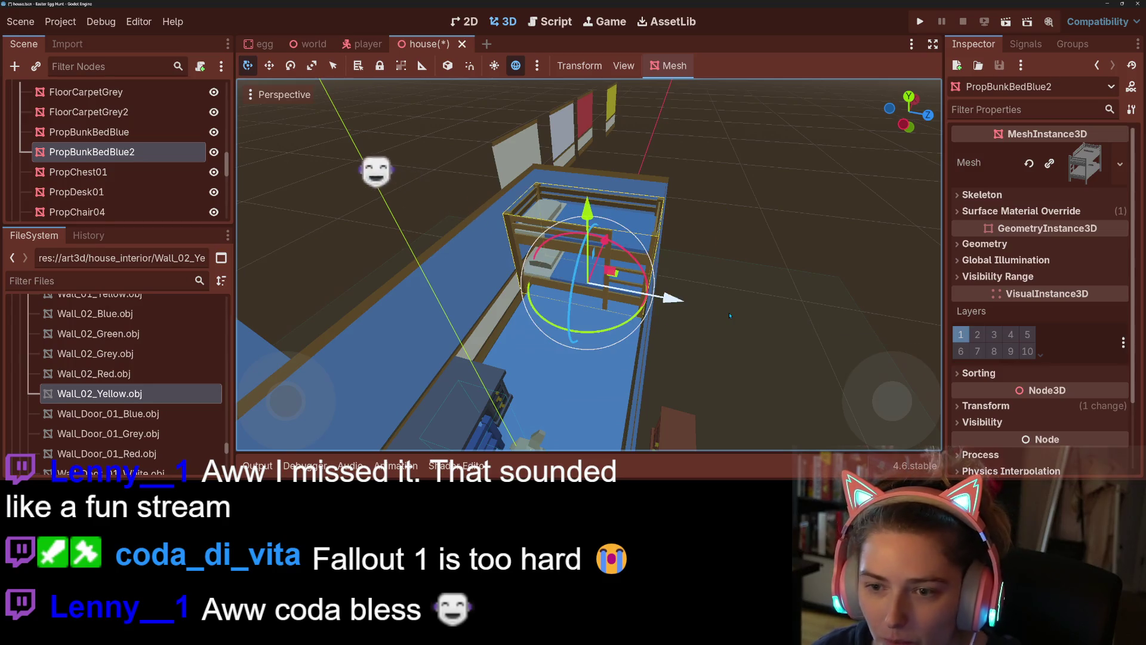
{"action": "key", "text": "Down"}
{"action": "key", "text": "Up"}
{"action": "key", "text": "Delete"}
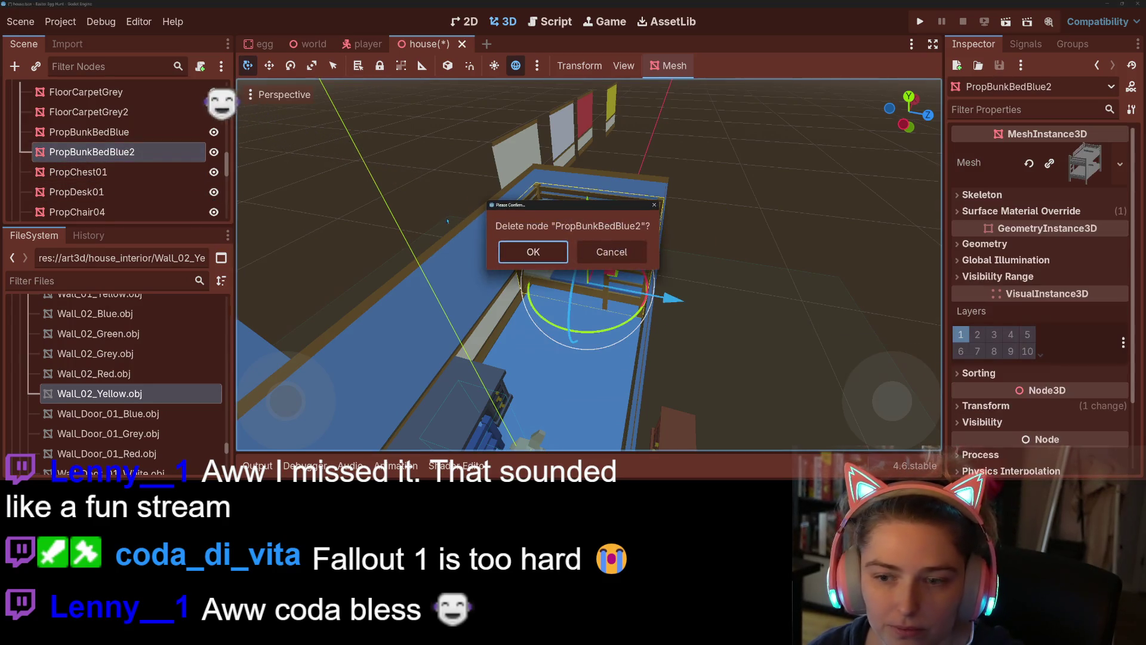
{"action": "key", "text": "Return"}
- Turn on snapping and slide Wall02Blue6 to a snapped spot along Z
{"action": "left_click", "coordinate": [449, 221]}
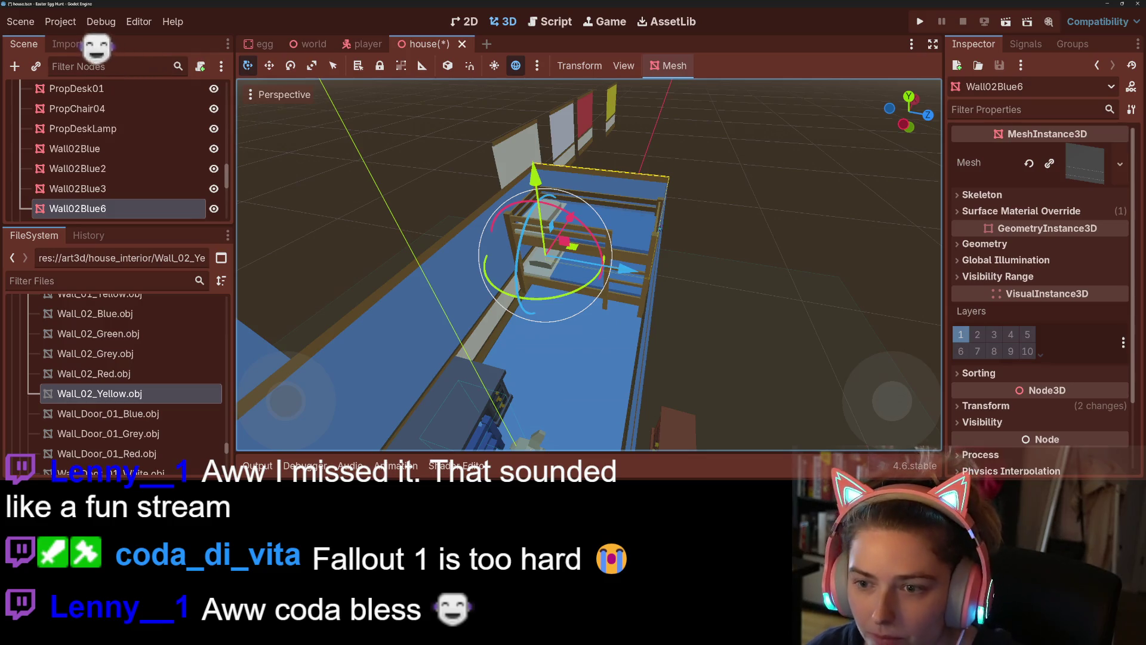
{"action": "left_click_drag", "start_coordinate": [626, 272], "coordinate": [714, 285]}
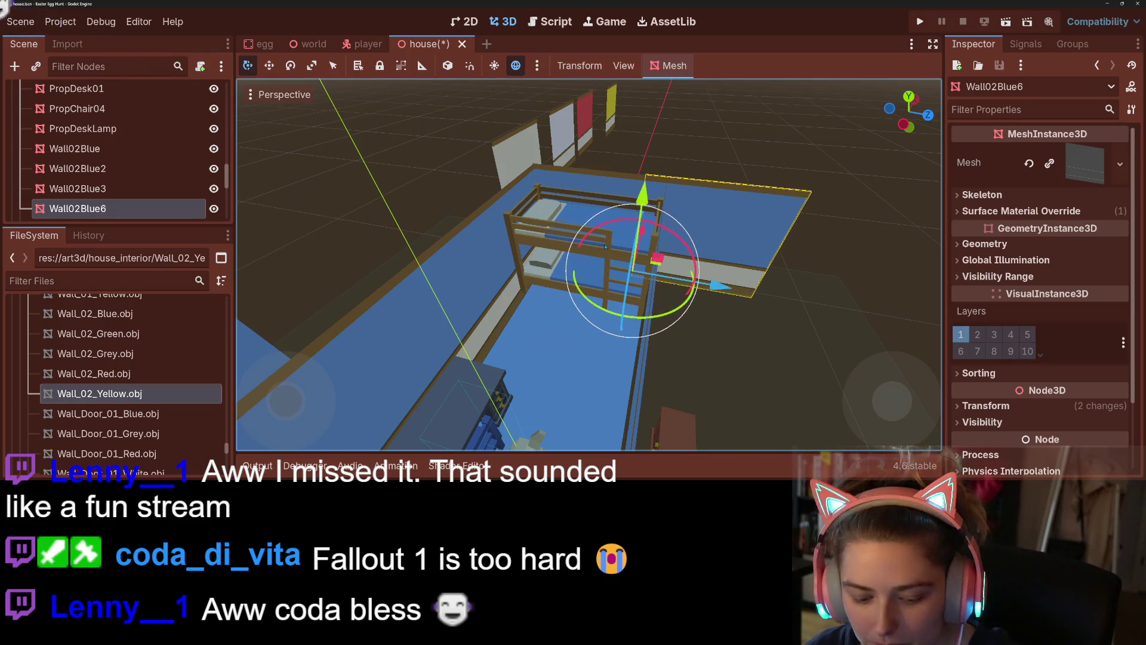
{"action": "key", "text": "ctrl+z"}
{"action": "key", "text": "y"}
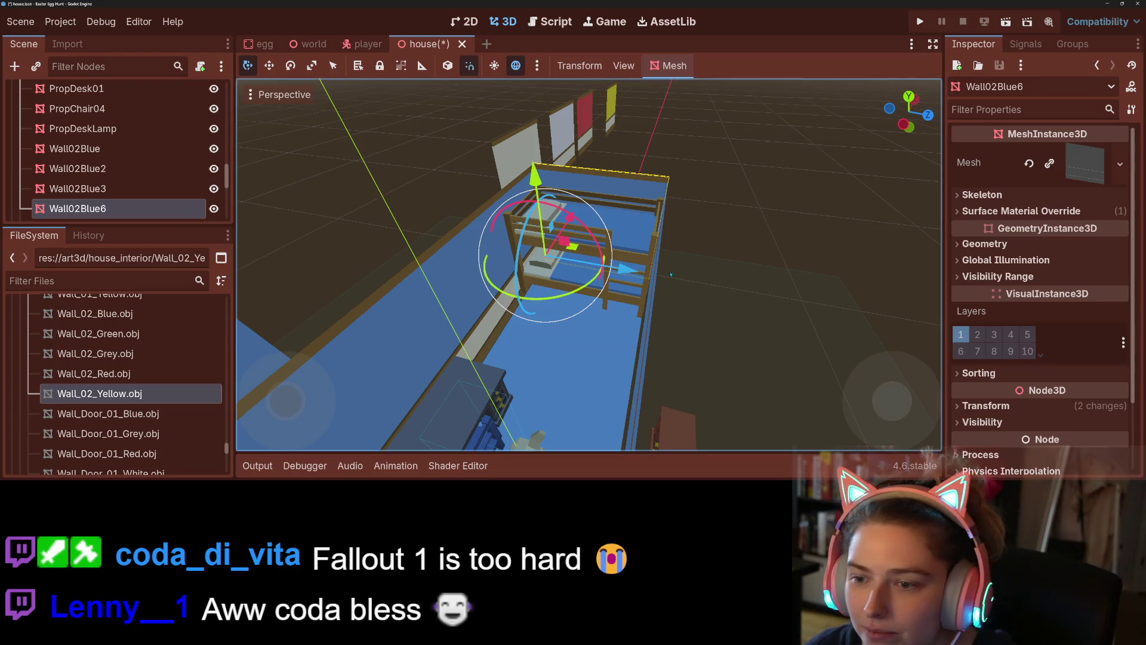
{"action": "mouse_move", "coordinate": [623, 271]}
{"action": "left_mouse_down"}
{"action": "mouse_move", "coordinate": [634, 348]}
{"action": "mouse_move", "coordinate": [655, 243]}
{"action": "left_mouse_up"}
- Duplicate the blue wall piece and drag it with the long right wall into place
{"action": "key", "text": "ctrl+d"}
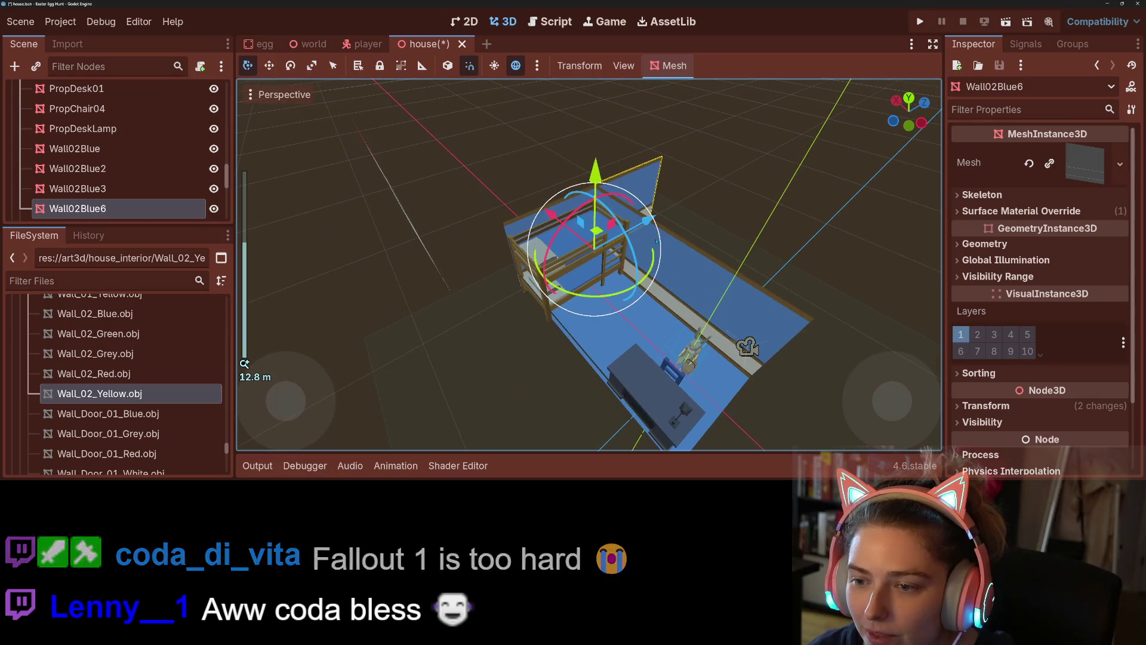
{"action": "left_click", "coordinate": [680, 245], "text": "shift"}
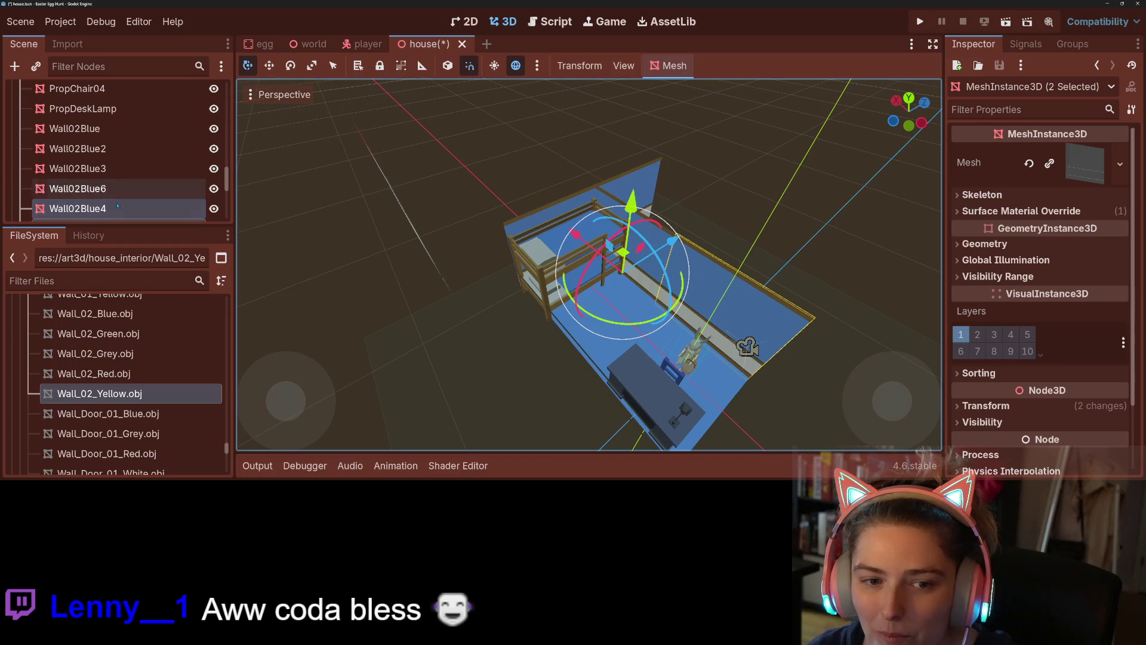
{"action": "left_click_drag", "start_coordinate": [673, 239], "coordinate": [822, 358]}
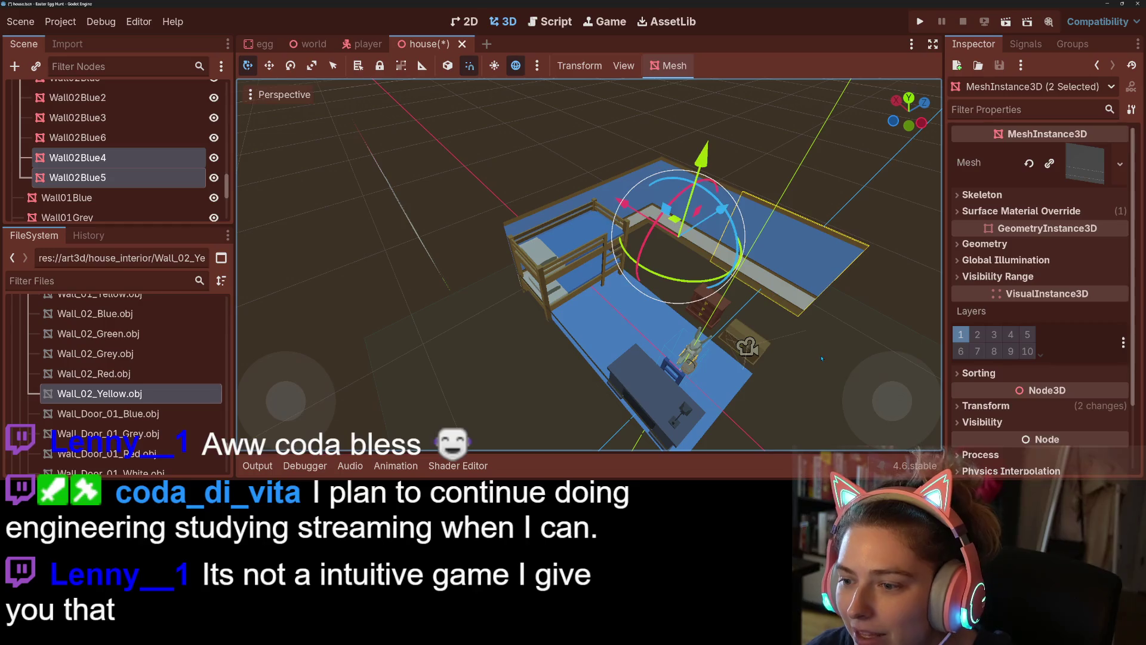
{"action": "left_click", "coordinate": [822, 358]}
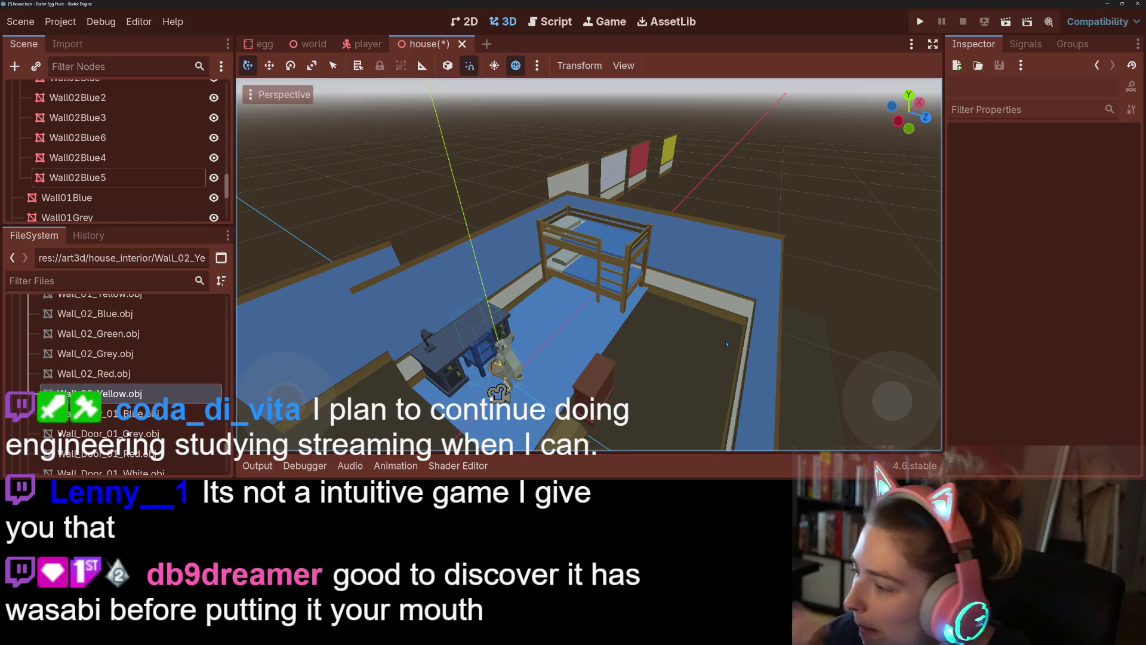
{"action": "left_click_drag", "start_coordinate": [578, 356], "coordinate": [588, 345]}
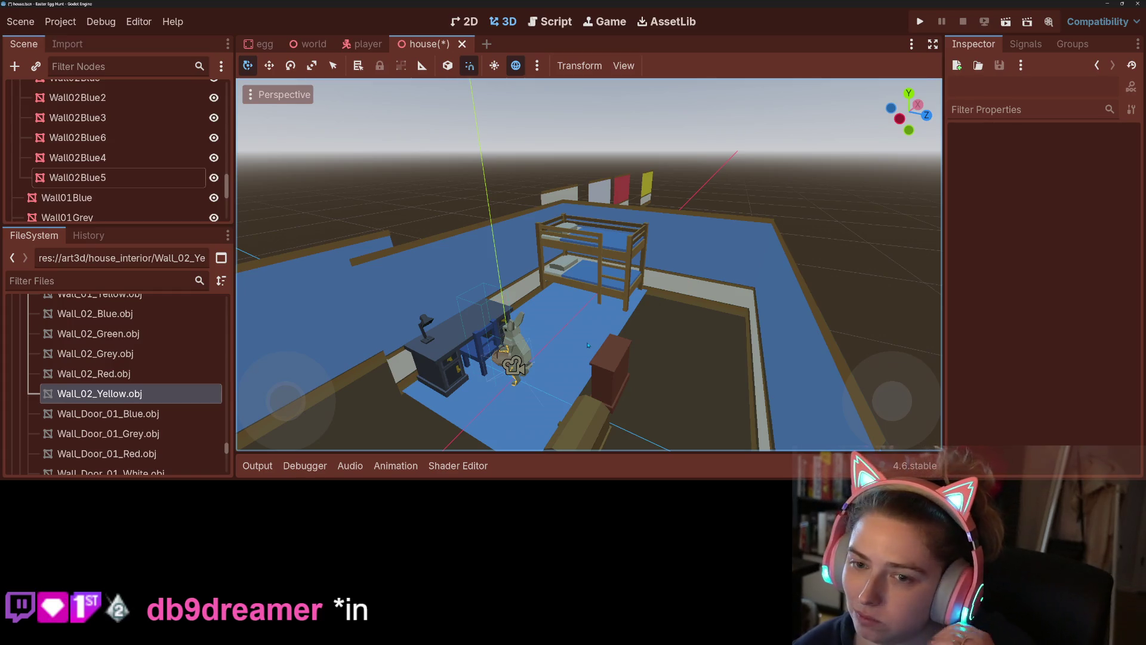
{"action": "scroll", "coordinate": [648, 343], "scroll_direction": "down", "scroll_amount": 3}
{"action": "left_click", "coordinate": [542, 352]}
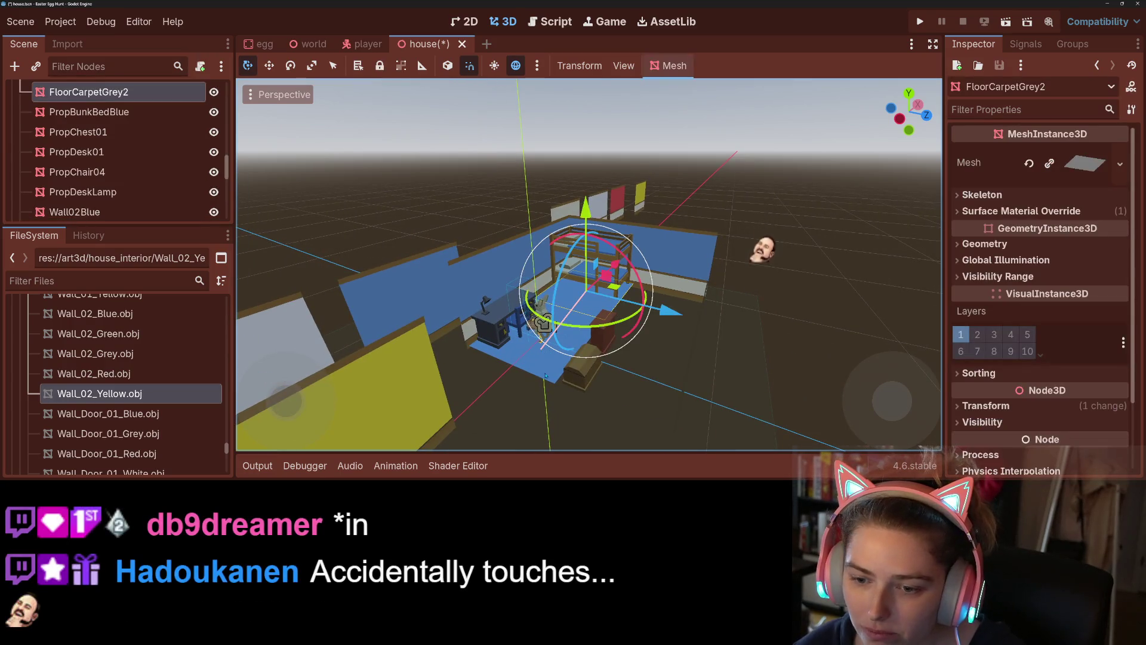
- Duplicate both grey carpet pieces and move the copies 4 m along Z
{"action": "left_click", "coordinate": [545, 374]}
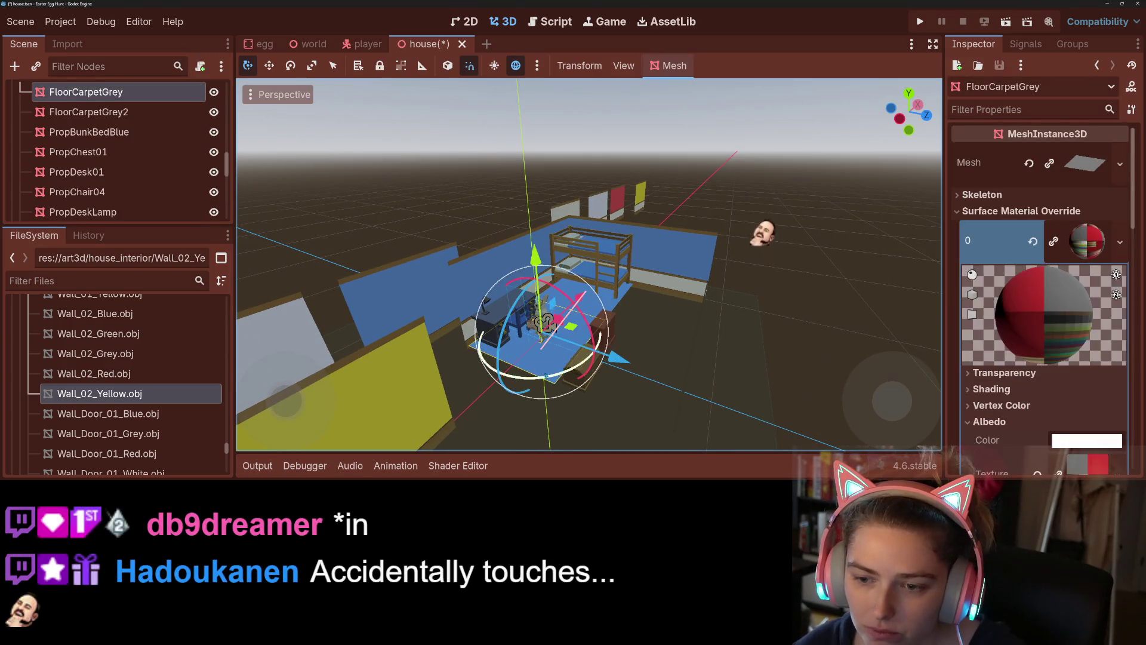
{"action": "left_click", "coordinate": [635, 377]}
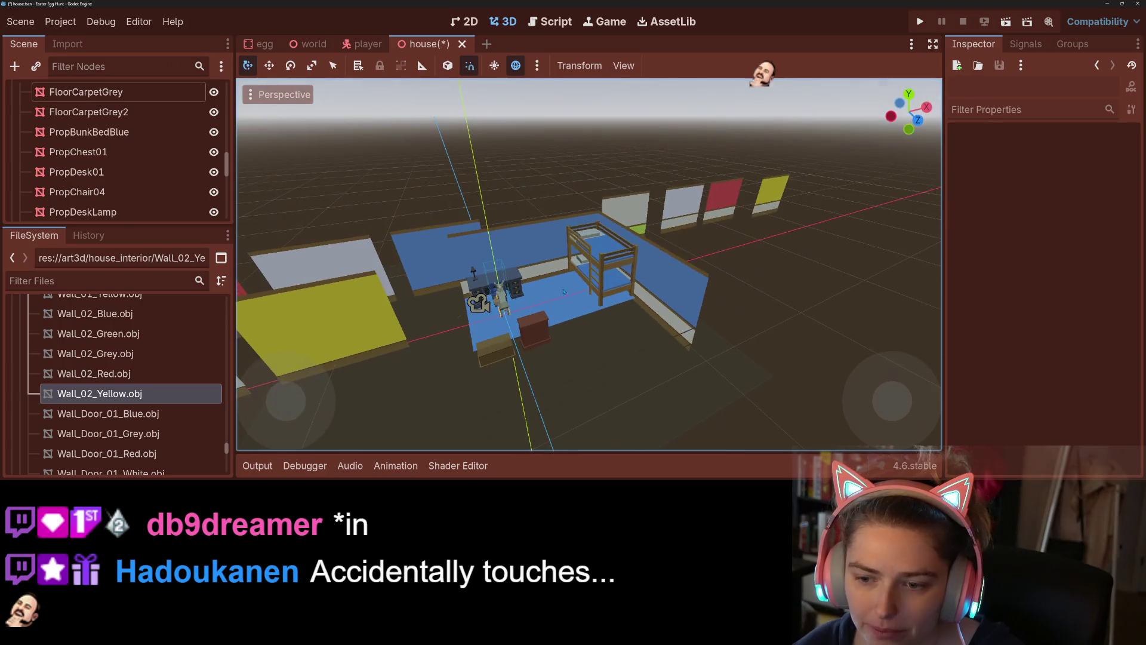
{"action": "left_click", "coordinate": [592, 303]}
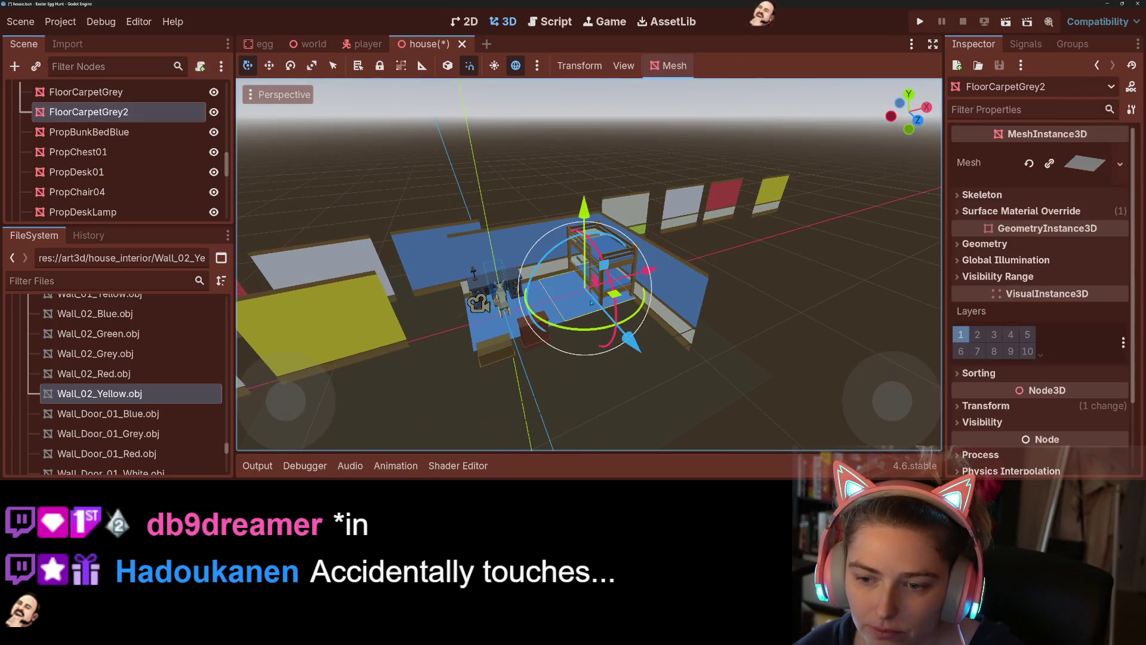
{"action": "left_click", "coordinate": [492, 327], "text": "shift"}
{"action": "key", "text": "ctrl+d"}
{"action": "mouse_move", "coordinate": [586, 357]}
{"action": "left_mouse_down"}
{"action": "mouse_move", "coordinate": [635, 427]}
{"action": "mouse_move", "coordinate": [668, 435]}
{"action": "mouse_move", "coordinate": [779, 402]}
{"action": "left_mouse_up"}
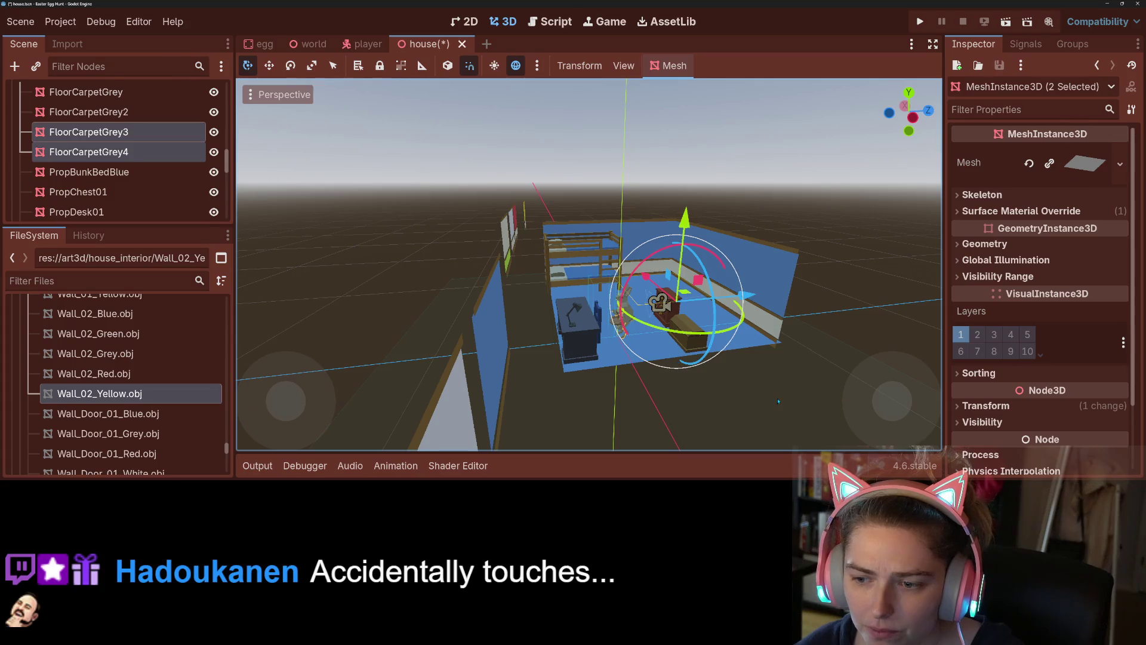
- Reset the bunk bed's position, move it to X 6.0, then unsnapped to 6.572
{"action": "scroll", "coordinate": [597, 287], "scroll_direction": "up", "scroll_amount": 5}
{"action": "left_click", "coordinate": [592, 281]}
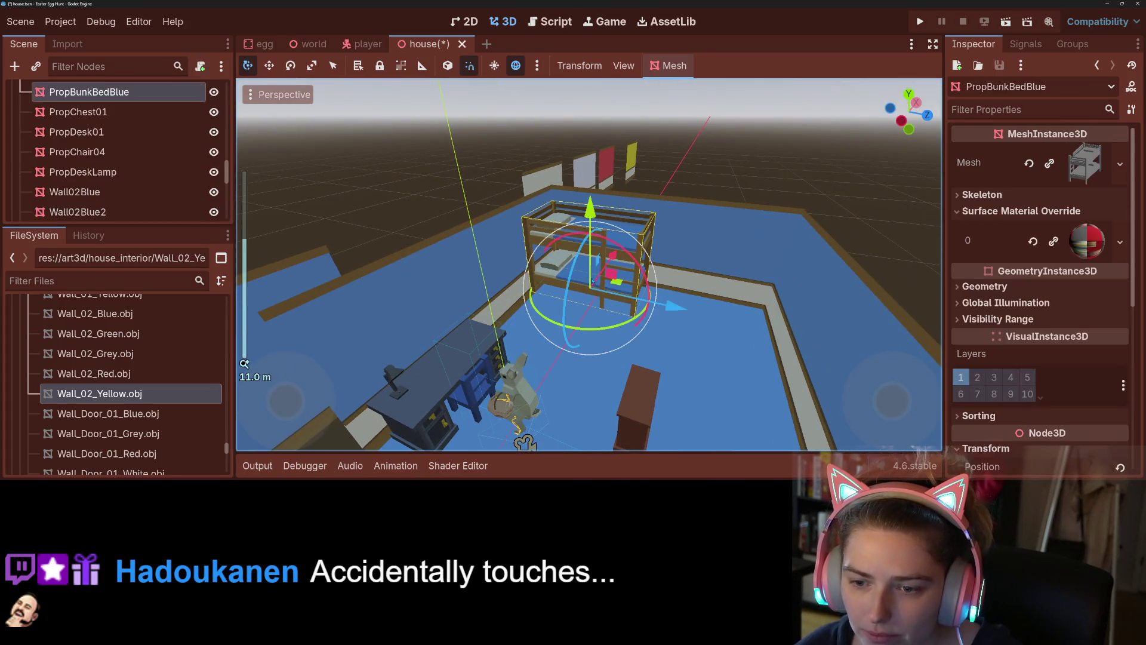
{"action": "scroll", "coordinate": [604, 314], "scroll_direction": "up", "scroll_amount": 4}
{"action": "left_click_drag", "start_coordinate": [604, 314], "coordinate": [609, 328]}
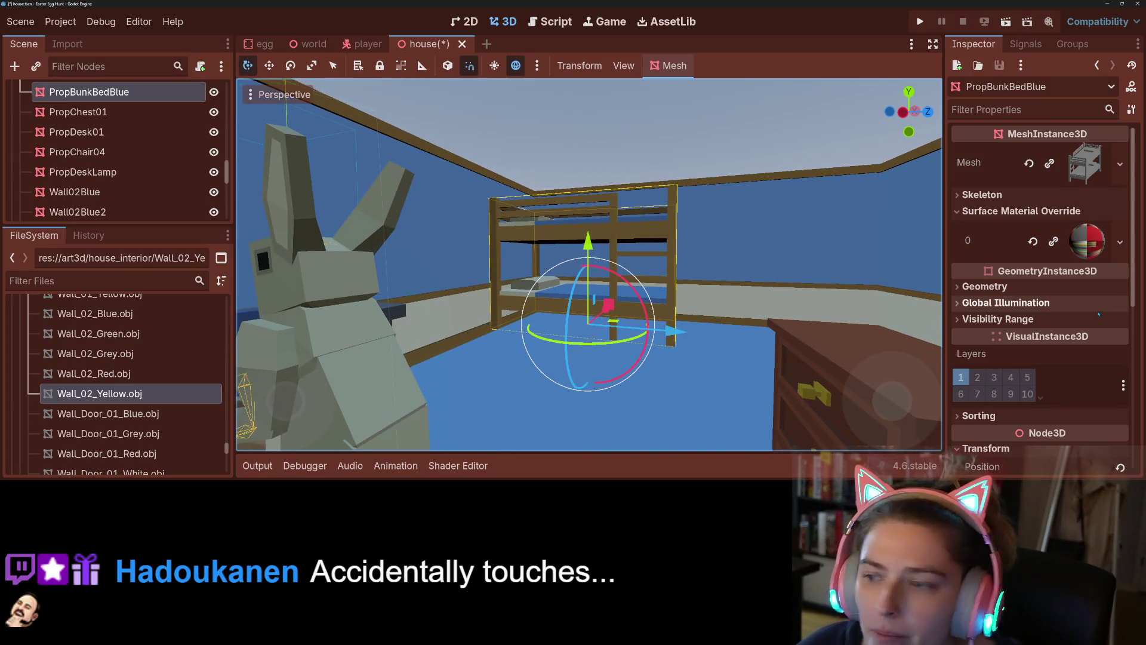
{"action": "scroll", "coordinate": [1114, 381], "scroll_direction": "down", "scroll_amount": 3}
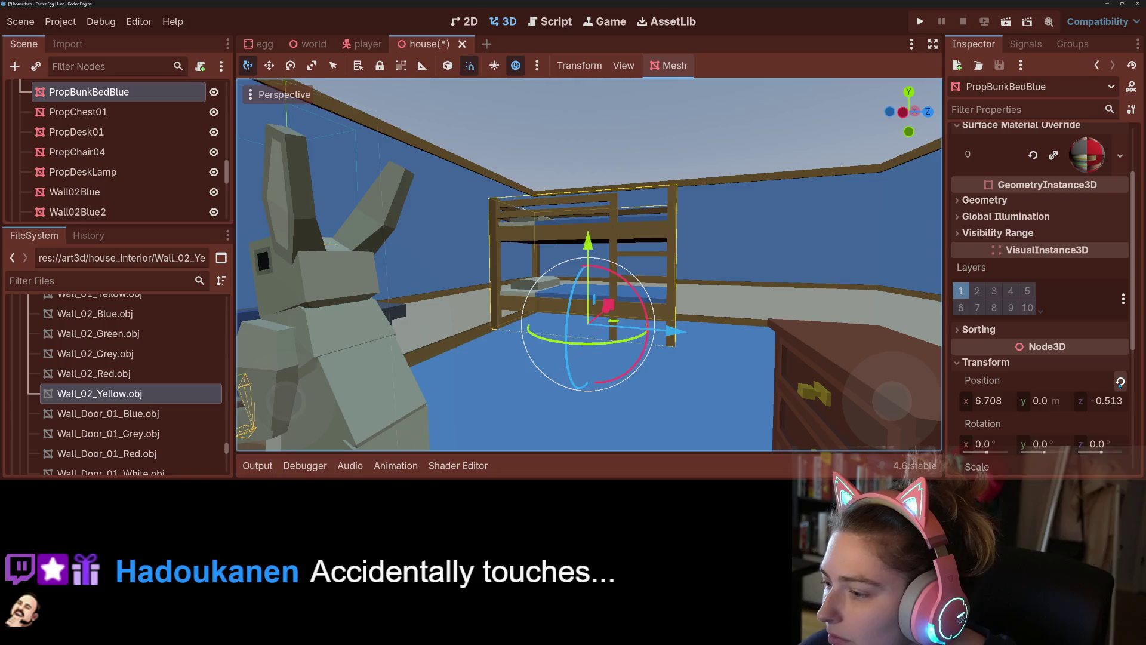
{"action": "left_click", "coordinate": [1120, 383]}
{"action": "scroll", "coordinate": [587, 395], "scroll_direction": "down", "scroll_amount": 5}
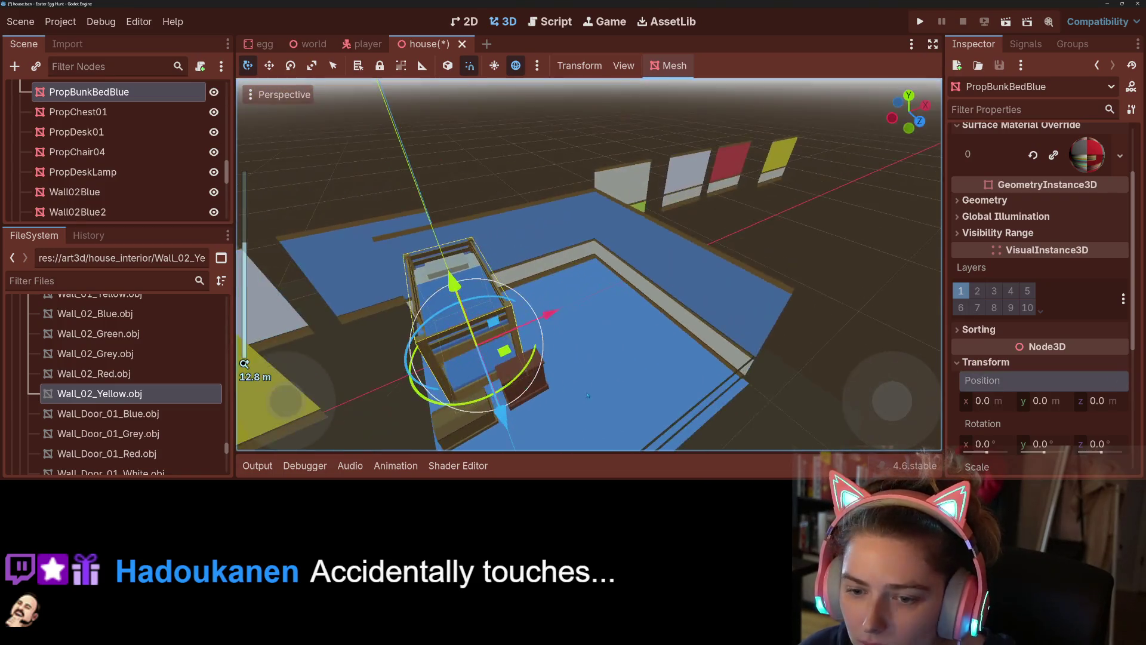
{"action": "mouse_move", "coordinate": [546, 317]}
{"action": "left_mouse_down"}
{"action": "mouse_move", "coordinate": [684, 382]}
{"action": "mouse_move", "coordinate": [720, 373]}
{"action": "mouse_move", "coordinate": [642, 419]}
{"action": "left_mouse_up"}
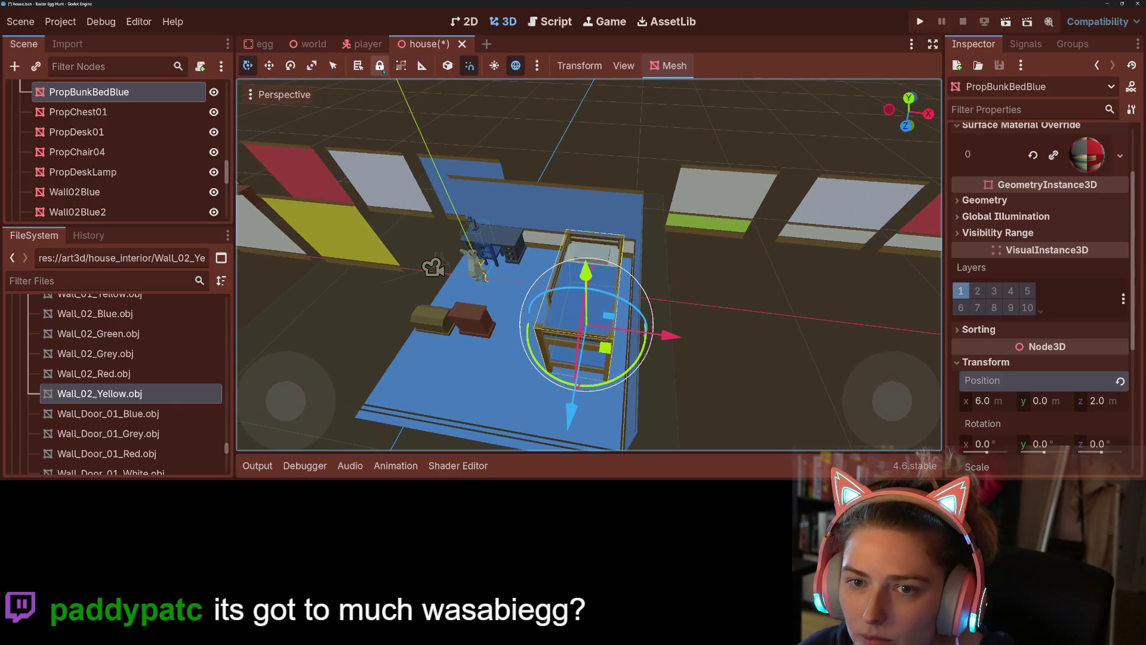
{"action": "left_click", "coordinate": [470, 66]}
{"action": "left_click_drag", "start_coordinate": [664, 333], "coordinate": [676, 336]}
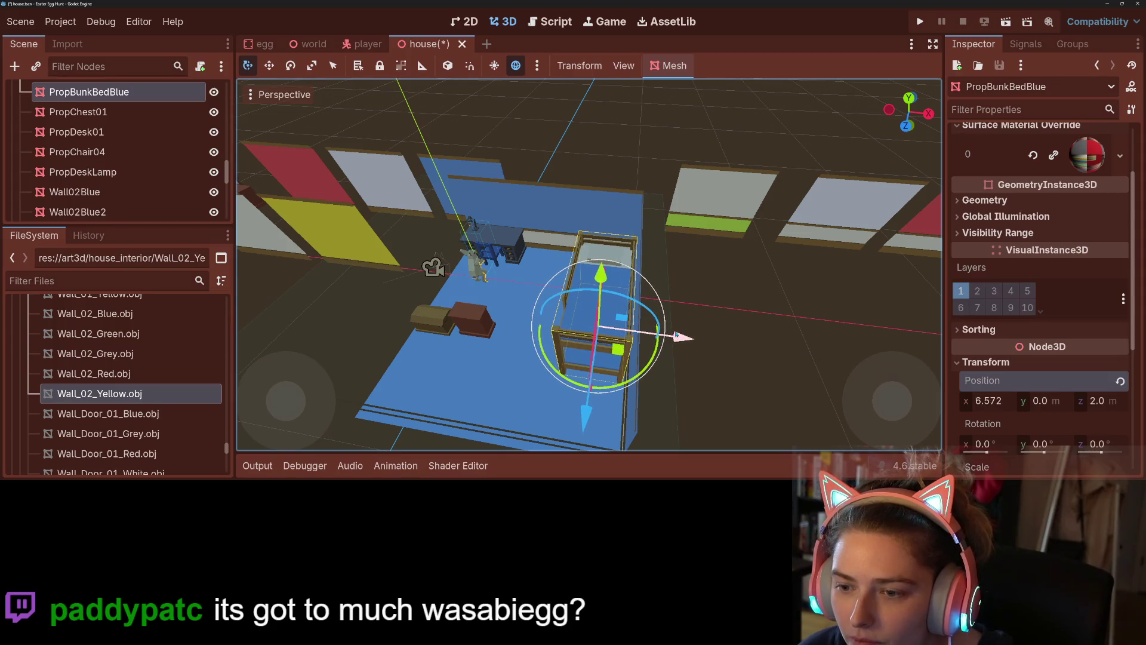
{"action": "key", "text": "KP_7"}
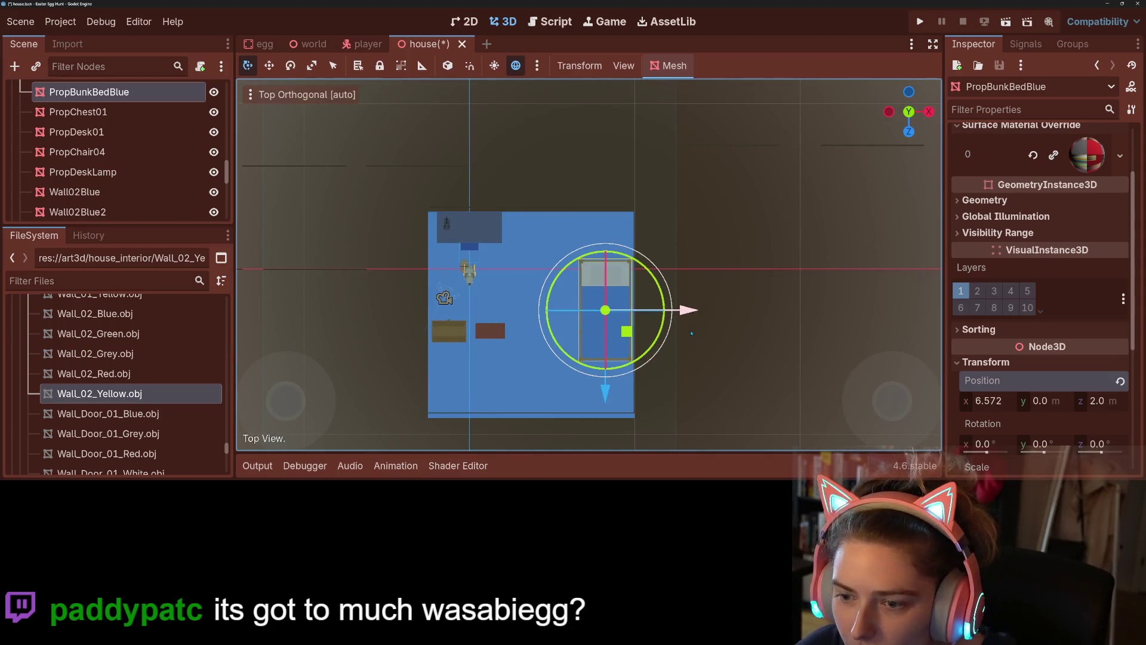
- Drag the bunk bed along Z to about -0.081, against the back wall
{"action": "left_click_drag", "start_coordinate": [605, 397], "coordinate": [608, 355]}
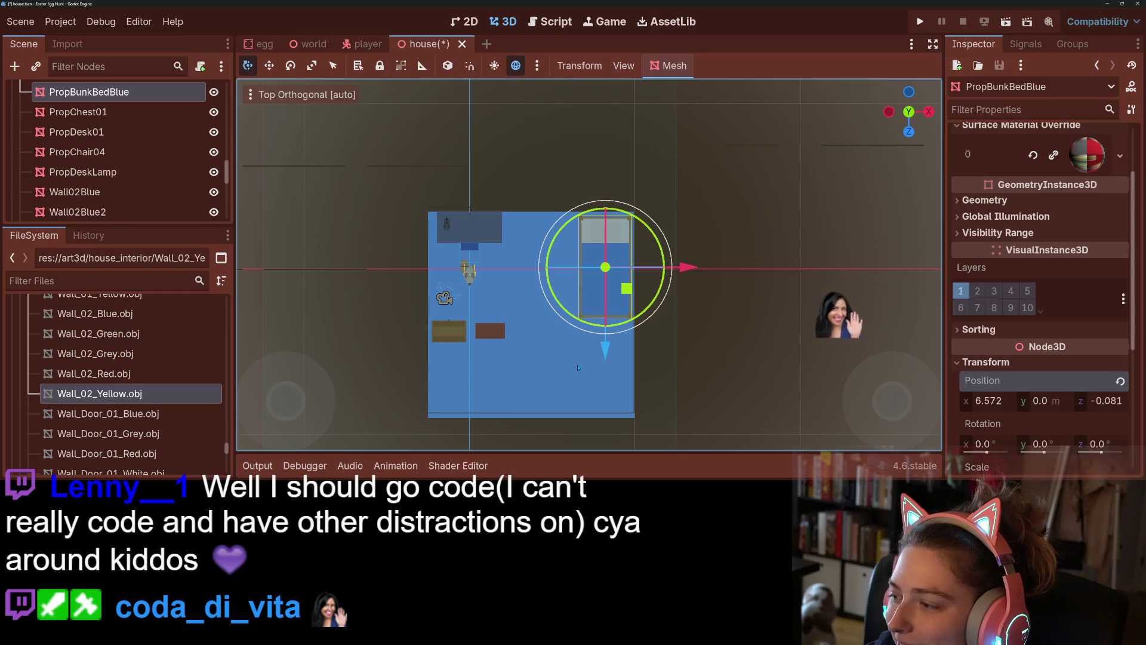
{"action": "scroll", "coordinate": [574, 370], "scroll_direction": "down", "scroll_amount": 4}
{"action": "mouse_move", "coordinate": [573, 373]}
{"action": "left_mouse_down"}
{"action": "mouse_move", "coordinate": [637, 310]}
{"action": "mouse_move", "coordinate": [517, 354]}
{"action": "mouse_move", "coordinate": [541, 221]}
{"action": "left_mouse_up"}
{"action": "left_click", "coordinate": [541, 220]}
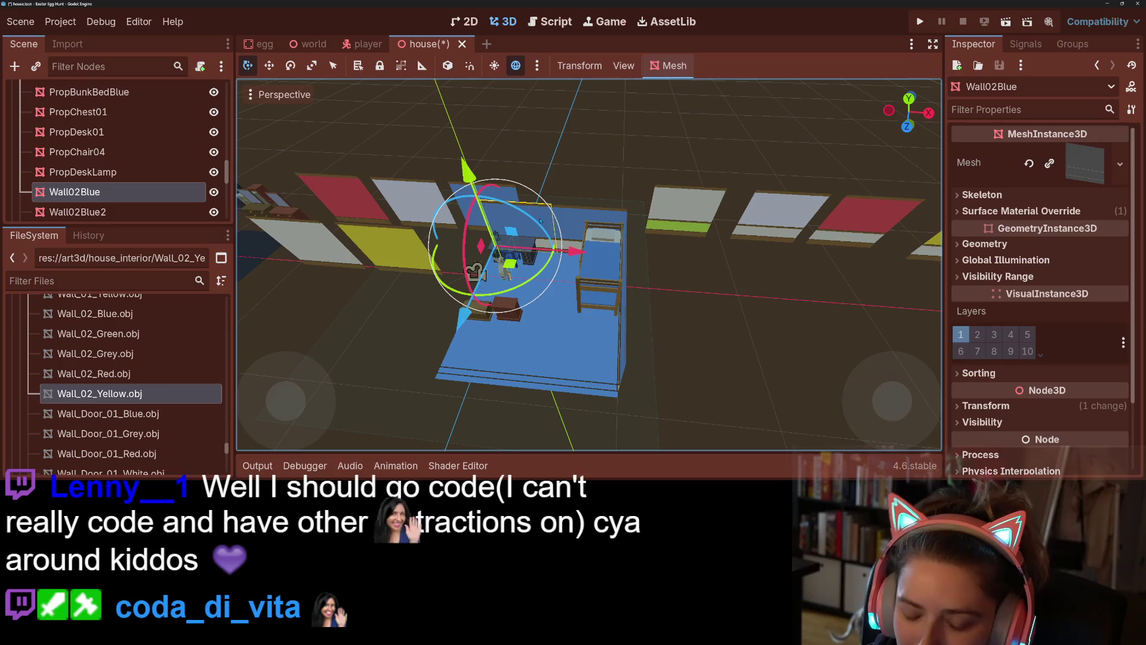
- Duplicate the Wall02Blue section and slide the copy along Z
{"action": "key", "text": "ctrl+d"}
{"action": "mouse_move", "coordinate": [512, 292]}
{"action": "left_mouse_down"}
{"action": "mouse_move", "coordinate": [489, 280]}
{"action": "mouse_move", "coordinate": [513, 292]}
{"action": "mouse_move", "coordinate": [544, 261]}
{"action": "mouse_move", "coordinate": [478, 273]}
{"action": "left_mouse_up"}
{"action": "left_click_drag", "start_coordinate": [437, 383], "coordinate": [426, 410]}
{"action": "left_click", "coordinate": [614, 401]}
{"action": "scroll", "coordinate": [614, 401], "scroll_direction": "up", "scroll_amount": 3}
{"action": "mouse_move", "coordinate": [615, 401]}
{"action": "left_mouse_down"}
{"action": "mouse_move", "coordinate": [442, 251]}
{"action": "mouse_move", "coordinate": [601, 265]}
{"action": "mouse_move", "coordinate": [591, 293]}
{"action": "mouse_move", "coordinate": [609, 275]}
{"action": "left_mouse_up"}
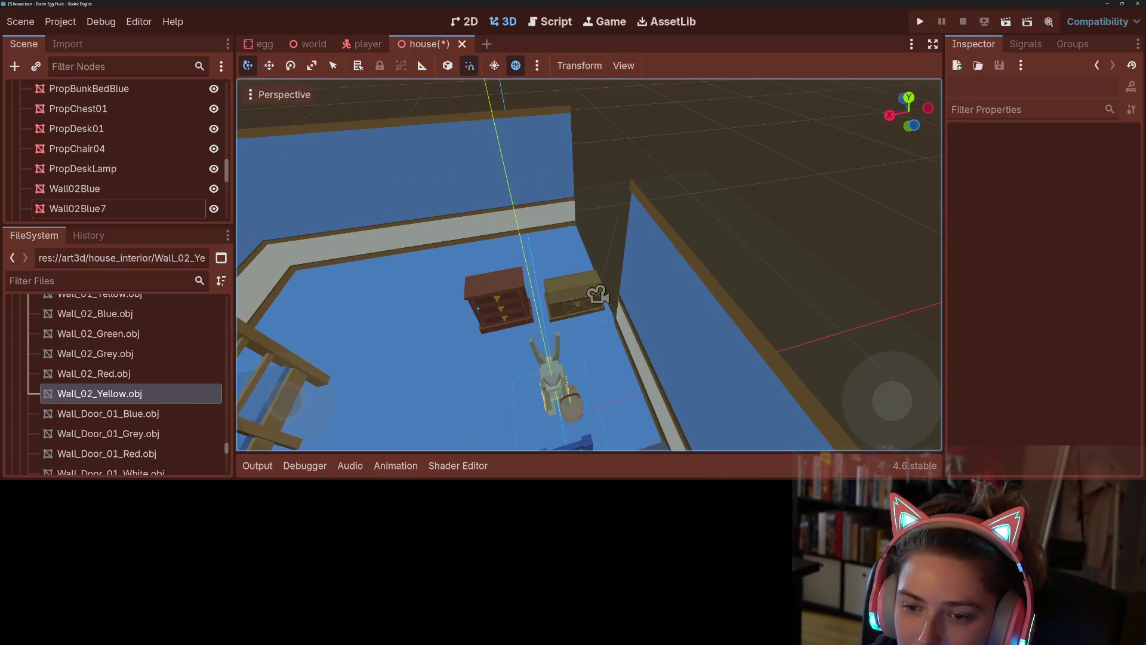
- Rotate the PropDraw02 drawer unit by -45 degrees
{"action": "left_click", "coordinate": [499, 298]}
{"action": "scroll", "coordinate": [589, 265], "scroll_direction": "up", "scroll_amount": 5}
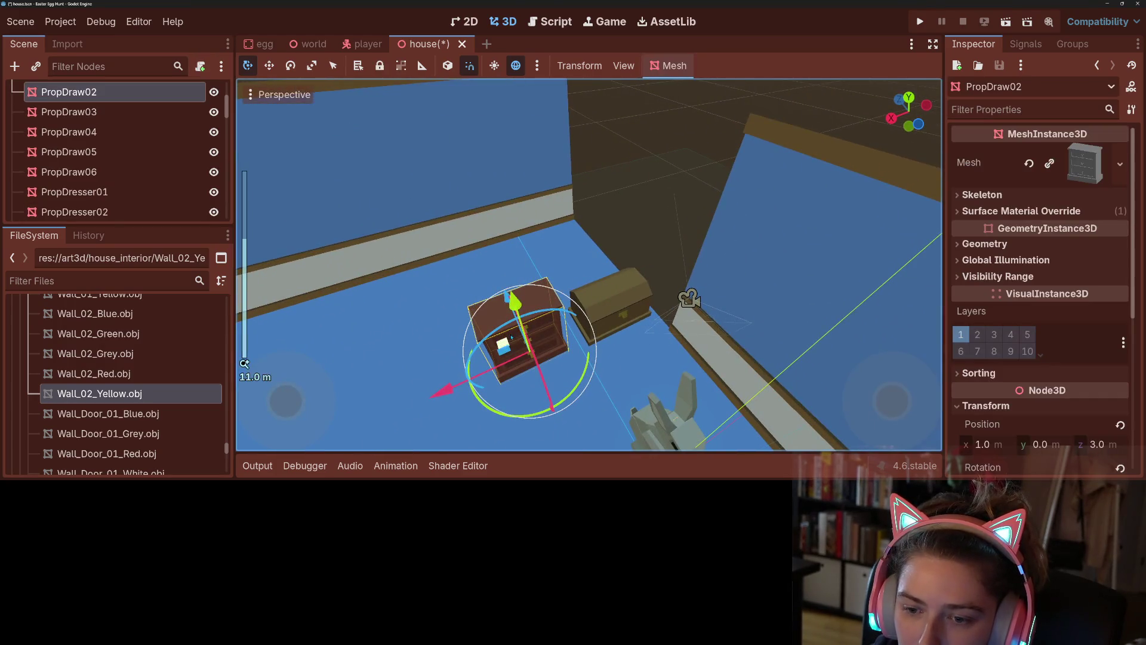
{"action": "scroll", "coordinate": [590, 265], "scroll_direction": "down", "scroll_amount": 4}
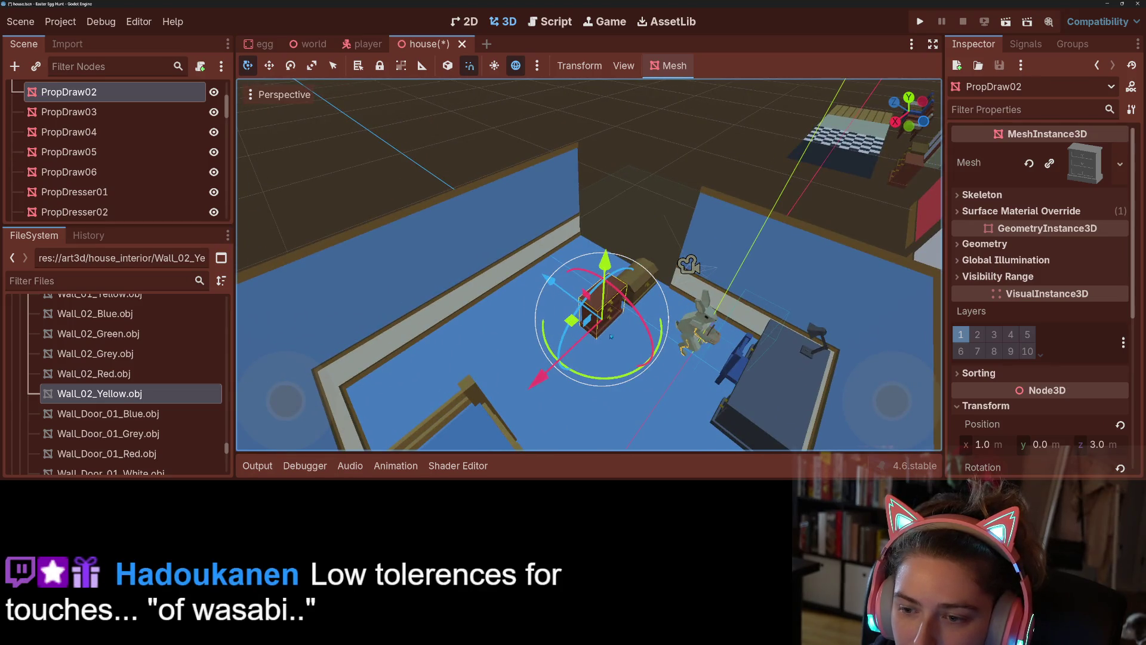
{"action": "mouse_move", "coordinate": [606, 378]}
{"action": "left_mouse_down"}
{"action": "mouse_move", "coordinate": [569, 370]}
{"action": "mouse_move", "coordinate": [551, 333]}
{"action": "mouse_move", "coordinate": [645, 312]}
{"action": "mouse_move", "coordinate": [567, 310]}
{"action": "mouse_move", "coordinate": [458, 403]}
{"action": "mouse_move", "coordinate": [755, 286]}
{"action": "mouse_move", "coordinate": [813, 305]}
{"action": "left_mouse_up"}
- Move the PropDraw02 dresser 1 m along Z to -1.0, 0.0, 2.0
{"action": "left_click", "coordinate": [637, 277]}
{"action": "scroll", "coordinate": [756, 287], "scroll_direction": "up", "scroll_amount": 3}
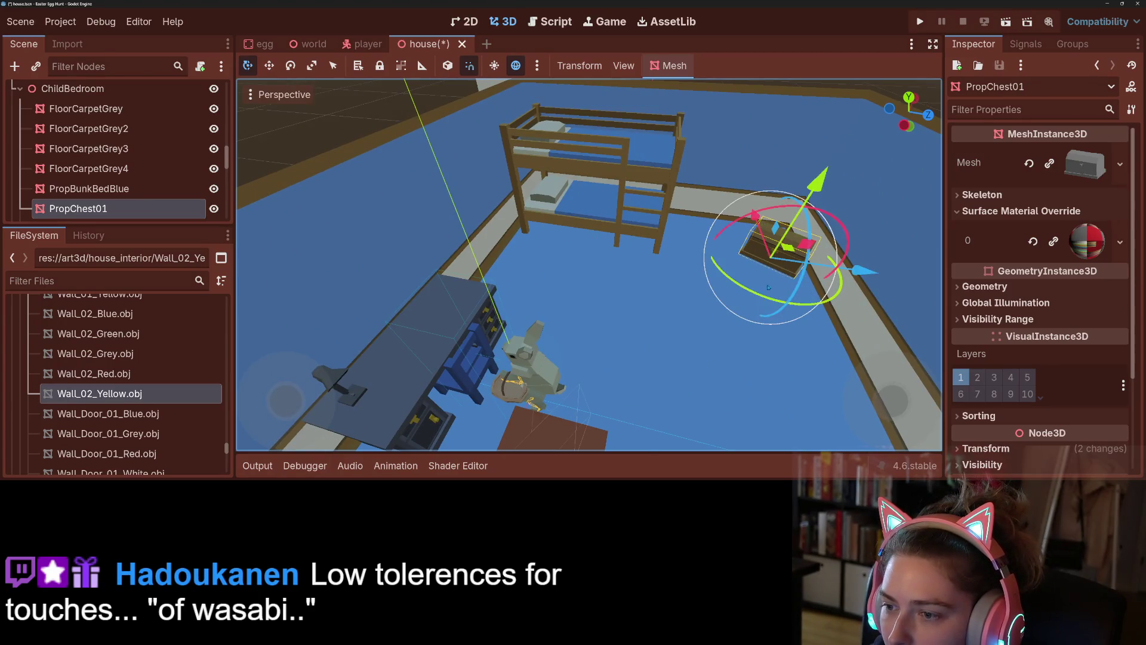
{"action": "scroll", "coordinate": [752, 303], "scroll_direction": "down", "scroll_amount": 3}
{"action": "mouse_move", "coordinate": [758, 241]}
{"action": "left_mouse_down"}
{"action": "mouse_move", "coordinate": [745, 365]}
{"action": "mouse_move", "coordinate": [677, 312]}
{"action": "mouse_move", "coordinate": [676, 363]}
{"action": "mouse_move", "coordinate": [583, 341]}
{"action": "left_mouse_up"}
{"action": "scroll", "coordinate": [745, 366], "scroll_direction": "up", "scroll_amount": 3}
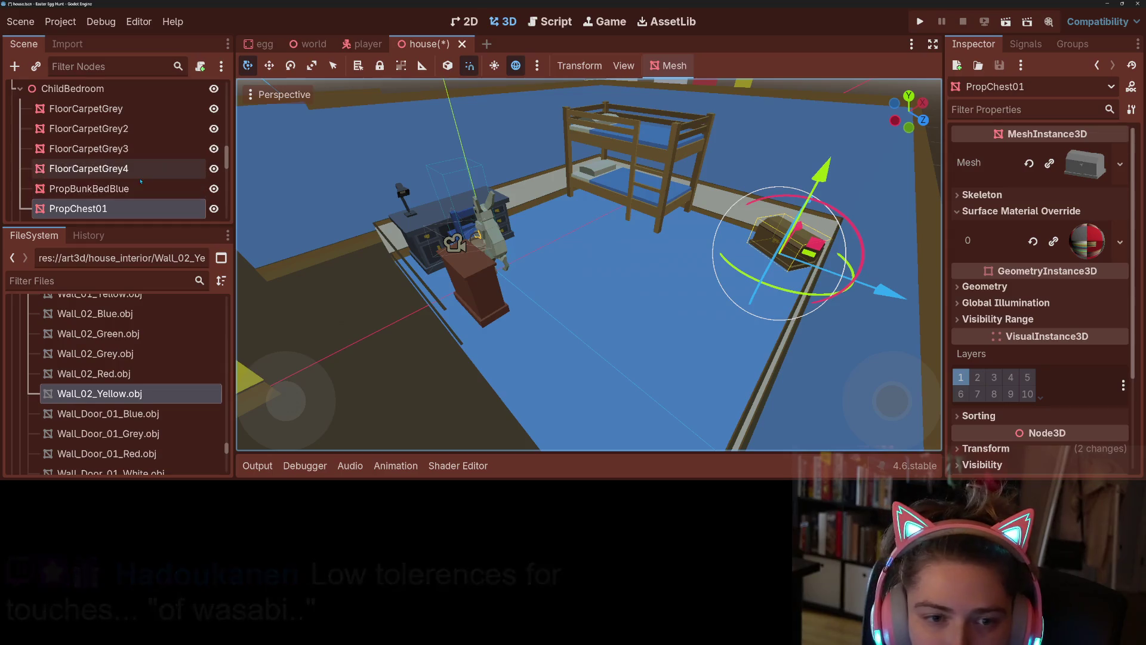
{"action": "scroll", "coordinate": [139, 181], "scroll_direction": "up", "scroll_amount": 2}
{"action": "scroll", "coordinate": [139, 181], "scroll_direction": "down", "scroll_amount": 7}
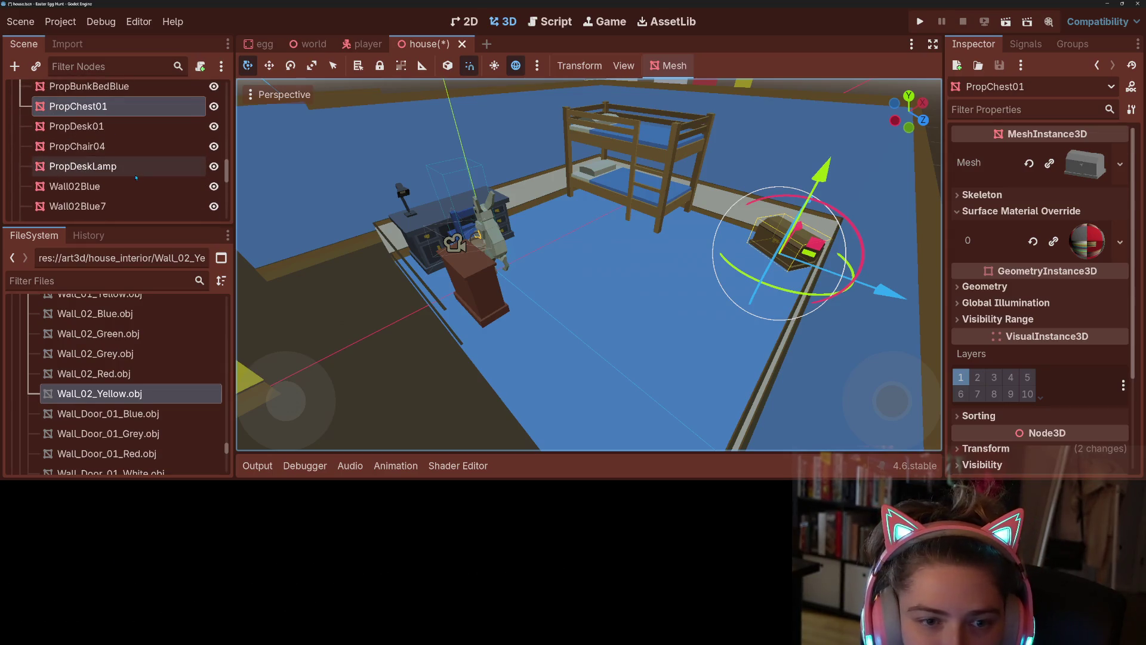
{"action": "scroll", "coordinate": [136, 177], "scroll_direction": "down", "scroll_amount": 2}
{"action": "scroll", "coordinate": [136, 178], "scroll_direction": "down", "scroll_amount": 3}
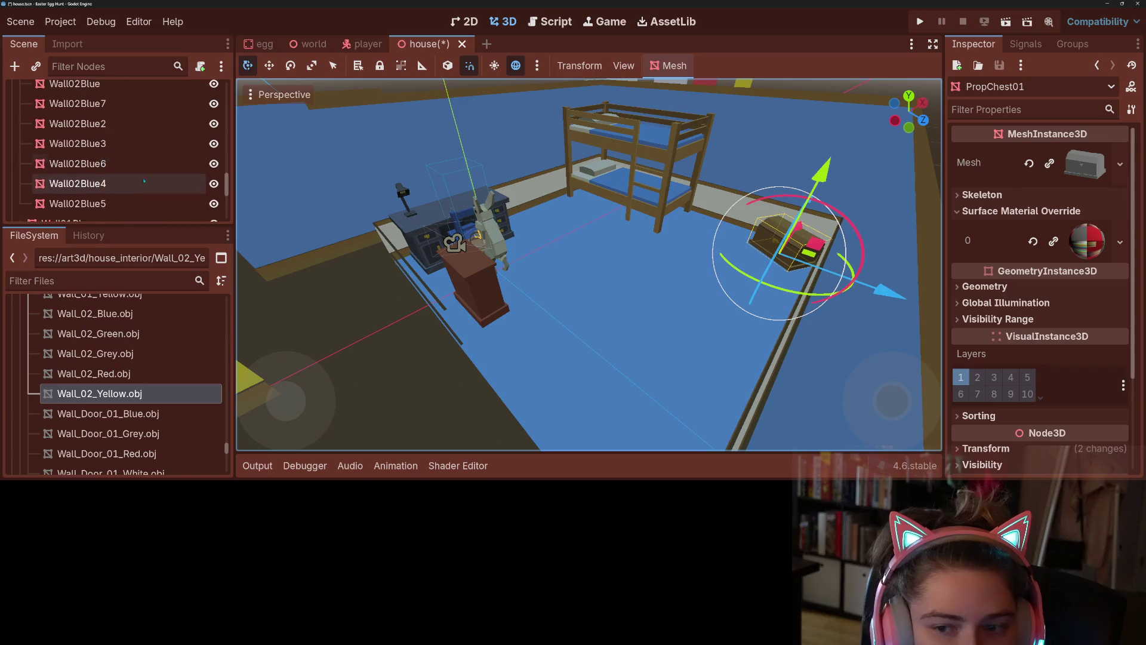
{"action": "mouse_move", "coordinate": [496, 300]}
{"action": "left_mouse_down"}
{"action": "mouse_move", "coordinate": [418, 286]}
{"action": "mouse_move", "coordinate": [496, 300]}
{"action": "left_mouse_up"}
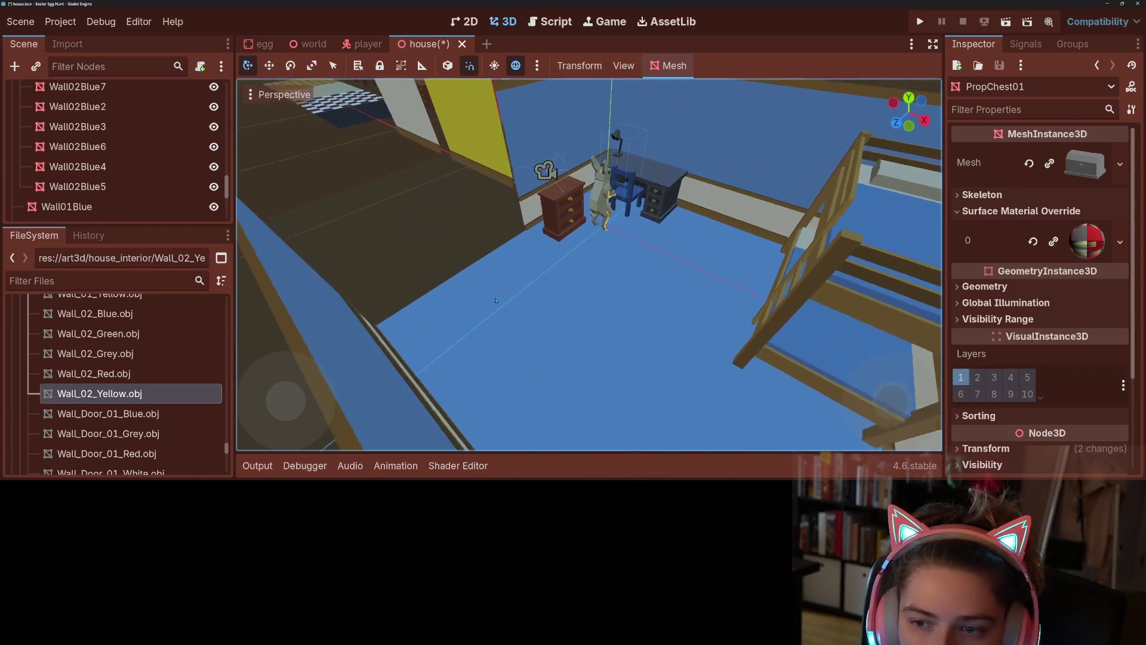
{"action": "left_click", "coordinate": [561, 212]}
{"action": "mouse_move", "coordinate": [569, 246]}
{"action": "left_mouse_down"}
{"action": "mouse_move", "coordinate": [547, 261]}
{"action": "mouse_move", "coordinate": [543, 251]}
{"action": "mouse_move", "coordinate": [547, 260]}
{"action": "left_mouse_up"}
{"action": "left_click", "coordinate": [346, 226]}
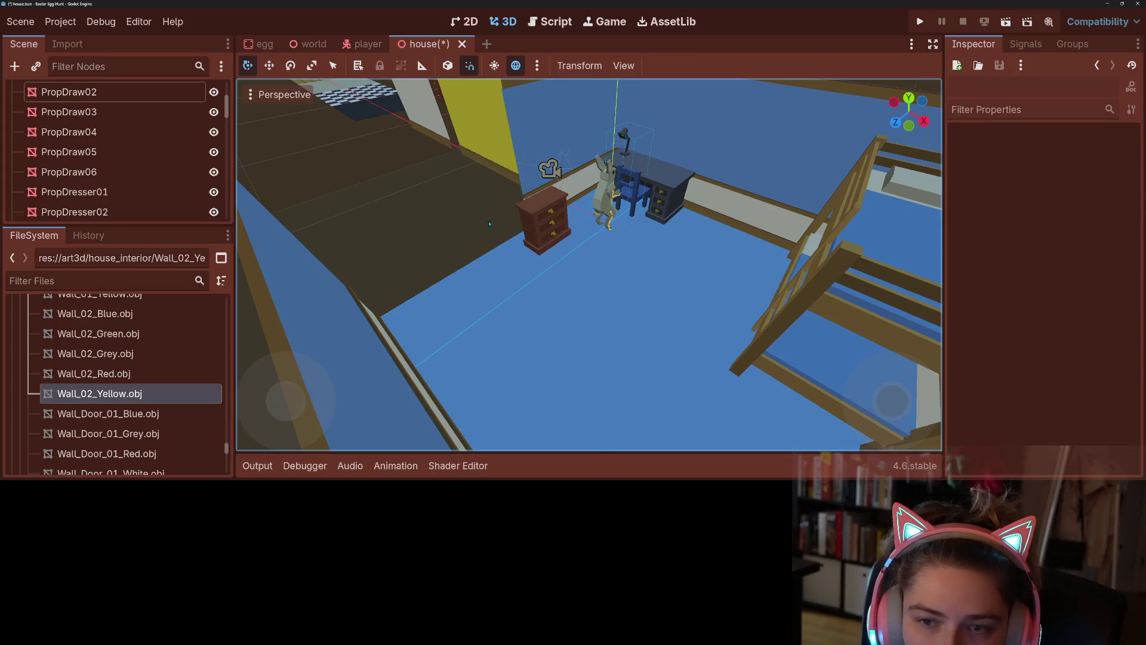
- Add the Wall_Door_01_Blue.obj doorway wall, then delete the WallDoor01Blue node
{"action": "left_click", "coordinate": [774, 174]}
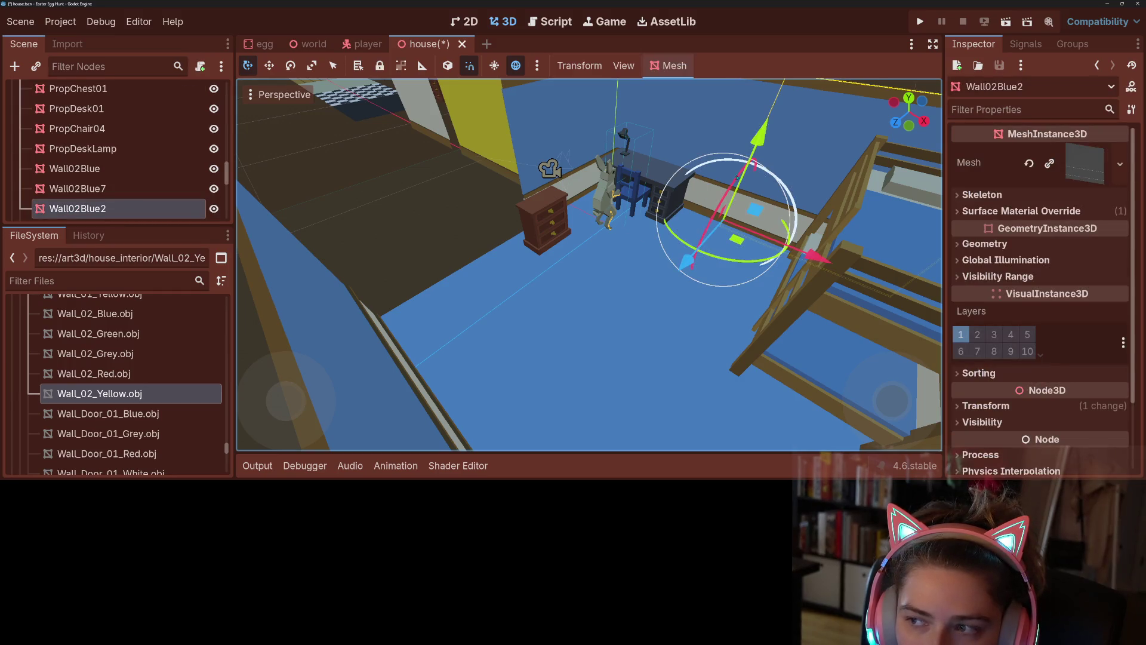
{"action": "scroll", "coordinate": [153, 371], "scroll_direction": "down", "scroll_amount": 2}
{"action": "mouse_move", "coordinate": [152, 370]}
{"action": "left_mouse_down"}
{"action": "mouse_move", "coordinate": [538, 311]}
{"action": "mouse_move", "coordinate": [549, 286]}
{"action": "mouse_move", "coordinate": [500, 291]}
{"action": "mouse_move", "coordinate": [497, 306]}
{"action": "mouse_move", "coordinate": [343, 363]}
{"action": "left_mouse_up"}
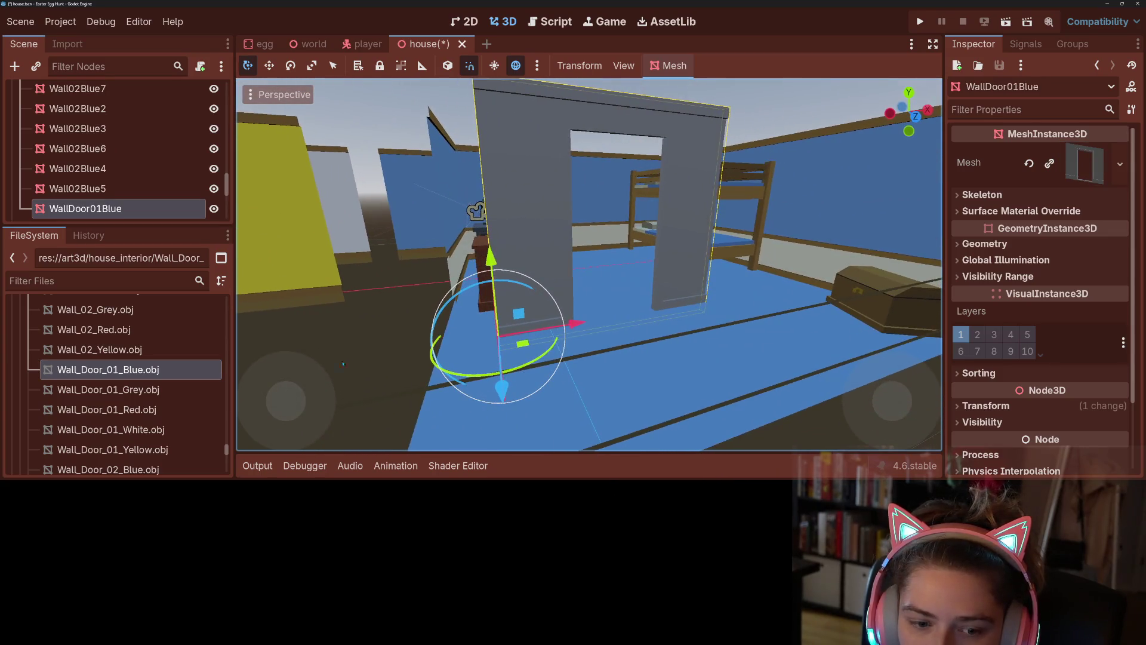
{"action": "scroll", "coordinate": [160, 394], "scroll_direction": "down", "scroll_amount": 2}
{"action": "key", "text": "Delete"}
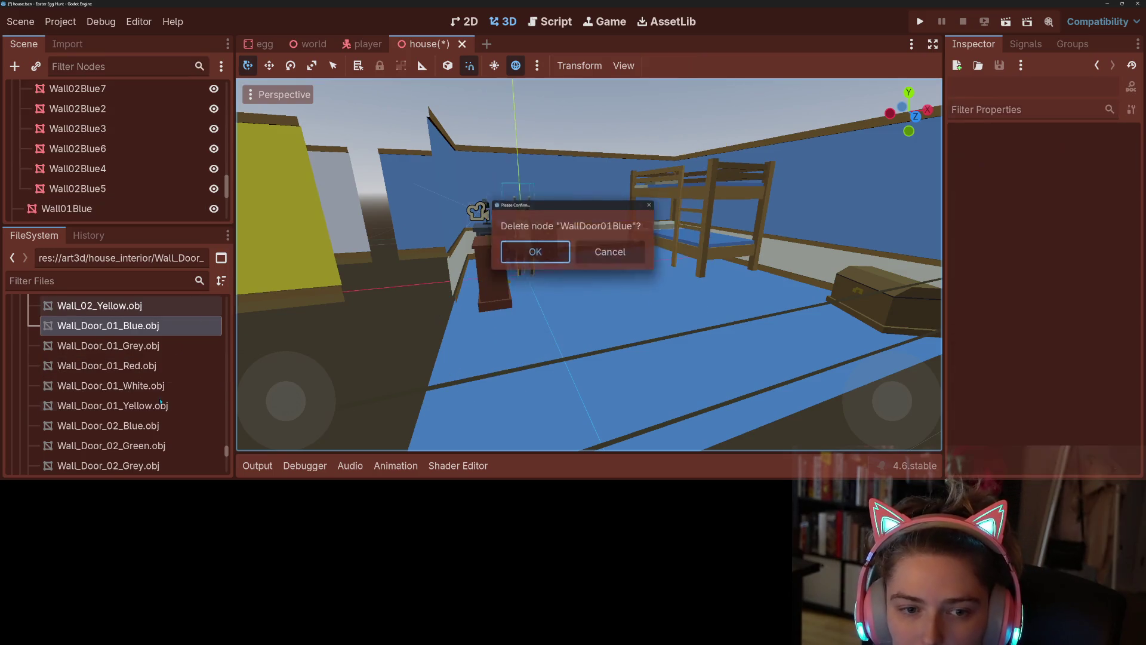
{"action": "key", "text": "Return"}
- Add Wall_Door_02_Blue.obj, apply forest_animals to override slot 0, and rotate it 90°
{"action": "left_click_drag", "start_coordinate": [114, 425], "coordinate": [547, 352]}
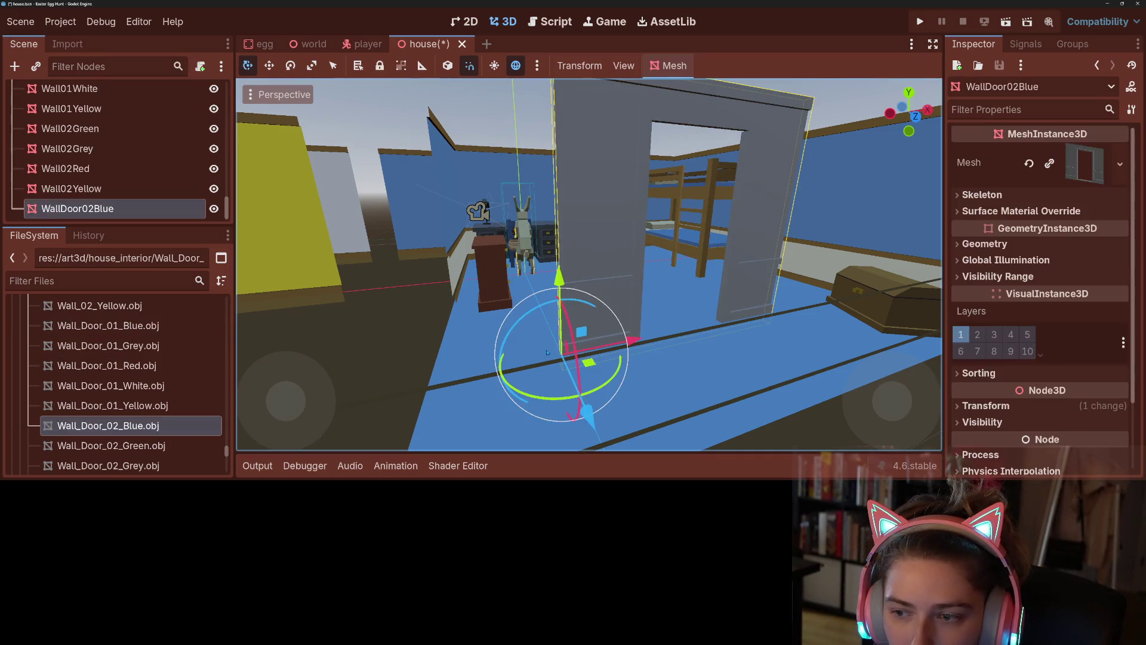
{"action": "left_click", "coordinate": [1020, 211]}
{"action": "left_click", "coordinate": [1102, 230]}
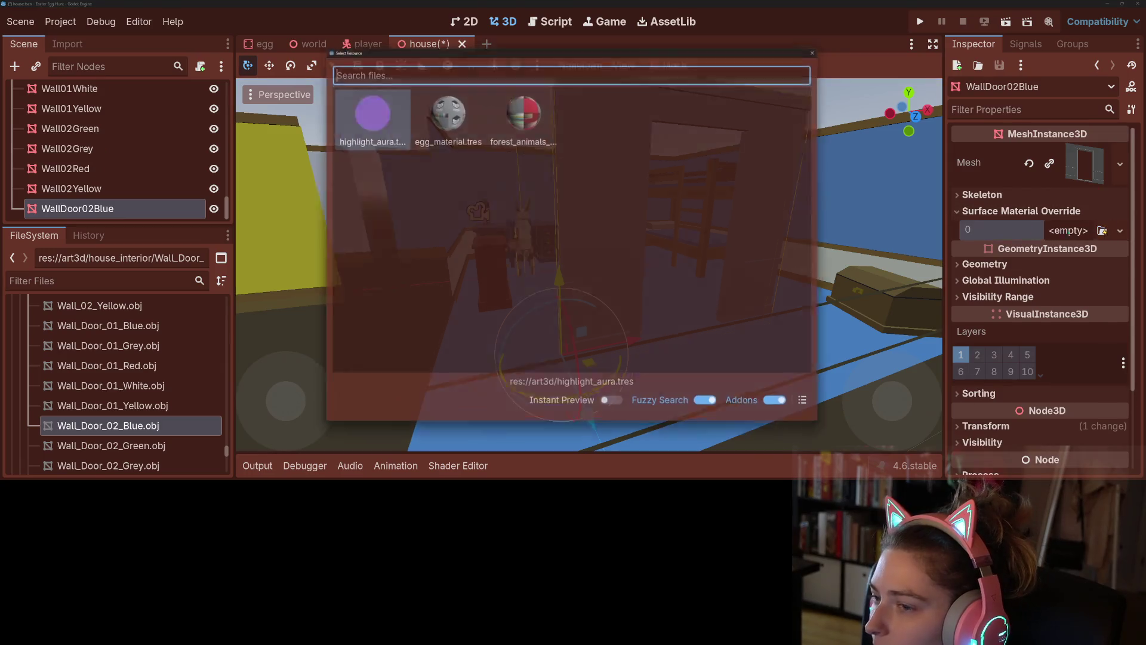
{"action": "double_click", "coordinate": [522, 111]}
{"action": "scroll", "coordinate": [522, 337], "scroll_direction": "down", "scroll_amount": 3}
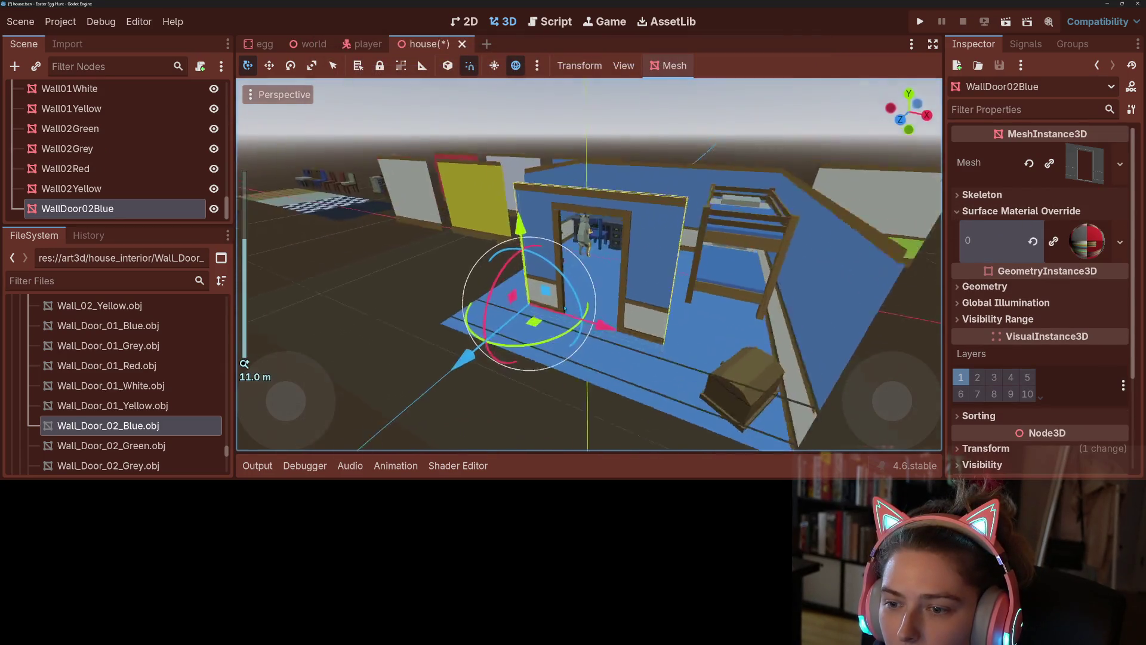
{"action": "left_click_drag", "start_coordinate": [522, 336], "coordinate": [579, 286]}
- Move the doorway wall -2 m along X and 2 m along Z, then inspect its placement
{"action": "left_click_drag", "start_coordinate": [553, 326], "coordinate": [543, 307]}
{"action": "mouse_move", "coordinate": [418, 290]}
{"action": "left_mouse_down"}
{"action": "mouse_move", "coordinate": [334, 334]}
{"action": "mouse_move", "coordinate": [344, 325]}
{"action": "left_mouse_up"}
{"action": "mouse_move", "coordinate": [552, 280]}
{"action": "left_mouse_down"}
{"action": "mouse_move", "coordinate": [558, 294]}
{"action": "mouse_move", "coordinate": [484, 288]}
{"action": "mouse_move", "coordinate": [661, 296]}
{"action": "left_mouse_up"}
{"action": "scroll", "coordinate": [483, 288], "scroll_direction": "up", "scroll_amount": 3}
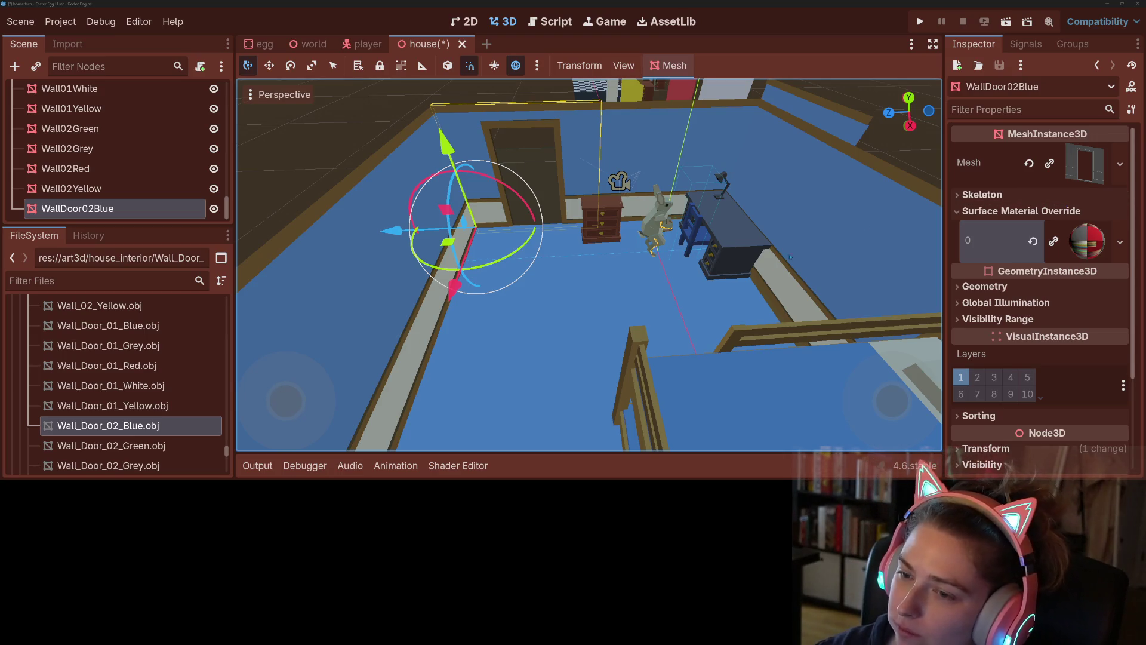
{"action": "scroll", "coordinate": [760, 335], "scroll_direction": "down", "scroll_amount": 3}
{"action": "left_click_drag", "start_coordinate": [760, 334], "coordinate": [860, 338]}
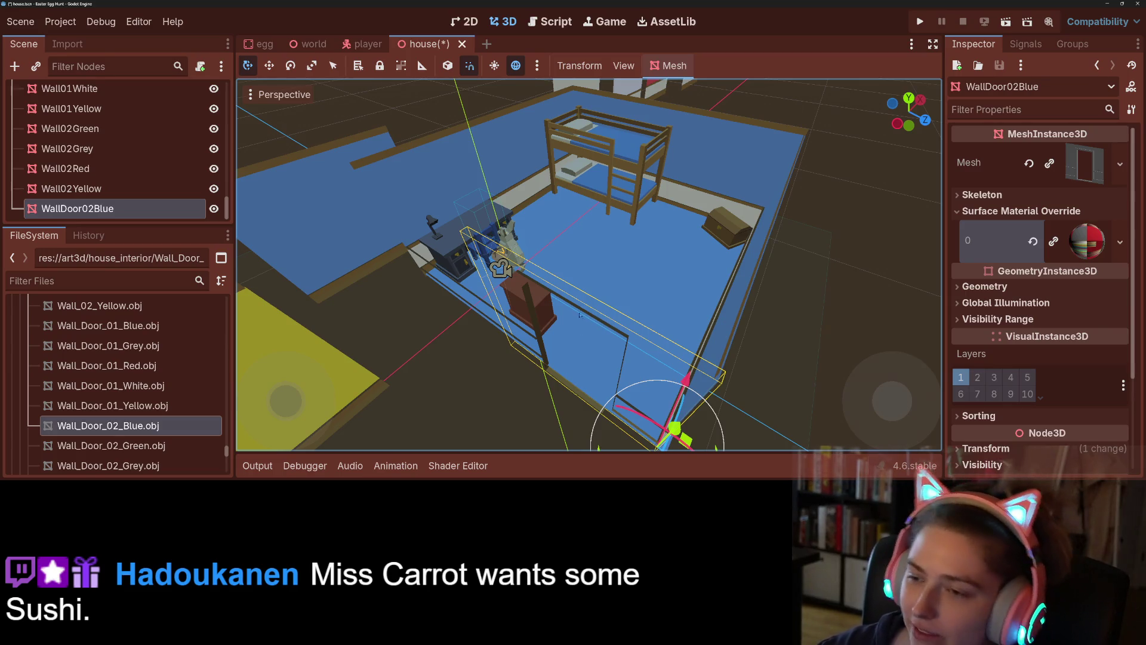
{"action": "mouse_move", "coordinate": [586, 318]}
{"action": "left_mouse_down"}
{"action": "mouse_move", "coordinate": [631, 303]}
{"action": "mouse_move", "coordinate": [591, 279]}
{"action": "left_mouse_up"}
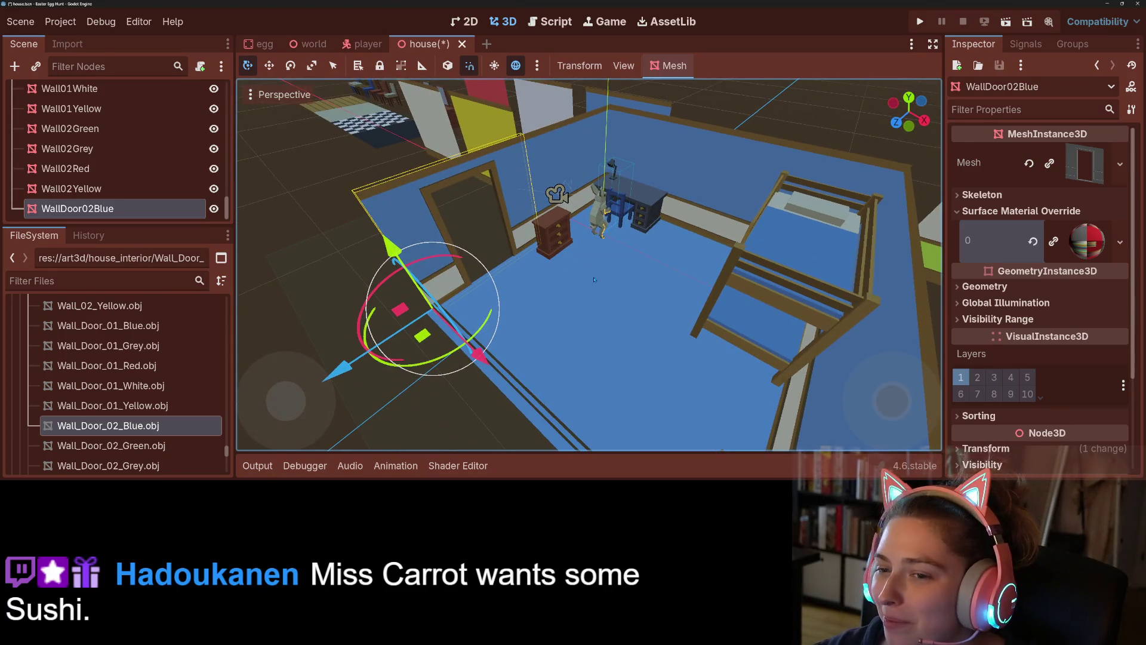
{"action": "left_click_drag", "start_coordinate": [595, 276], "coordinate": [677, 140]}
{"action": "left_click", "coordinate": [678, 140]}
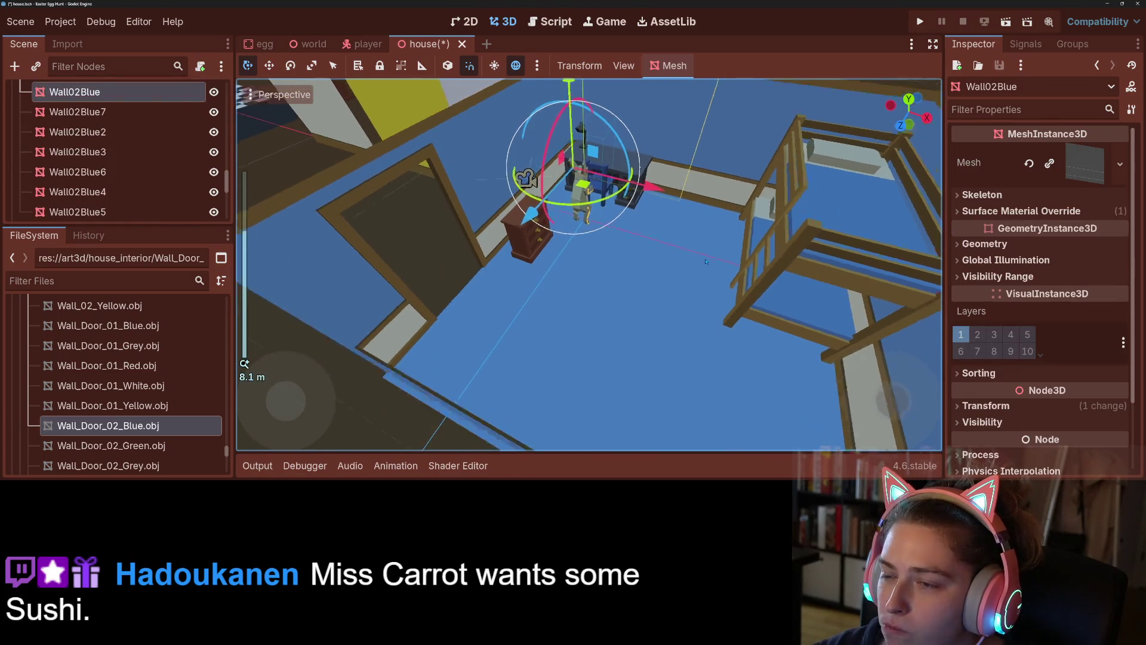
- Delete the plain Wall02Blue4 panel from the back walls
{"action": "scroll", "coordinate": [724, 303], "scroll_direction": "down", "scroll_amount": 5}
{"action": "mouse_move", "coordinate": [724, 303]}
{"action": "left_mouse_down"}
{"action": "mouse_move", "coordinate": [709, 297]}
{"action": "mouse_move", "coordinate": [808, 320]}
{"action": "mouse_move", "coordinate": [636, 262]}
{"action": "mouse_move", "coordinate": [588, 169]}
{"action": "mouse_move", "coordinate": [636, 198]}
{"action": "left_mouse_up"}
{"action": "scroll", "coordinate": [636, 262], "scroll_direction": "up", "scroll_amount": 4}
{"action": "left_click_drag", "start_coordinate": [657, 262], "coordinate": [538, 246]}
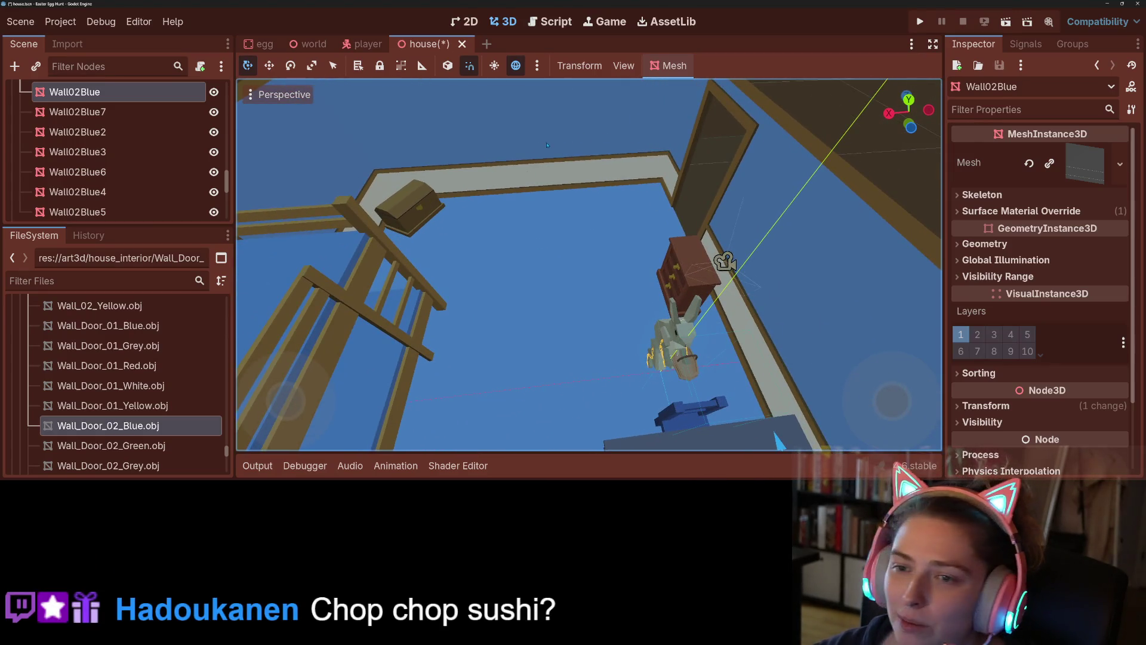
{"action": "left_click", "coordinate": [581, 160]}
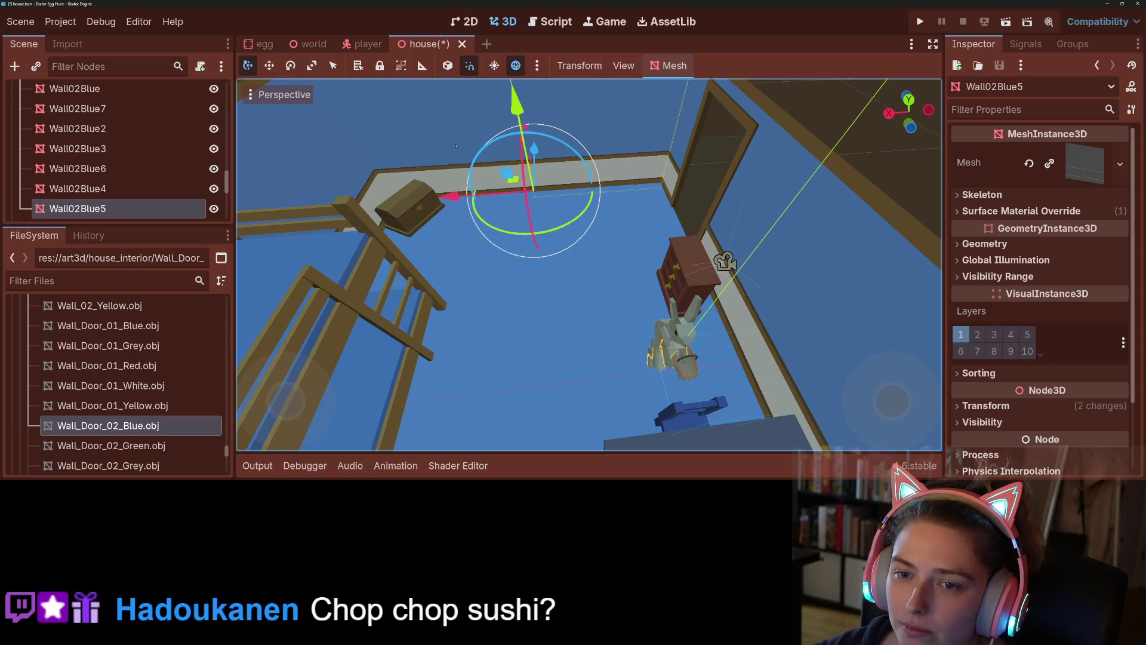
{"action": "left_click", "coordinate": [77, 188]}
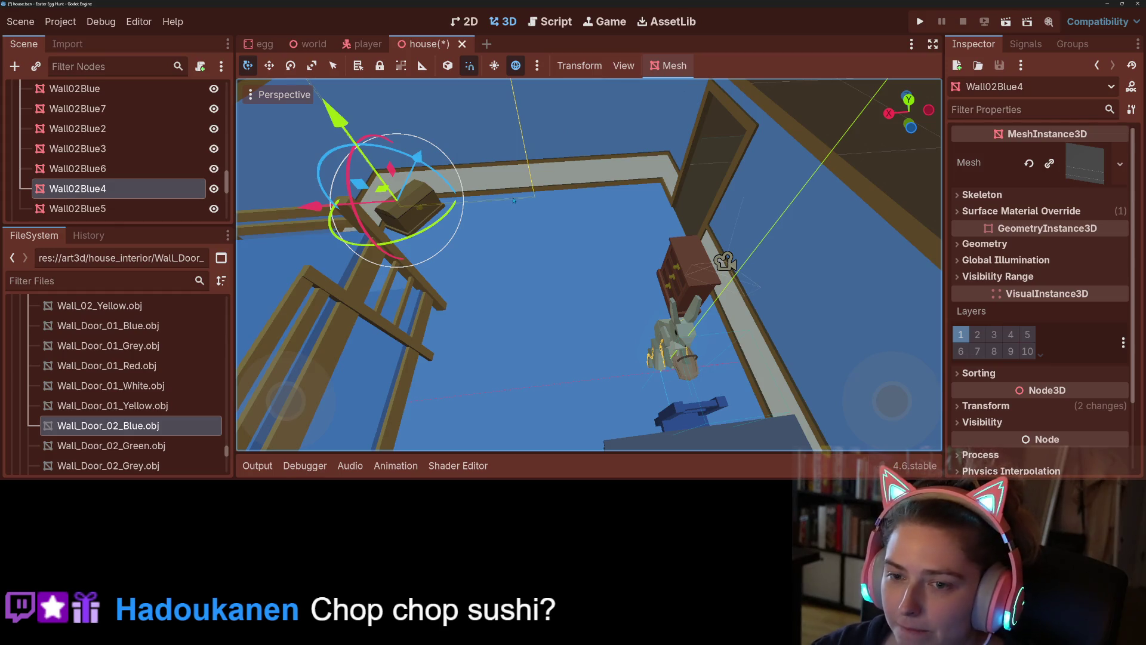
{"action": "key", "text": "Delete"}
{"action": "key", "text": "Return"}
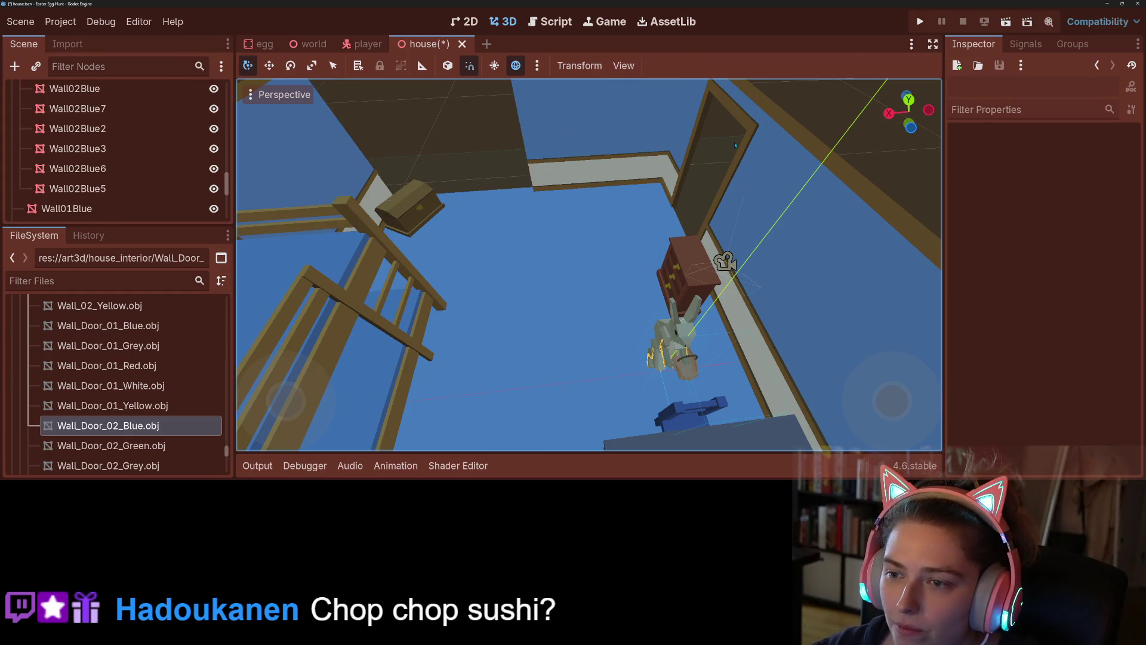
- Place a blue door wall and a copy turned on Y and slid along X
{"action": "left_click_drag", "start_coordinate": [735, 145], "coordinate": [689, 137]}
{"action": "key", "text": "ctrl+d"}
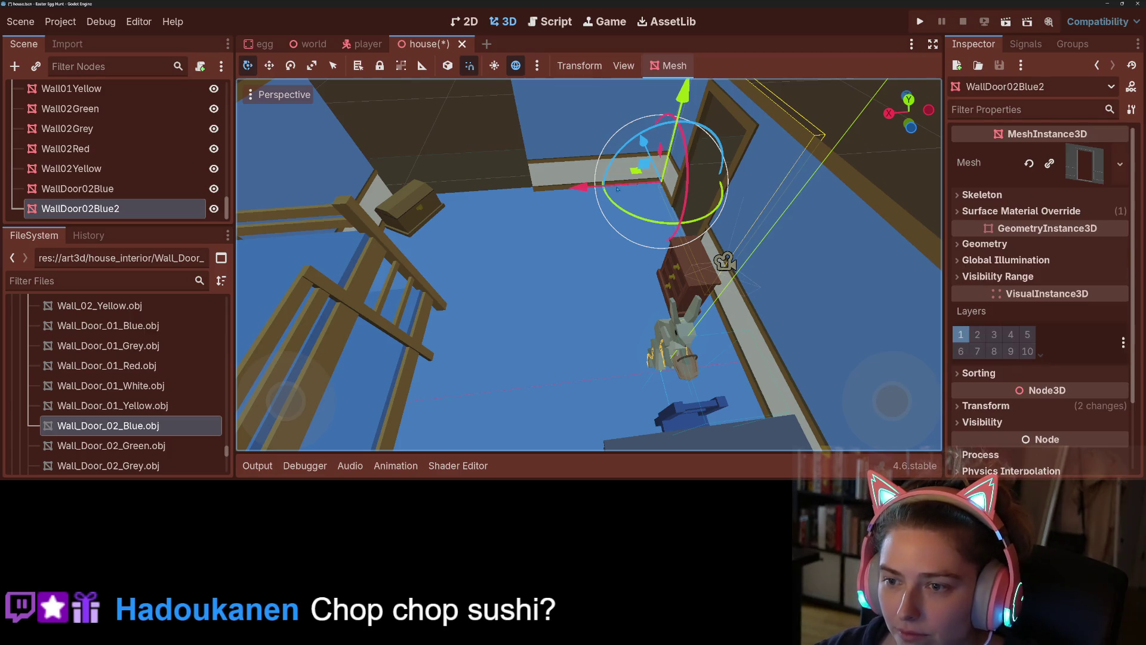
{"action": "left_click_drag", "start_coordinate": [634, 212], "coordinate": [696, 210]}
{"action": "left_click_drag", "start_coordinate": [576, 185], "coordinate": [306, 199]}
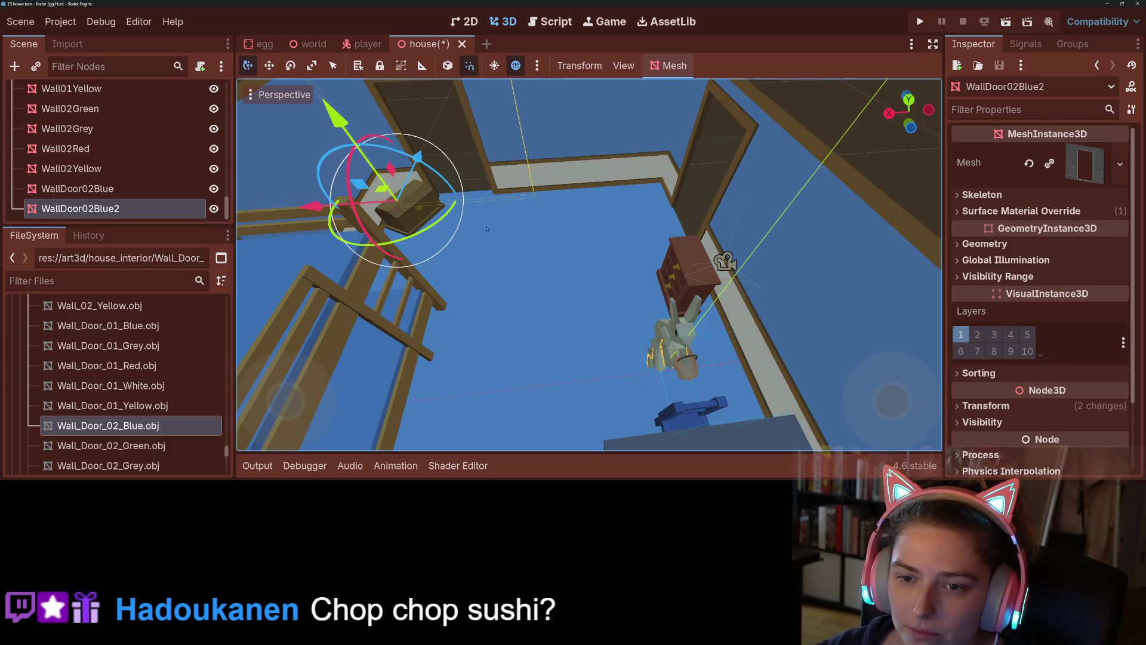
{"action": "left_click", "coordinate": [748, 157]}
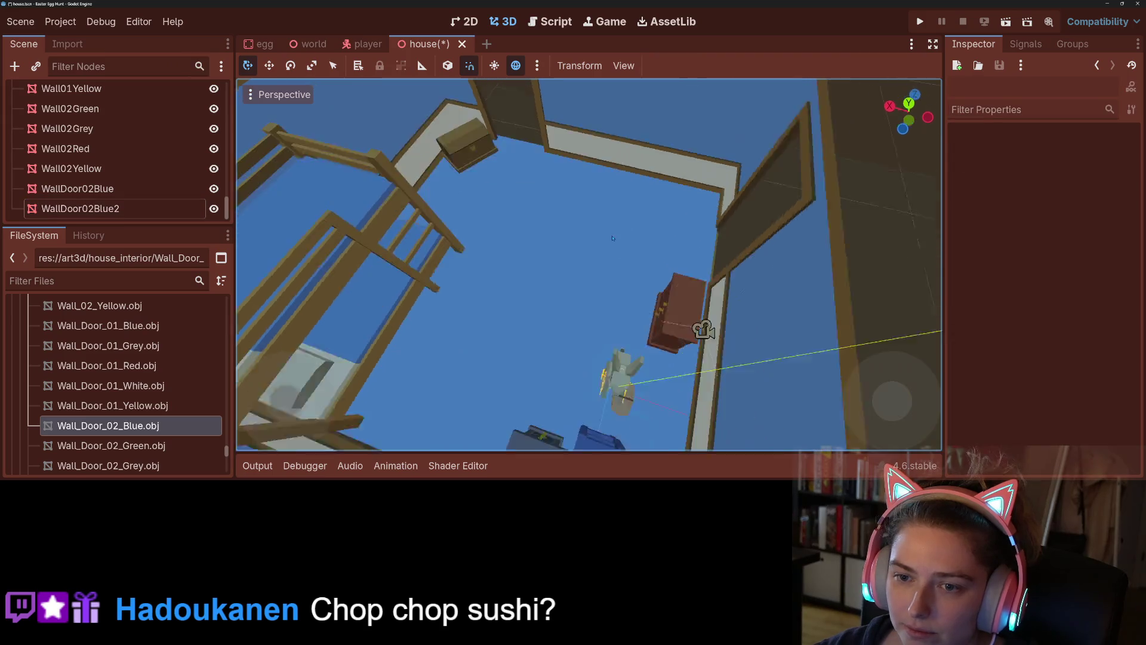
- Nudge the chest along Z and rotate it 15 degrees
{"action": "left_click", "coordinate": [561, 139]}
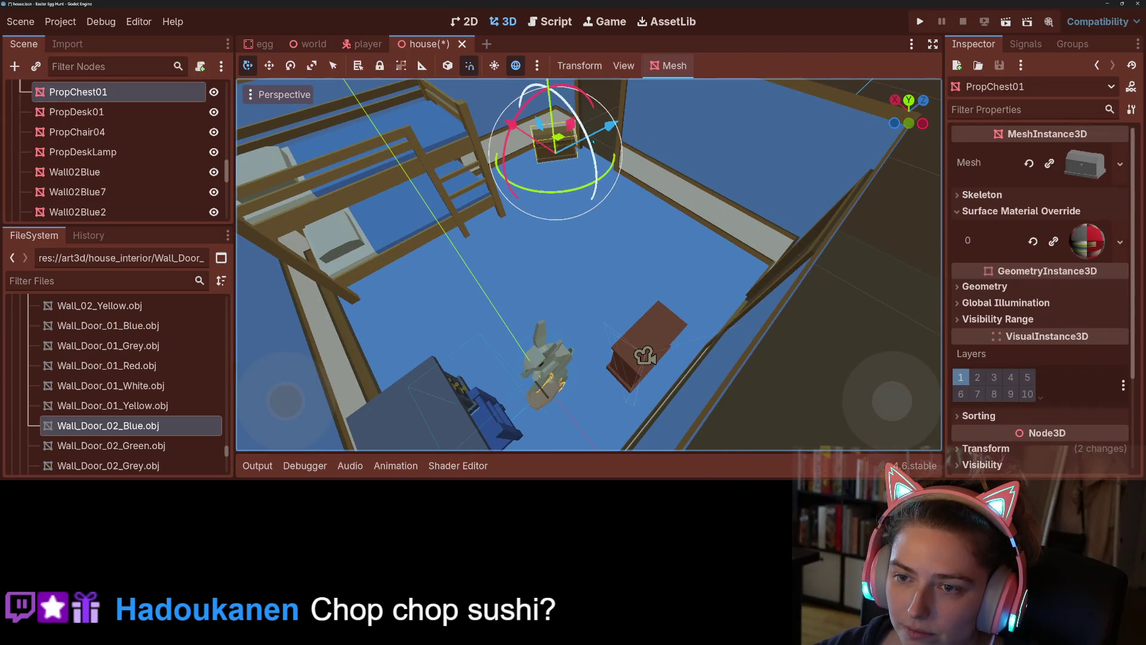
{"action": "left_click_drag", "start_coordinate": [589, 133], "coordinate": [598, 137]}
{"action": "left_click_drag", "start_coordinate": [570, 198], "coordinate": [555, 204]}
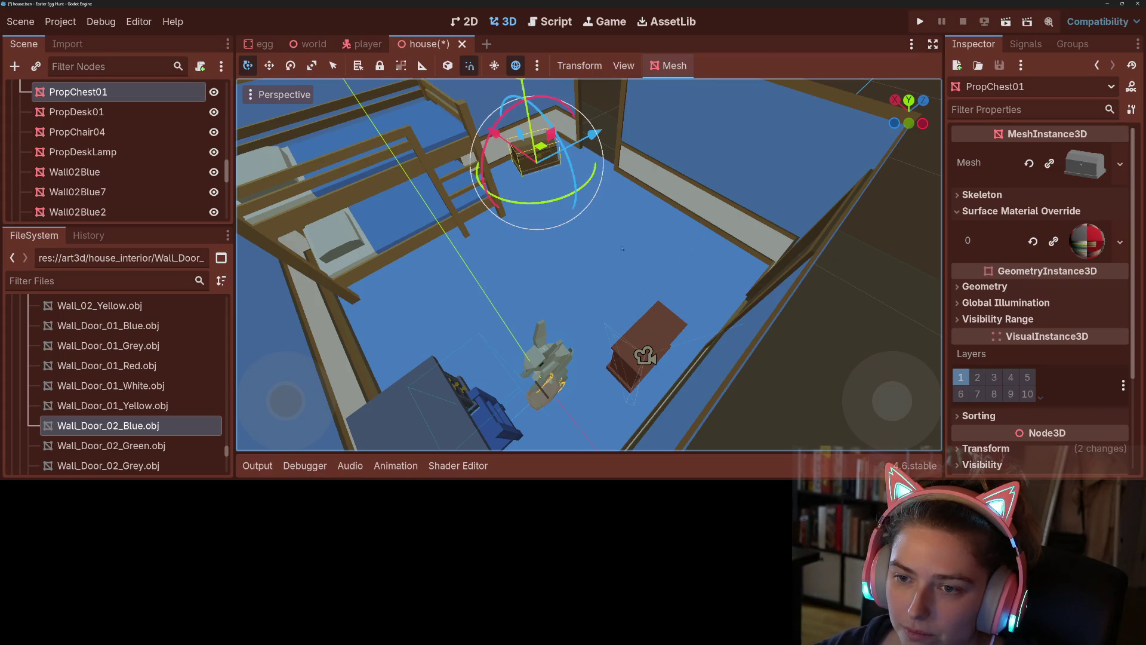
- Turn the dresser to face the room and move it back to z 6.0
{"action": "left_click", "coordinate": [654, 334]}
{"action": "mouse_move", "coordinate": [648, 307]}
{"action": "left_mouse_down"}
{"action": "mouse_move", "coordinate": [692, 317]}
{"action": "mouse_move", "coordinate": [725, 353]}
{"action": "mouse_move", "coordinate": [669, 350]}
{"action": "mouse_move", "coordinate": [654, 330]}
{"action": "left_mouse_up"}
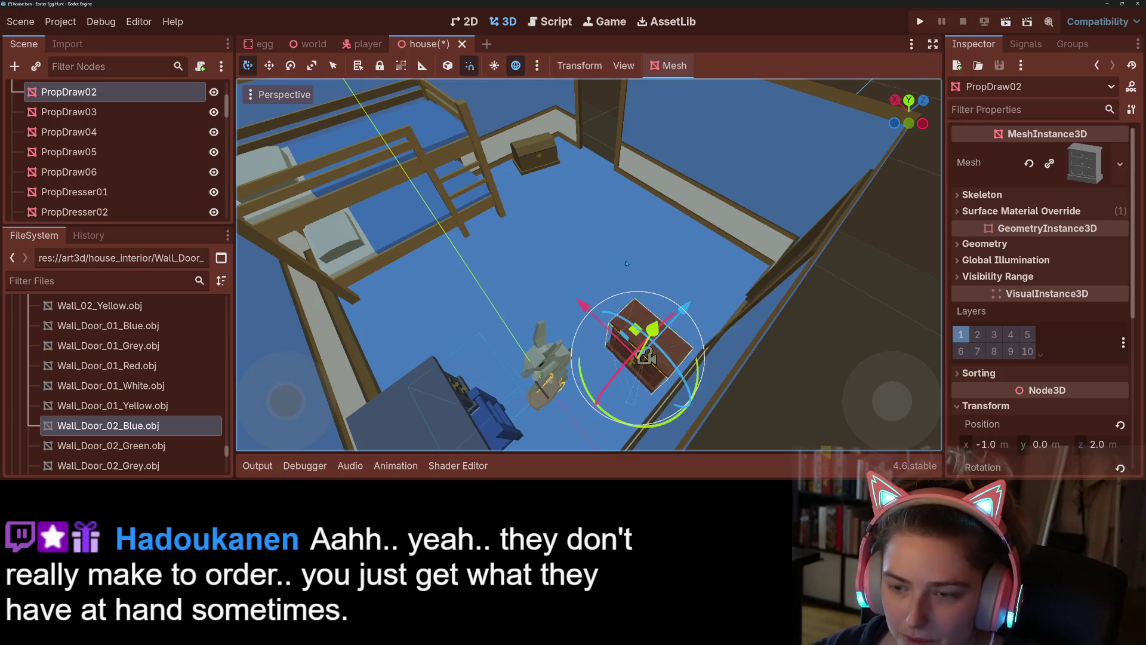
{"action": "scroll", "coordinate": [618, 311], "scroll_direction": "down", "scroll_amount": 4}
{"action": "mouse_move", "coordinate": [619, 308]}
{"action": "left_mouse_down"}
{"action": "mouse_move", "coordinate": [633, 301]}
{"action": "mouse_move", "coordinate": [585, 298]}
{"action": "mouse_move", "coordinate": [510, 254]}
{"action": "mouse_move", "coordinate": [537, 281]}
{"action": "mouse_move", "coordinate": [638, 296]}
{"action": "mouse_move", "coordinate": [647, 283]}
{"action": "left_mouse_up"}
{"action": "left_click_drag", "start_coordinate": [686, 340], "coordinate": [664, 266]}
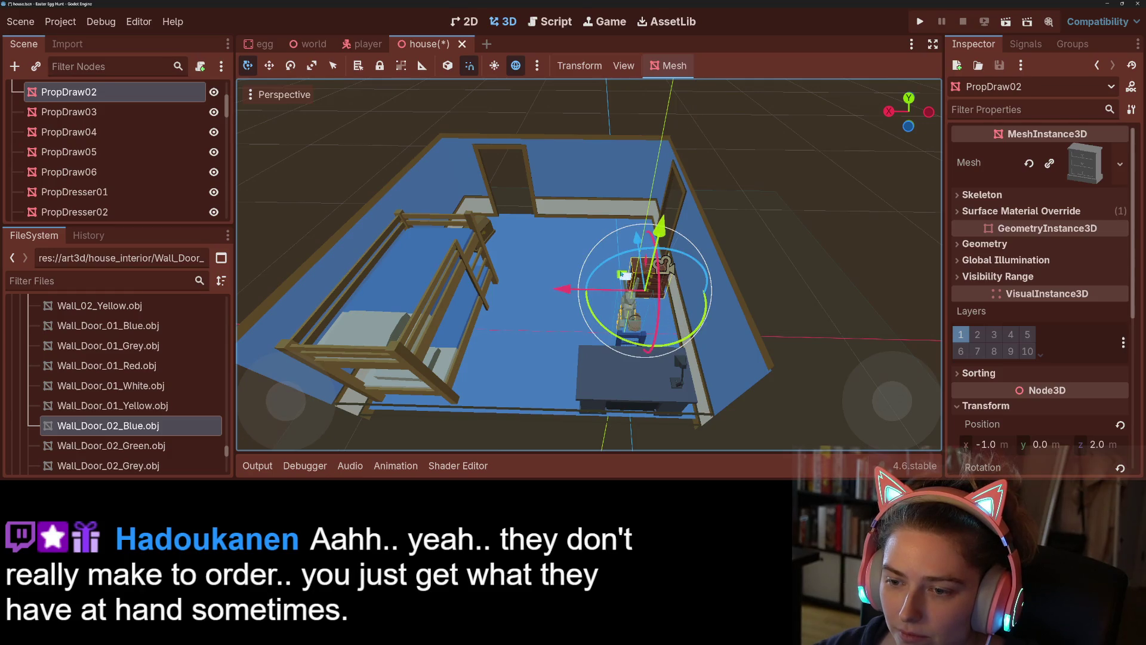
{"action": "key", "text": "g"}
{"action": "key", "text": "z"}
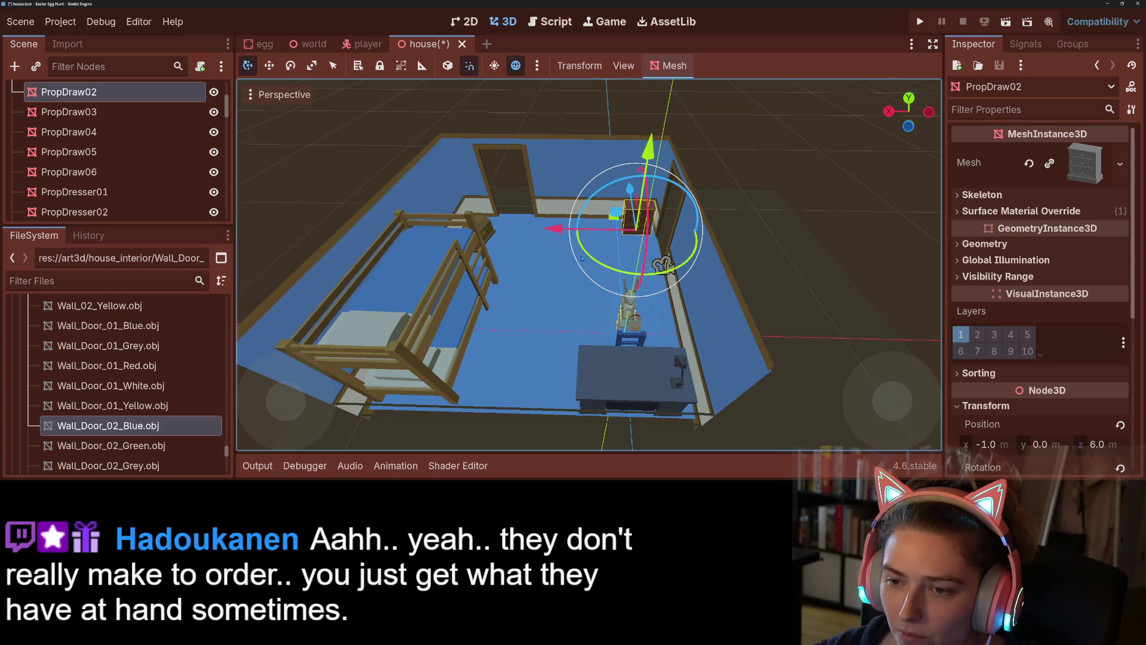
- Shift back wall piece Wall02Blue5 left and reposition the copied door wall along X
{"action": "left_click", "coordinate": [603, 146]}
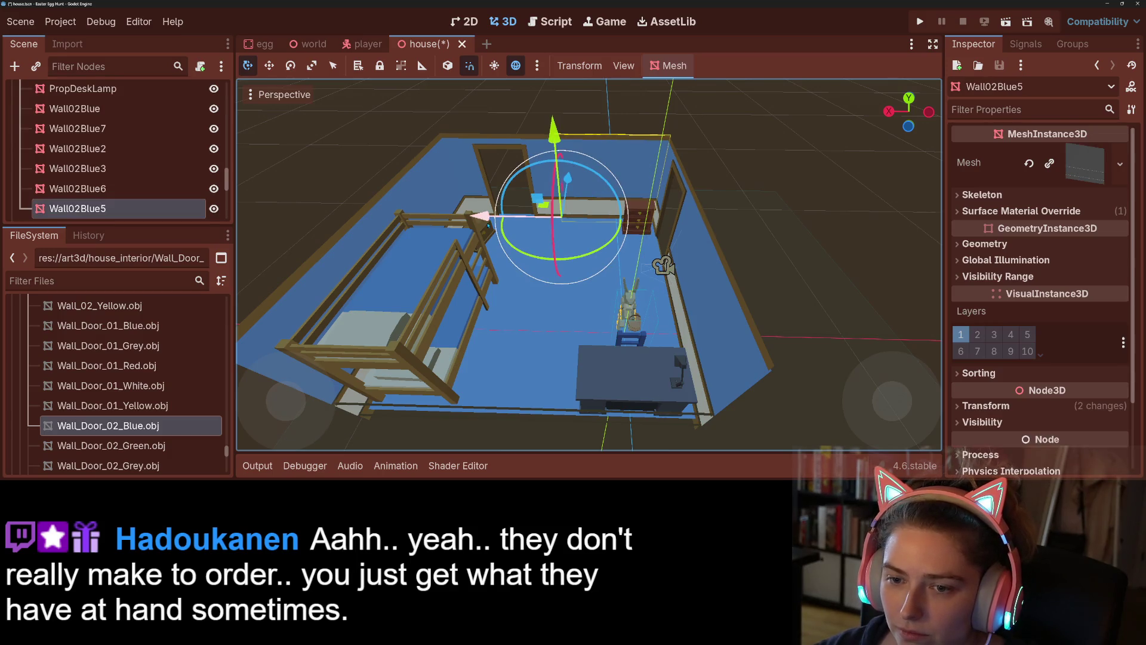
{"action": "key", "text": "g"}
{"action": "left_click", "coordinate": [437, 175]}
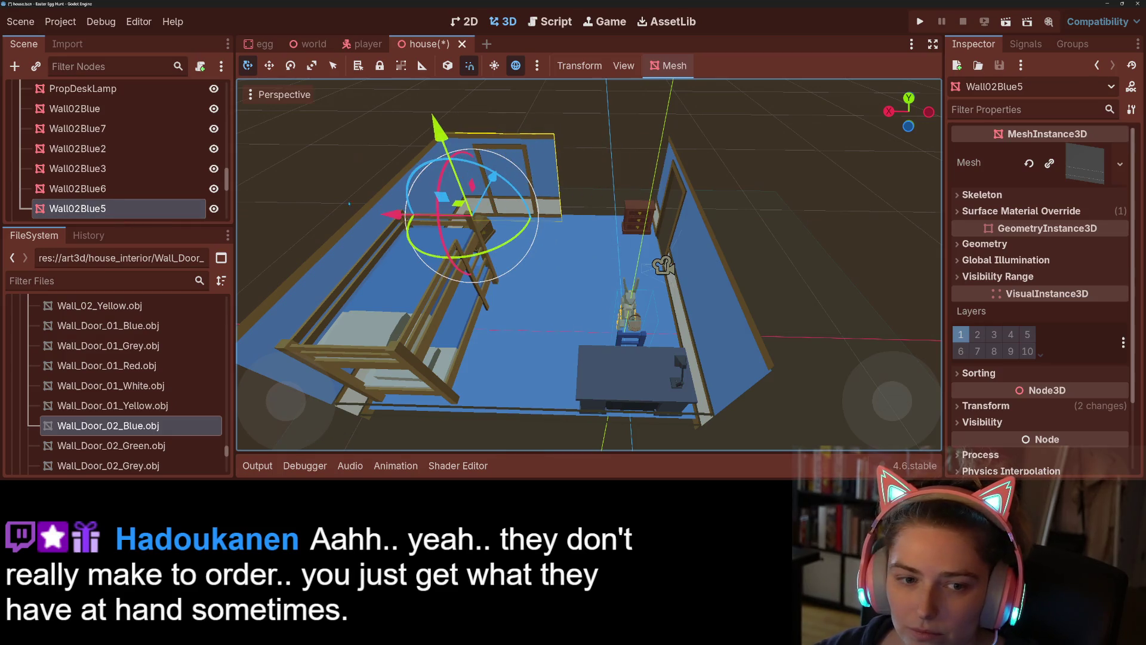
{"action": "left_click", "coordinate": [432, 255]}
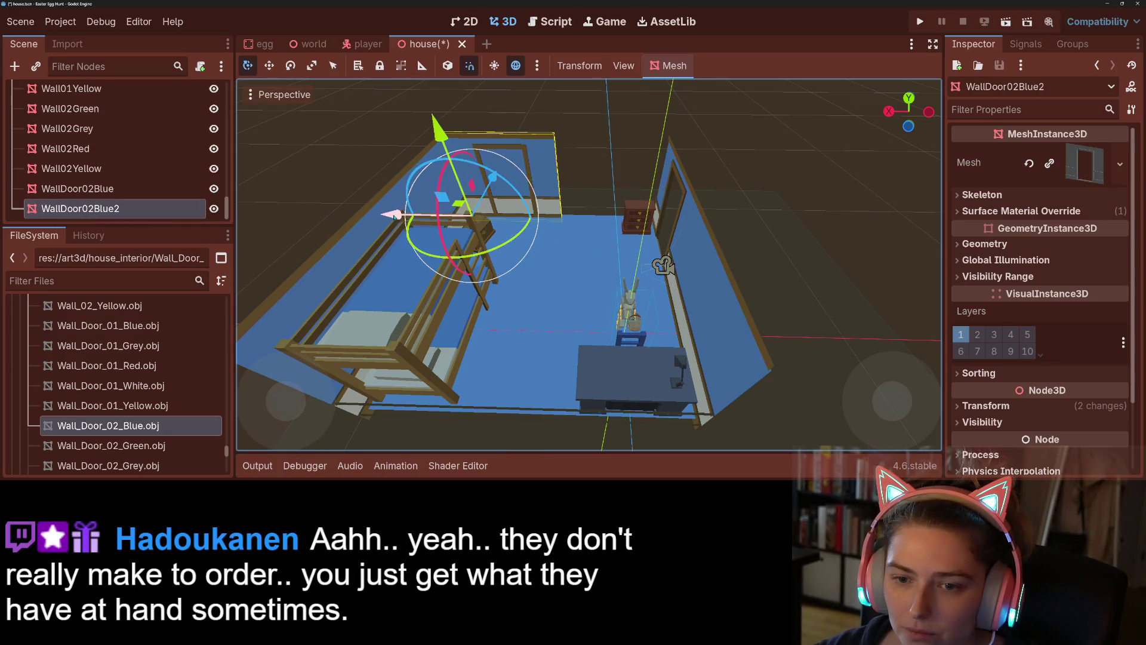
{"action": "key", "text": "g"}
{"action": "left_click", "coordinate": [630, 292]}
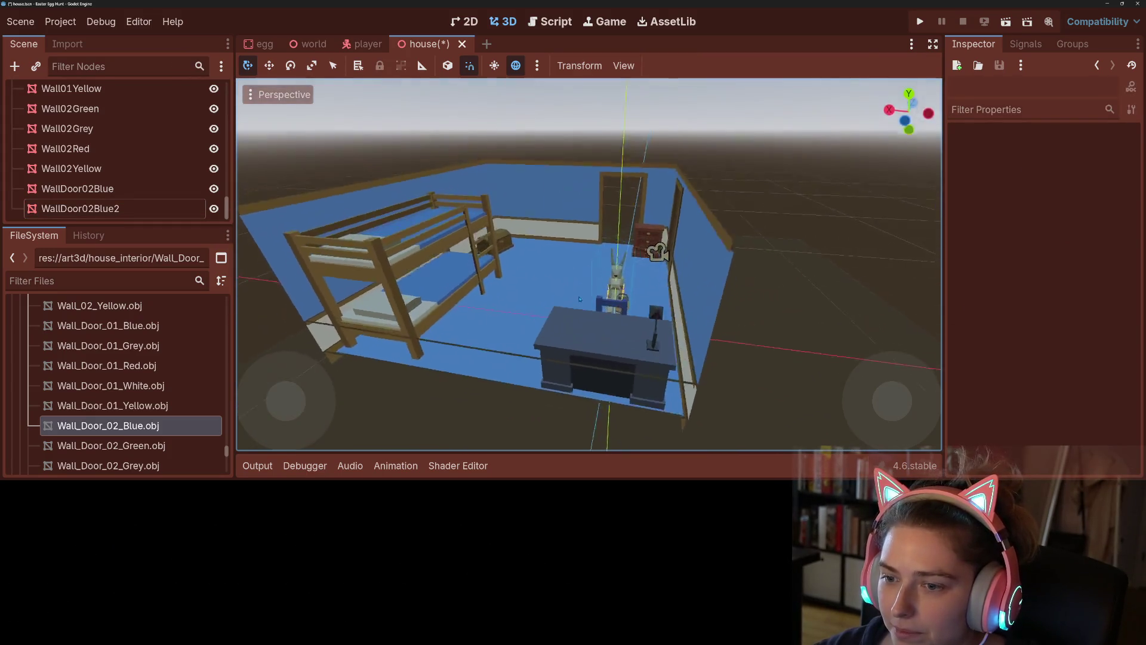
- Place the dresser at x 3.0, z 6.5 and save the house scene
{"action": "scroll", "coordinate": [669, 202], "scroll_direction": "up", "scroll_amount": 5}
{"action": "left_click", "coordinate": [695, 182]}
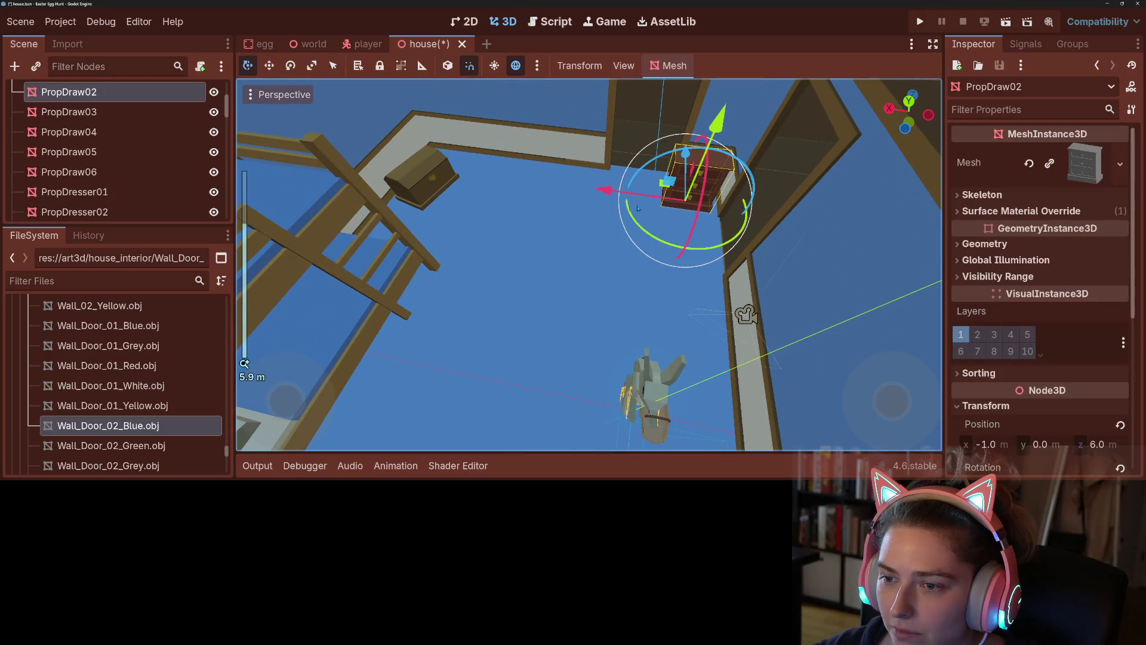
{"action": "left_click_drag", "start_coordinate": [637, 207], "coordinate": [521, 222]}
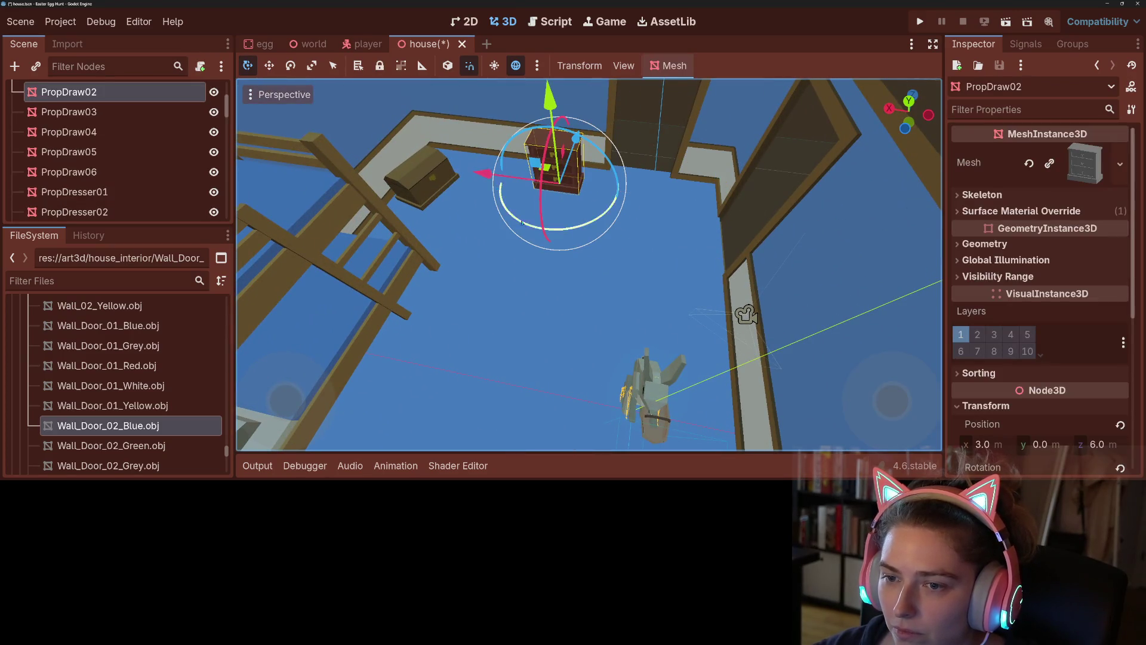
{"action": "scroll", "coordinate": [521, 222], "scroll_direction": "down", "scroll_amount": 5}
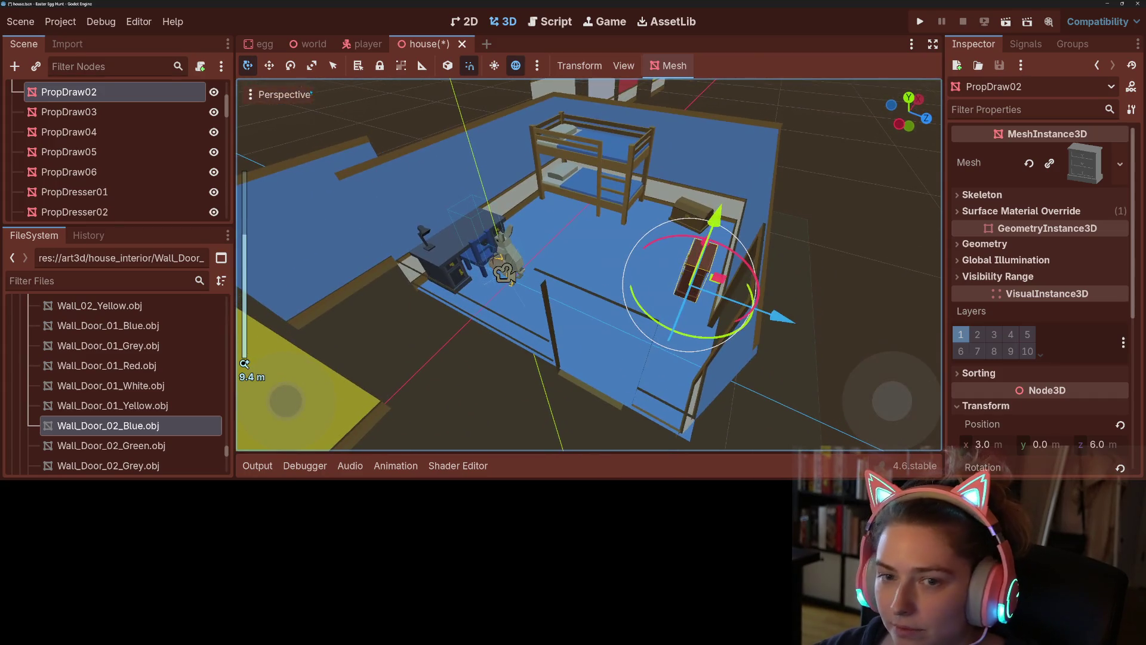
{"action": "left_click_drag", "start_coordinate": [783, 318], "coordinate": [800, 324]}
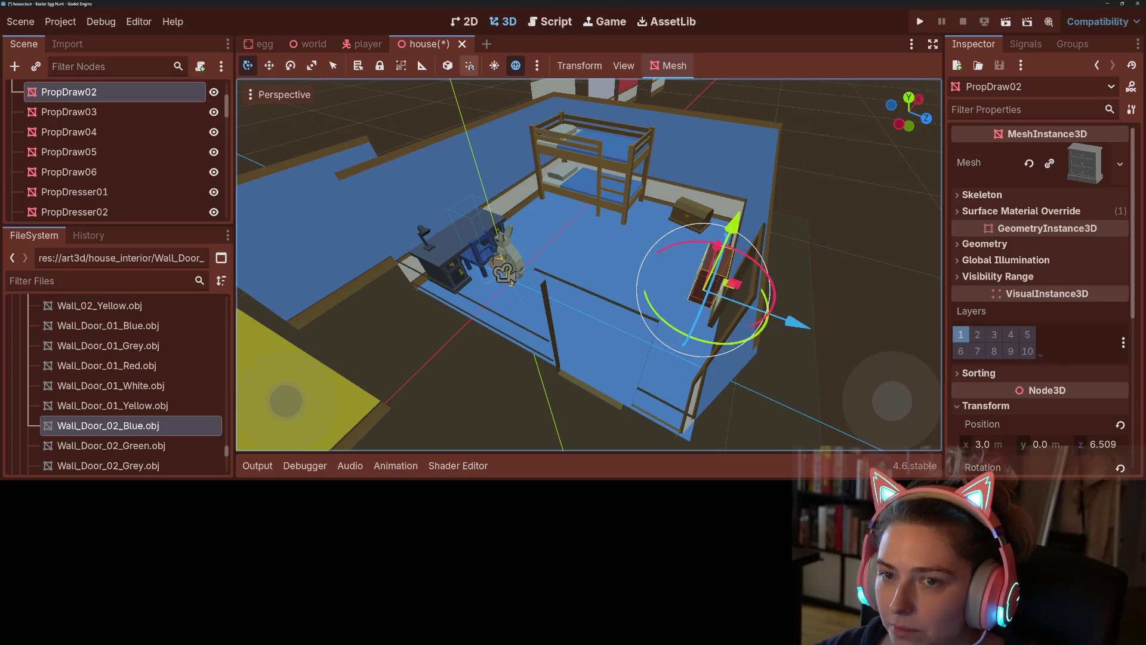
{"action": "key", "text": "ctrl+s"}
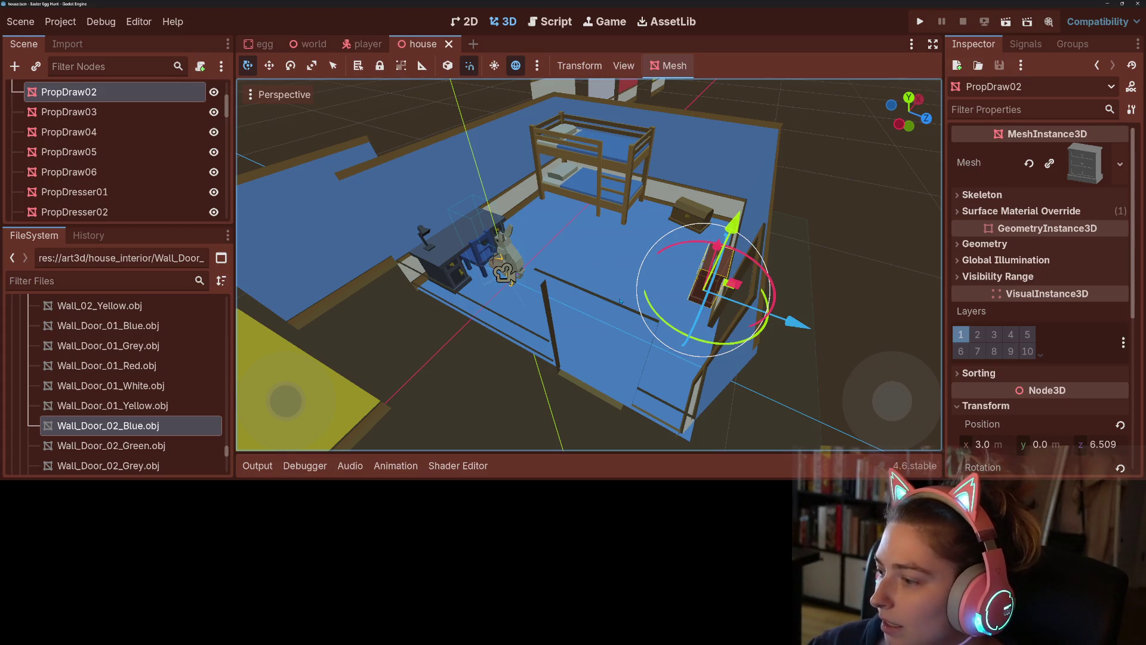
{"action": "left_click_drag", "start_coordinate": [585, 336], "coordinate": [761, 323]}
{"action": "left_click", "coordinate": [761, 322]}
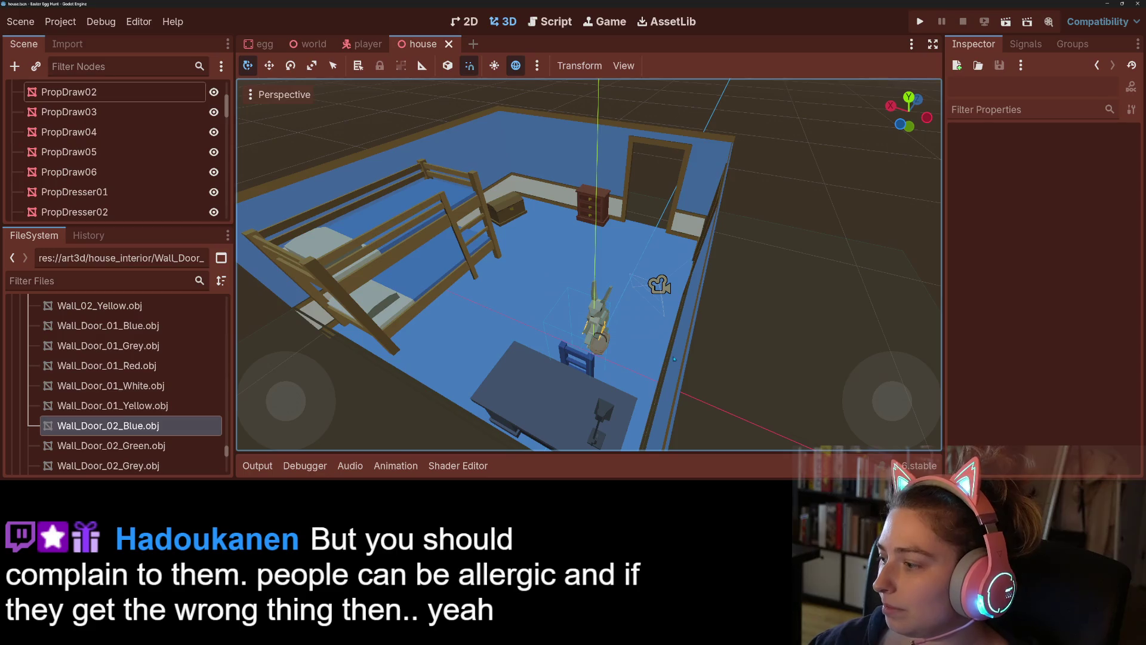
{"action": "left_click_drag", "start_coordinate": [656, 353], "coordinate": [623, 351]}
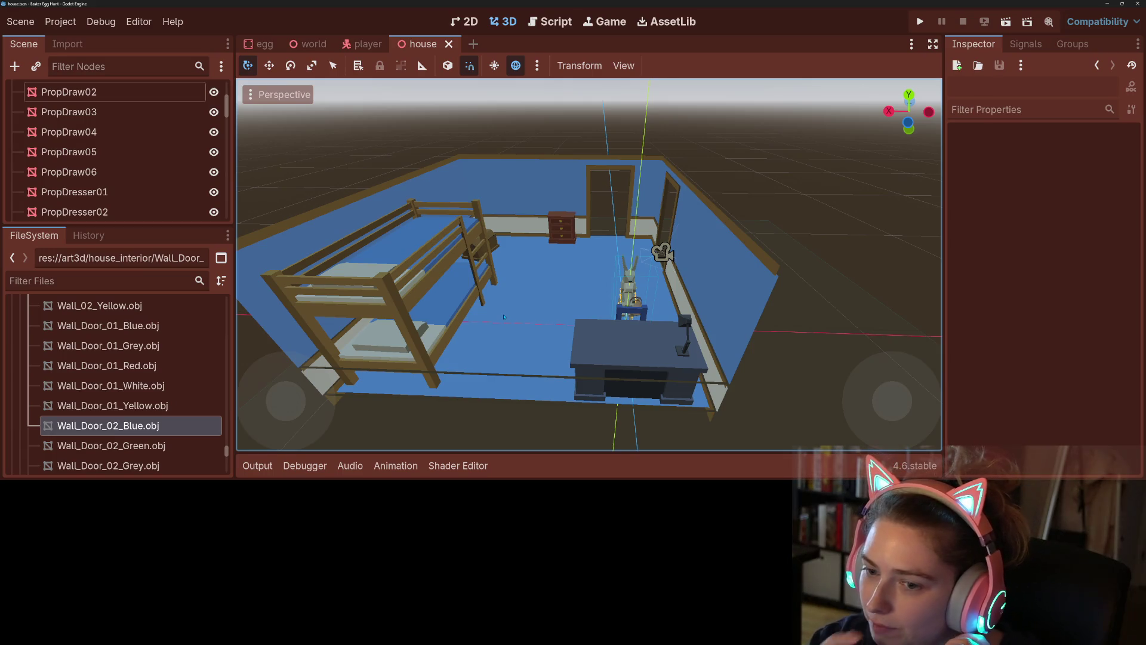
{"action": "left_click_drag", "start_coordinate": [566, 339], "coordinate": [776, 343]}
{"action": "scroll", "coordinate": [589, 265], "scroll_direction": "up", "scroll_amount": 3}
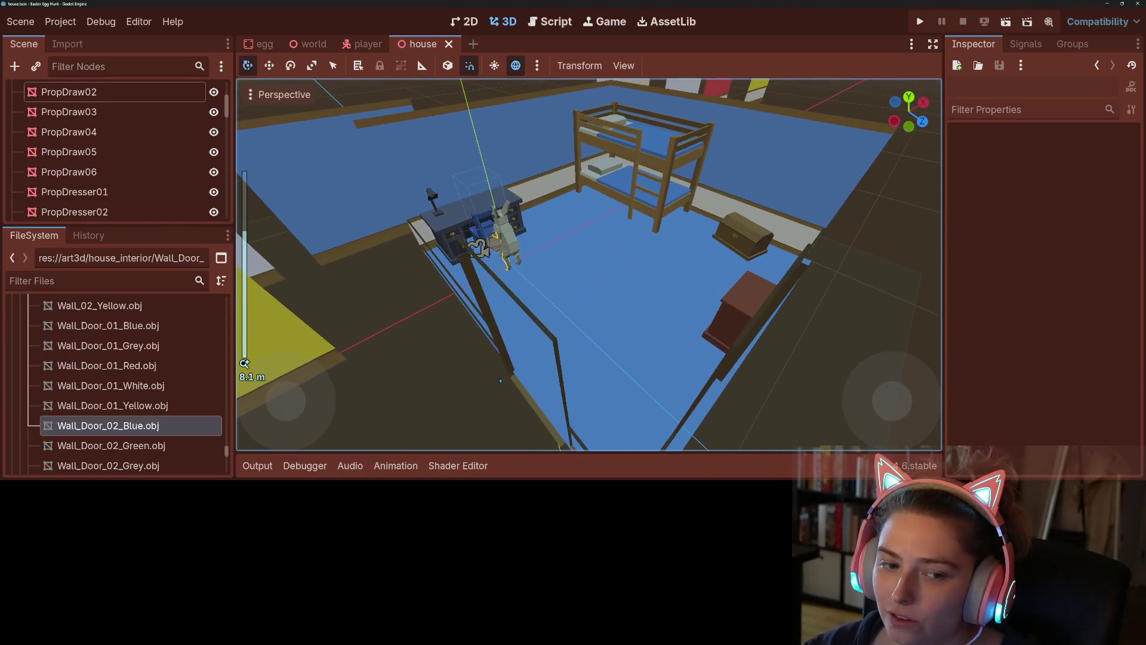
{"action": "scroll", "coordinate": [131, 388], "scroll_direction": "down", "scroll_amount": 5}
{"action": "scroll", "coordinate": [186, 411], "scroll_direction": "down", "scroll_amount": 5}
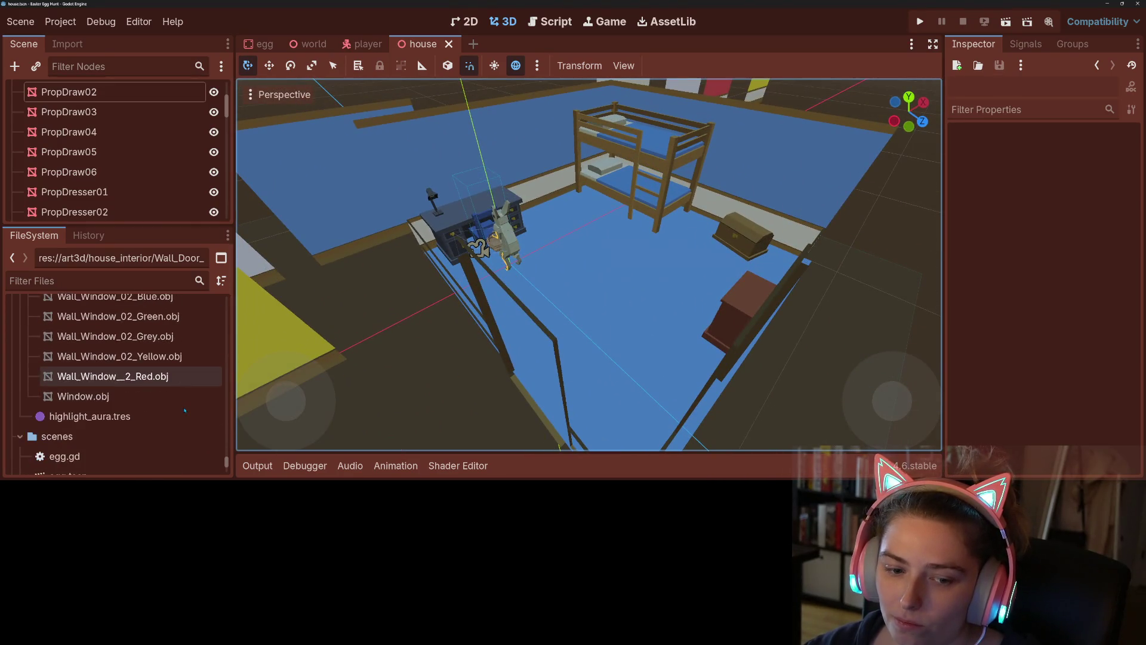
- Add the blue window wall piece and delete the plain Wall02Blue it replaces
{"action": "mouse_move", "coordinate": [150, 405]}
{"action": "left_mouse_down"}
{"action": "mouse_move", "coordinate": [548, 272]}
{"action": "mouse_move", "coordinate": [382, 330]}
{"action": "left_mouse_up"}
{"action": "scroll", "coordinate": [159, 380], "scroll_direction": "up", "scroll_amount": 3}
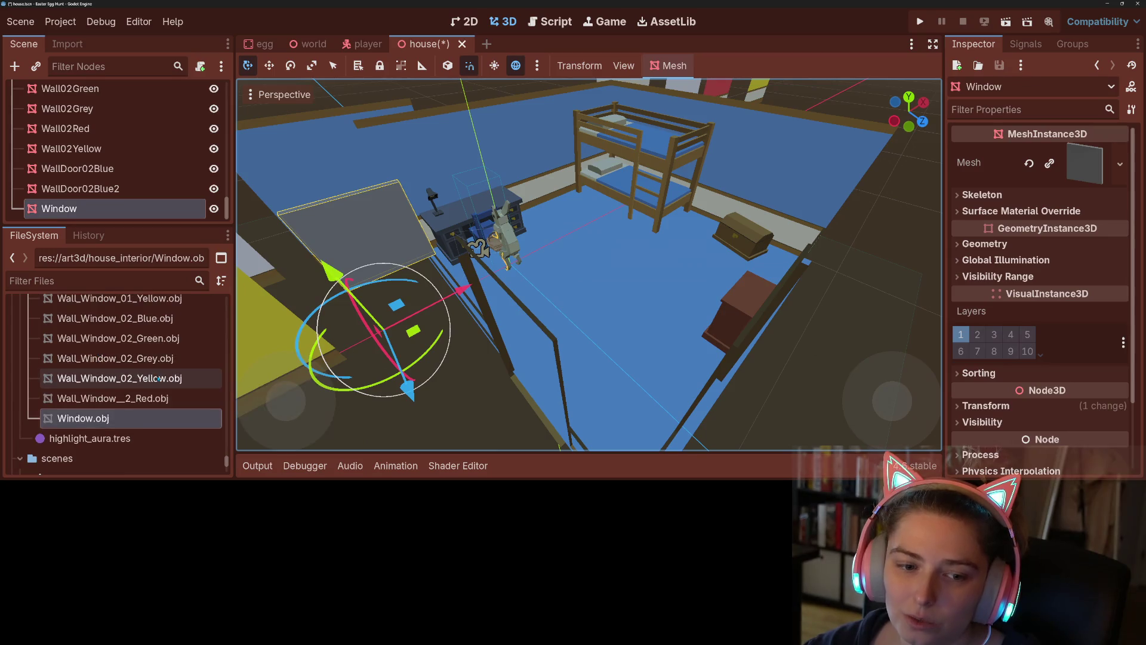
{"action": "mouse_move", "coordinate": [120, 362]}
{"action": "left_mouse_down"}
{"action": "mouse_move", "coordinate": [430, 197]}
{"action": "mouse_move", "coordinate": [621, 258]}
{"action": "mouse_move", "coordinate": [525, 270]}
{"action": "mouse_move", "coordinate": [481, 265]}
{"action": "mouse_move", "coordinate": [460, 241]}
{"action": "mouse_move", "coordinate": [486, 273]}
{"action": "left_mouse_up"}
{"action": "scroll", "coordinate": [486, 272], "scroll_direction": "down", "scroll_amount": 5}
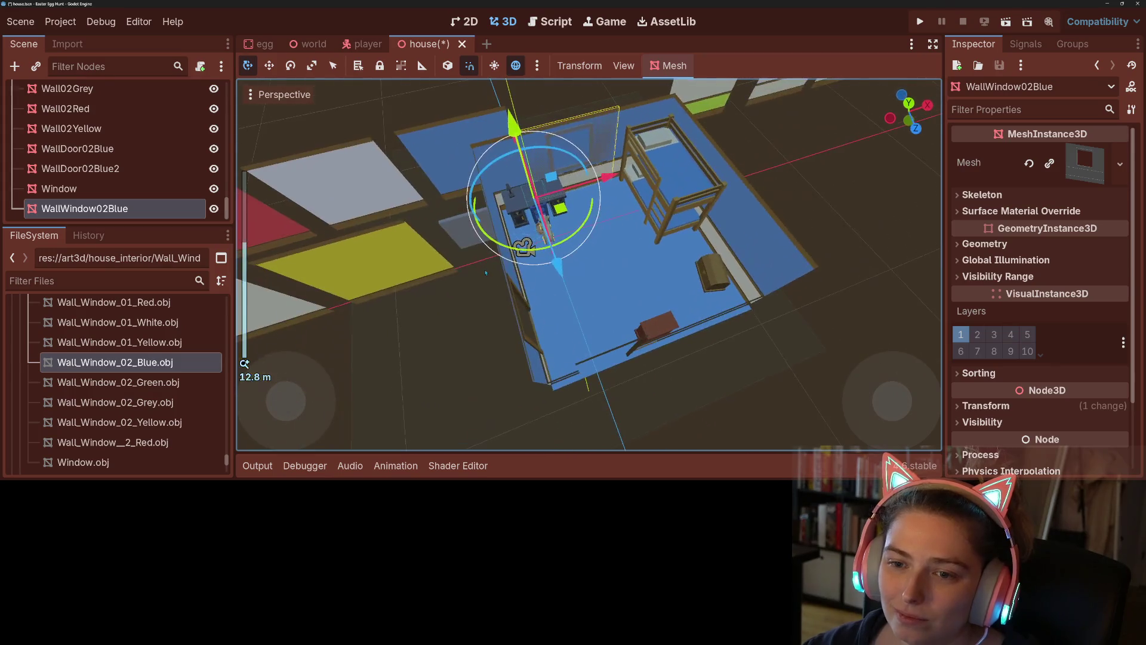
{"action": "left_click", "coordinate": [497, 145]}
{"action": "key", "text": "Delete"}
{"action": "key", "text": "Return"}
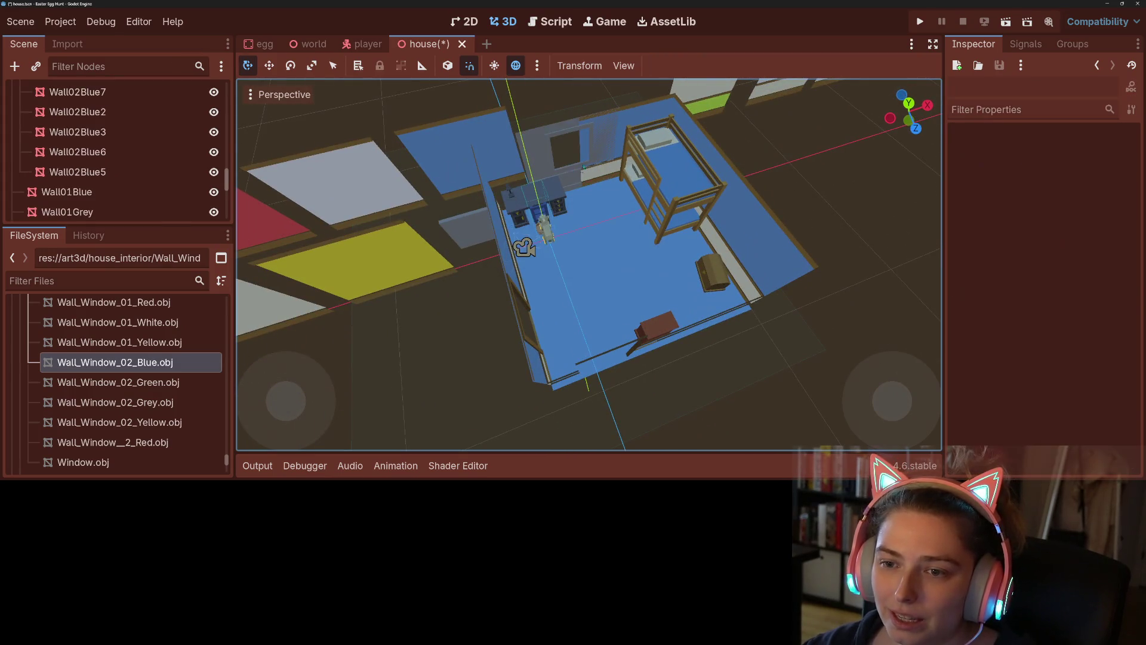
- Slide the window wall into place along X and give it the forest_animals material
{"action": "left_click", "coordinate": [603, 142]}
{"action": "left_click", "coordinate": [540, 136]}
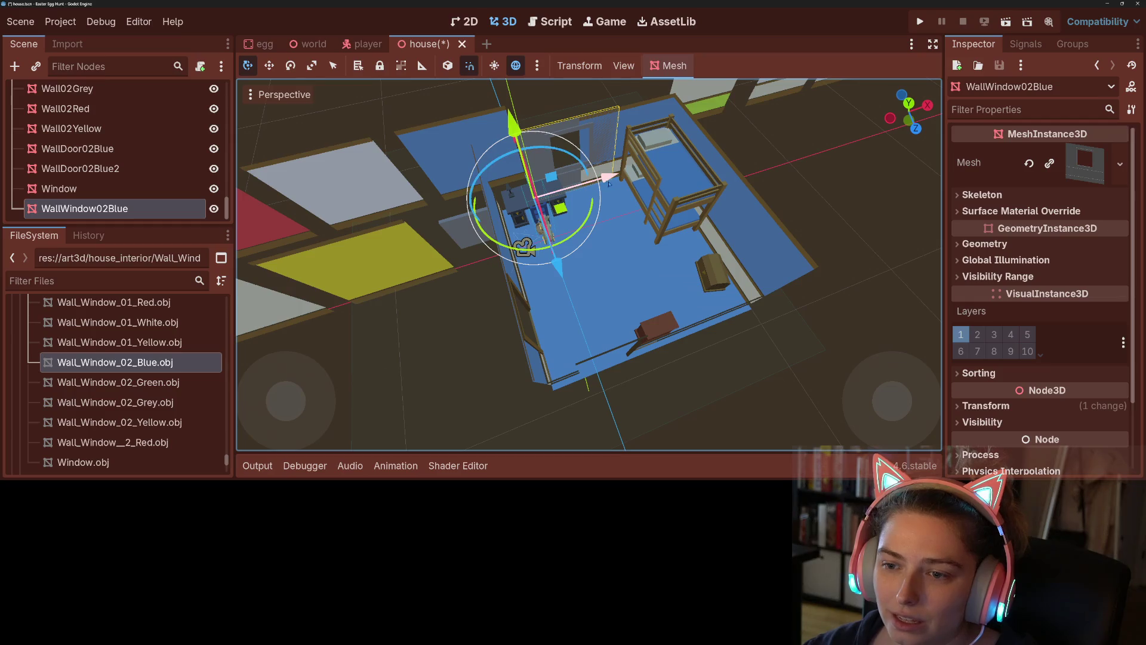
{"action": "left_click_drag", "start_coordinate": [609, 183], "coordinate": [580, 187]}
{"action": "left_click", "coordinate": [1021, 211]}
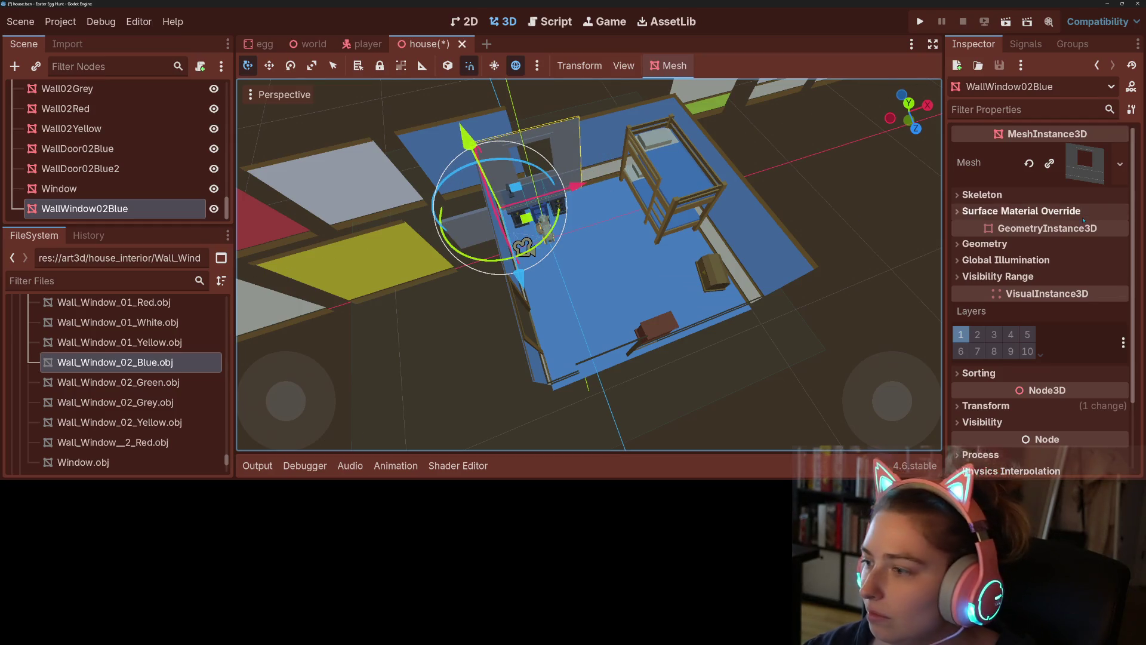
{"action": "left_click", "coordinate": [1101, 231]}
{"action": "double_click", "coordinate": [538, 125]}
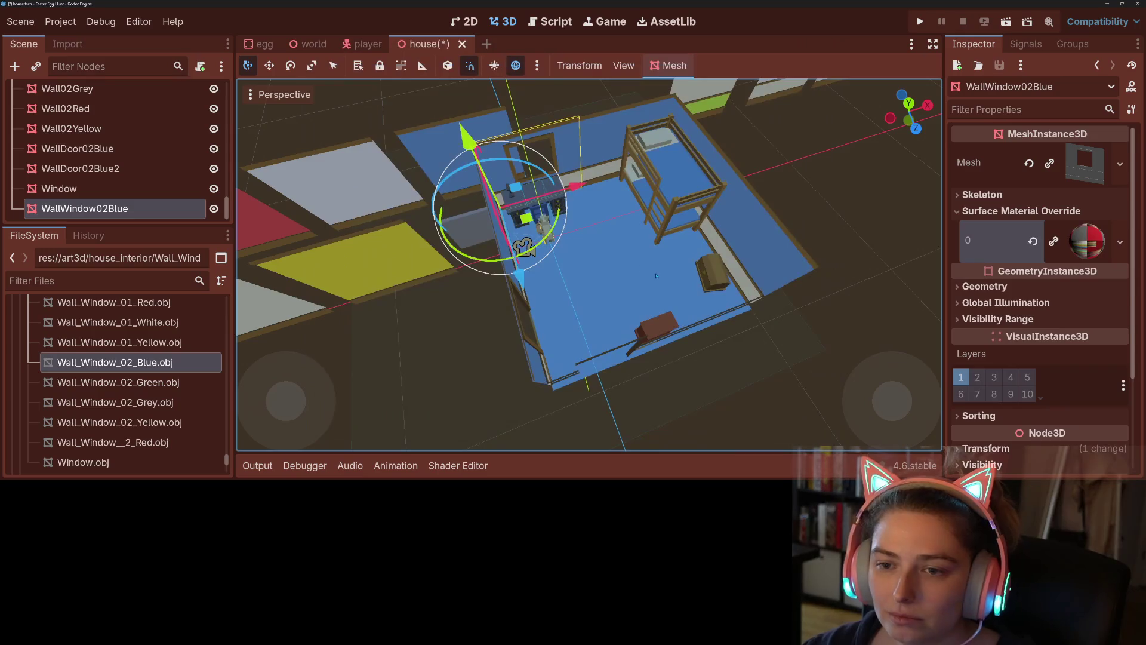
{"action": "left_click", "coordinate": [813, 346]}
- Place the Window model by the desk and parent Window2 under WallWindow02Blue
{"action": "mouse_move", "coordinate": [813, 346]}
{"action": "left_mouse_down"}
{"action": "mouse_move", "coordinate": [537, 327]}
{"action": "mouse_move", "coordinate": [770, 351]}
{"action": "left_mouse_up"}
{"action": "scroll", "coordinate": [769, 351], "scroll_direction": "up", "scroll_amount": 5}
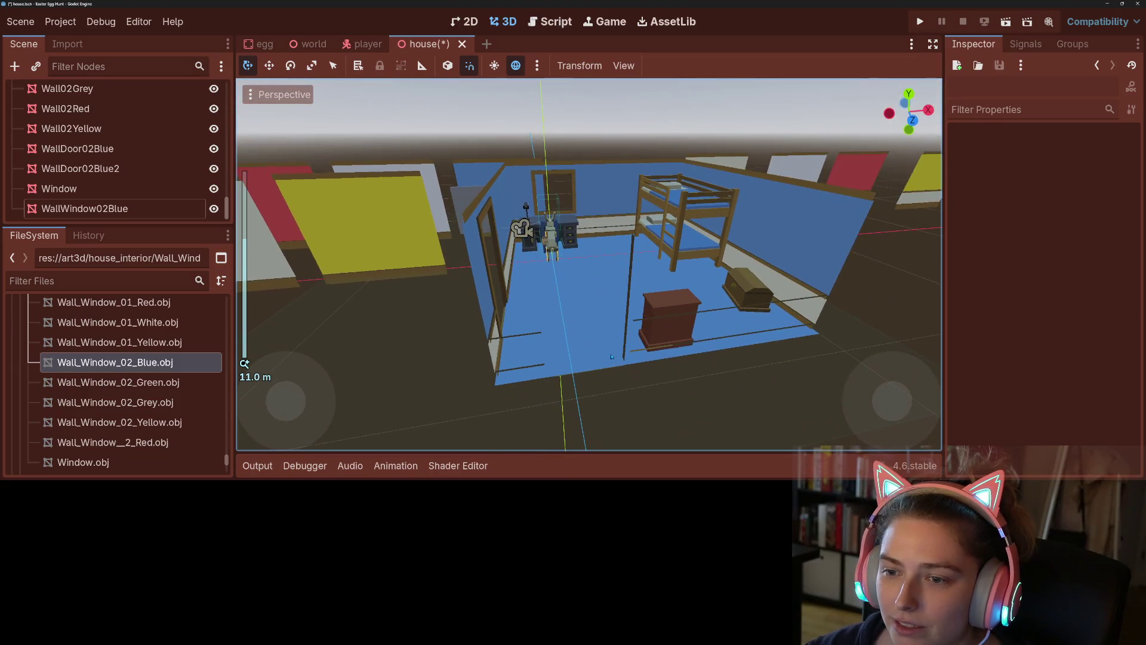
{"action": "mouse_move", "coordinate": [611, 356]}
{"action": "left_mouse_down"}
{"action": "mouse_move", "coordinate": [593, 376]}
{"action": "mouse_move", "coordinate": [551, 371]}
{"action": "mouse_move", "coordinate": [588, 372]}
{"action": "left_mouse_up"}
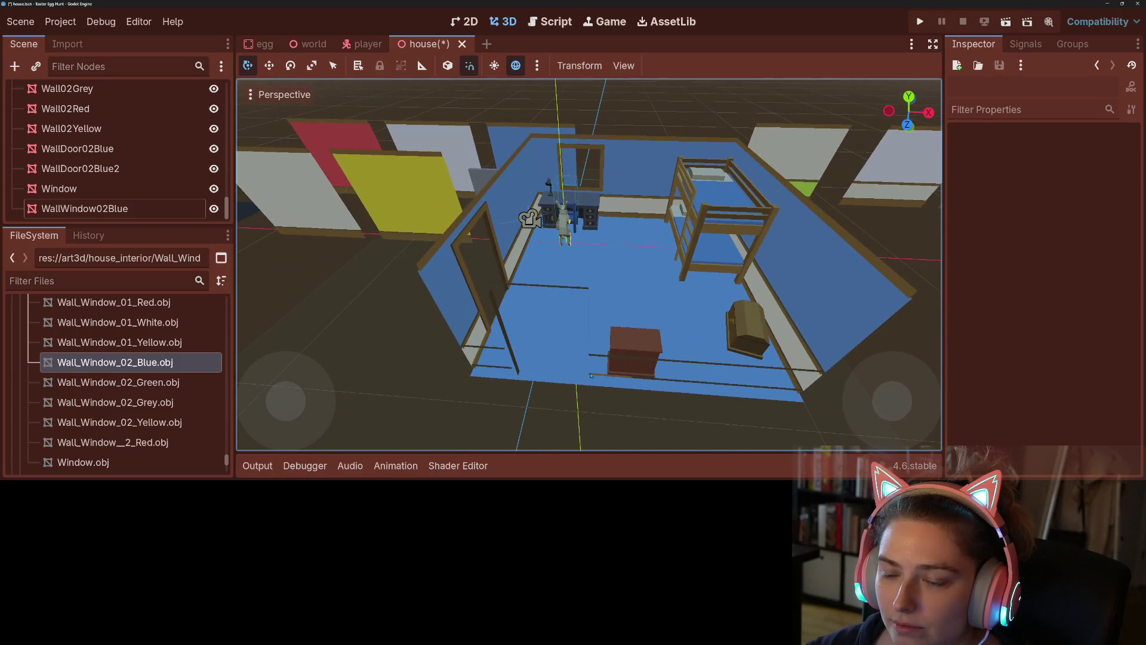
{"action": "scroll", "coordinate": [588, 372], "scroll_direction": "up", "scroll_amount": 4}
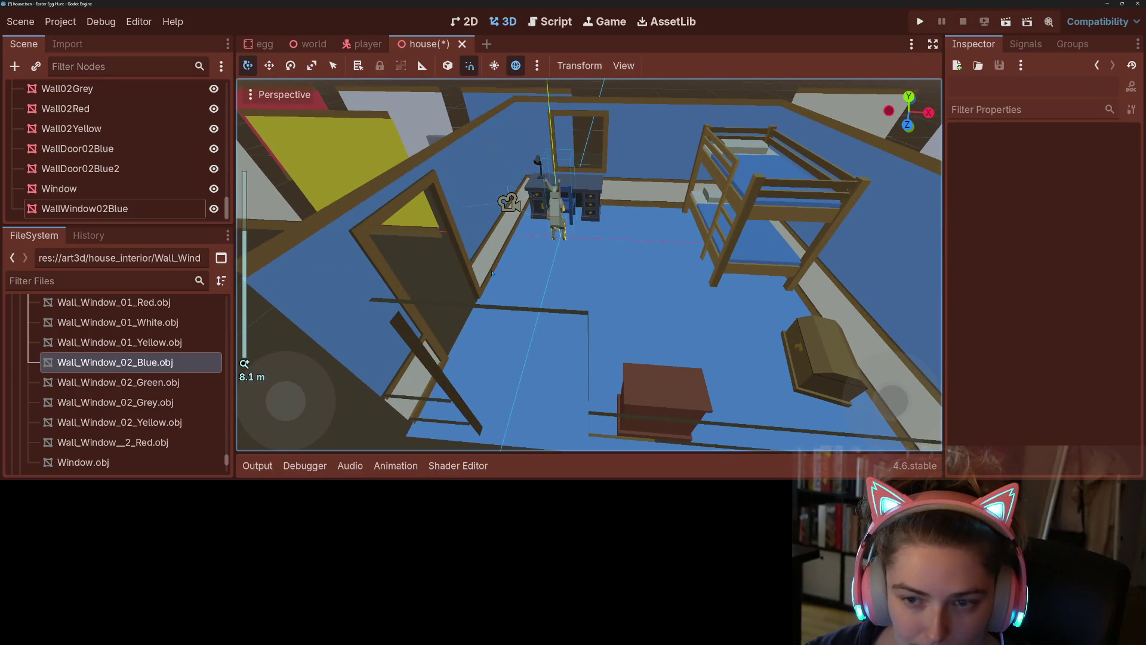
{"action": "mouse_move", "coordinate": [83, 462]}
{"action": "left_mouse_down"}
{"action": "mouse_move", "coordinate": [233, 388]}
{"action": "mouse_move", "coordinate": [597, 245]}
{"action": "mouse_move", "coordinate": [581, 217]}
{"action": "left_mouse_up"}
{"action": "left_click_drag", "start_coordinate": [122, 216], "coordinate": [134, 190]}
- Delete the duplicate Window2 node, keeping the original Window
{"action": "double_click", "coordinate": [114, 212]}
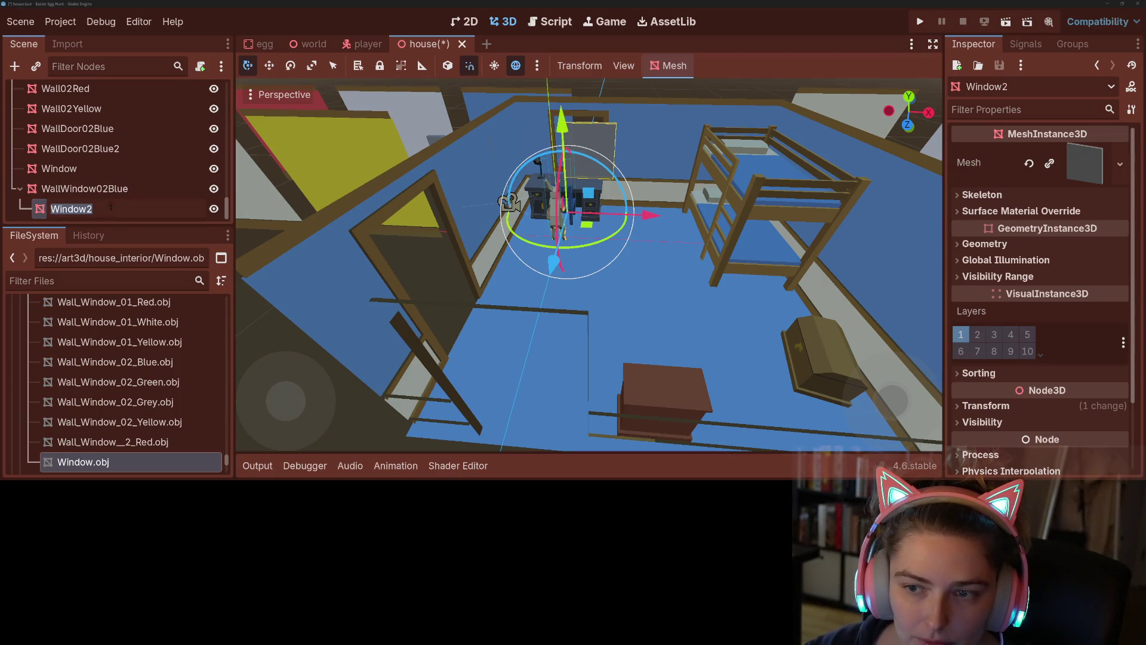
{"action": "left_click", "coordinate": [89, 169]}
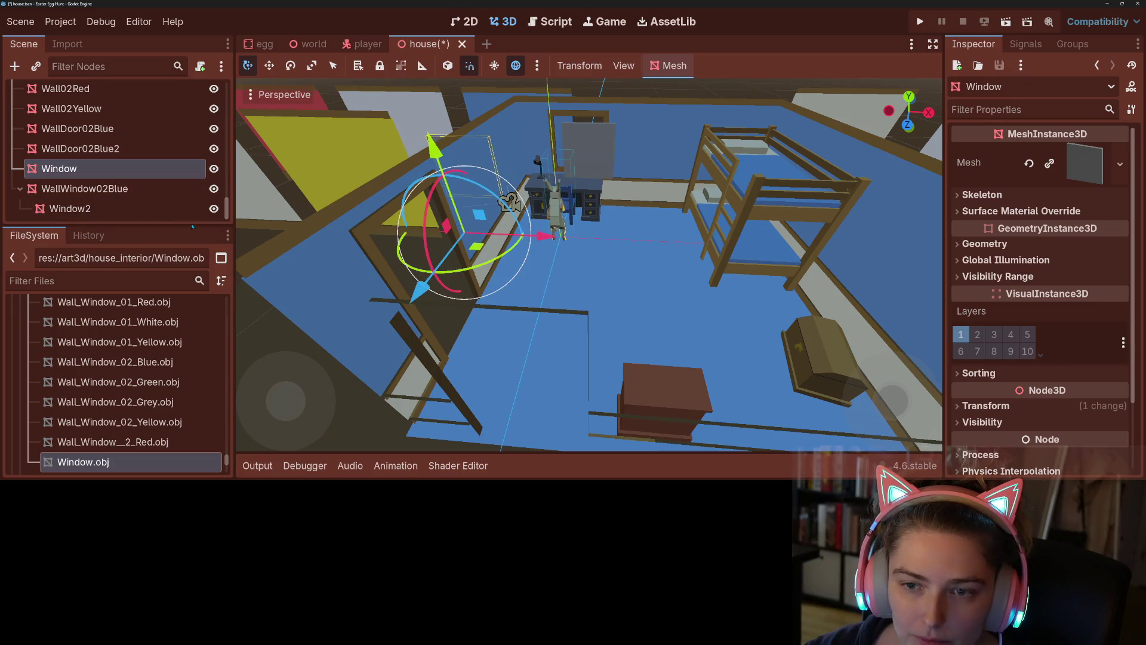
{"action": "left_click", "coordinate": [40, 209]}
{"action": "key", "text": "Delete"}
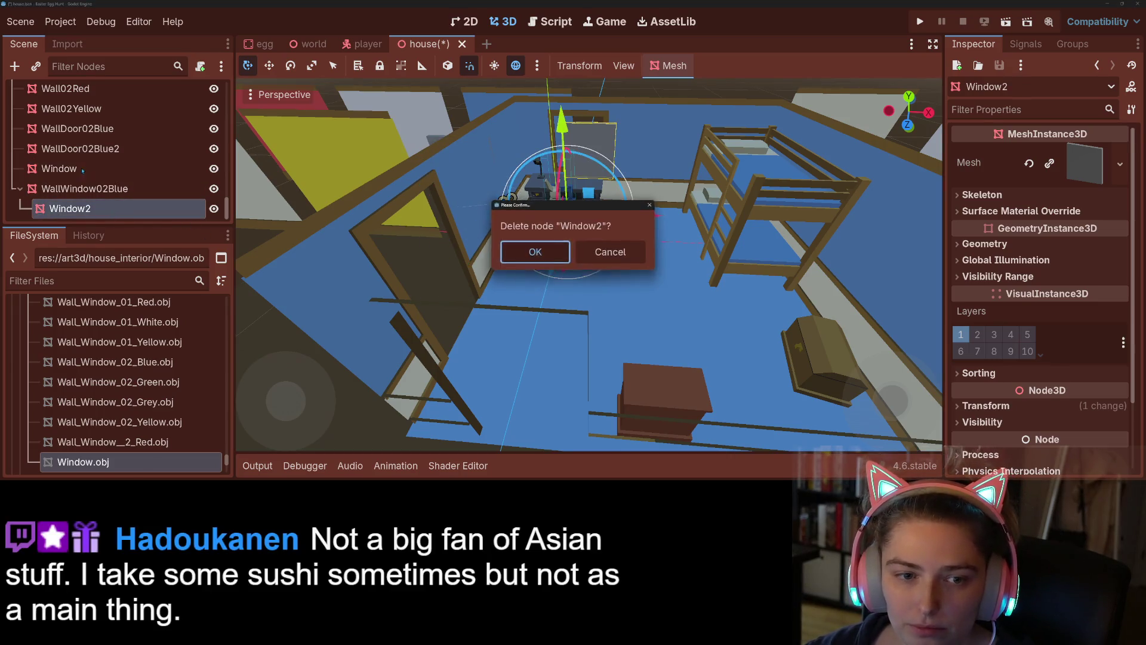
{"action": "key", "text": "Return"}
- Make Window a child of WallWindow02Blue and reset its position to 0, 0, 0
{"action": "left_click_drag", "start_coordinate": [71, 189], "coordinate": [83, 209]}
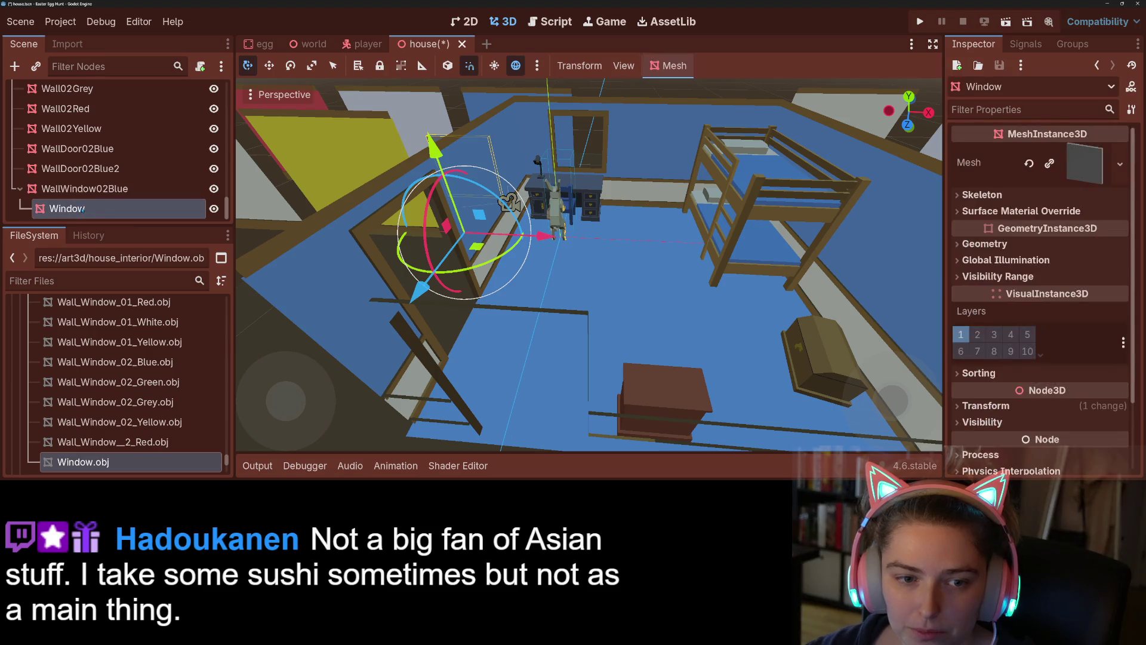
{"action": "left_click", "coordinate": [1094, 406]}
{"action": "left_click", "coordinate": [1120, 424]}
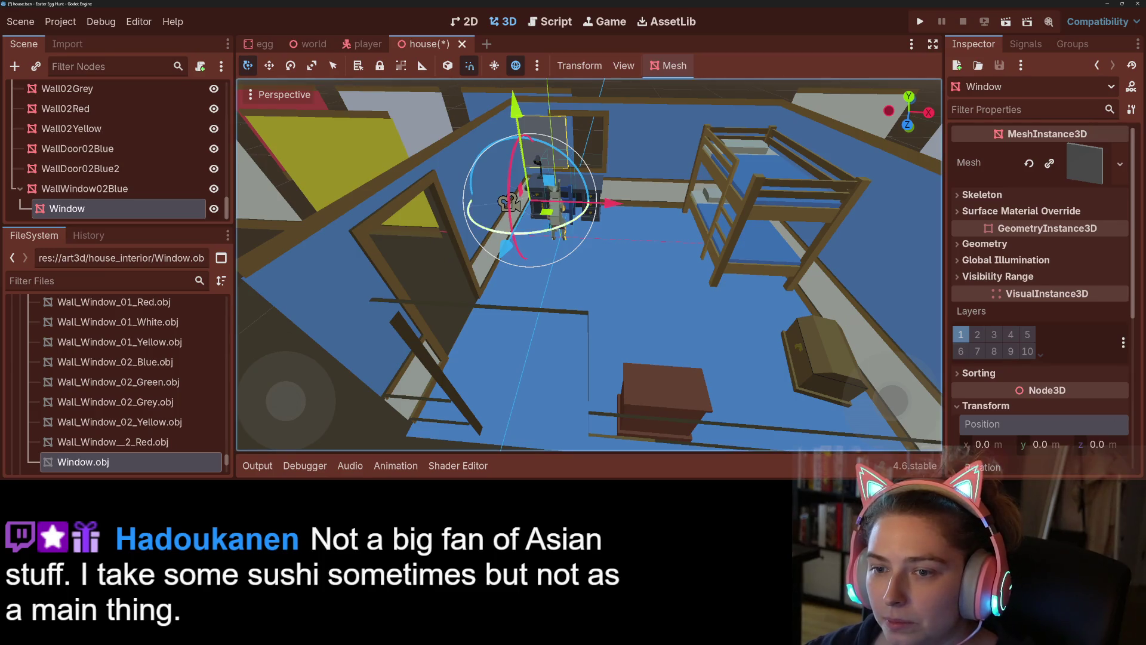
- Slide the window 1.0 m along X and view the wall in front orthographic view
{"action": "mouse_move", "coordinate": [617, 207]}
{"action": "left_mouse_down"}
{"action": "mouse_move", "coordinate": [650, 211]}
{"action": "mouse_move", "coordinate": [585, 222]}
{"action": "left_mouse_up"}
{"action": "scroll", "coordinate": [589, 265], "scroll_direction": "up", "scroll_amount": 8}
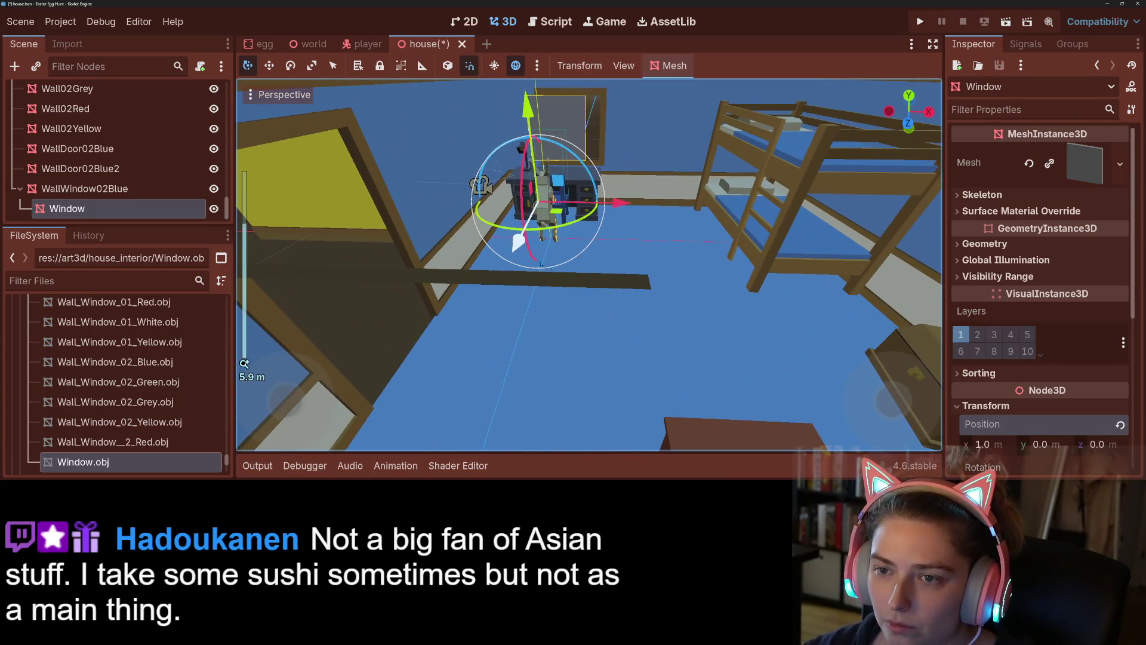
{"action": "scroll", "coordinate": [640, 284], "scroll_direction": "up", "scroll_amount": 4}
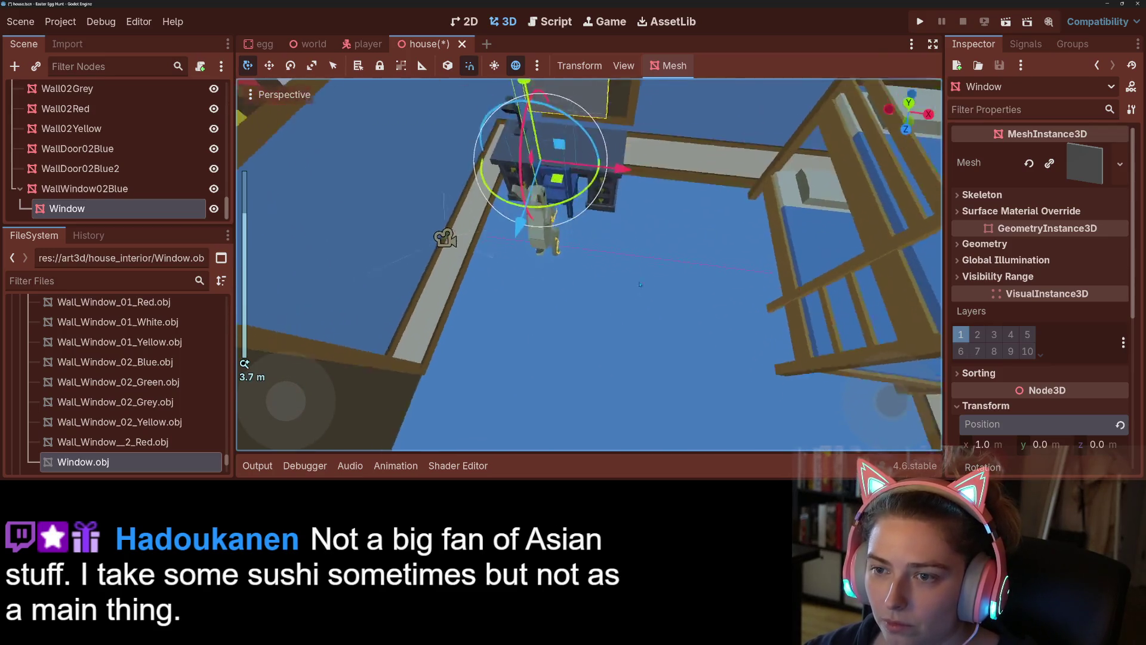
{"action": "left_click_drag", "start_coordinate": [640, 284], "coordinate": [633, 239]}
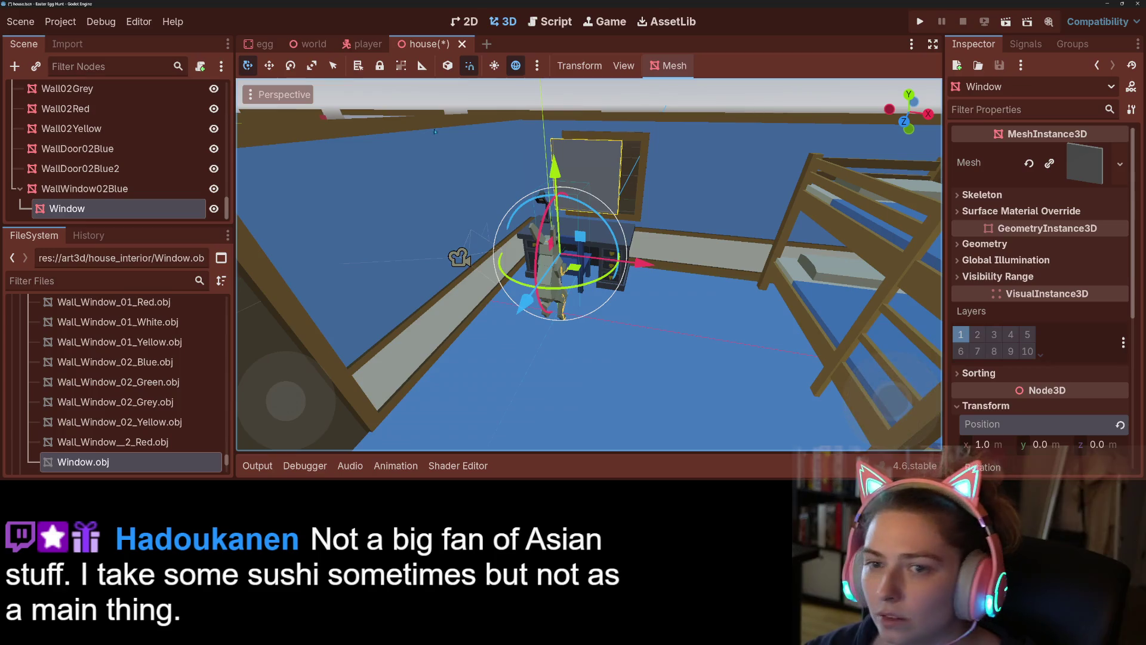
{"action": "key", "text": "KP_1"}
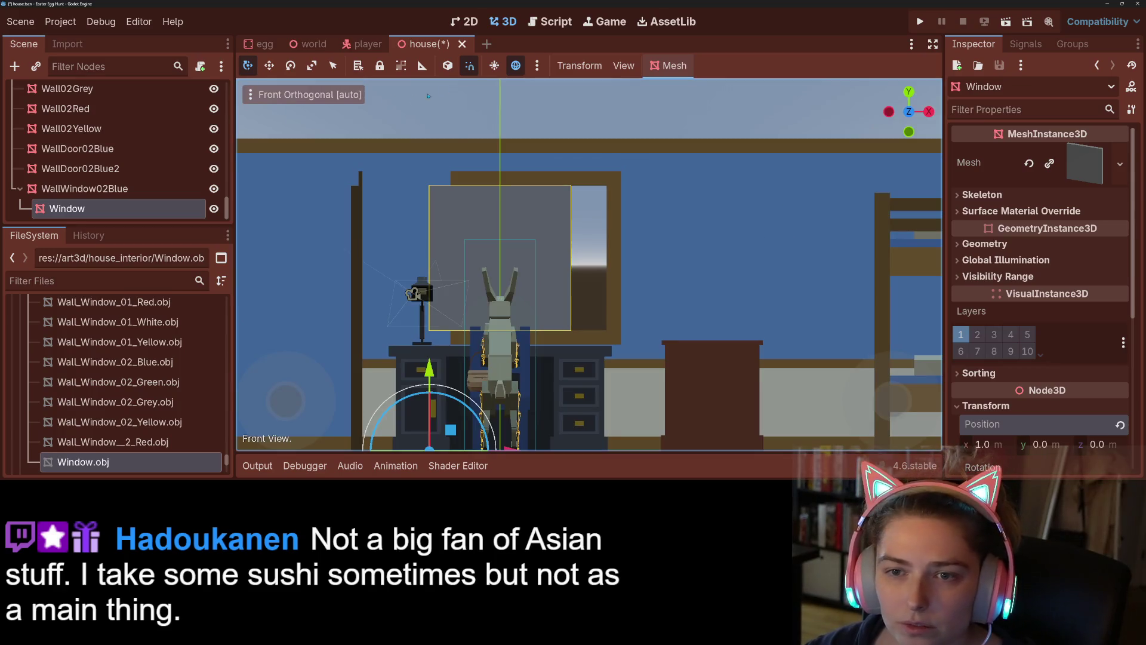
- Check the viewport snap settings, keeping the 1.0 step
{"action": "left_click", "coordinate": [537, 65]}
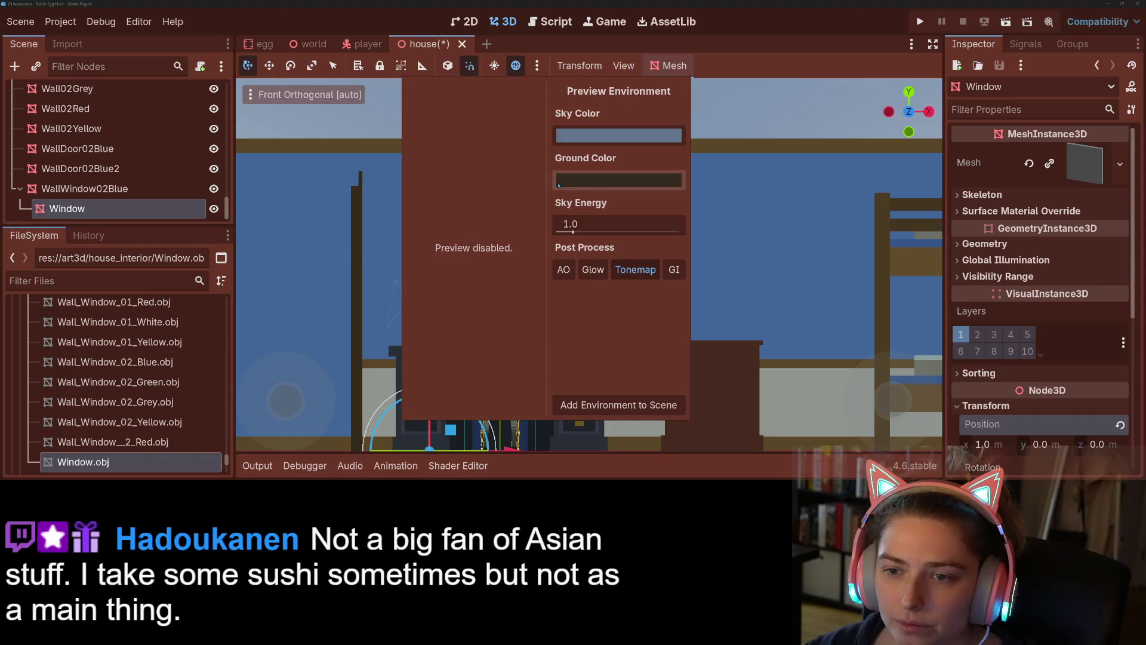
{"action": "left_click", "coordinate": [582, 68]}
{"action": "left_click", "coordinate": [537, 66]}
{"action": "left_click", "coordinate": [579, 66]}
{"action": "left_click", "coordinate": [579, 66]}
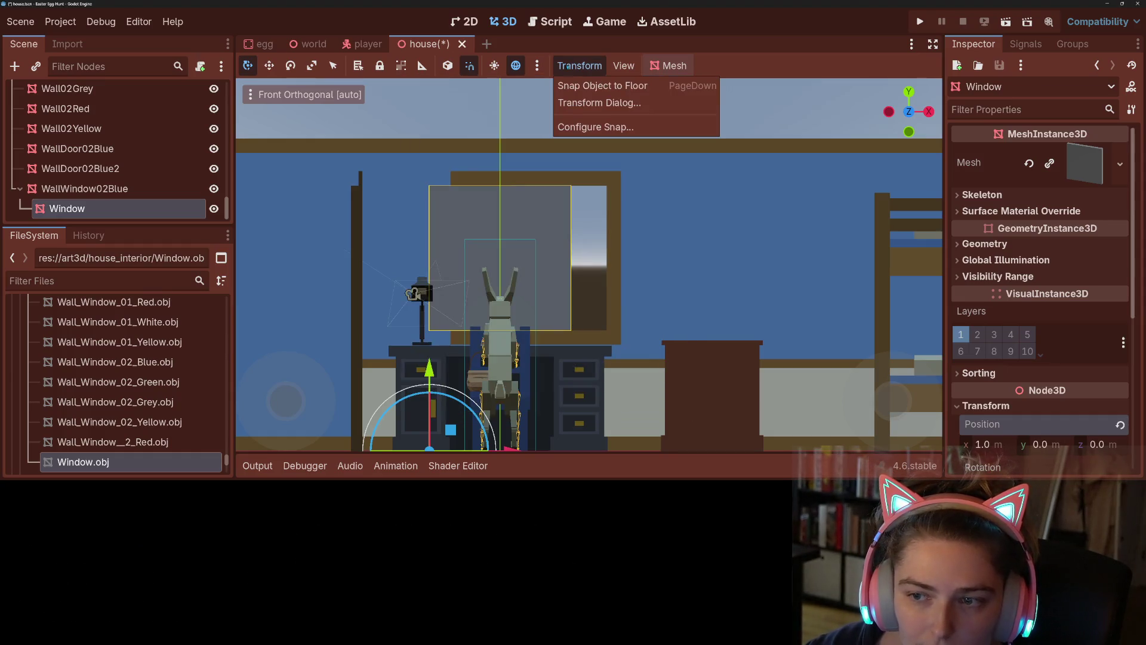
{"action": "left_click", "coordinate": [594, 125]}
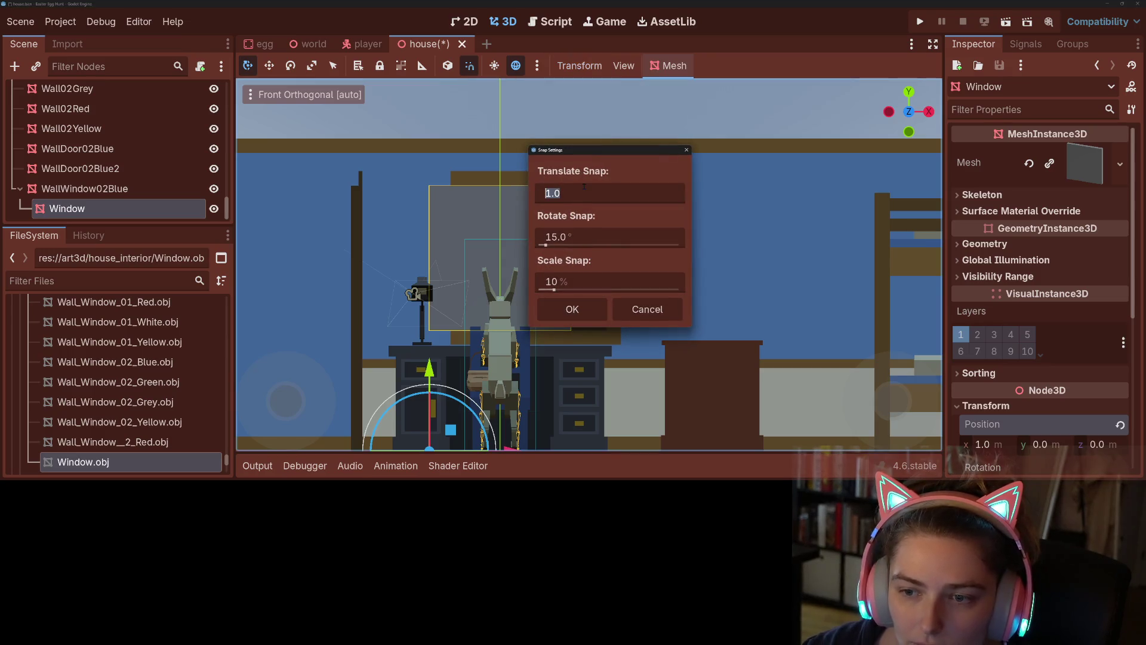
{"action": "left_click", "coordinate": [542, 302]}
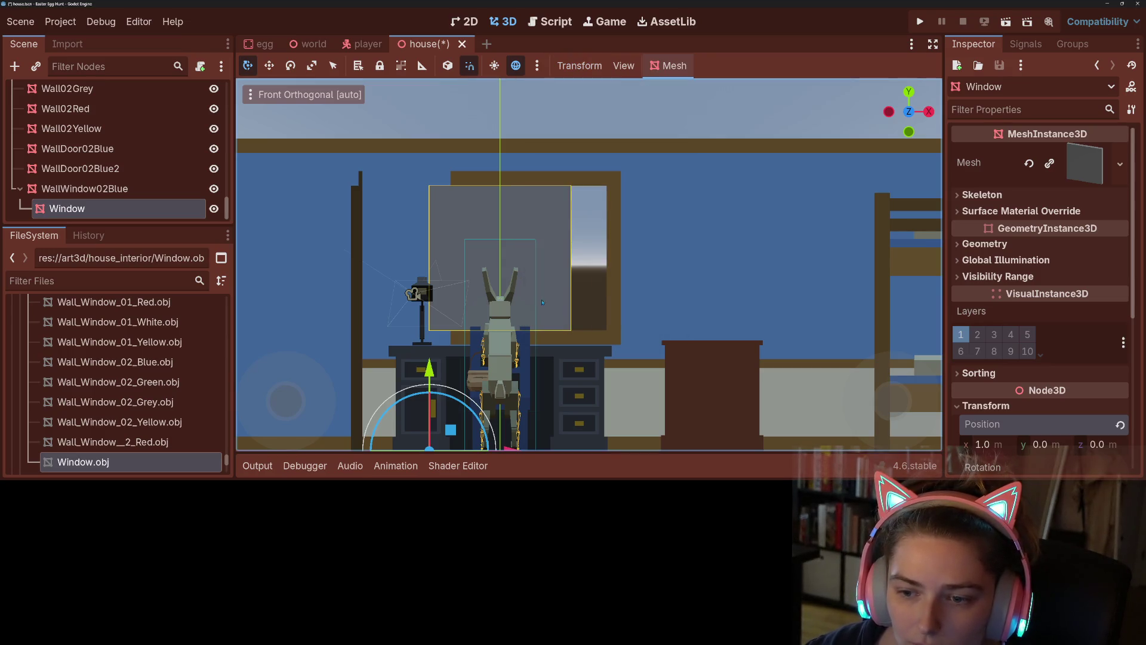
- Move the window to x = 1.5 m within the wall opening
{"action": "scroll", "coordinate": [488, 421], "scroll_direction": "down", "scroll_amount": 4}
{"action": "left_click_drag", "start_coordinate": [563, 395], "coordinate": [582, 399]}
{"action": "mouse_move", "coordinate": [607, 351]}
{"action": "left_mouse_down"}
{"action": "mouse_move", "coordinate": [455, 367]}
{"action": "mouse_move", "coordinate": [487, 378]}
{"action": "left_mouse_up"}
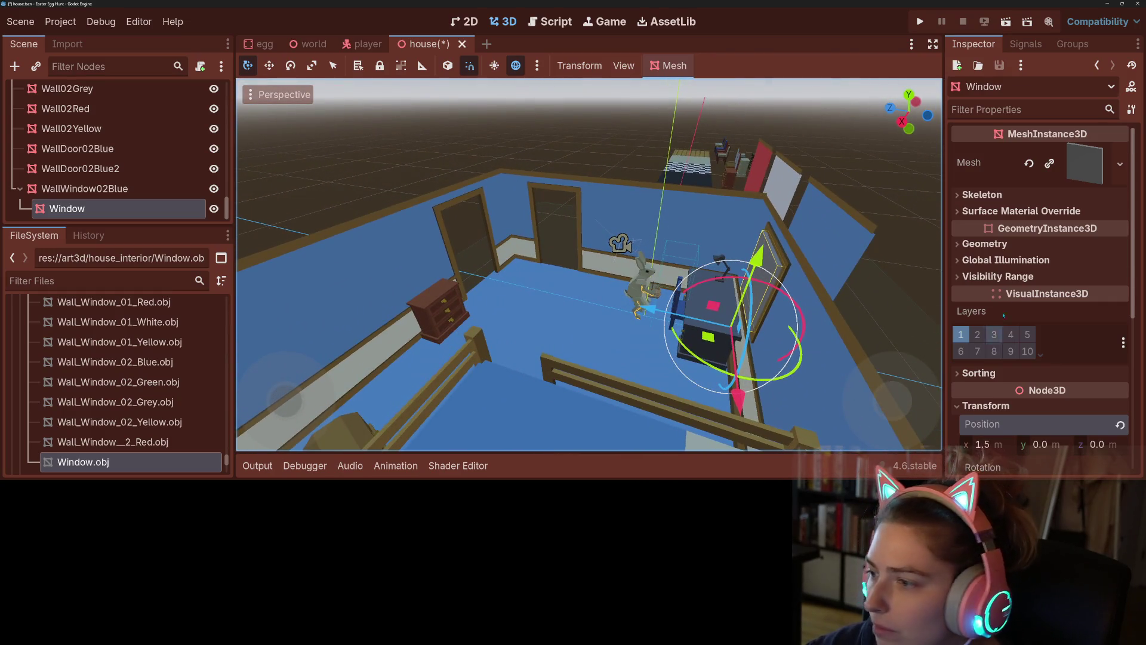
{"action": "left_click", "coordinate": [1021, 211]}
- Load the forest animals material into the window's surface override slot 0
{"action": "left_click", "coordinate": [1102, 231]}
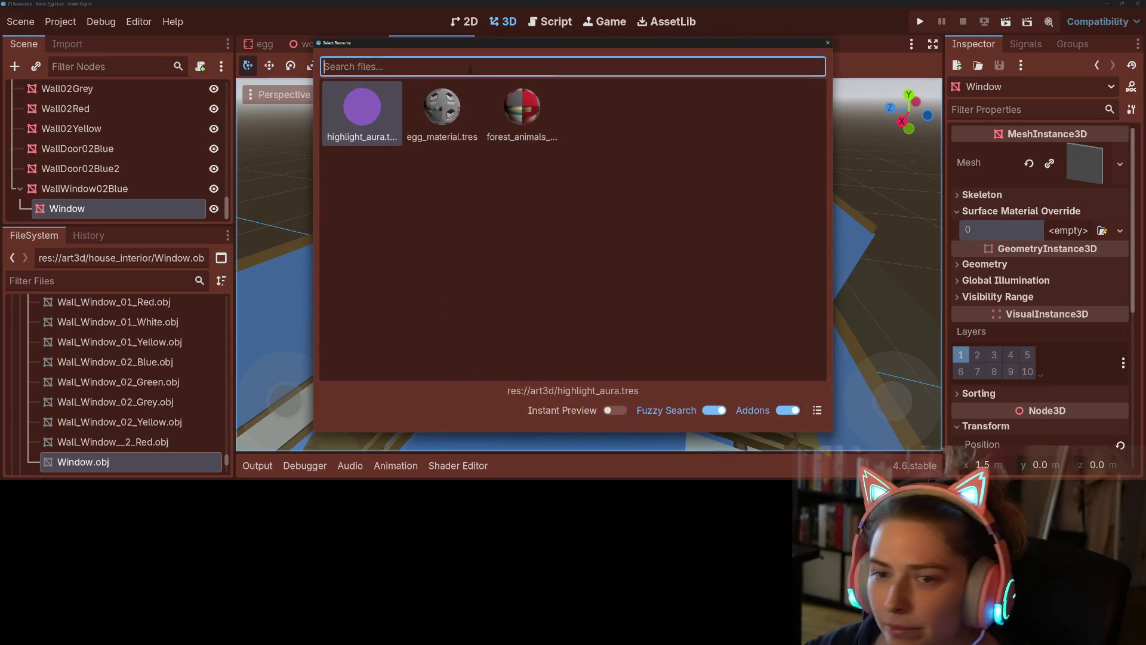
{"action": "left_click", "coordinate": [522, 107]}
{"action": "mouse_move", "coordinate": [597, 250]}
{"action": "left_mouse_down"}
{"action": "mouse_move", "coordinate": [703, 288]}
{"action": "mouse_move", "coordinate": [721, 334]}
{"action": "left_mouse_up"}
{"action": "scroll", "coordinate": [703, 288], "scroll_direction": "down", "scroll_amount": 5}
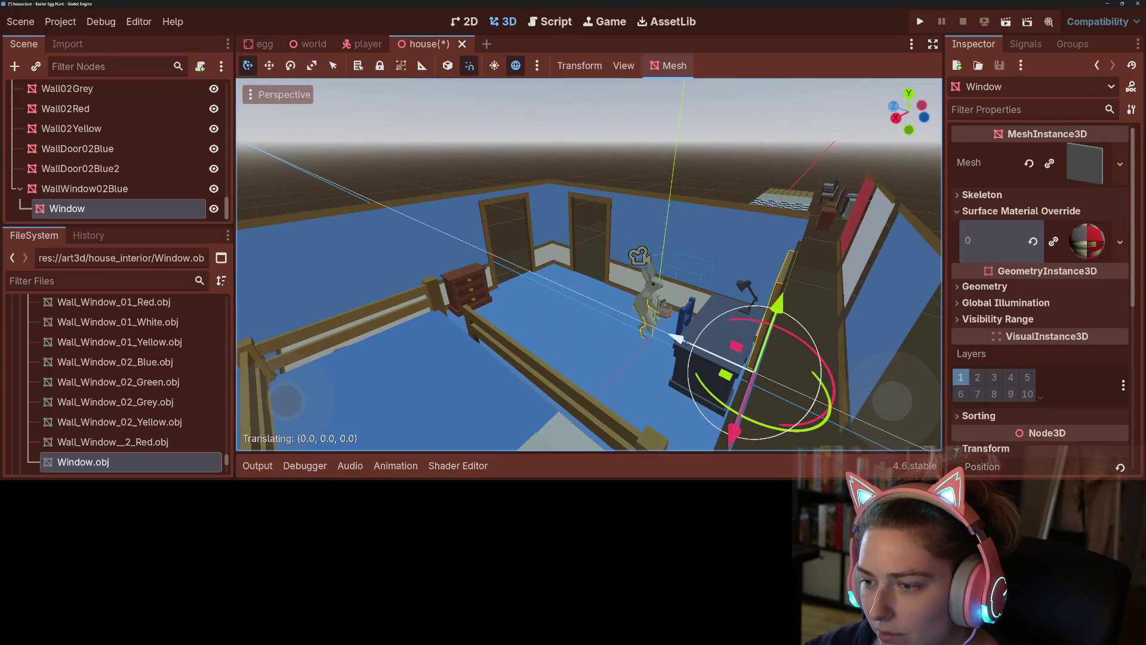
{"action": "mouse_move", "coordinate": [720, 335]}
{"action": "left_mouse_down"}
{"action": "mouse_move", "coordinate": [869, 388]}
{"action": "mouse_move", "coordinate": [872, 417]}
{"action": "left_mouse_up"}
{"action": "scroll", "coordinate": [870, 388], "scroll_direction": "up", "scroll_amount": 3}
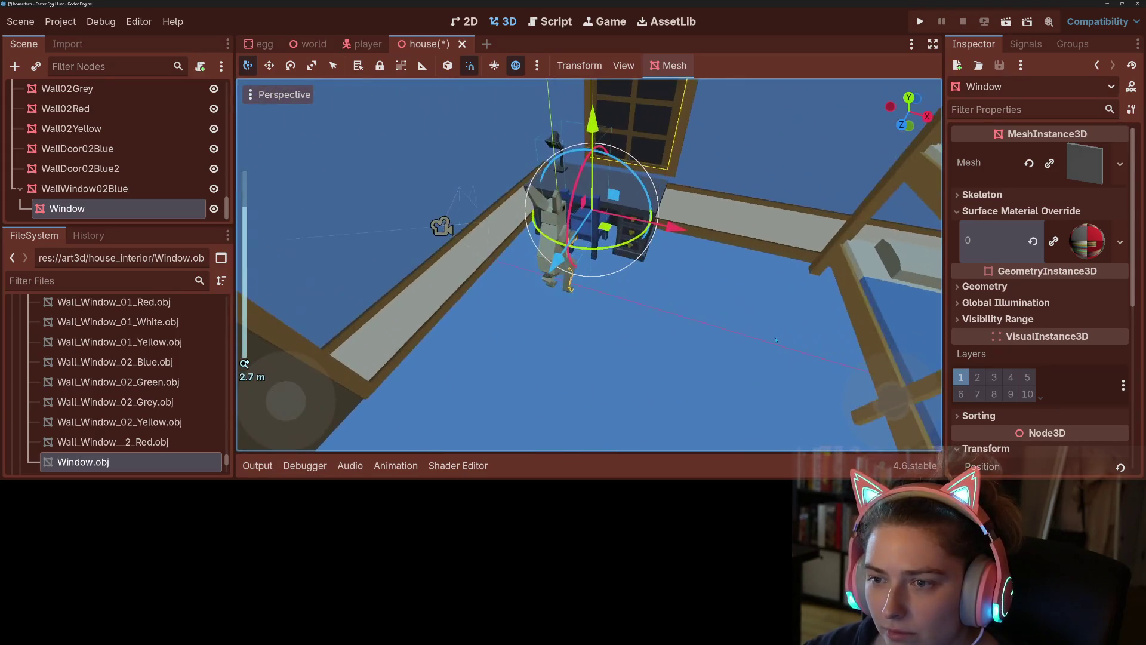
- Review the textured window from front and overhead views, then deselect it
{"action": "key", "text": "KP_1"}
{"action": "scroll", "coordinate": [766, 325], "scroll_direction": "down", "scroll_amount": 5}
{"action": "left_click_drag", "start_coordinate": [765, 324], "coordinate": [567, 330]}
{"action": "left_click", "coordinate": [712, 158]}
{"action": "mouse_move", "coordinate": [662, 296]}
{"action": "left_mouse_down"}
{"action": "mouse_move", "coordinate": [745, 308]}
{"action": "mouse_move", "coordinate": [711, 317]}
{"action": "left_mouse_up"}
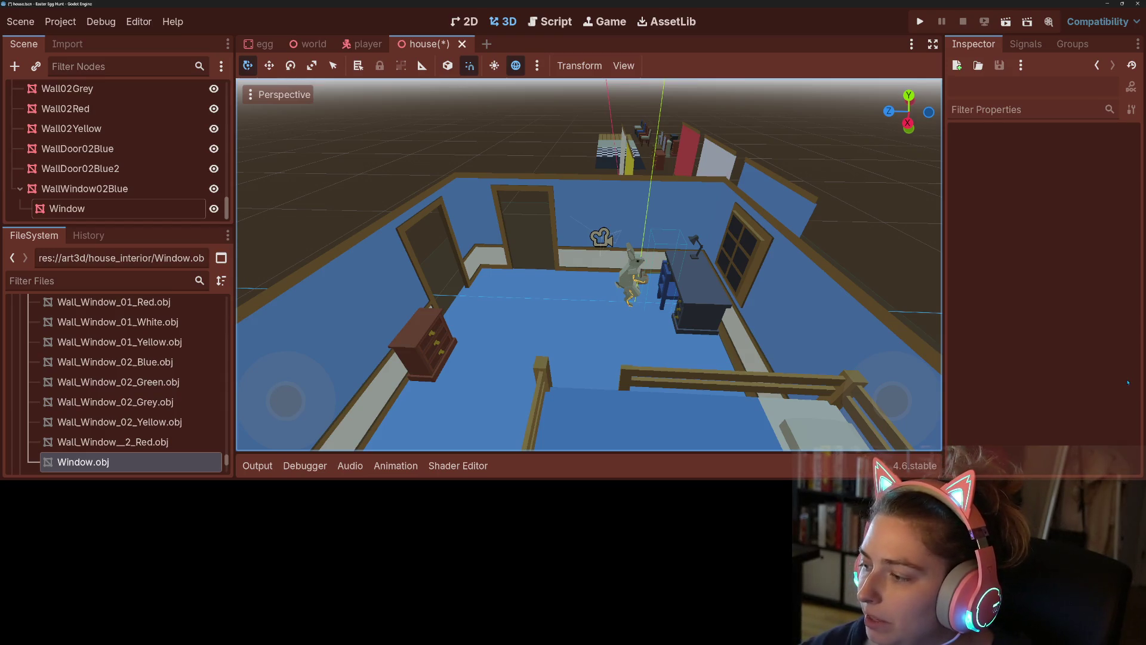
{"action": "mouse_move", "coordinate": [659, 314]}
{"action": "left_mouse_down"}
{"action": "mouse_move", "coordinate": [694, 334]}
{"action": "mouse_move", "coordinate": [677, 335]}
{"action": "left_mouse_up"}
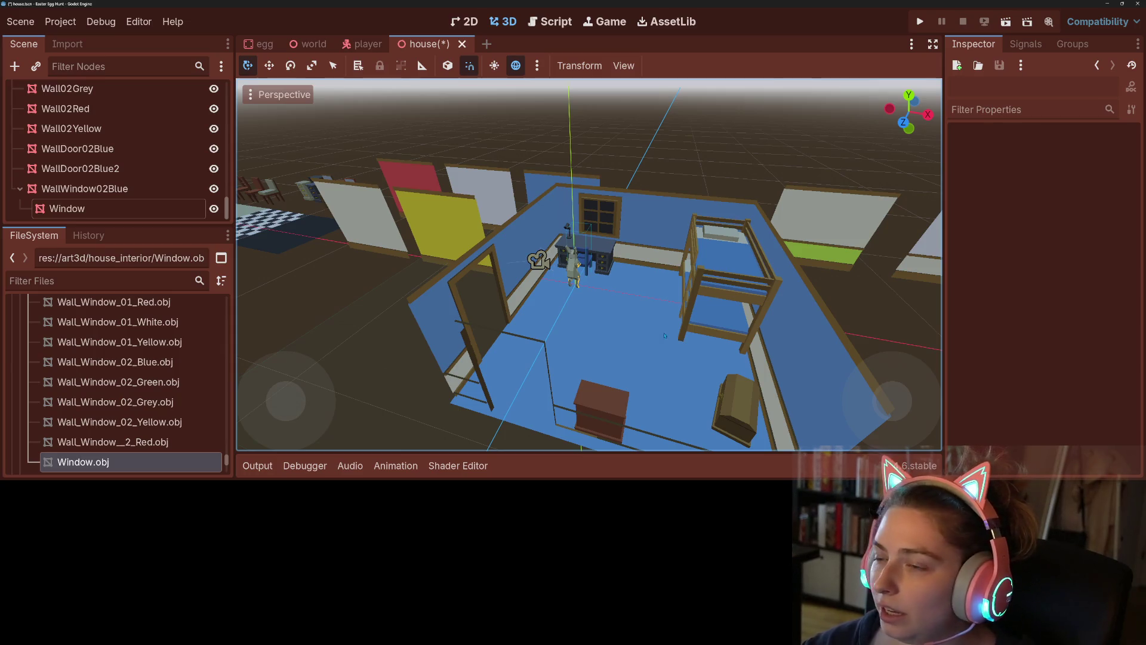
{"action": "left_click_drag", "start_coordinate": [647, 342], "coordinate": [542, 326]}
{"action": "scroll", "coordinate": [541, 325], "scroll_direction": "up", "scroll_amount": 3}
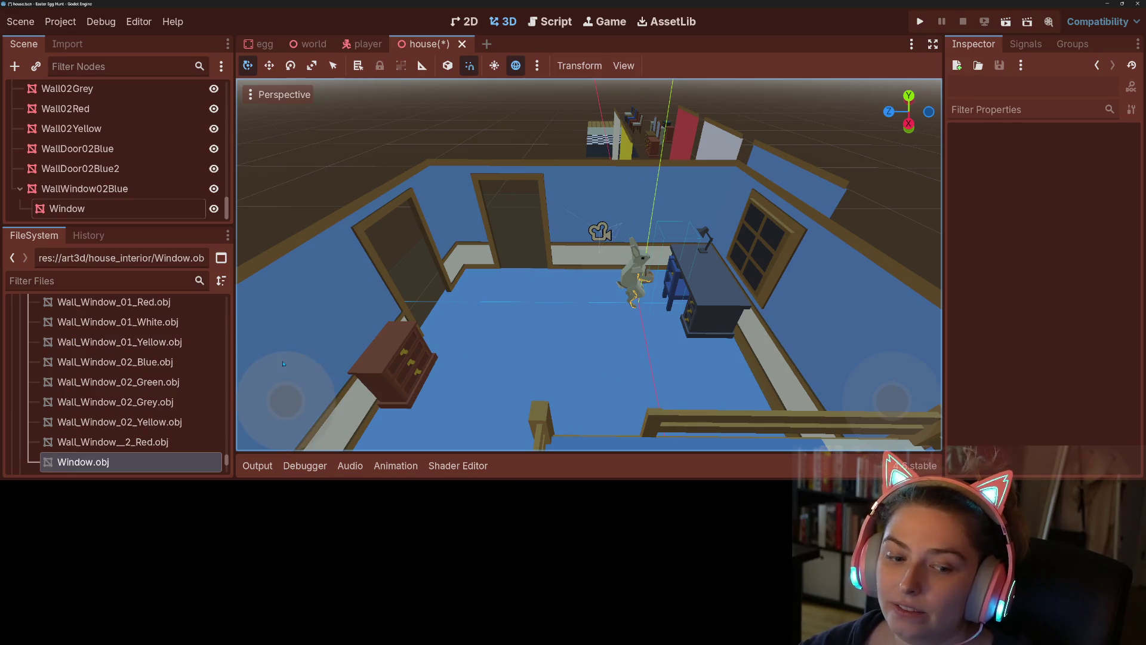
{"action": "scroll", "coordinate": [143, 382], "scroll_direction": "down", "scroll_amount": 2}
{"action": "scroll", "coordinate": [145, 391], "scroll_direction": "up", "scroll_amount": 10}
{"action": "scroll", "coordinate": [145, 391], "scroll_direction": "up", "scroll_amount": 5}
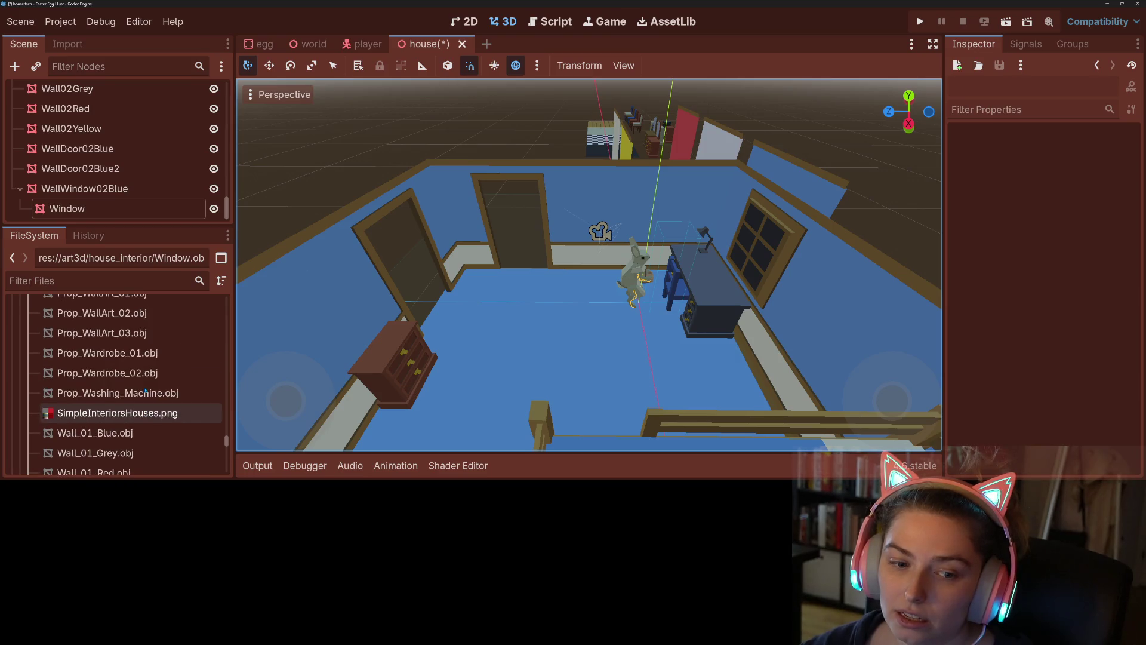
{"action": "left_click_drag", "start_coordinate": [137, 353], "coordinate": [676, 341]}
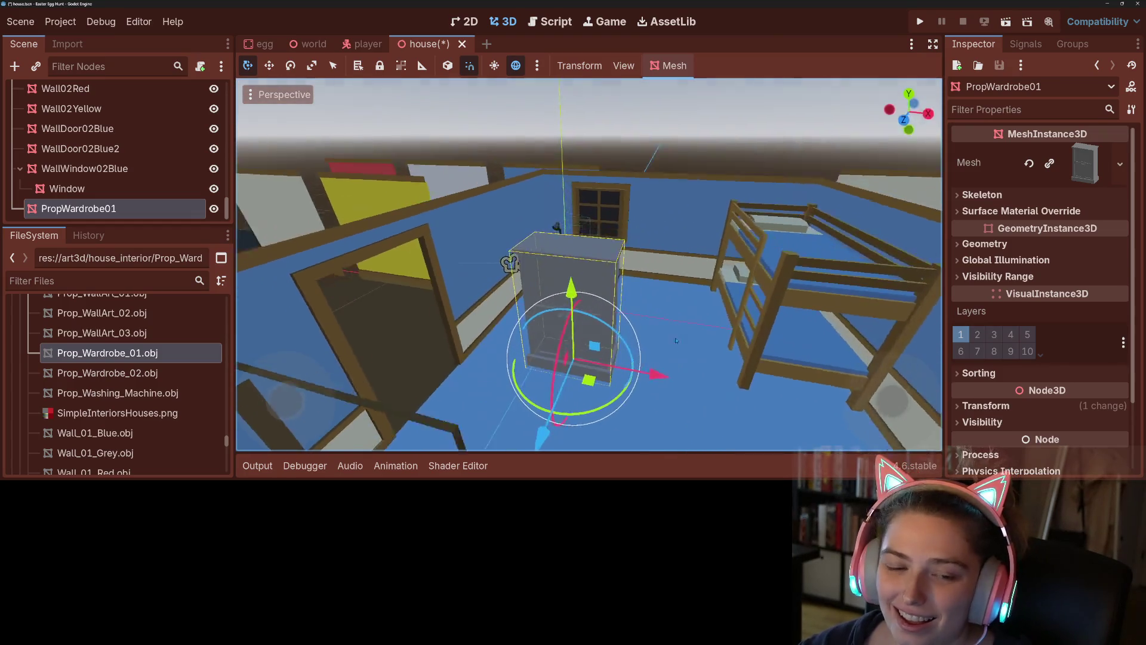
- Delete the PropWardrobe01 wardrobe from the scene
{"action": "left_click", "coordinate": [67, 188]}
{"action": "left_click", "coordinate": [78, 209]}
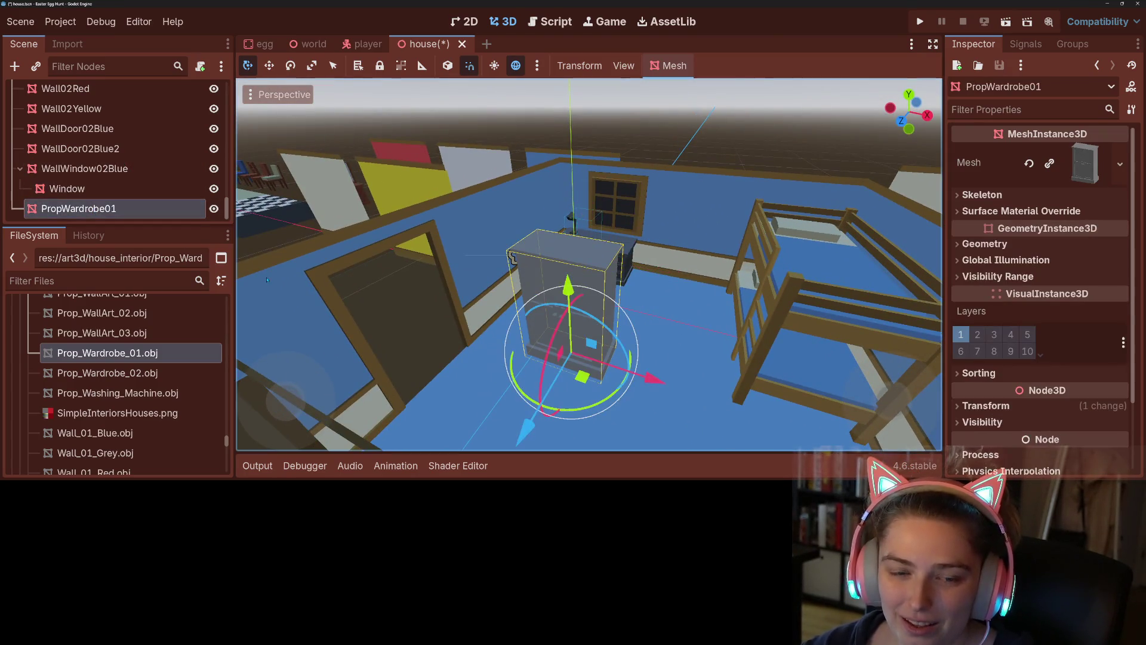
{"action": "key", "text": "Delete"}
{"action": "key", "text": "Return"}
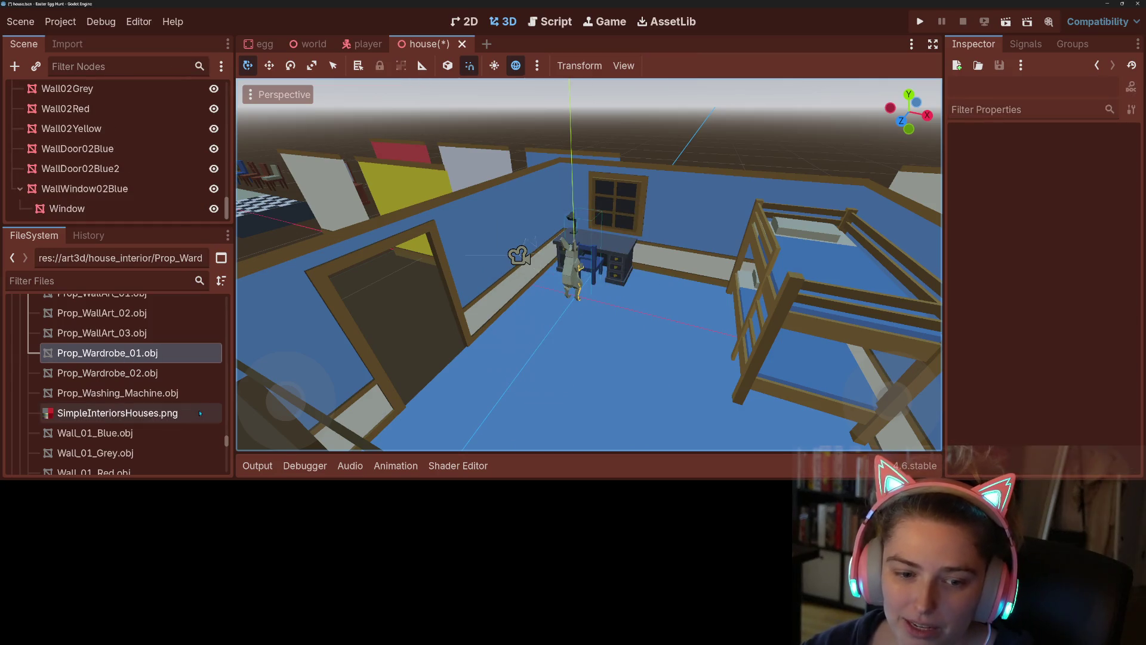
- Scroll up the house_interior props and select Prop_Curtains_Blue.obj
{"action": "scroll", "coordinate": [179, 411], "scroll_direction": "up", "scroll_amount": 5}
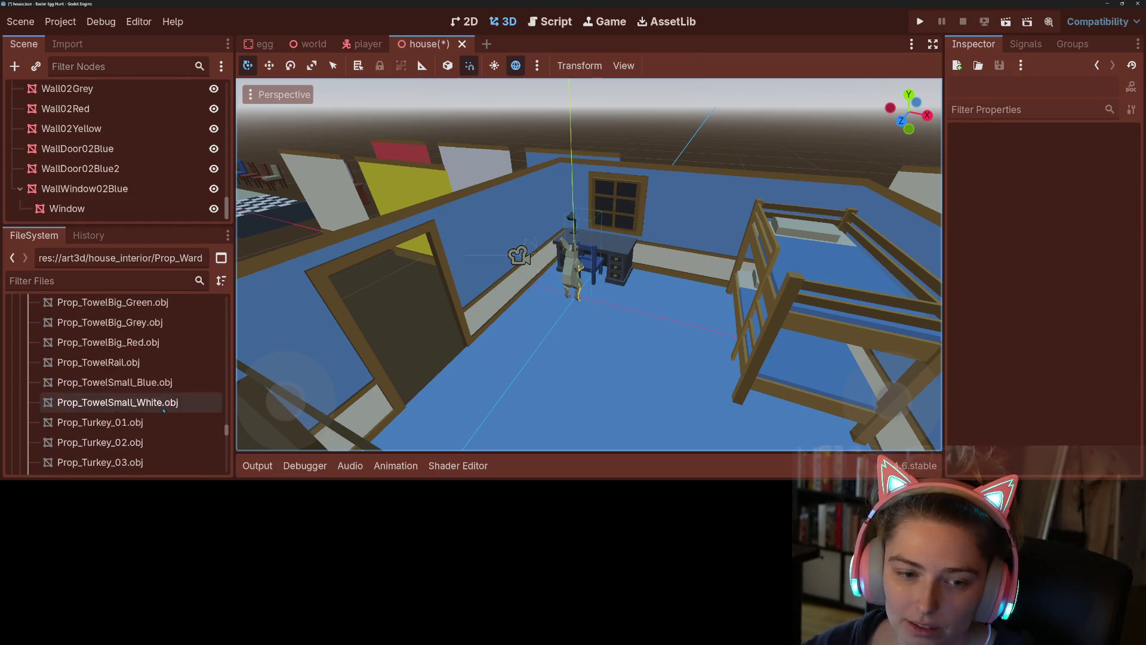
{"action": "scroll", "coordinate": [163, 411], "scroll_direction": "up", "scroll_amount": 10}
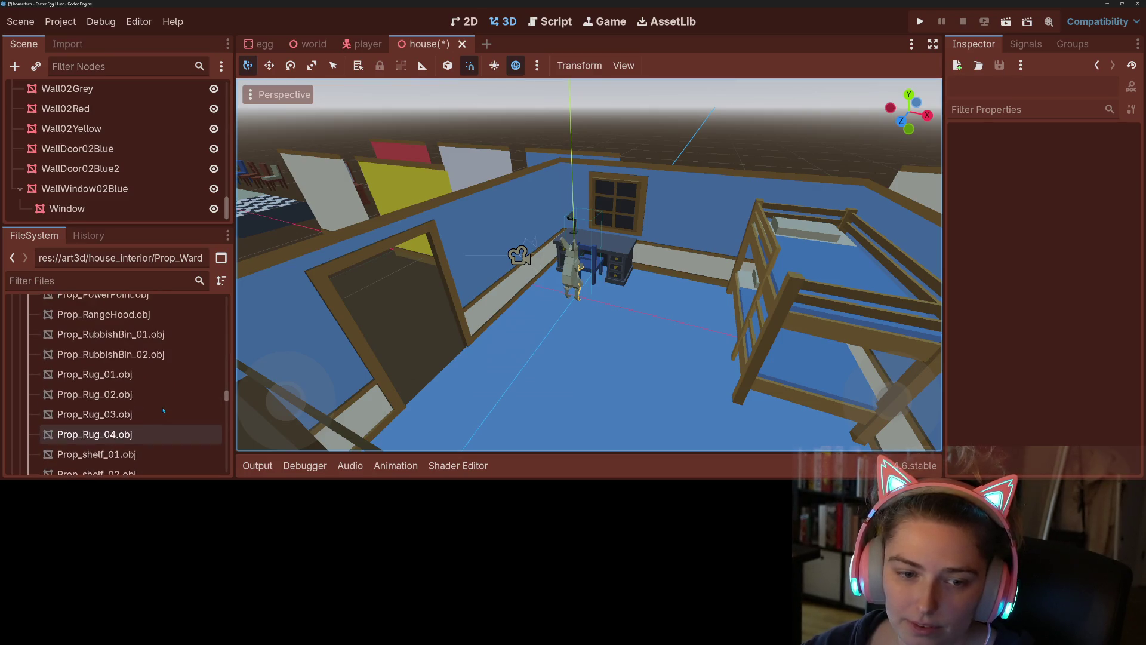
{"action": "scroll", "coordinate": [164, 411], "scroll_direction": "up", "scroll_amount": 5}
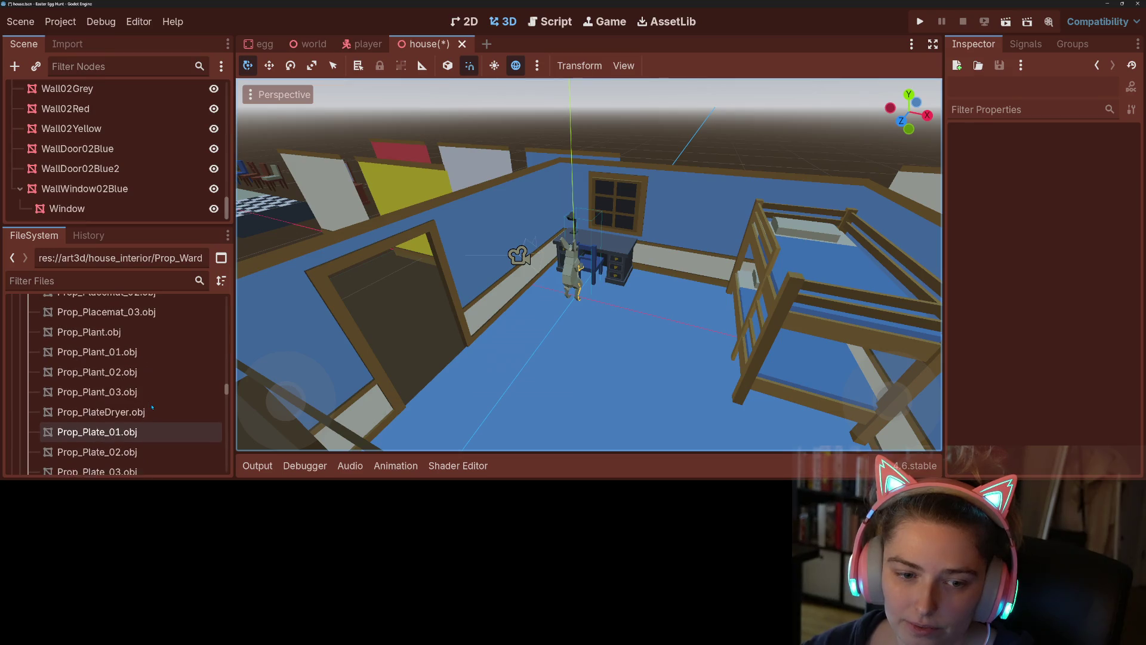
{"action": "scroll", "coordinate": [153, 407], "scroll_direction": "up", "scroll_amount": 10}
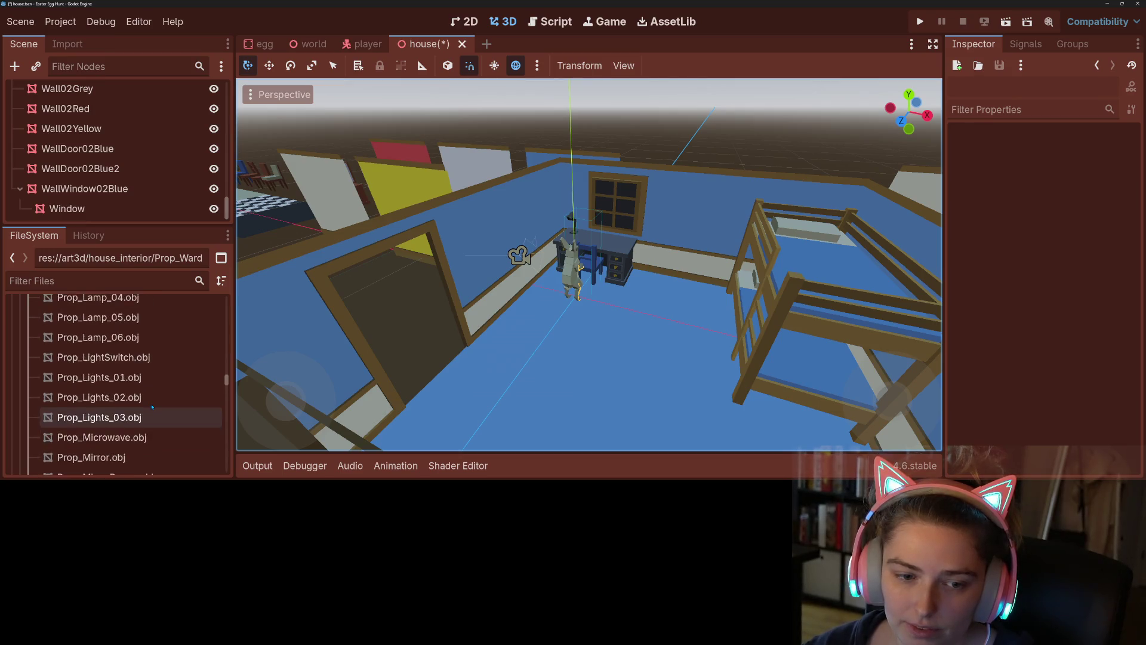
{"action": "scroll", "coordinate": [152, 407], "scroll_direction": "up", "scroll_amount": 10}
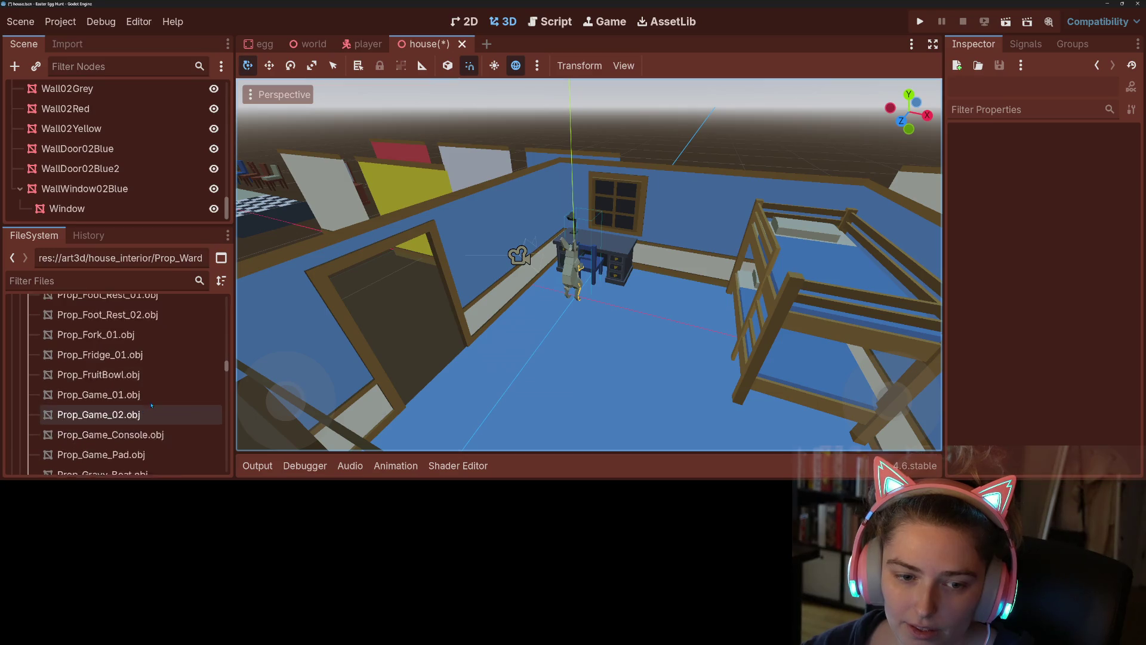
{"action": "scroll", "coordinate": [153, 407], "scroll_direction": "up", "scroll_amount": 10}
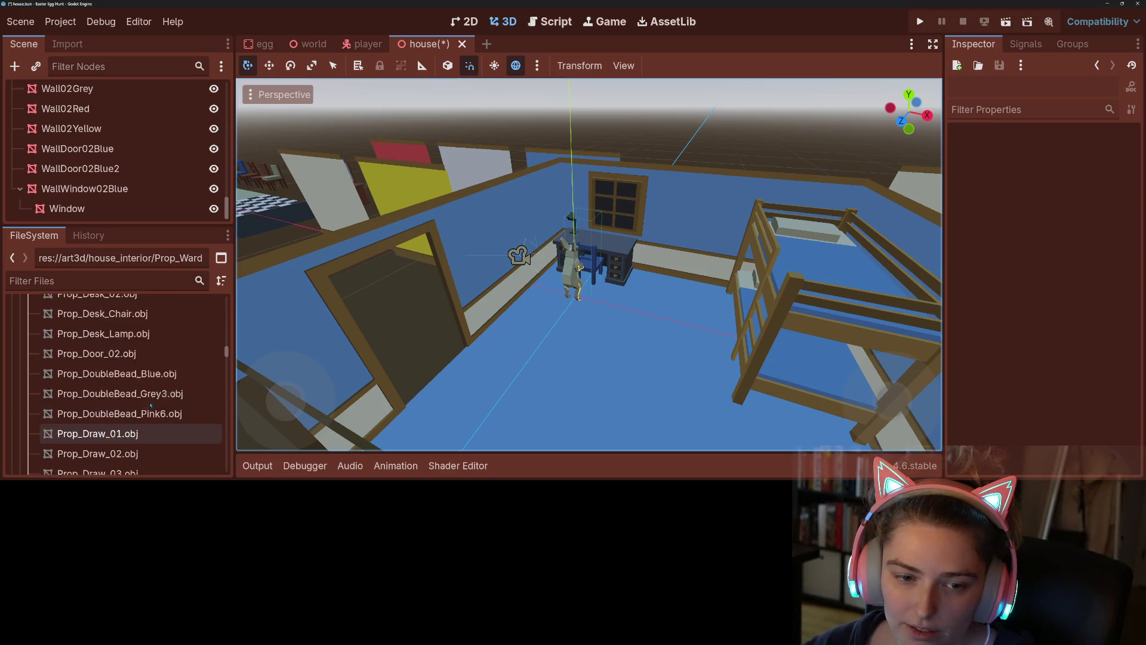
{"action": "left_click", "coordinate": [107, 325]}
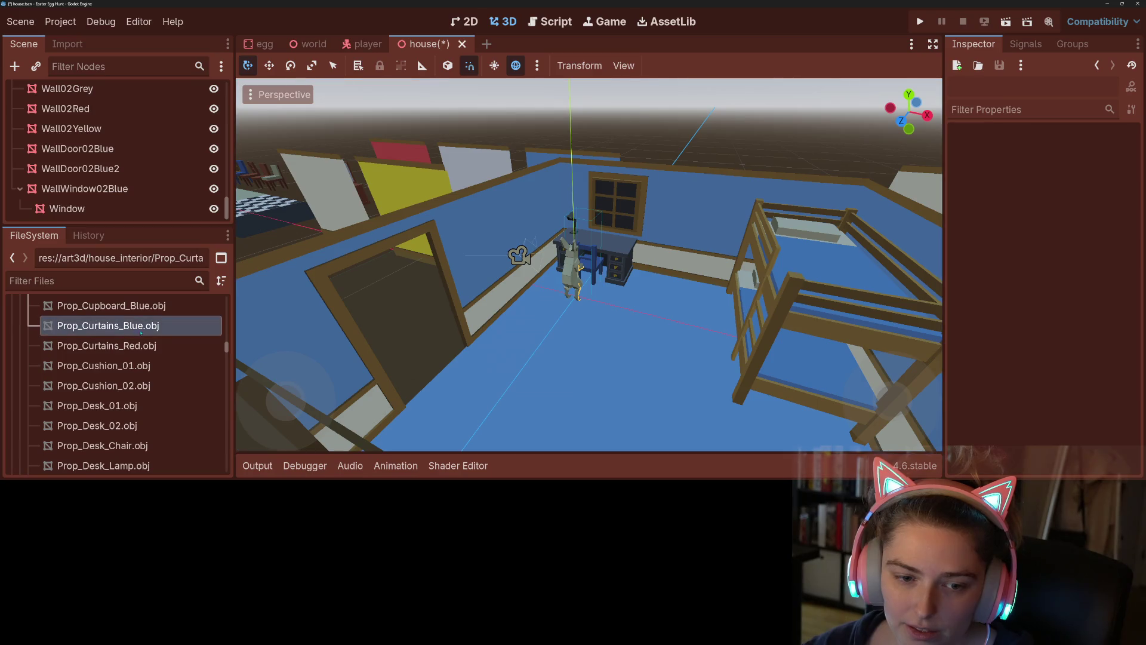
- Place Prop_Curtains_Blue under WallWindow02Blue with the forest animals material in slot 0
{"action": "left_click_drag", "start_coordinate": [113, 325], "coordinate": [615, 270]}
{"action": "left_click_drag", "start_coordinate": [80, 209], "coordinate": [91, 177]}
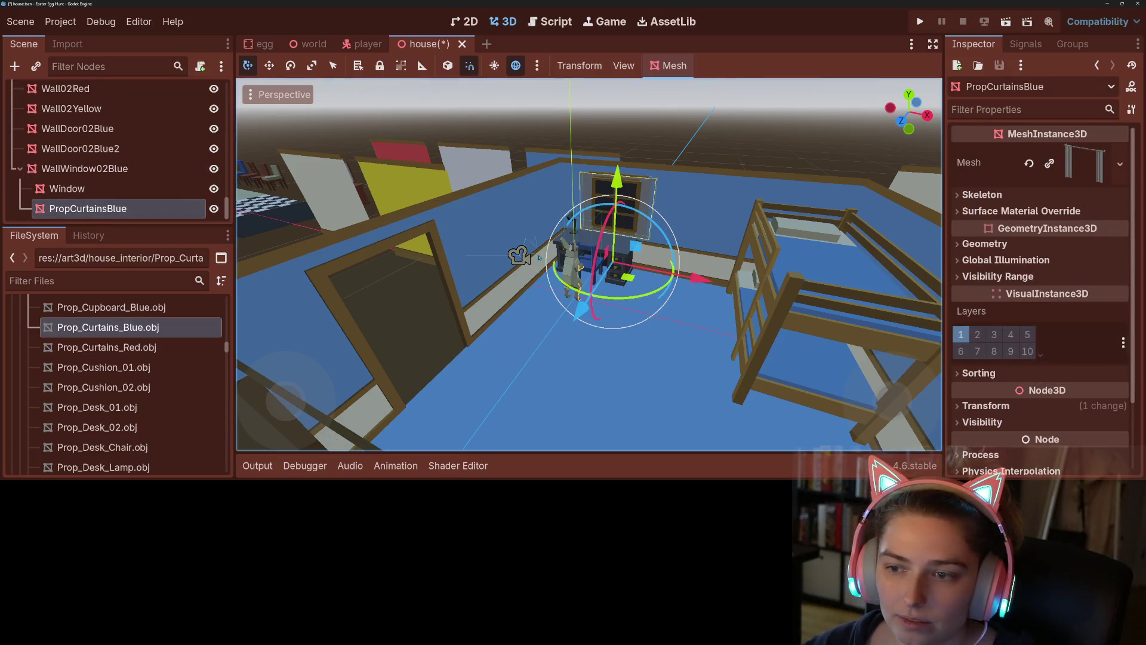
{"action": "left_click", "coordinate": [1098, 212]}
{"action": "left_click", "coordinate": [1102, 230]}
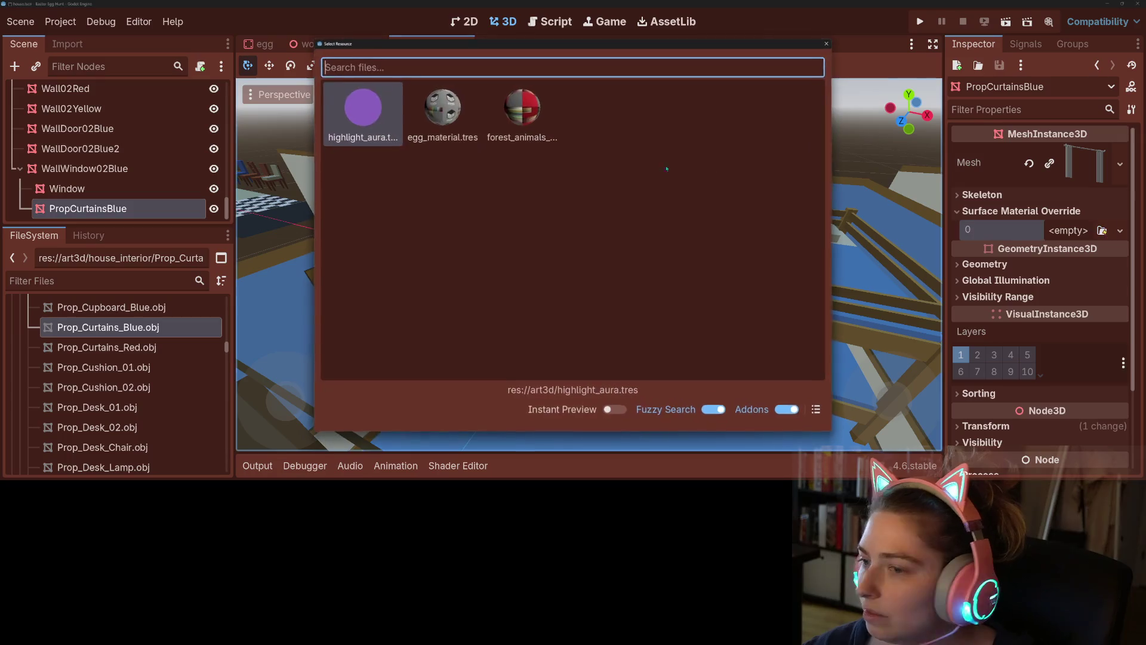
{"action": "double_click", "coordinate": [523, 113]}
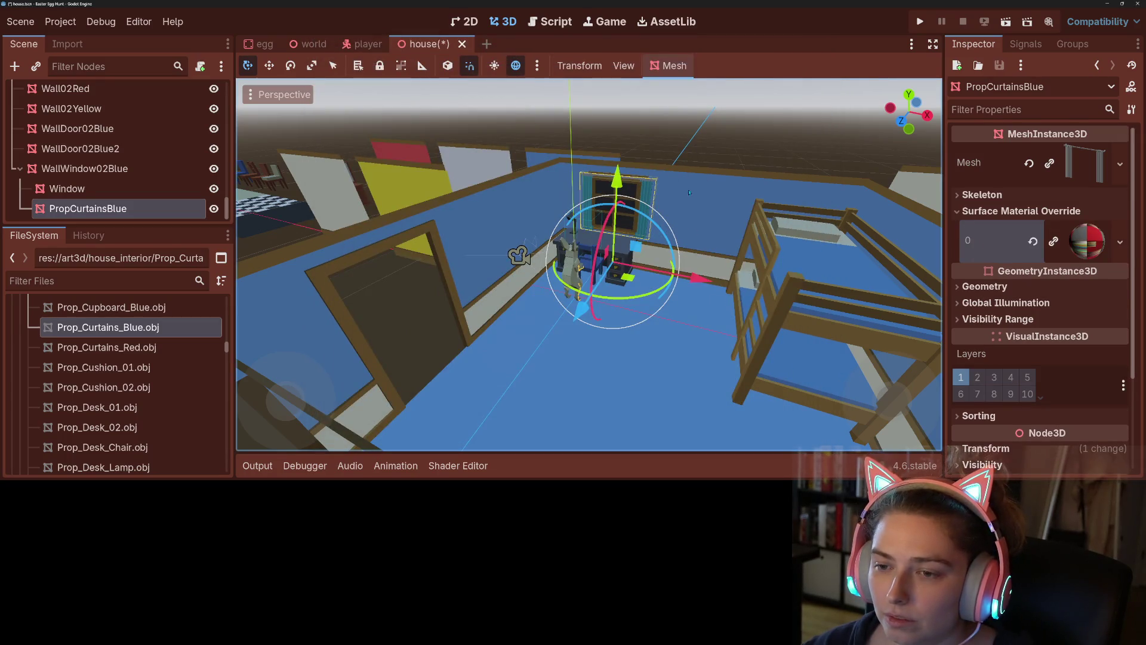
{"action": "scroll", "coordinate": [694, 129], "scroll_direction": "up", "scroll_amount": 5}
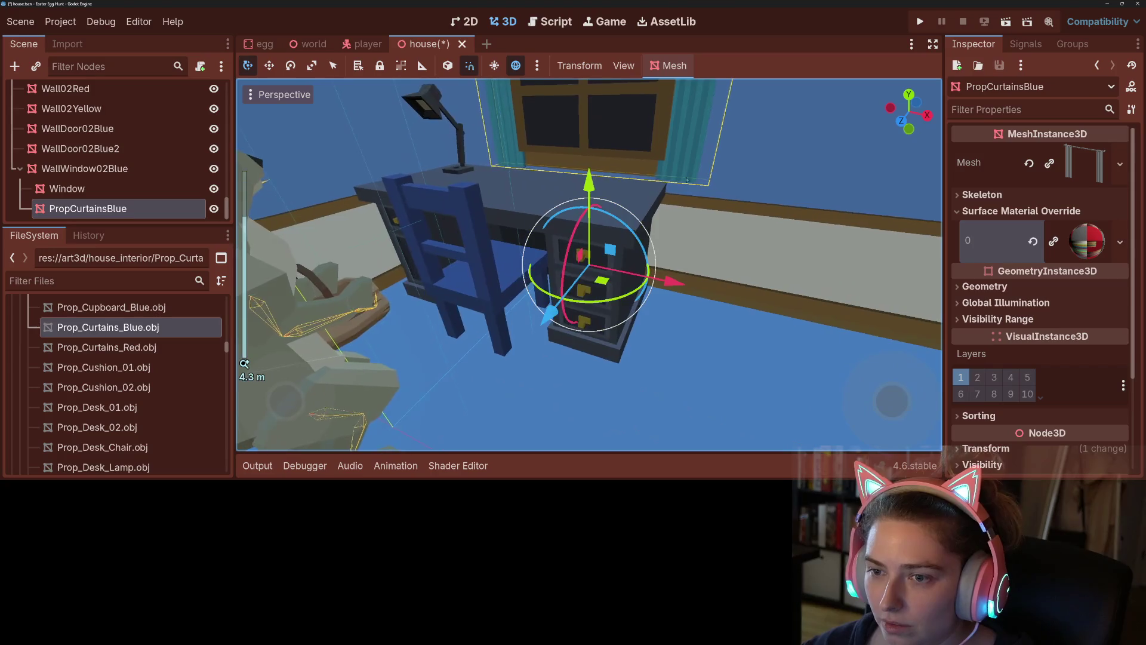
{"action": "scroll", "coordinate": [672, 245], "scroll_direction": "down", "scroll_amount": 3}
{"action": "mouse_move", "coordinate": [668, 243]}
{"action": "left_mouse_down"}
{"action": "mouse_move", "coordinate": [384, 251]}
{"action": "mouse_move", "coordinate": [624, 328]}
{"action": "mouse_move", "coordinate": [686, 301]}
{"action": "mouse_move", "coordinate": [658, 305]}
{"action": "mouse_move", "coordinate": [567, 370]}
{"action": "left_mouse_up"}
- Select the Window and view the wall in side orthographic view
{"action": "left_click", "coordinate": [70, 190]}
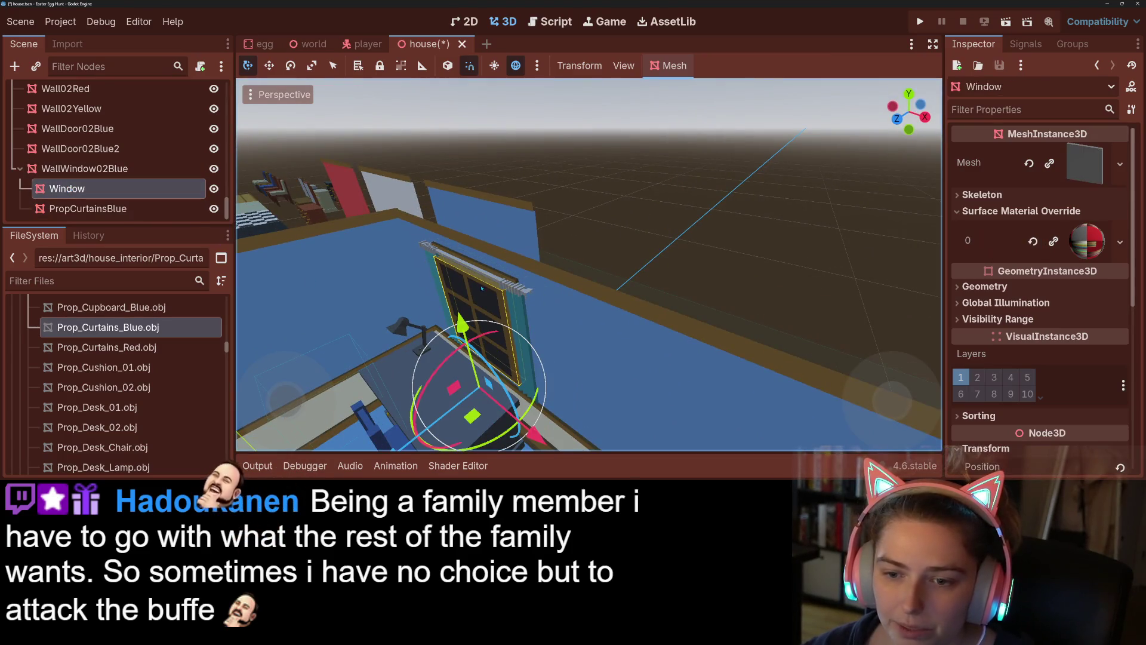
{"action": "left_click_drag", "start_coordinate": [489, 382], "coordinate": [511, 389]}
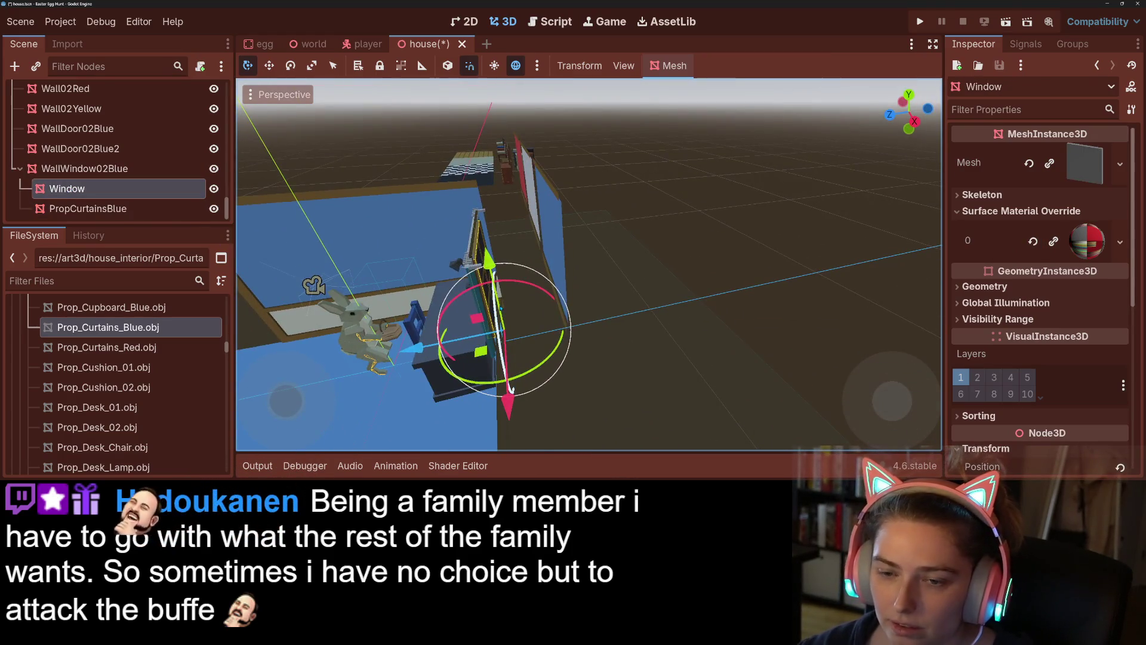
{"action": "key", "text": "KP_1"}
{"action": "key", "text": "KP_3"}
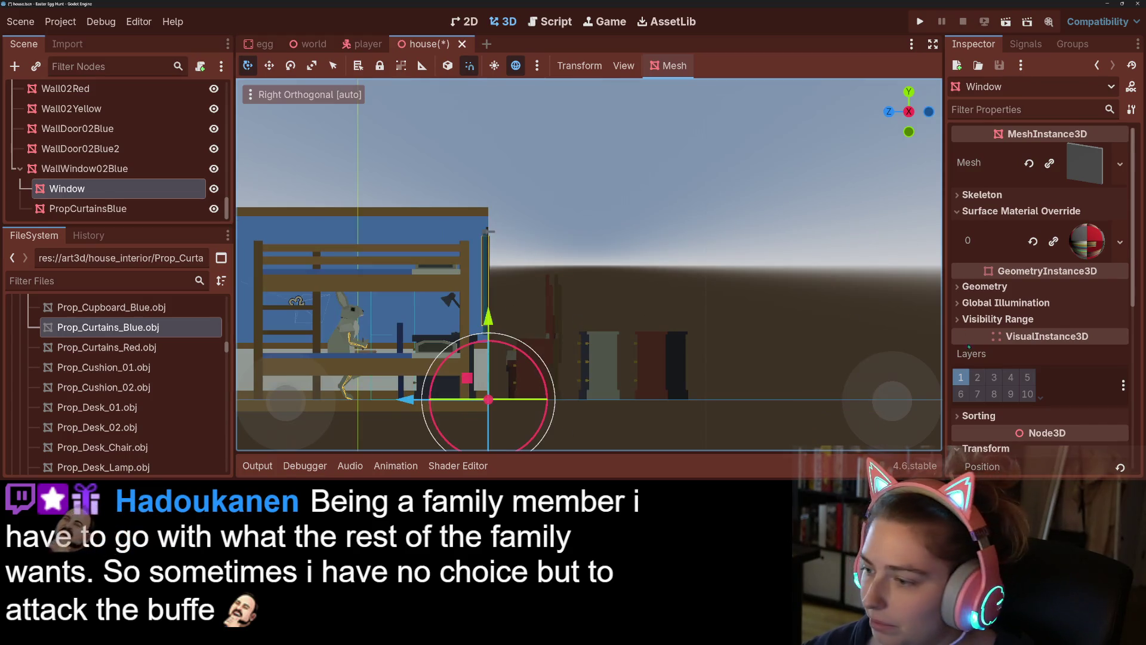
{"action": "scroll", "coordinate": [1049, 357], "scroll_direction": "down", "scroll_amount": 5}
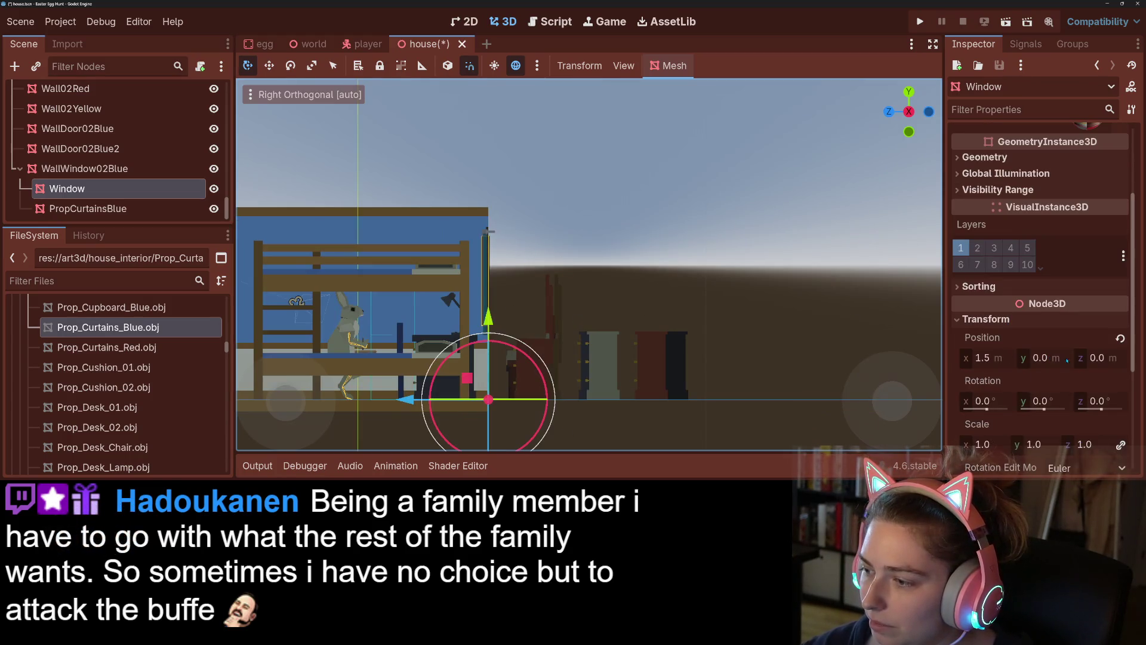
- Set the Window's z position to -0.075 m, after trying 0.1, -0.2 and -0.1
{"action": "type", "text": "1"}
{"action": "key", "text": "Return"}
{"action": "type", "text": "-0.2"}
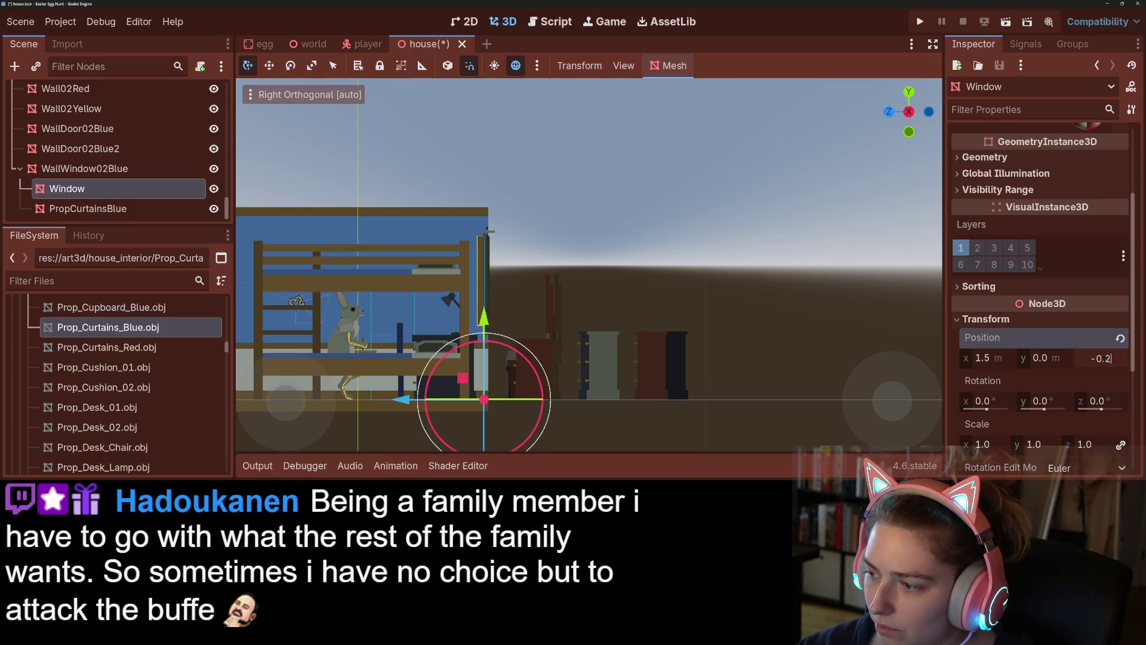
{"action": "key", "text": "Return"}
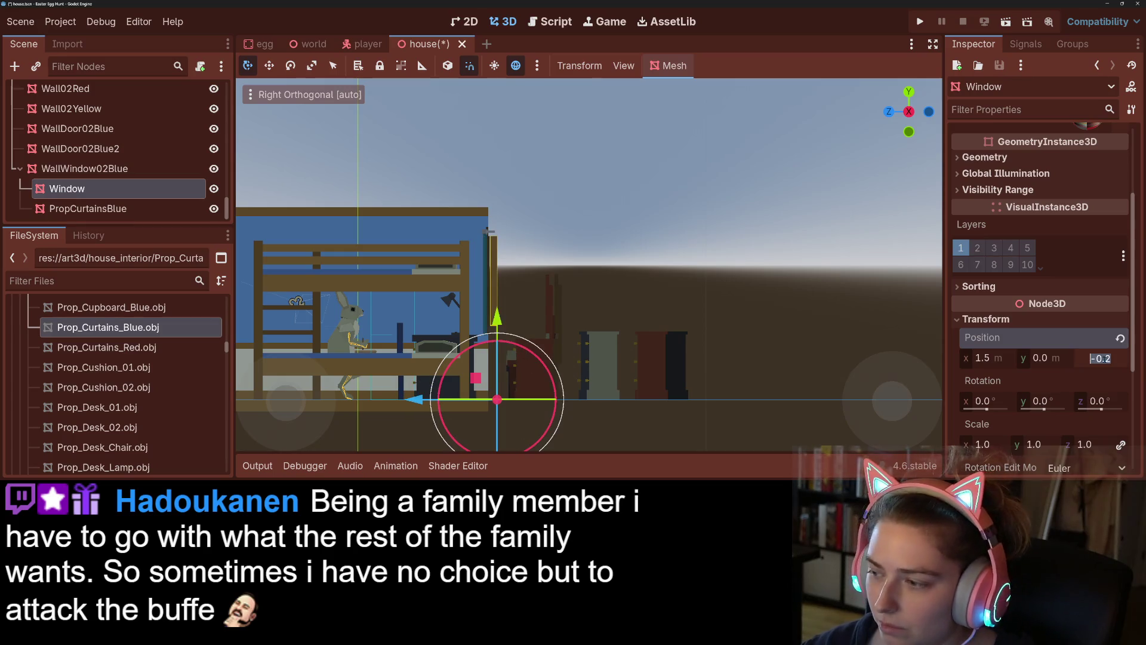
{"action": "type", "text": "-.1"}
{"action": "key", "text": "Return"}
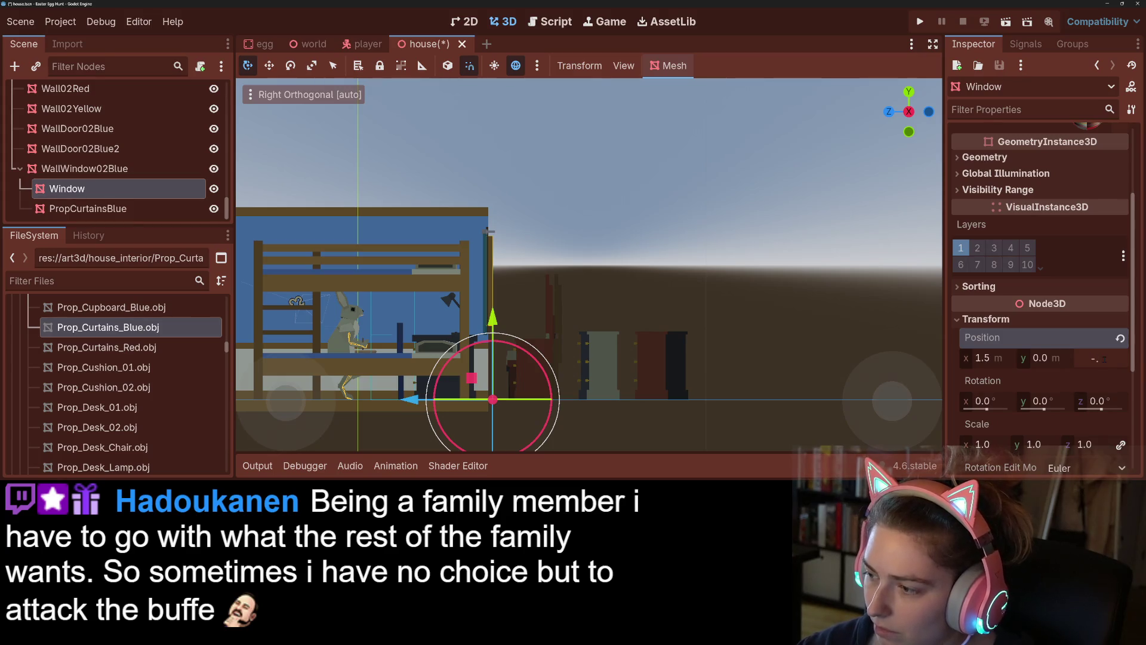
{"action": "type", "text": "075"}
{"action": "key", "text": "Return"}
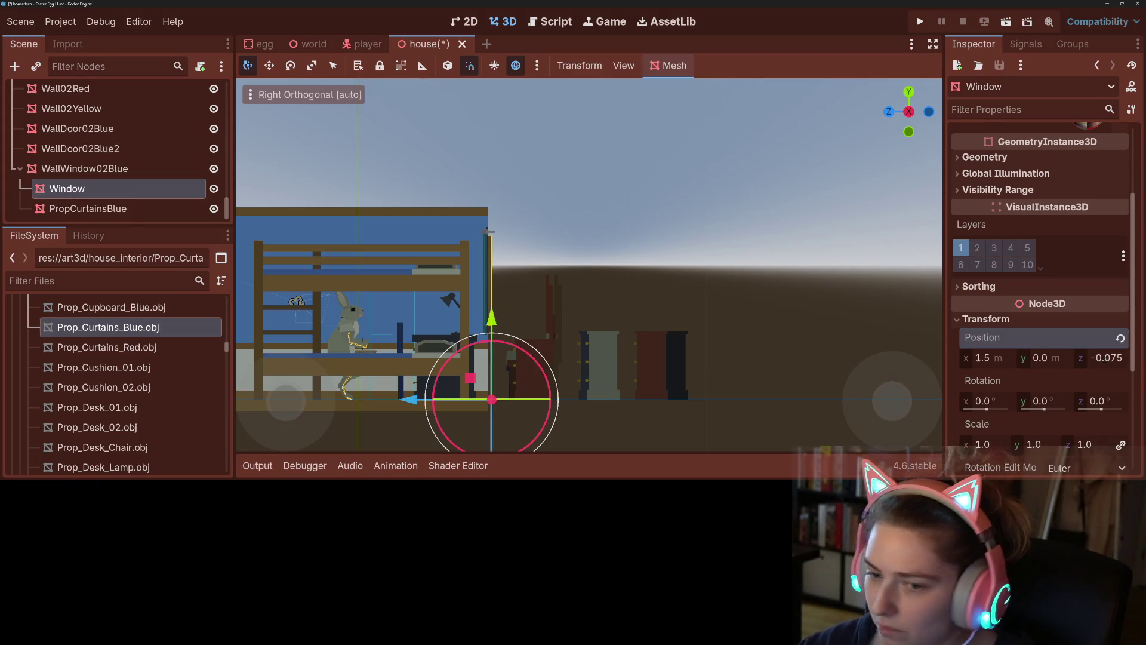
{"action": "left_click", "coordinate": [735, 301]}
{"action": "left_click_drag", "start_coordinate": [735, 302], "coordinate": [643, 345]}
{"action": "scroll", "coordinate": [656, 342], "scroll_direction": "down", "scroll_amount": 10}
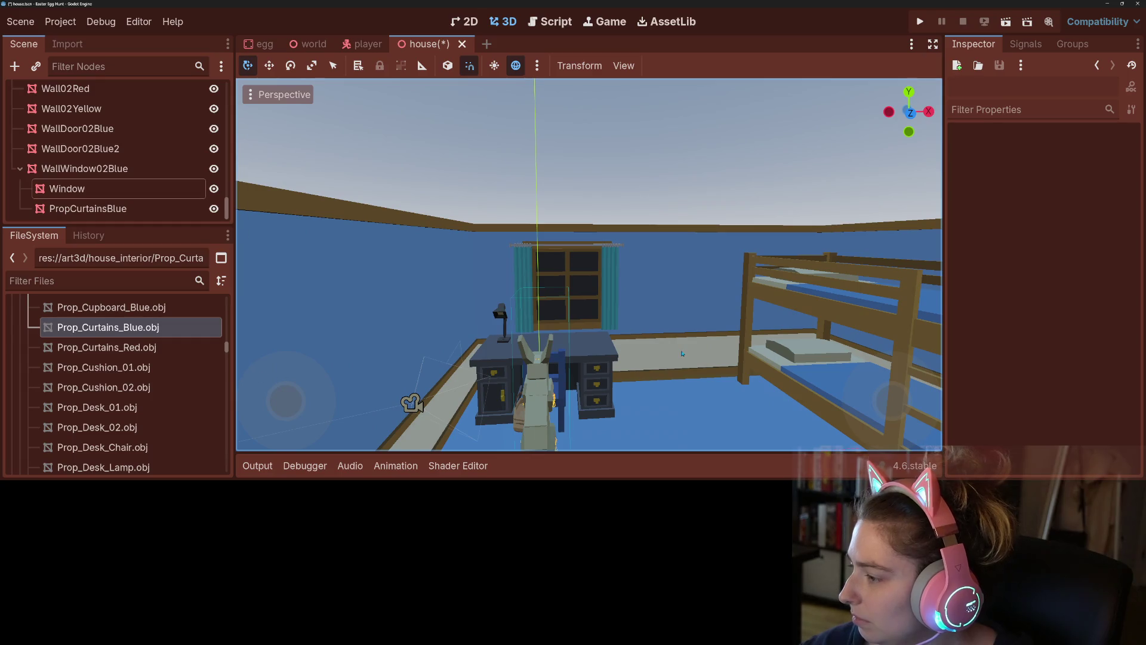
- Set PropCurtainsBlue's Position y to 0.1, giving 2.5, 0.1, 0.0
{"action": "scroll", "coordinate": [682, 353], "scroll_direction": "down", "scroll_amount": 3}
{"action": "left_click_drag", "start_coordinate": [692, 354], "coordinate": [699, 368]}
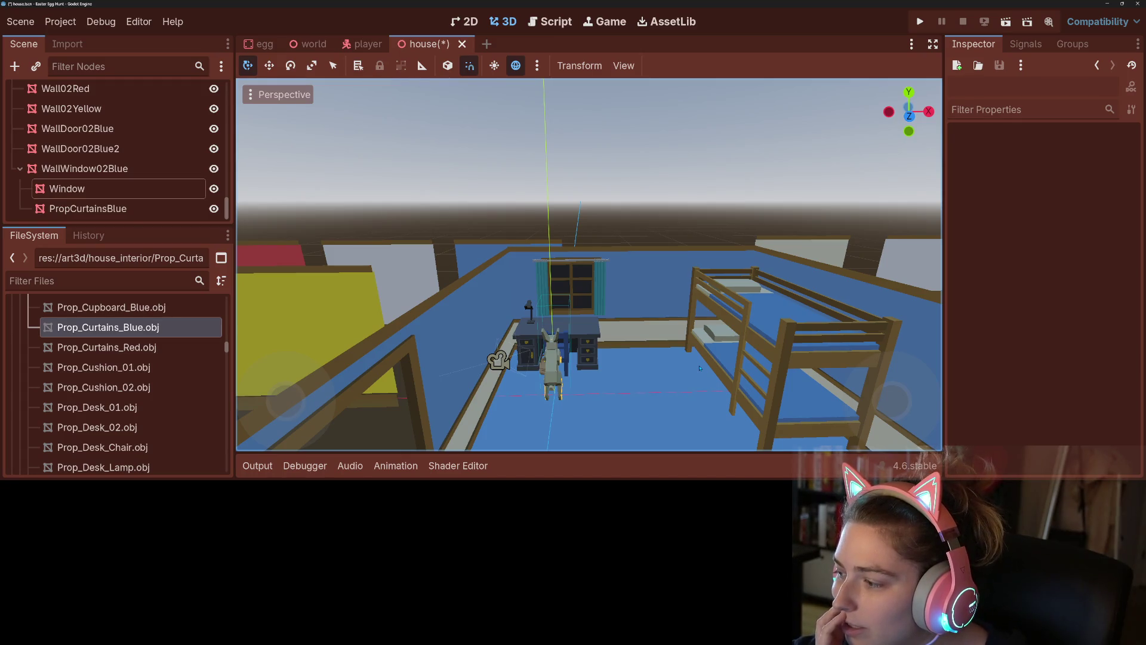
{"action": "scroll", "coordinate": [700, 362], "scroll_direction": "down", "scroll_amount": 5}
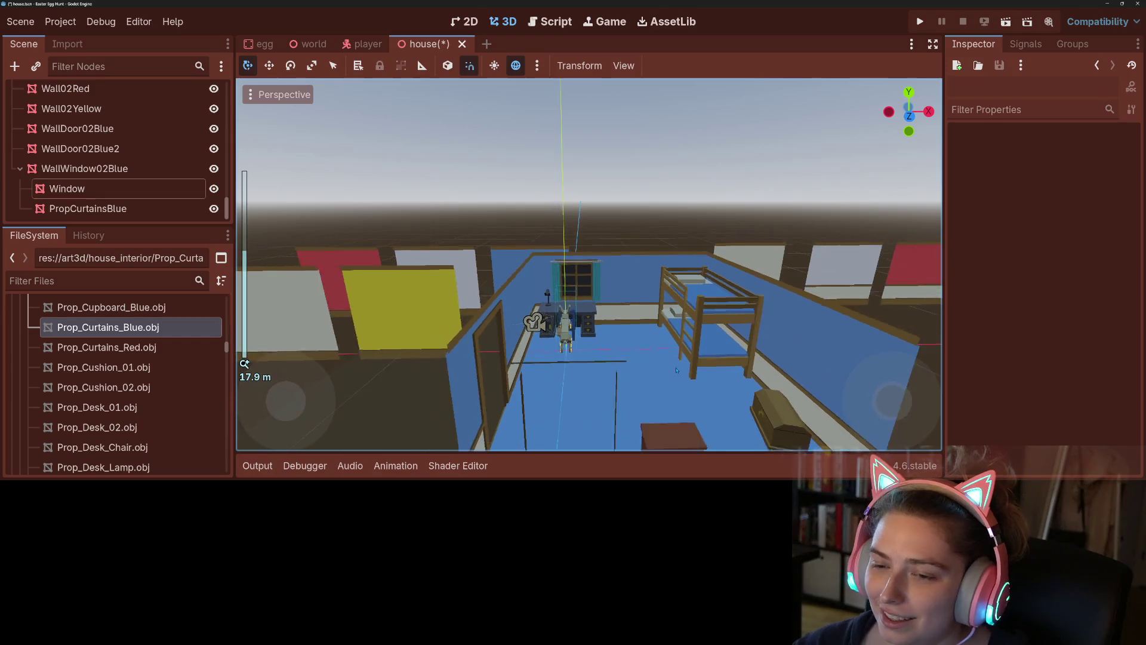
{"action": "mouse_move", "coordinate": [700, 363]}
{"action": "left_mouse_down"}
{"action": "mouse_move", "coordinate": [531, 395]}
{"action": "mouse_move", "coordinate": [539, 367]}
{"action": "mouse_move", "coordinate": [597, 392]}
{"action": "mouse_move", "coordinate": [573, 376]}
{"action": "left_mouse_up"}
{"action": "scroll", "coordinate": [532, 395], "scroll_direction": "up", "scroll_amount": 8}
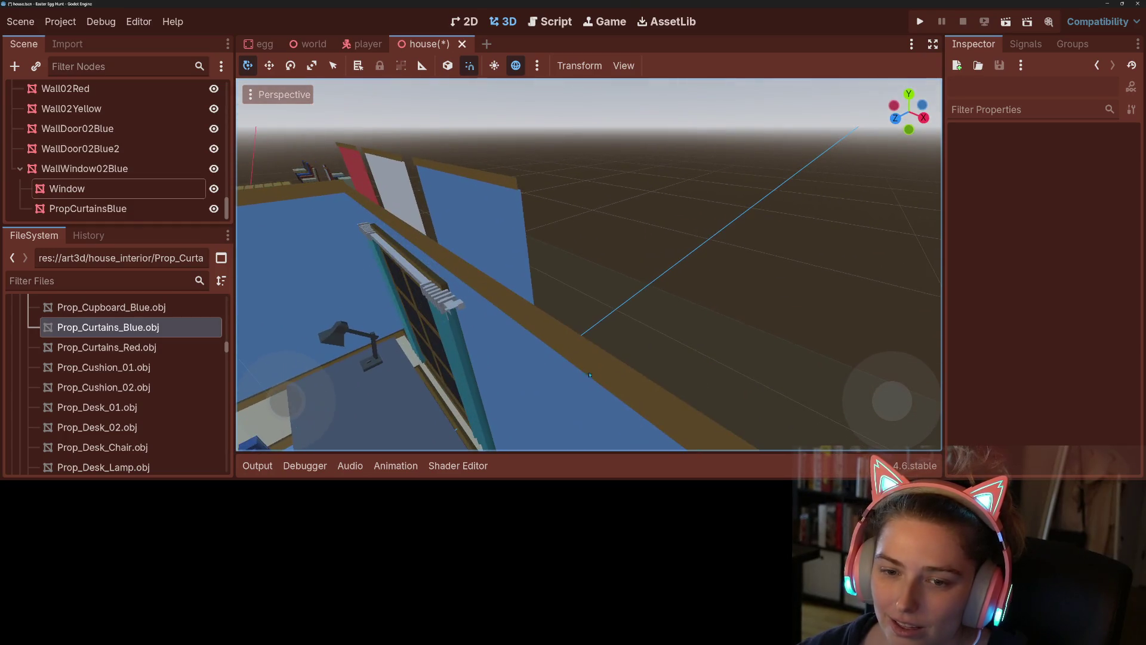
{"action": "left_click", "coordinate": [88, 209]}
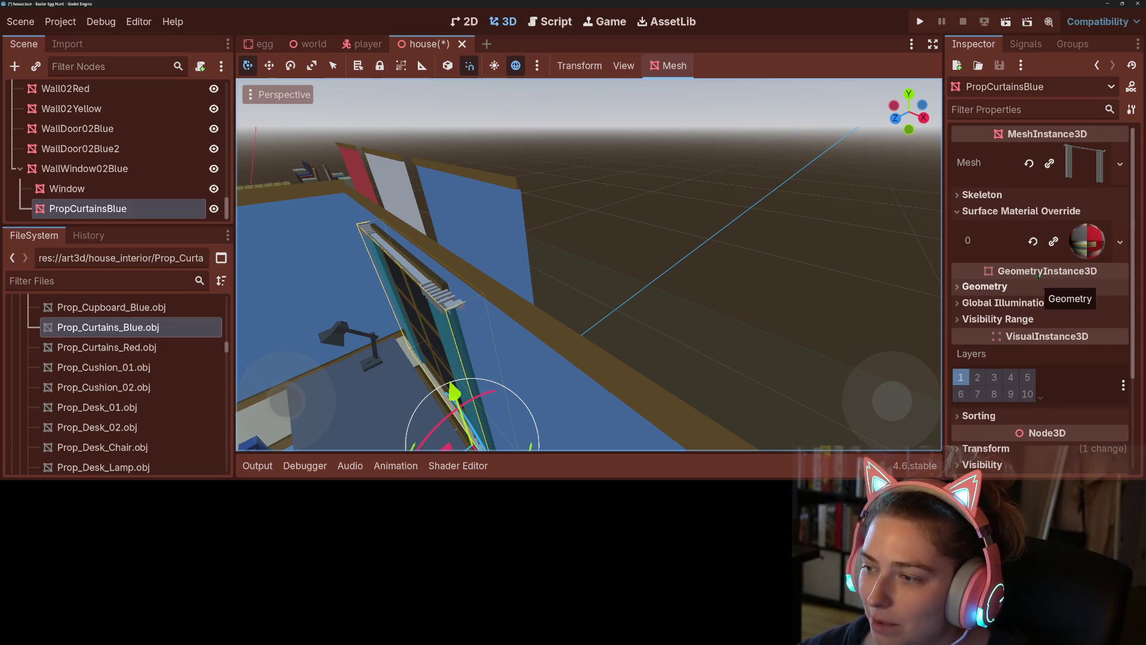
{"action": "scroll", "coordinate": [1039, 275], "scroll_direction": "down", "scroll_amount": 3}
{"action": "left_click", "coordinate": [1042, 321]}
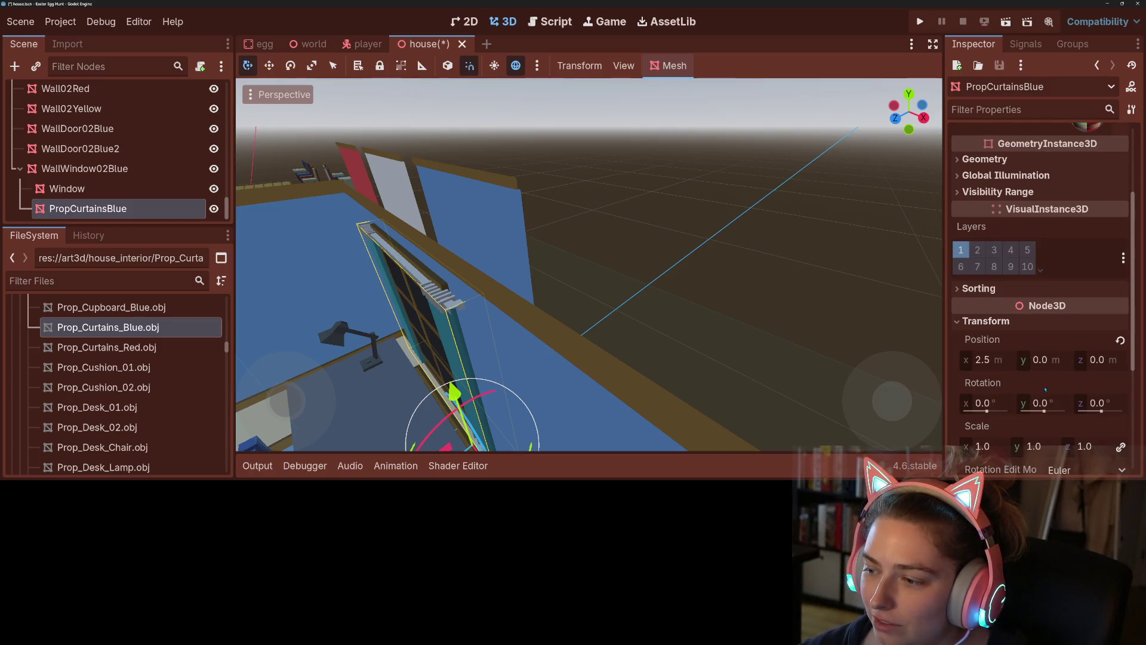
{"action": "left_click", "coordinate": [1048, 363]}
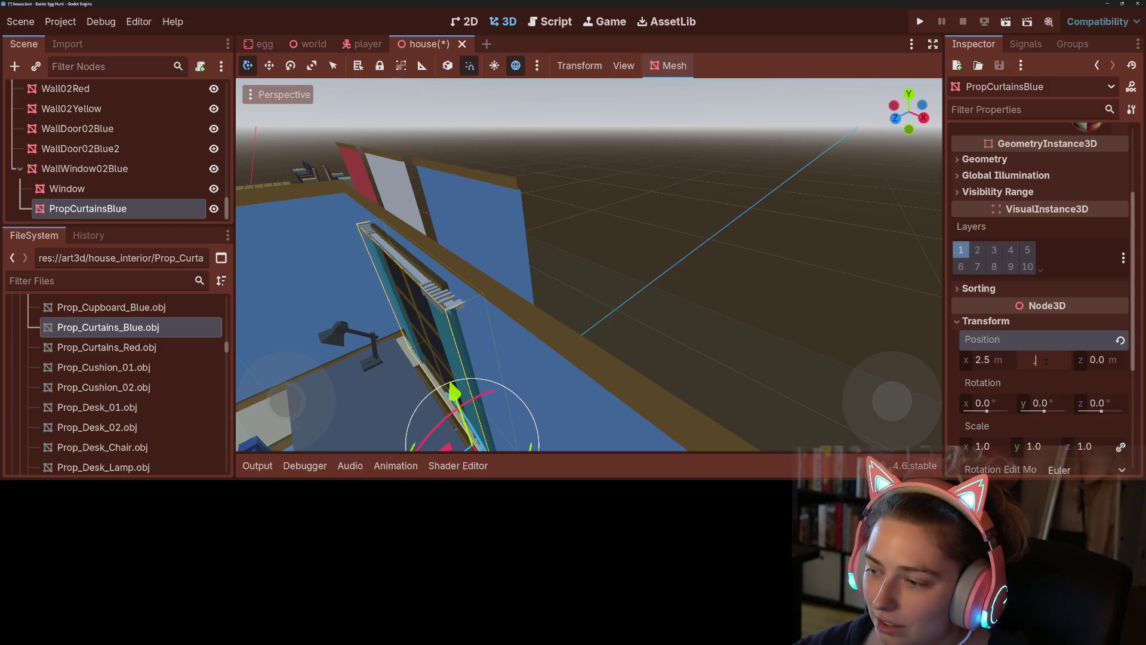
{"action": "type", "text": ".1"}
{"action": "key", "text": "Return"}
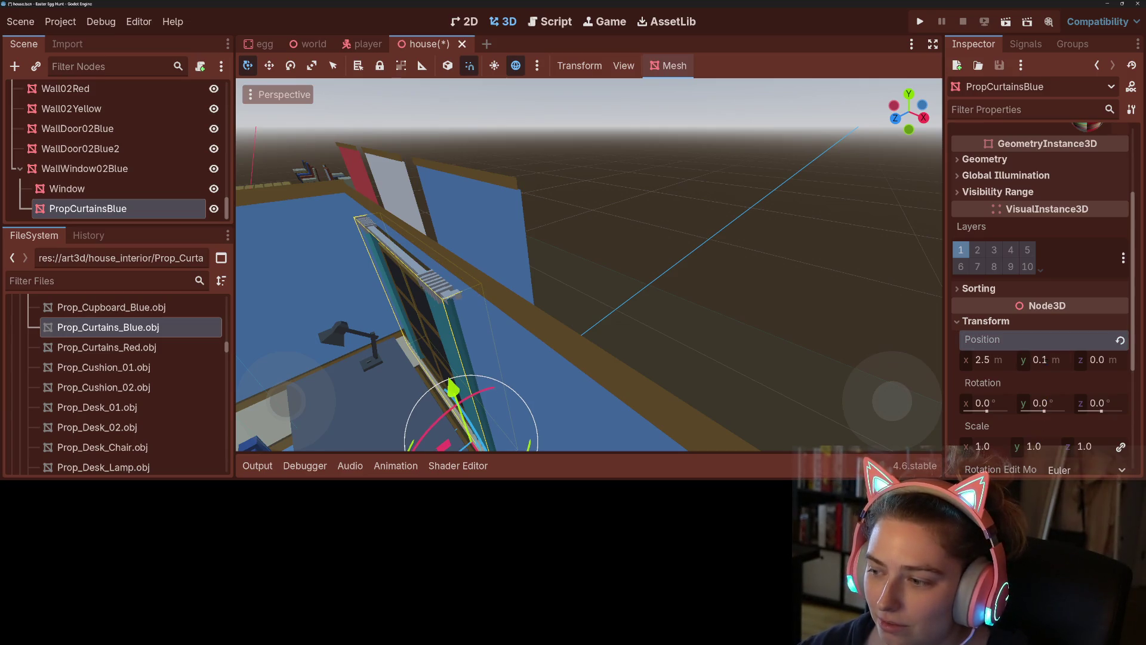